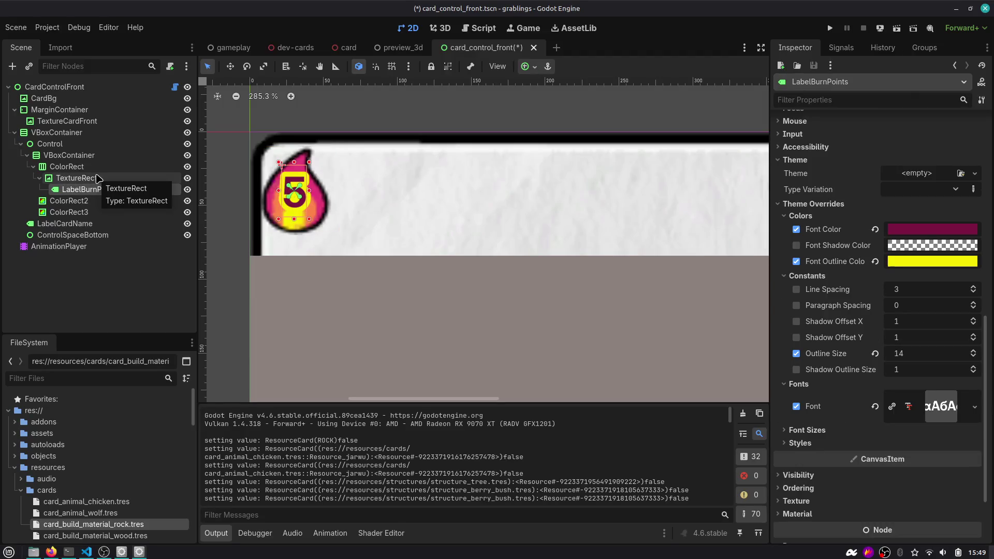
Step: Nudge the burn-points label down one step on the flame icon and save the card front scene
{"action": "key", "text": "Down"}
{"action": "key", "text": "Down"}
{"action": "key", "text": "Down"}
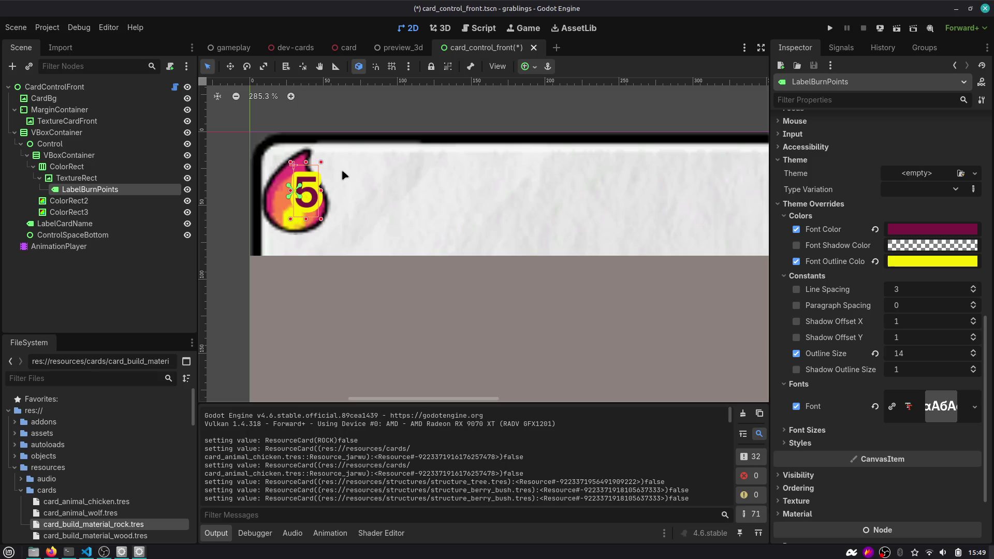
{"action": "key", "text": "ctrl+s"}
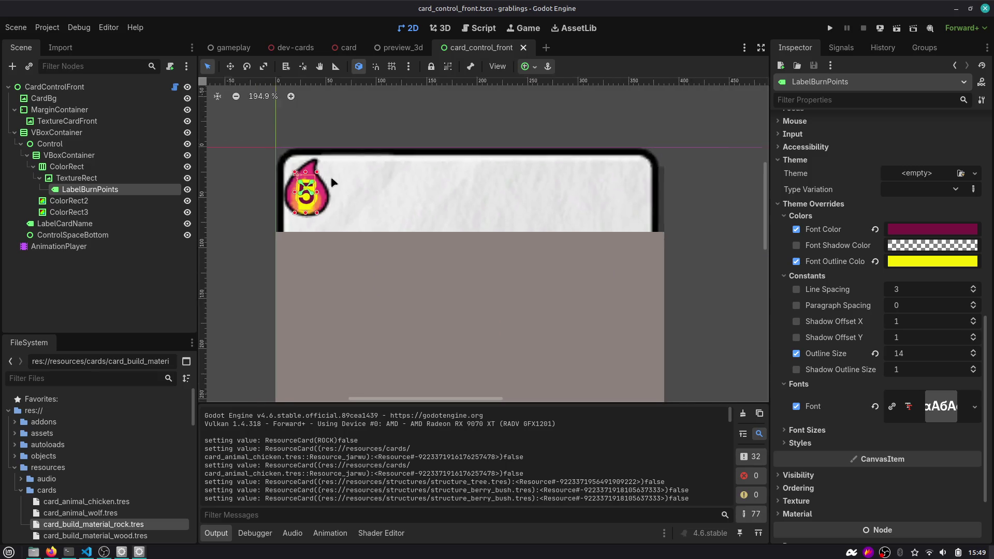
{"action": "scroll", "coordinate": [342, 175], "scroll_direction": "down", "scroll_amount": 5}
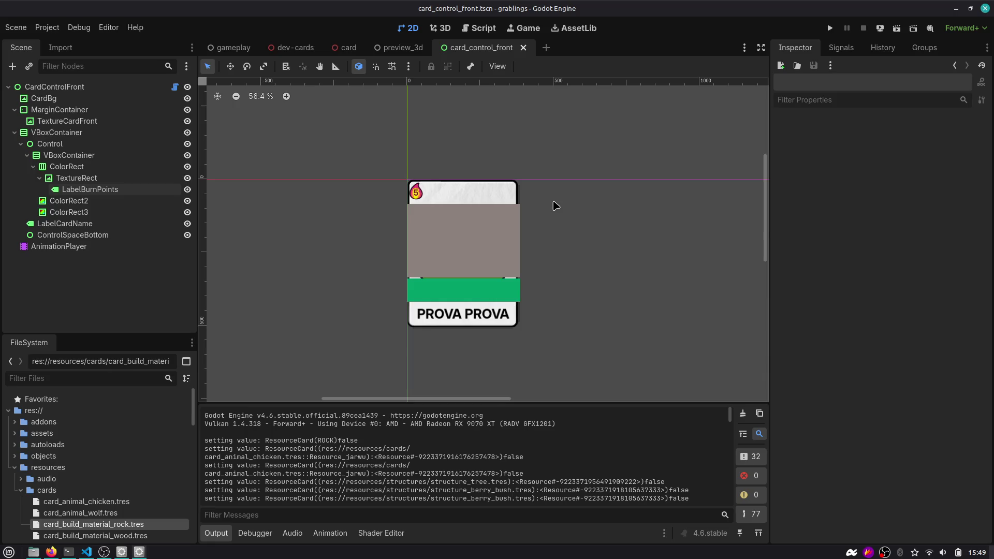
{"action": "scroll", "coordinate": [554, 204], "scroll_direction": "up", "scroll_amount": 5}
Step: Select the flame TextureRect, collapse its children, then select the ColorRect top-row container
{"action": "left_click", "coordinate": [102, 180]}
{"action": "scroll", "coordinate": [377, 199], "scroll_direction": "down", "scroll_amount": 4}
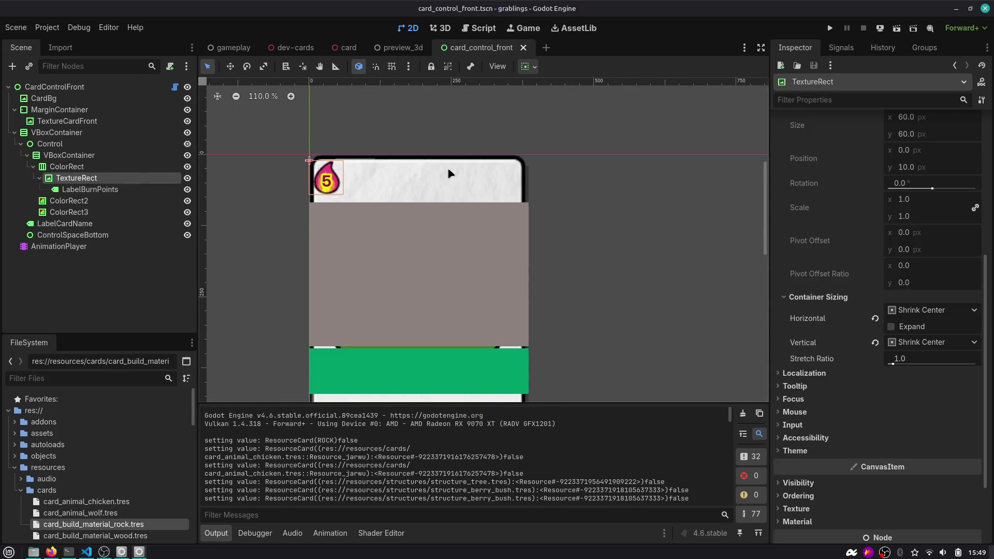
{"action": "left_click", "coordinate": [40, 178]}
{"action": "left_click", "coordinate": [78, 167]}
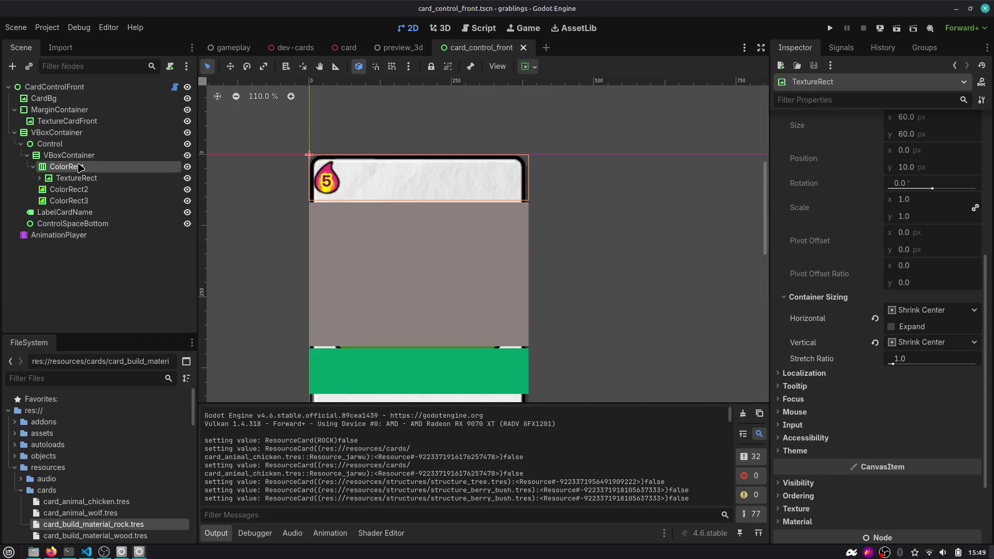
Step: Add a Control node under ColorRect and move it above the flame TextureRect
{"action": "key", "text": "ctrl+a"}
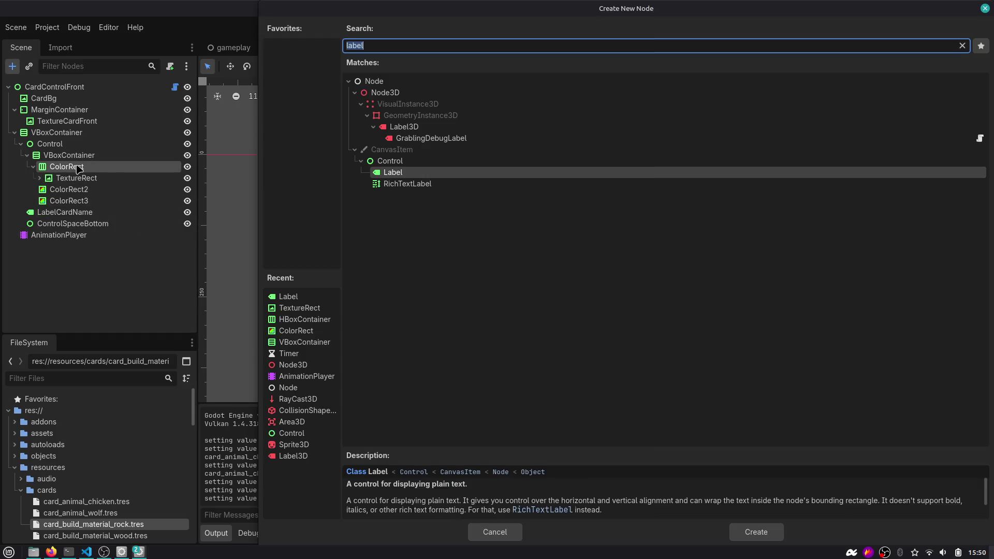
{"action": "type", "text": "margin"}
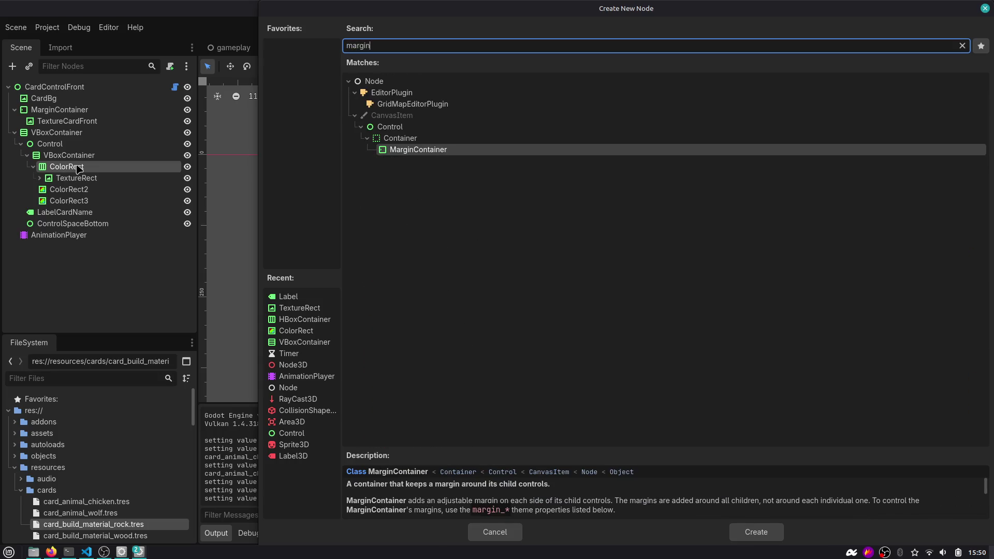
{"action": "key", "text": "Up"}
{"action": "key", "text": "Up"}
{"action": "key", "text": "Return"}
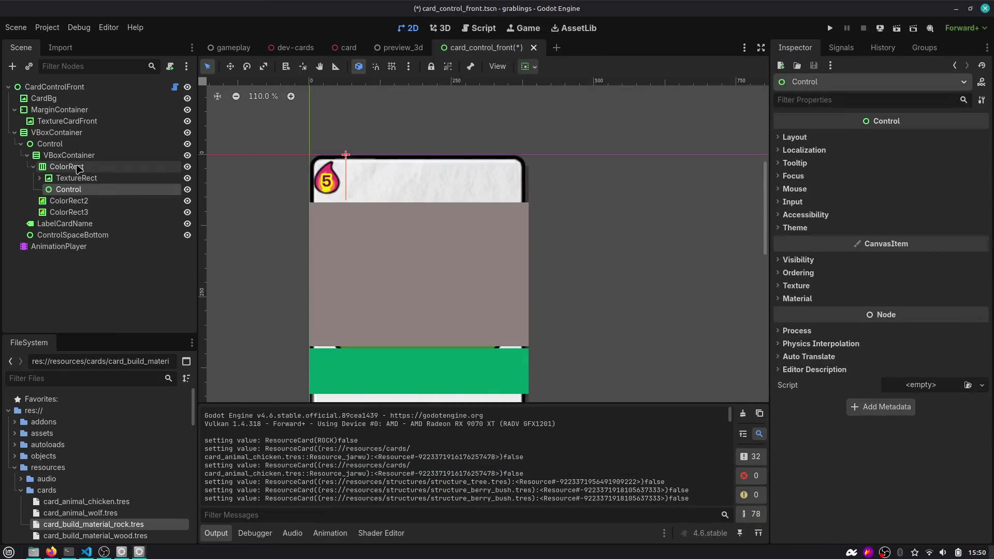
{"action": "left_click_drag", "start_coordinate": [102, 185], "coordinate": [104, 174]}
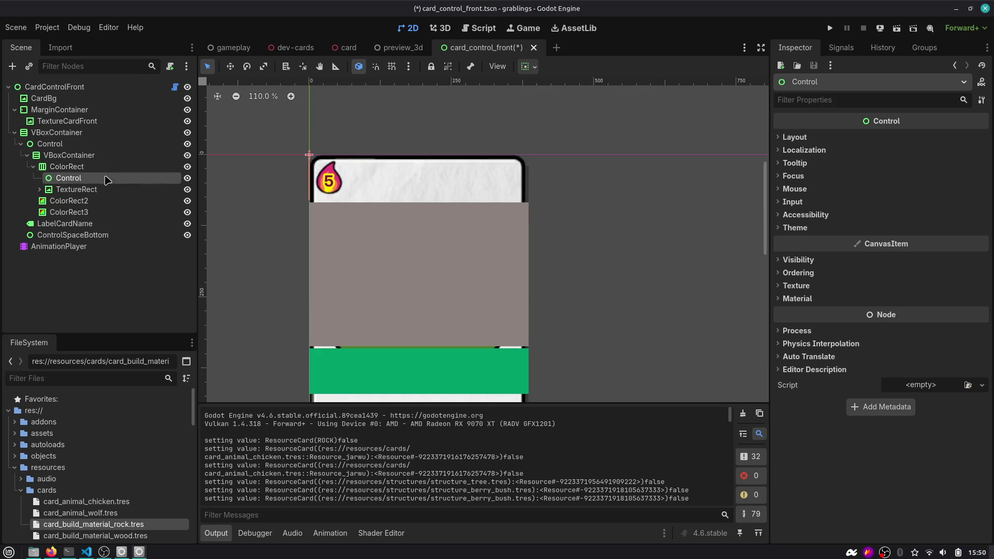
Step: Set the Control's Layout custom minimum width to 6 px, after trying 32
{"action": "left_click", "coordinate": [794, 137]}
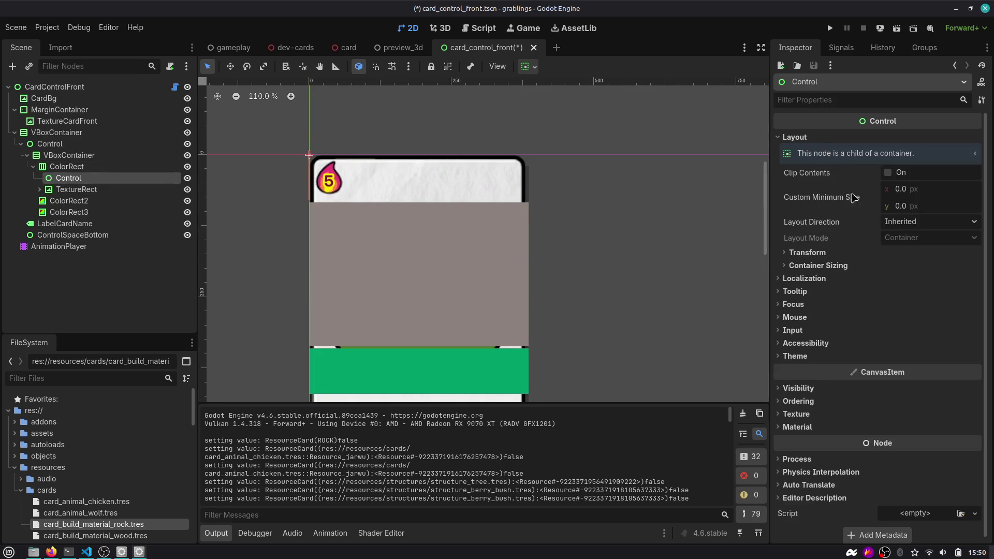
{"action": "left_click", "coordinate": [929, 190]}
{"action": "type", "text": "32"}
{"action": "key", "text": "Return"}
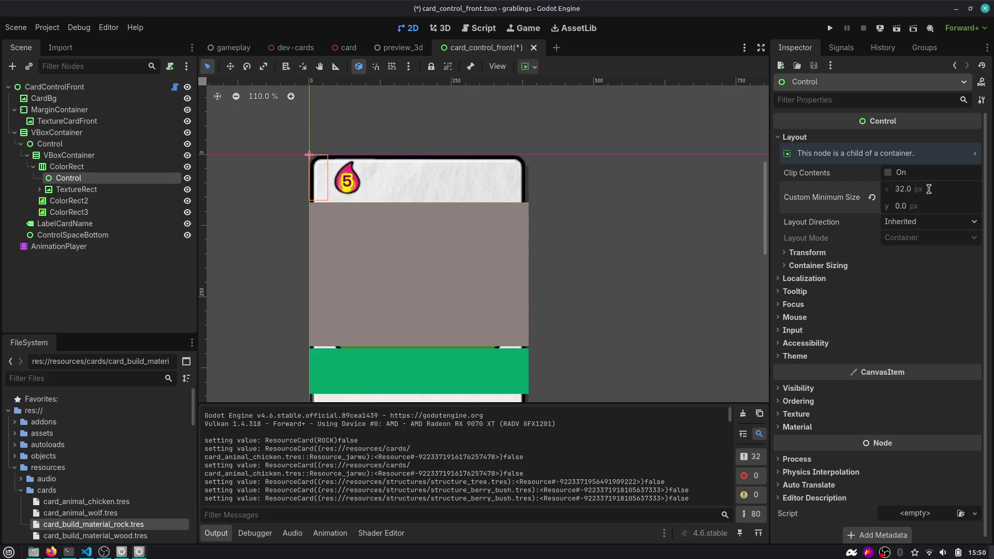
{"action": "left_click_drag", "start_coordinate": [929, 189], "coordinate": [915, 189]}
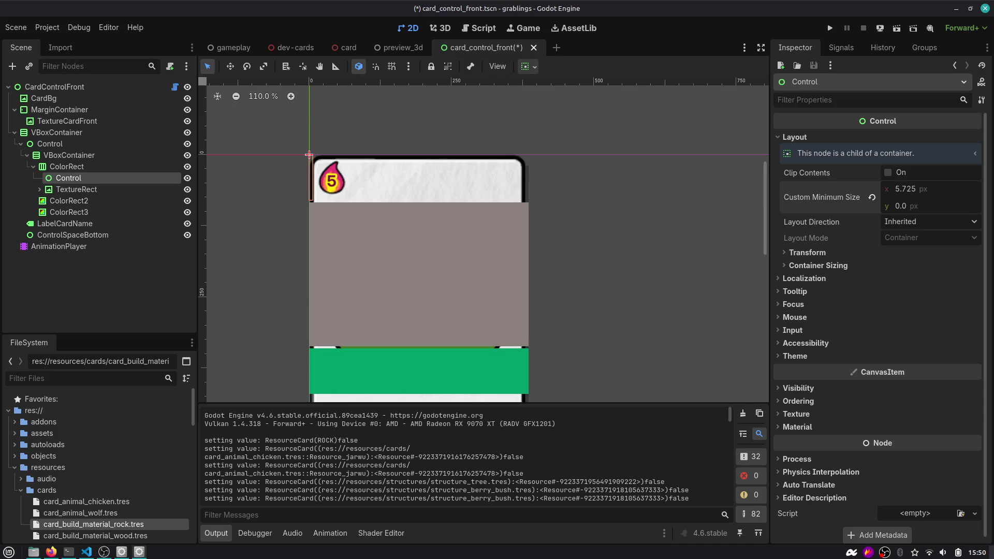
{"action": "left_click", "coordinate": [931, 188]}
{"action": "type", "text": "6"}
{"action": "key", "text": "Return"}
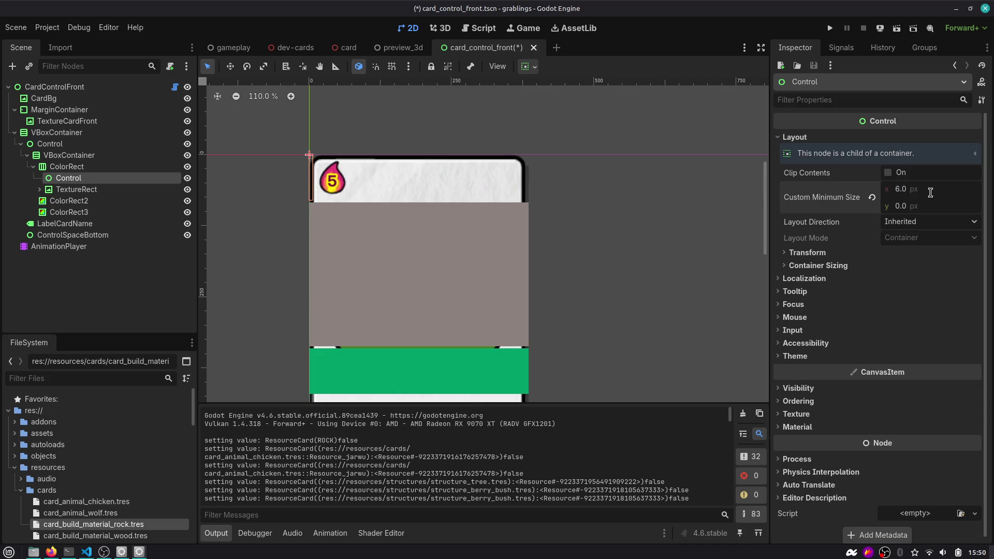
{"action": "scroll", "coordinate": [538, 195], "scroll_direction": "down", "scroll_amount": 3}
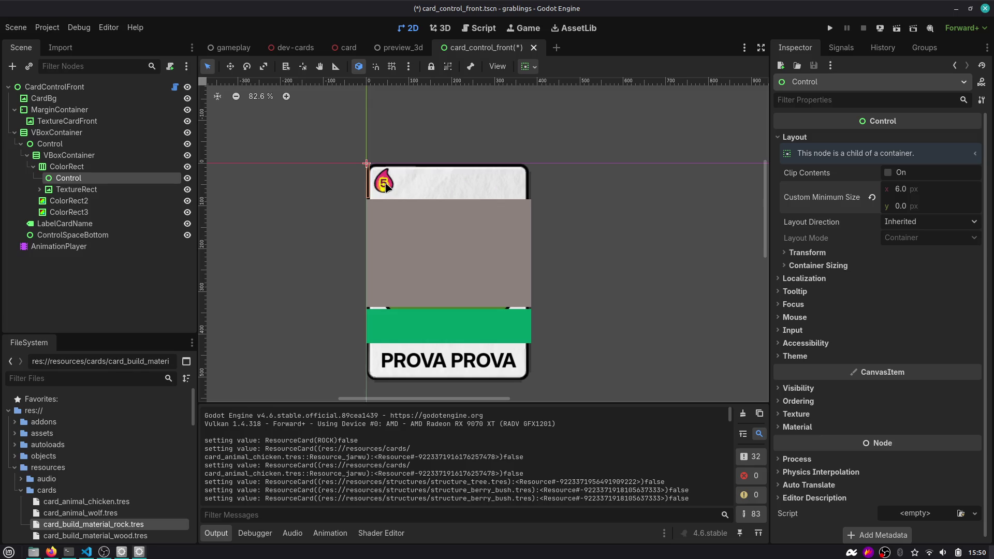
Step: Try duplicating the flame TextureRect, undo back to one flame, and select ColorRect
{"action": "left_click", "coordinate": [77, 190]}
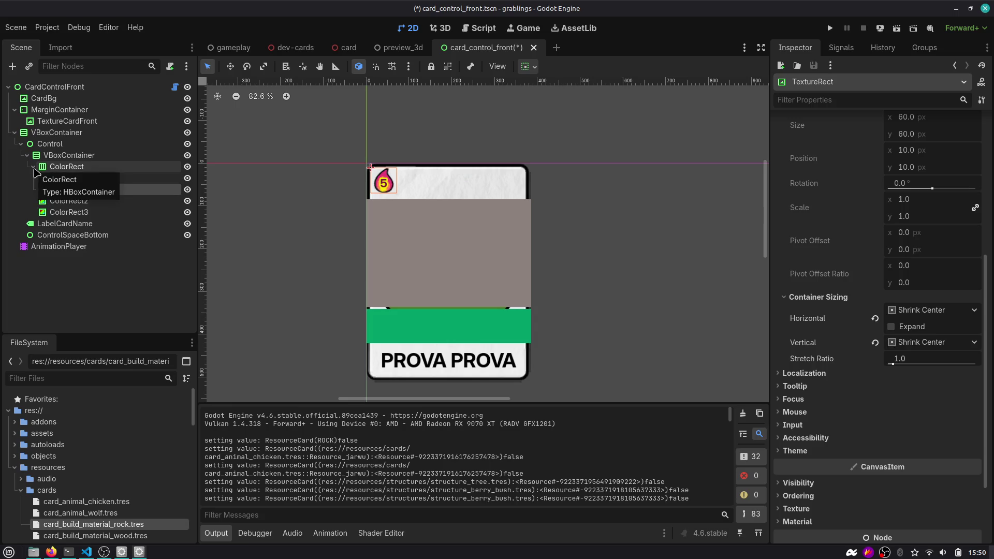
{"action": "left_click", "coordinate": [40, 190]}
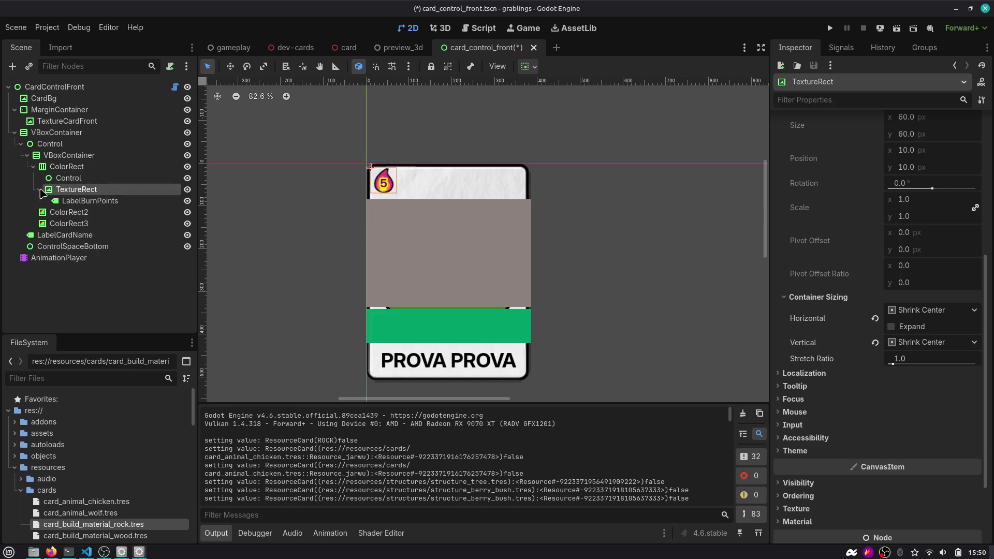
{"action": "left_click", "coordinate": [41, 190]}
{"action": "key", "text": "ctrl+d"}
{"action": "key", "text": "ctrl+d"}
{"action": "key", "text": "ctrl+d"}
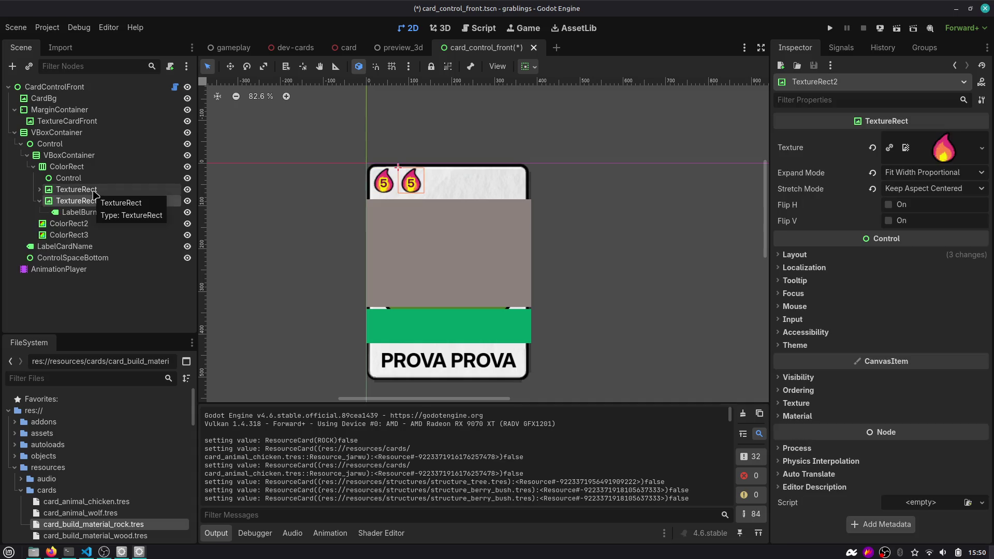
{"action": "key", "text": "ctrl+z"}
{"action": "key", "text": "ctrl+z"}
{"action": "key", "text": "ctrl+z"}
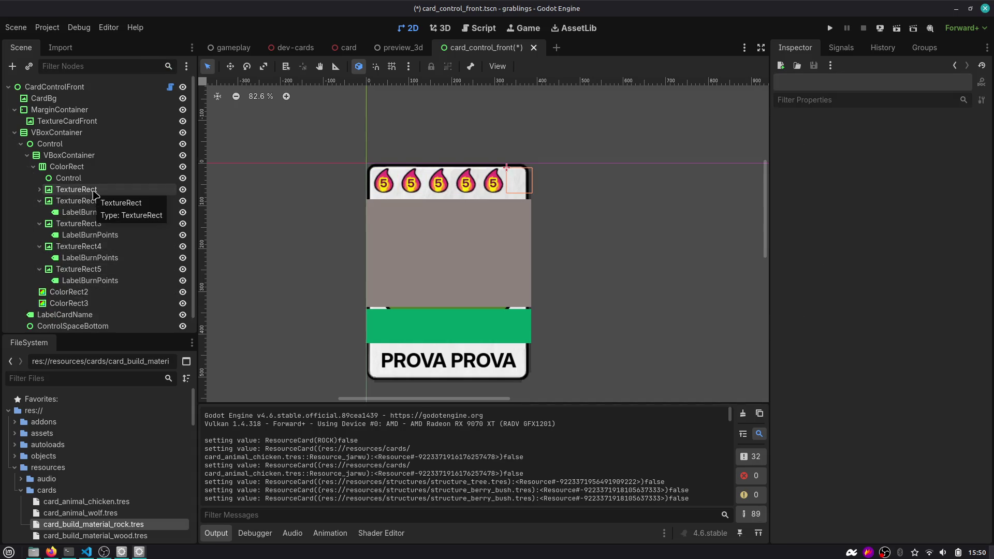
{"action": "left_click", "coordinate": [67, 167]}
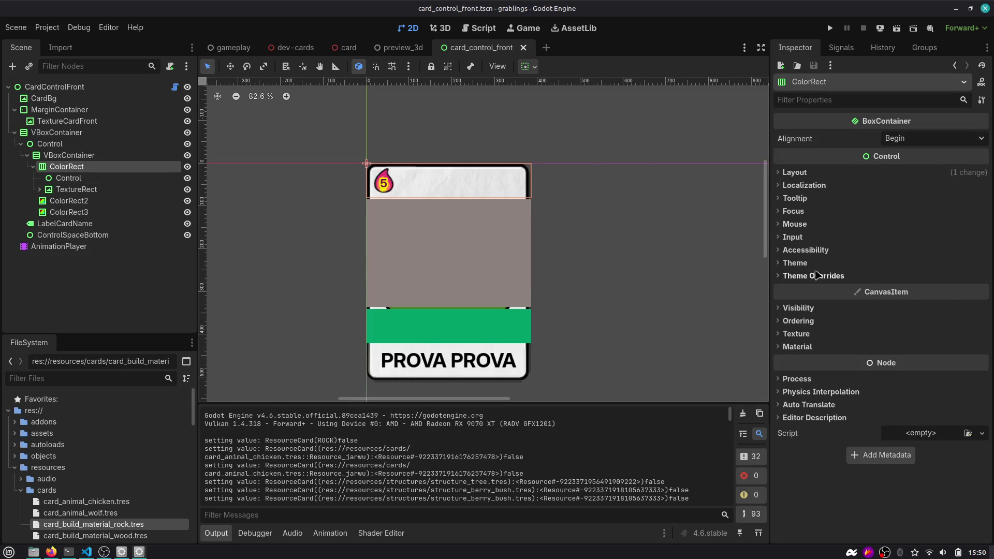
{"action": "left_click", "coordinate": [836, 275]}
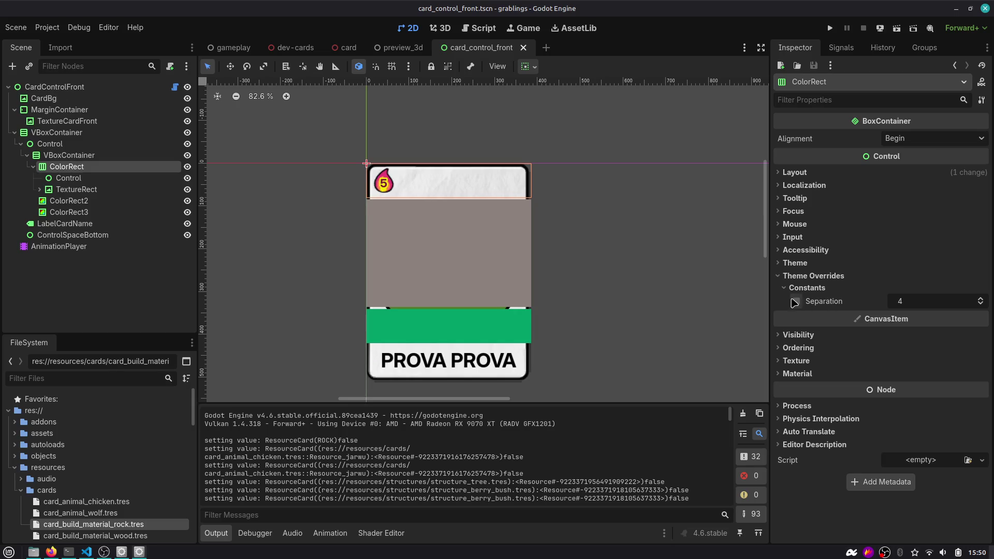
{"action": "left_click", "coordinate": [109, 188]}
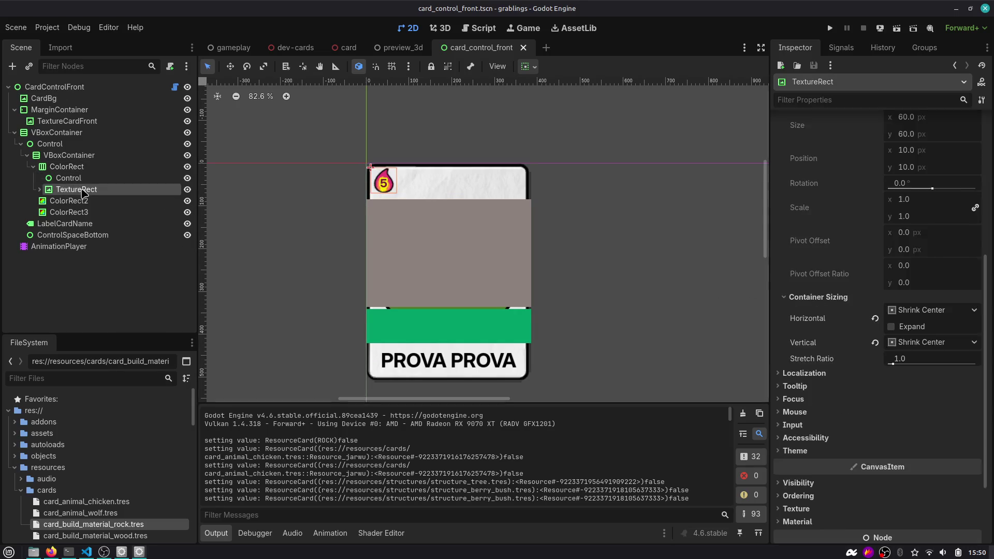
{"action": "key", "text": "ctrl+d"}
{"action": "key", "text": "ctrl+d"}
{"action": "key", "text": "ctrl+d"}
{"action": "left_click", "coordinate": [103, 166]}
{"action": "left_click", "coordinate": [796, 301]}
{"action": "mouse_move", "coordinate": [921, 301]}
{"action": "left_mouse_down"}
{"action": "mouse_move", "coordinate": [983, 301]}
{"action": "mouse_move", "coordinate": [911, 301]}
{"action": "mouse_move", "coordinate": [937, 302]}
{"action": "mouse_move", "coordinate": [928, 303]}
{"action": "left_mouse_up"}
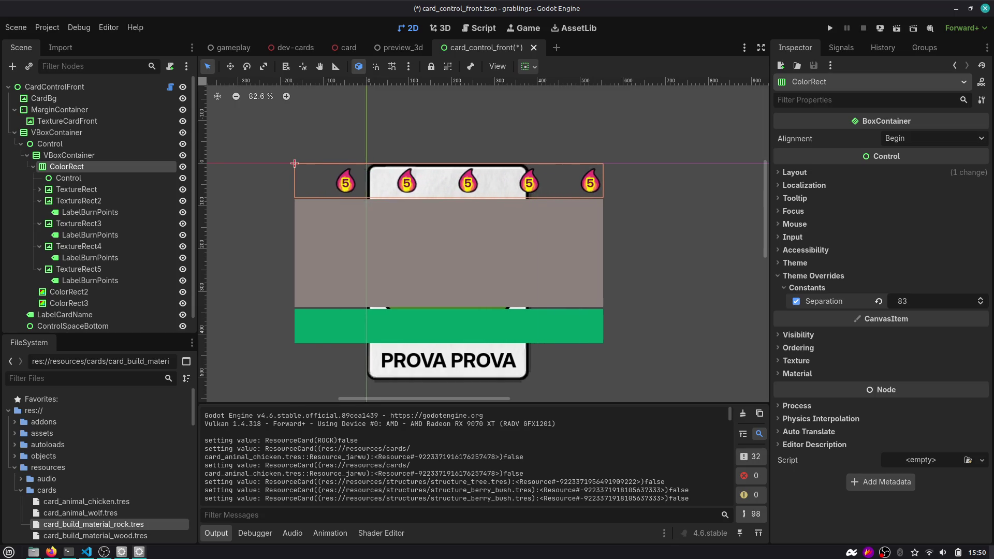
{"action": "left_click", "coordinate": [880, 302]}
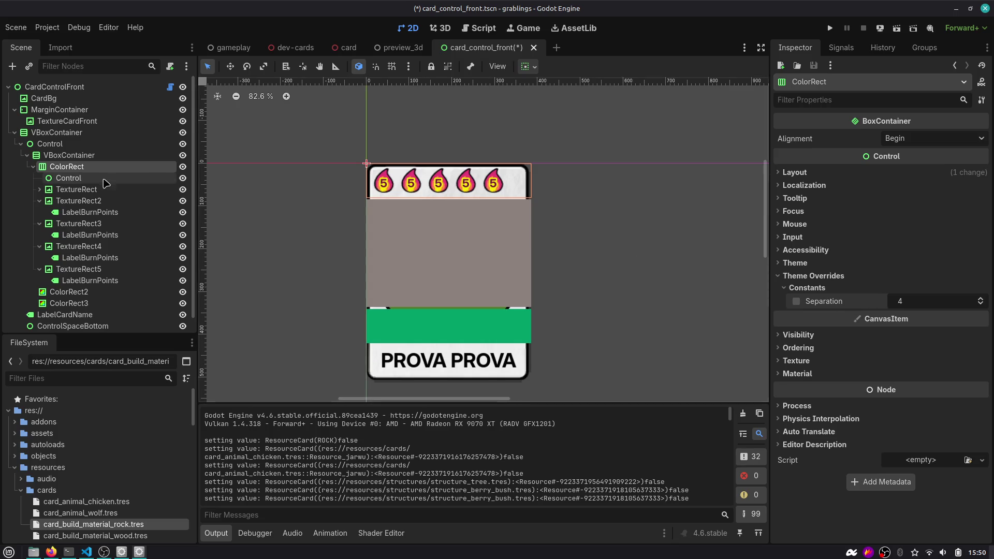
{"action": "left_click", "coordinate": [40, 201]}
{"action": "left_click", "coordinate": [41, 212]}
{"action": "left_click", "coordinate": [39, 224]}
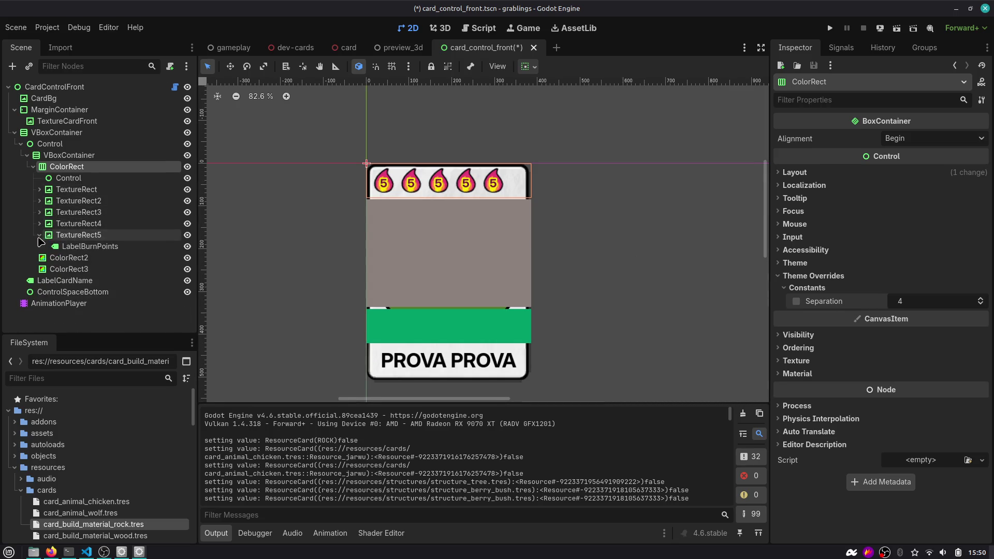
{"action": "left_click", "coordinate": [39, 235]}
{"action": "left_click", "coordinate": [78, 235]}
{"action": "left_click", "coordinate": [95, 206], "text": "shift"}
{"action": "key", "text": "Delete"}
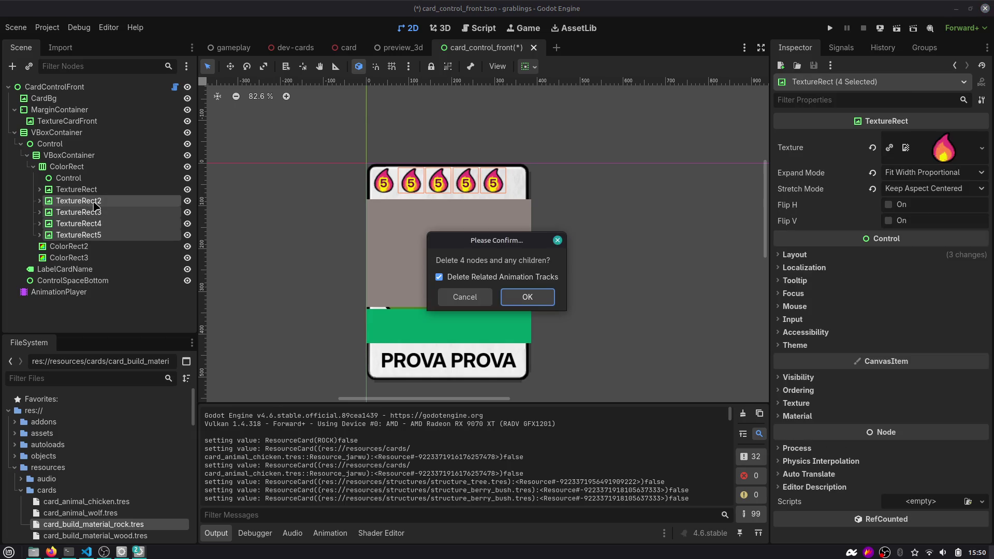
{"action": "key", "text": "Return"}
{"action": "left_click", "coordinate": [95, 188]}
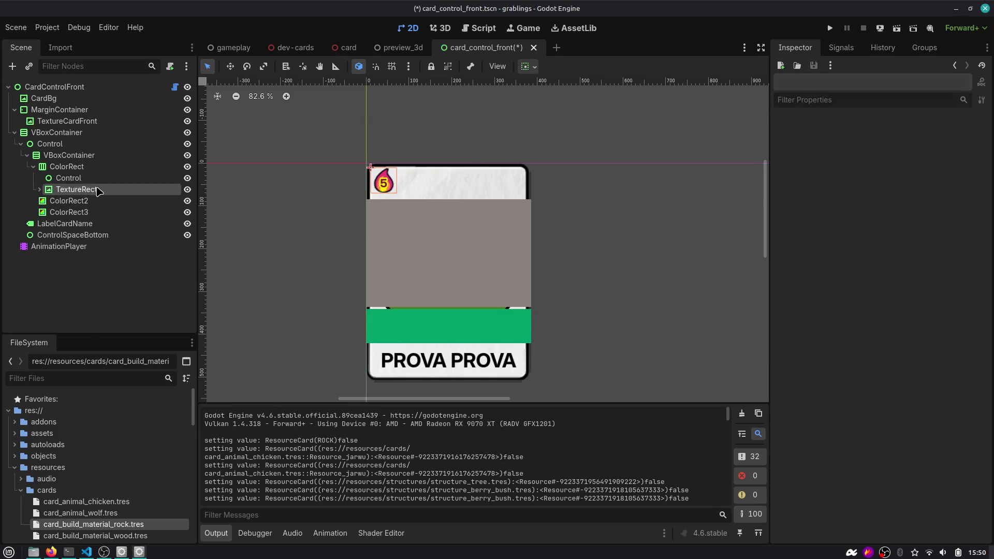
{"action": "left_click", "coordinate": [95, 188]}
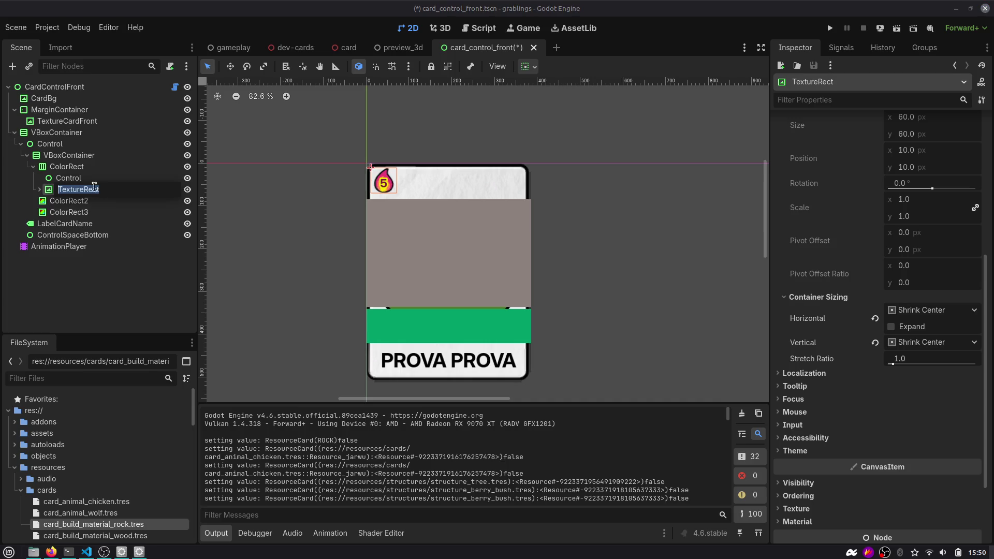
{"action": "left_click", "coordinate": [40, 190]}
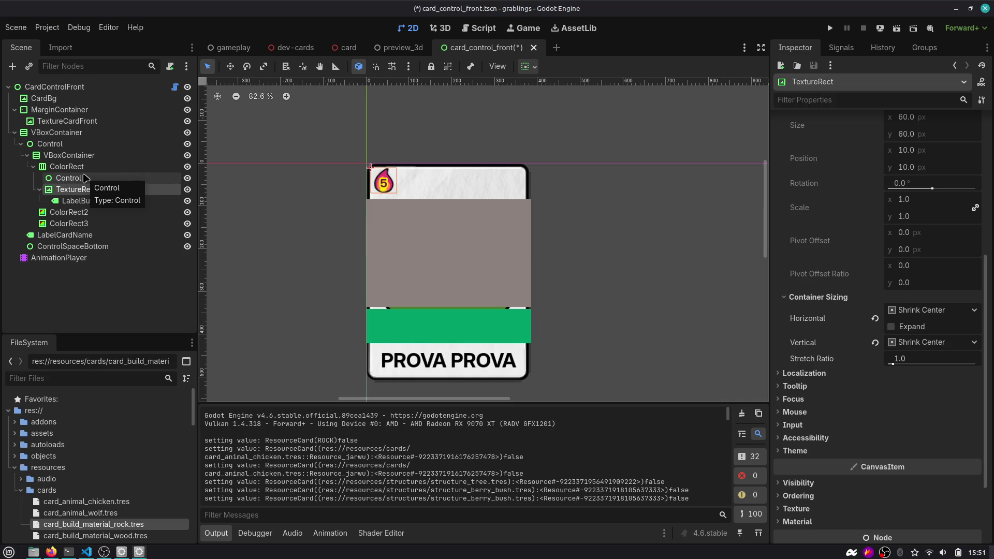
Step: Search the help for custom_mi and open the Control class documentation
{"action": "key", "text": "F1"}
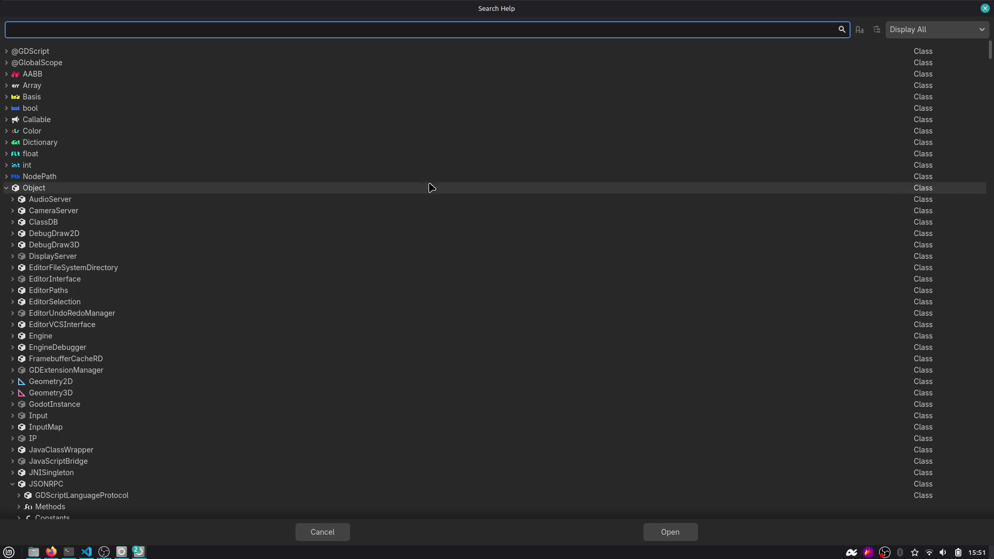
{"action": "double_click", "coordinate": [311, 8]}
{"action": "mouse_move", "coordinate": [159, 75]}
{"action": "left_mouse_down"}
{"action": "mouse_move", "coordinate": [222, 108]}
{"action": "mouse_move", "coordinate": [557, 182]}
{"action": "mouse_move", "coordinate": [347, 85]}
{"action": "left_mouse_up"}
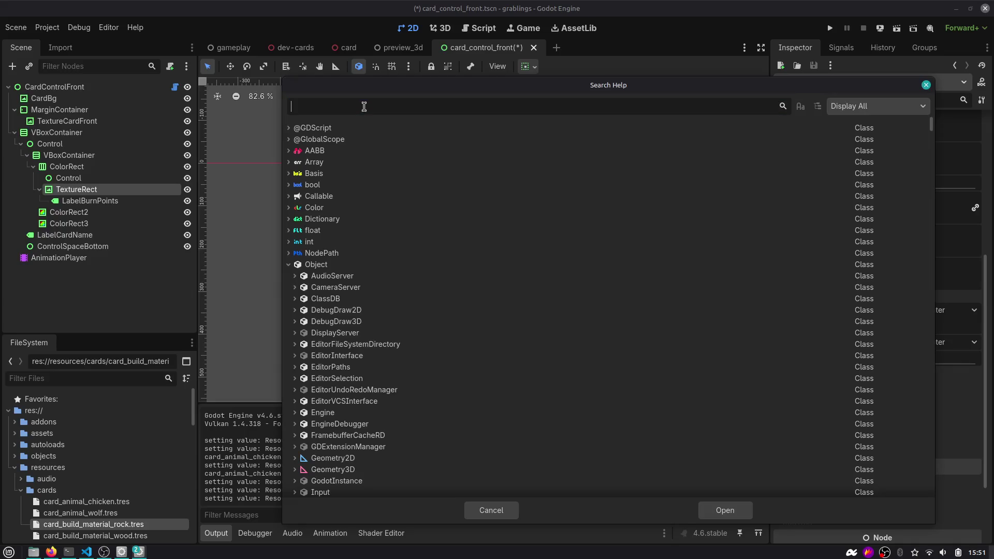
{"action": "type", "text": "custom_mi"}
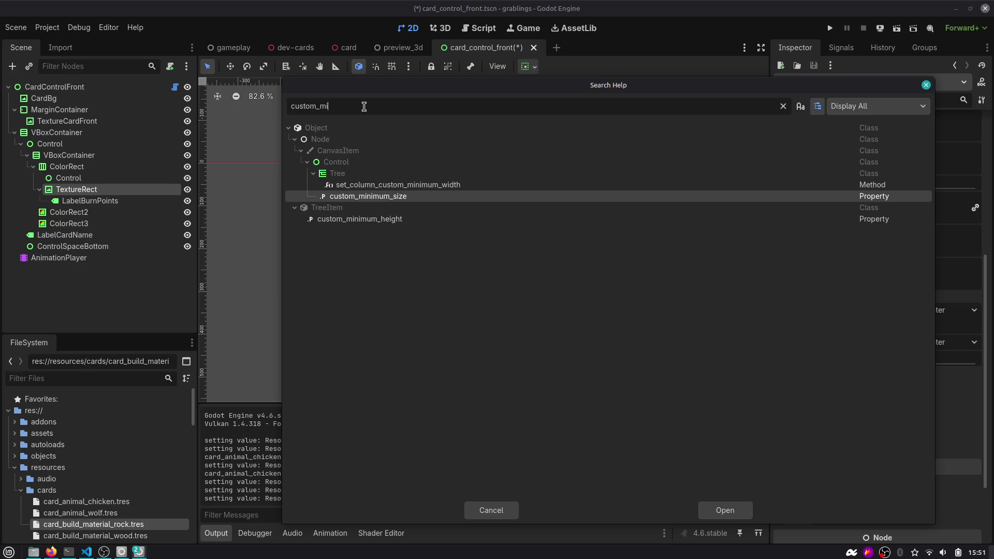
{"action": "double_click", "coordinate": [356, 199]}
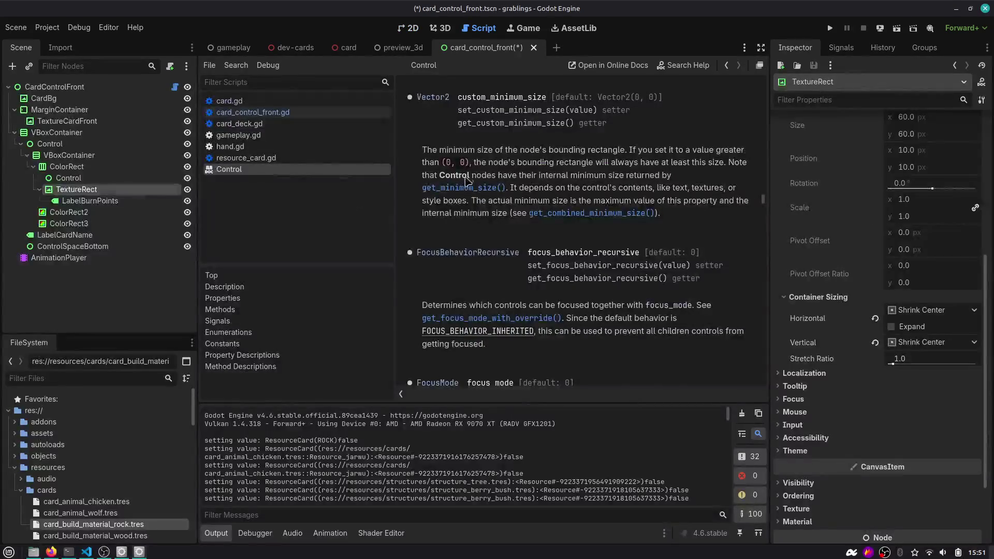
Step: Find and read the custom_minimum_size description, then close the help page back to card_control_front.gd
{"action": "key", "text": "ctrl+backslash"}
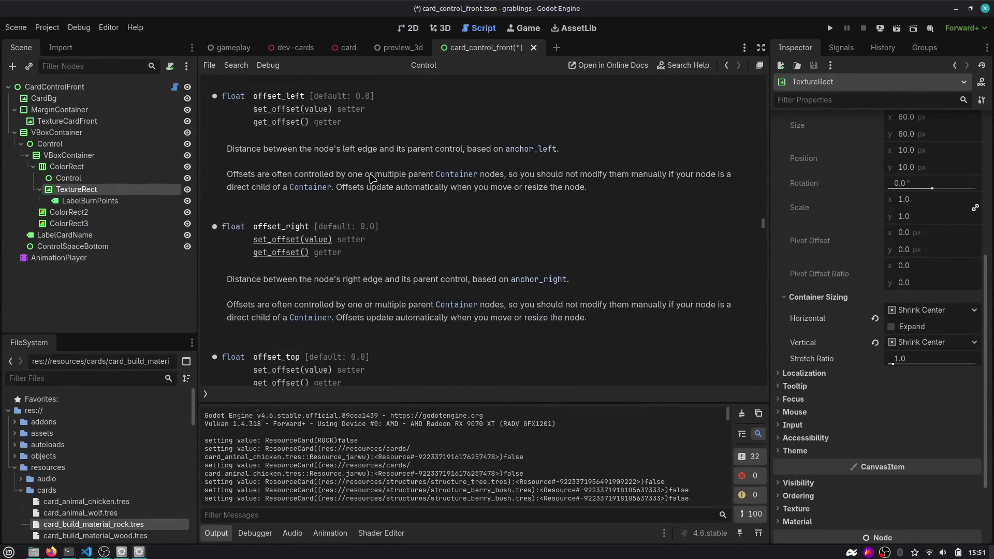
{"action": "scroll", "coordinate": [356, 232], "scroll_direction": "up", "scroll_amount": 5}
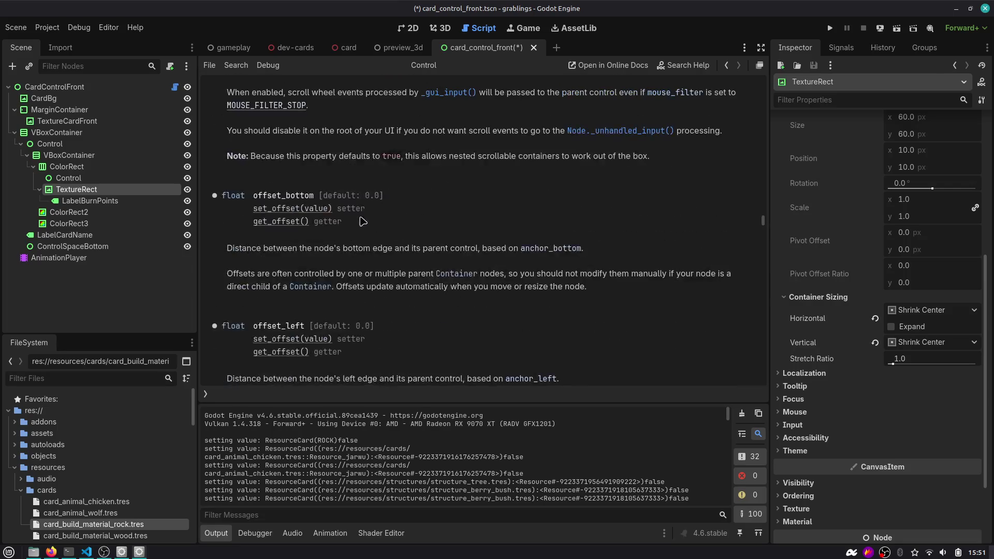
{"action": "key", "text": "ctrl+f"}
{"action": "type", "text": "custom_"}
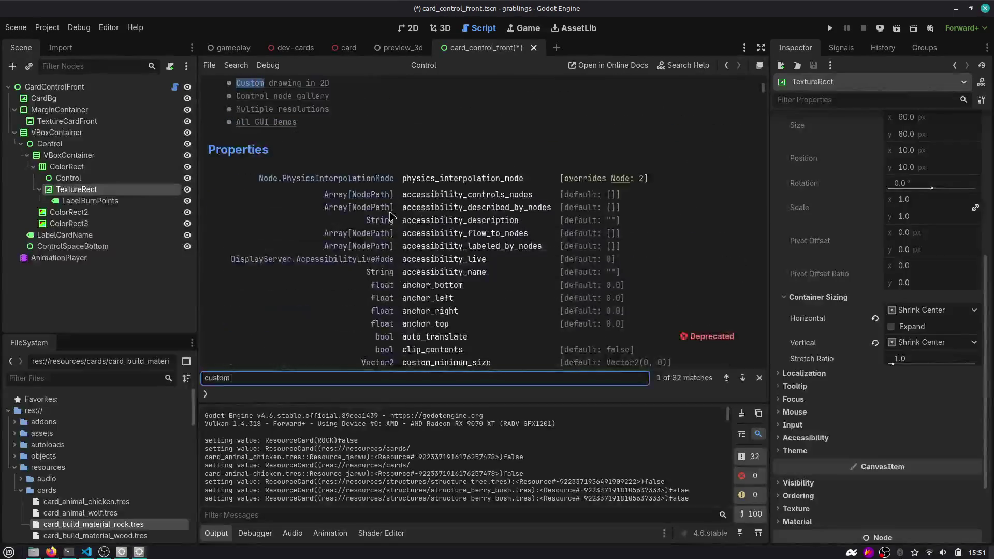
{"action": "type", "text": "m"}
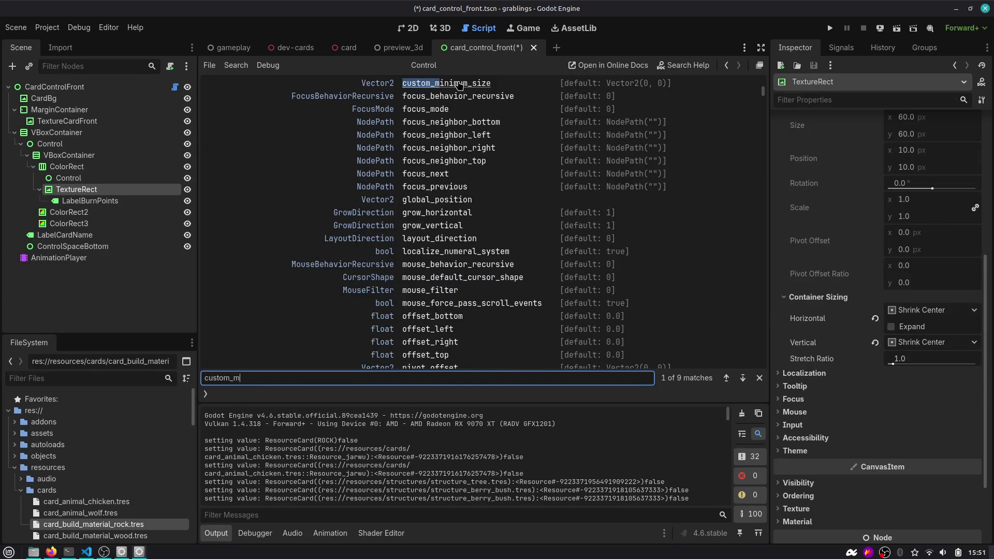
{"action": "left_click", "coordinate": [456, 85]}
{"action": "left_click_drag", "start_coordinate": [288, 150], "coordinate": [430, 154]}
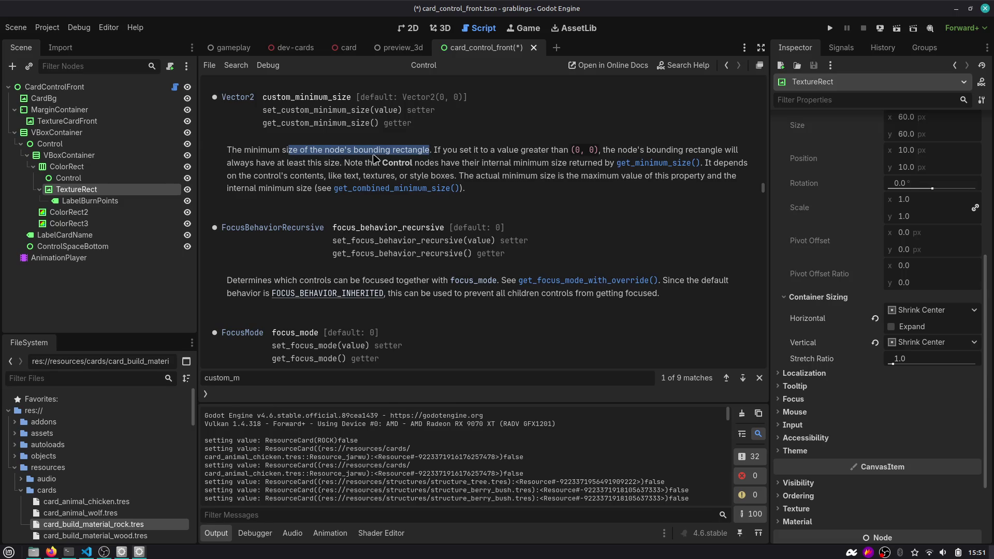
{"action": "left_click", "coordinate": [484, 153]}
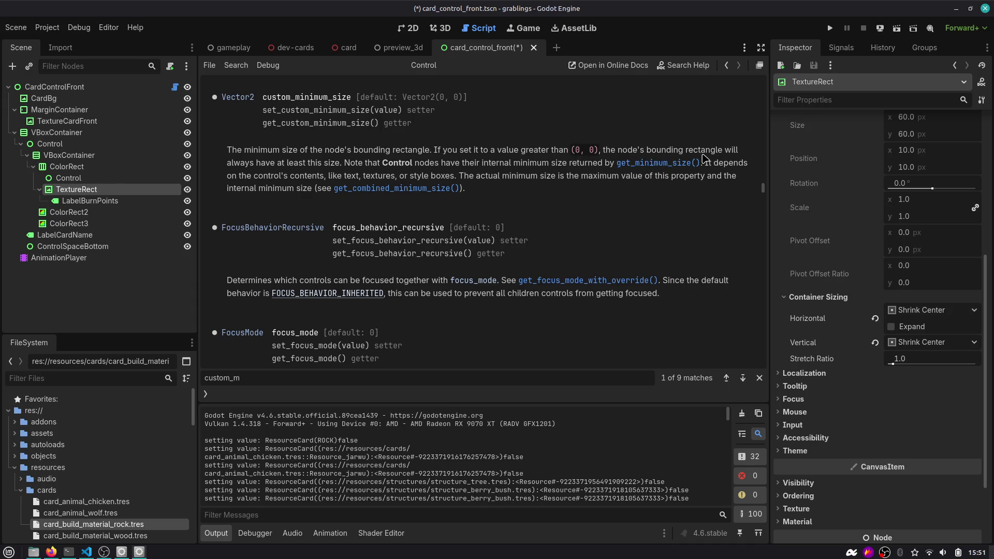
{"action": "left_click_drag", "start_coordinate": [725, 152], "coordinate": [745, 161]}
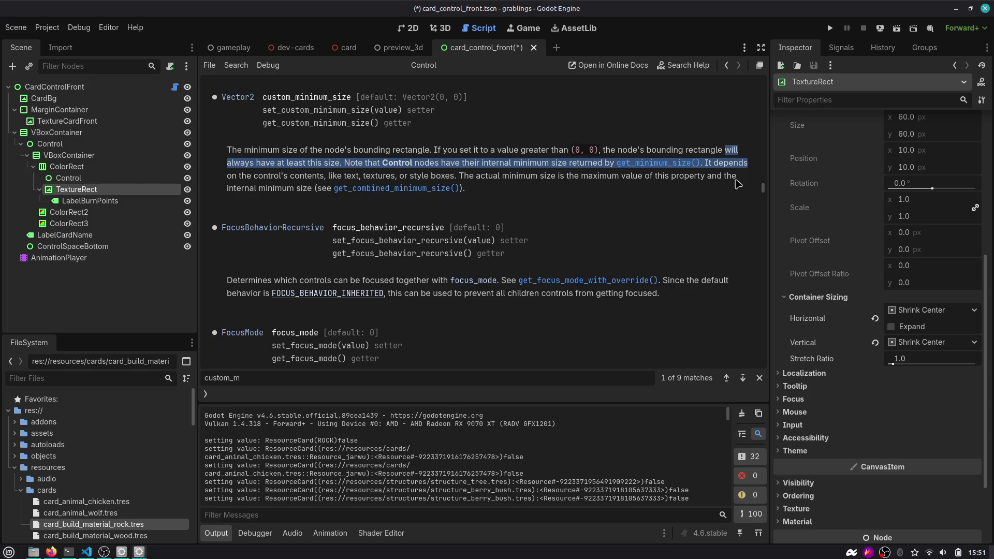
{"action": "left_click", "coordinate": [310, 176]}
{"action": "mouse_move", "coordinate": [369, 165]}
{"action": "left_mouse_down"}
{"action": "mouse_move", "coordinate": [504, 181]}
{"action": "mouse_move", "coordinate": [743, 176]}
{"action": "left_mouse_up"}
{"action": "key", "text": "ctrl+s"}
{"action": "key", "text": "ctrl+w"}
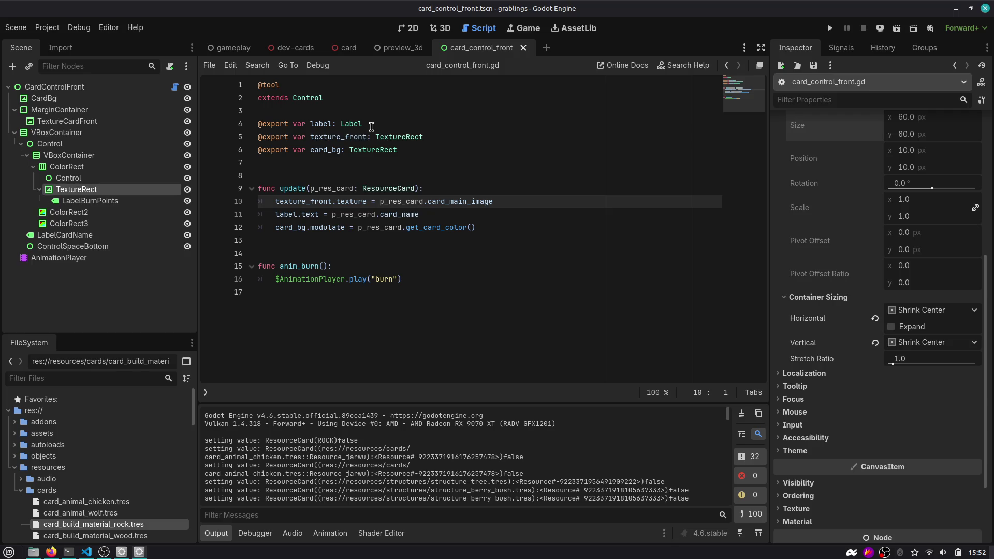
Step: Inspect the texture_front property on line 10, then switch to the 3D workspace
{"action": "left_click_drag", "start_coordinate": [191, 145], "coordinate": [164, 145]}
{"action": "double_click", "coordinate": [280, 202]}
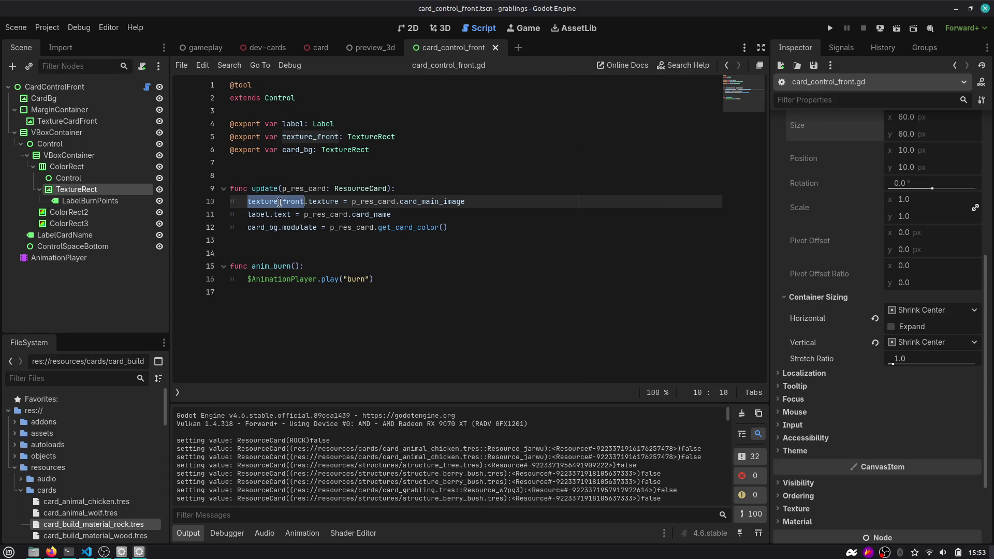
{"action": "mouse_move", "coordinate": [279, 202]}
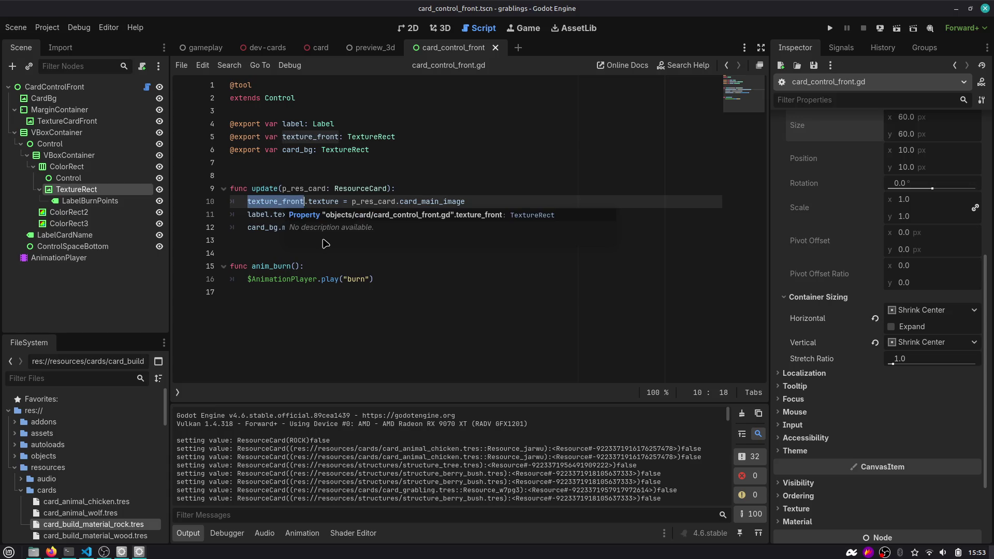
{"action": "left_click", "coordinate": [316, 256]}
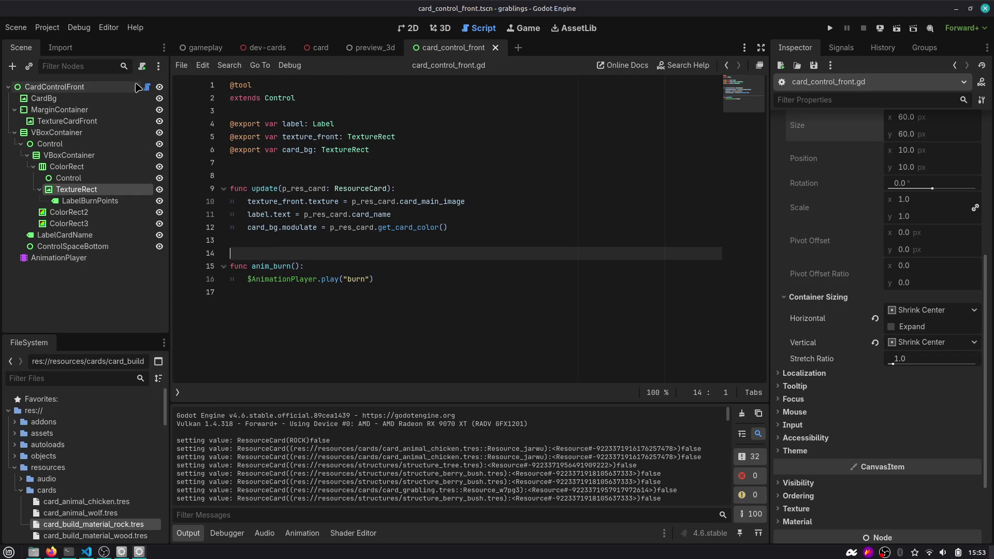
{"action": "left_click", "coordinate": [443, 29]}
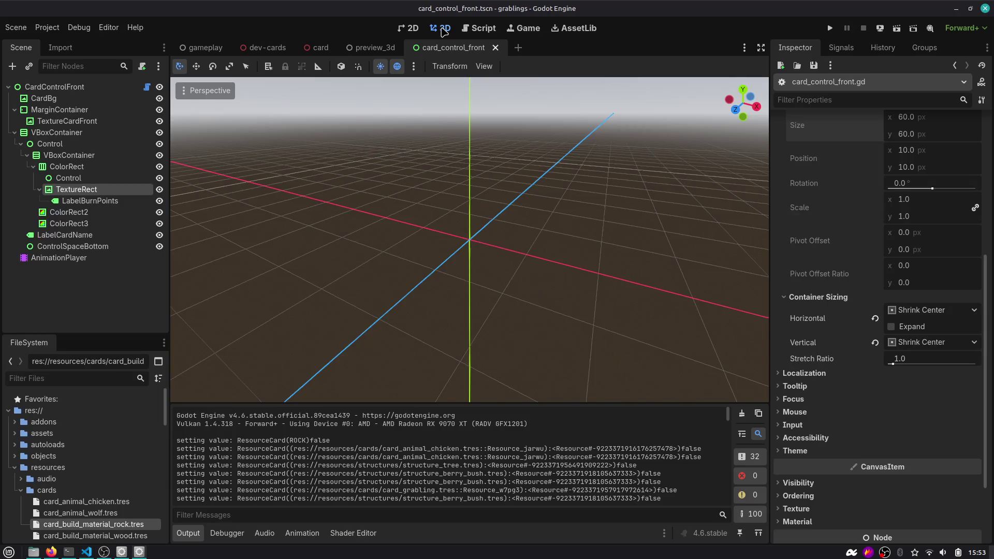
Step: Open the preview_3d scene tab, then switch to Firefox showing the GitHub issue
{"action": "left_click", "coordinate": [374, 47]}
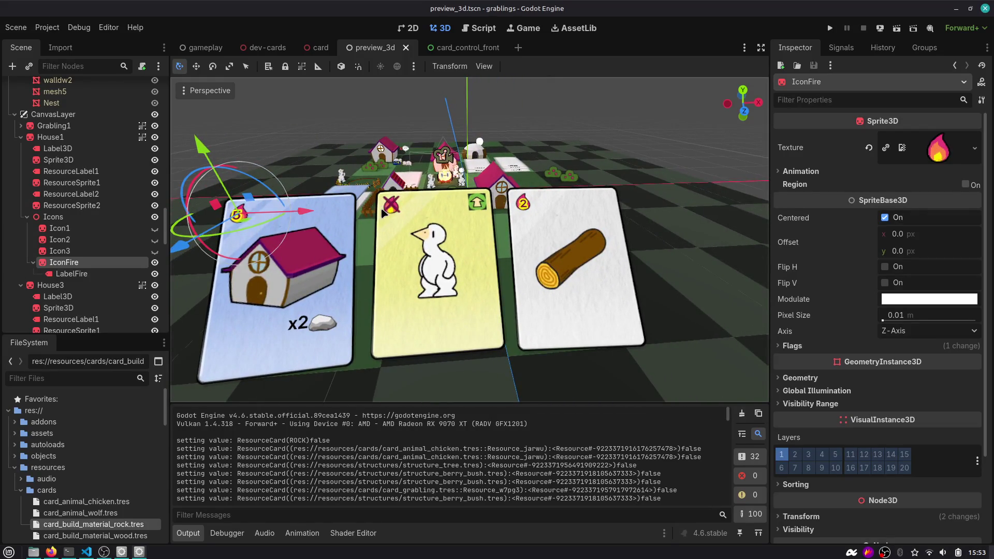
{"action": "key", "text": "alt+Tab"}
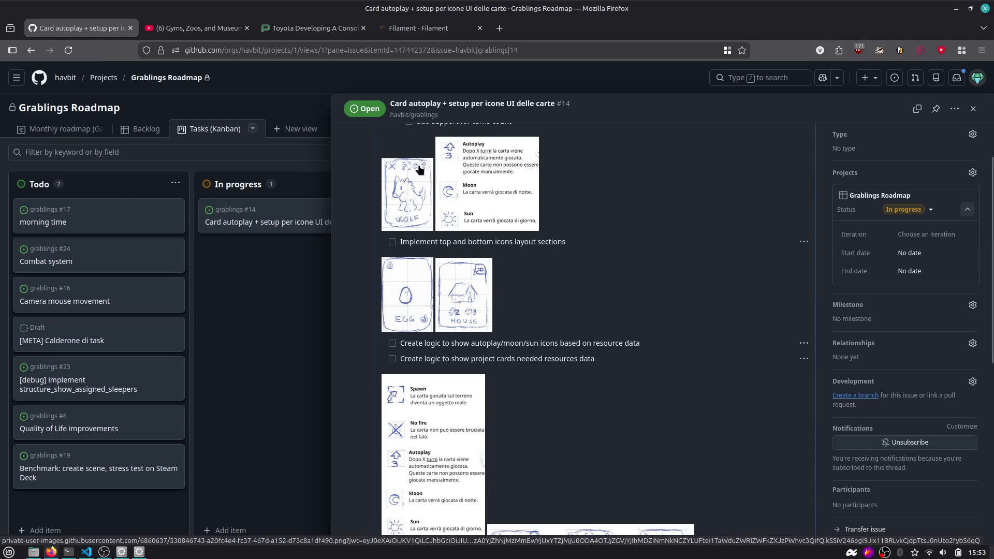
Step: Open the wolf card sketch full size, return to the issue, and switch back to Godot
{"action": "left_click", "coordinate": [418, 172]}
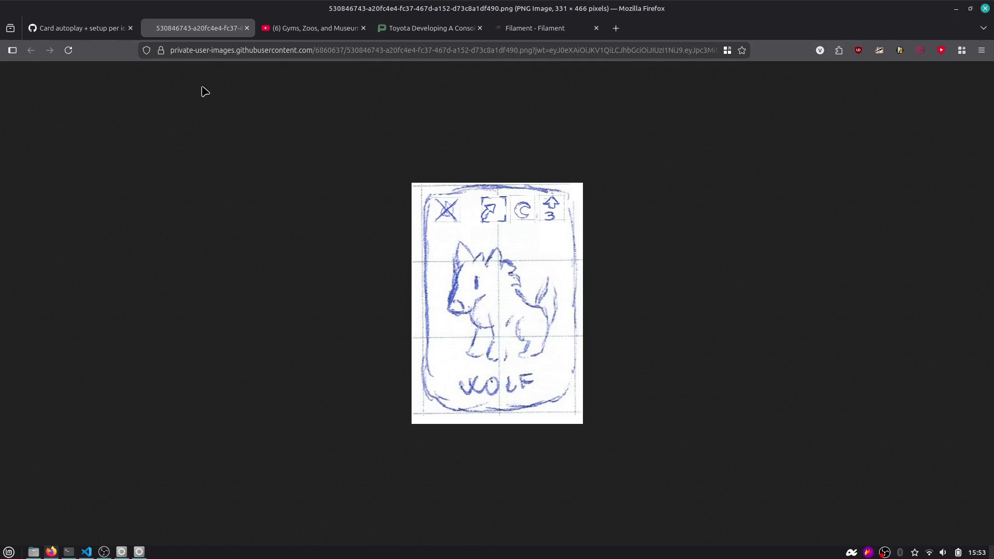
{"action": "mouse_move", "coordinate": [87, 27]}
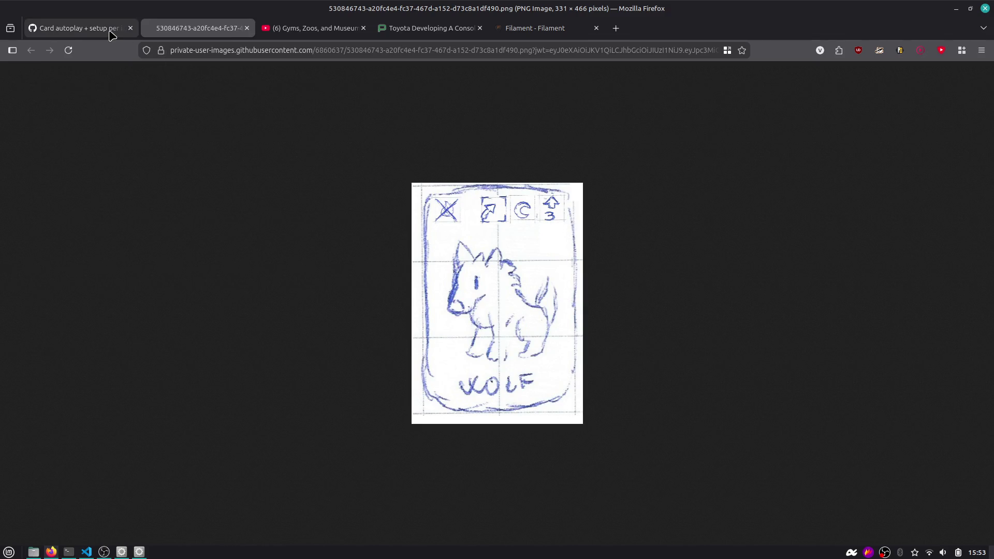
{"action": "left_click", "coordinate": [110, 29]}
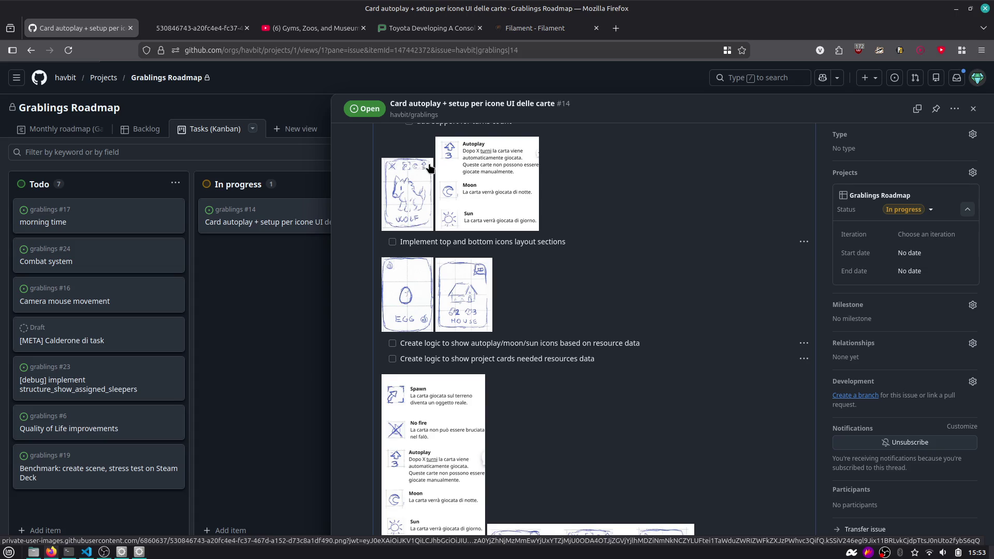
{"action": "key", "text": "alt+Tab"}
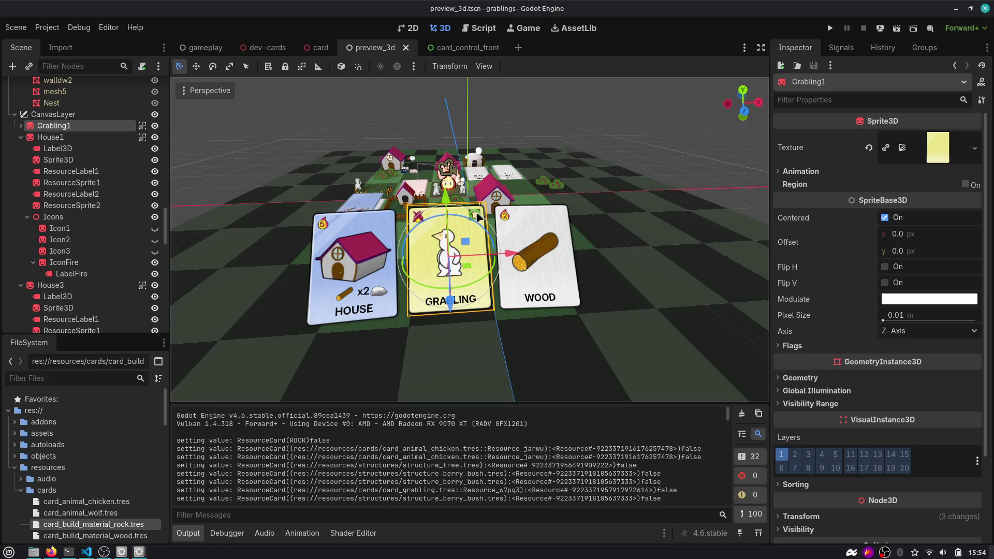
Step: Open the card_control_front scene in 2D, collapse TextureRect, and select the Control spacer
{"action": "scroll", "coordinate": [317, 228], "scroll_direction": "up", "scroll_amount": 5}
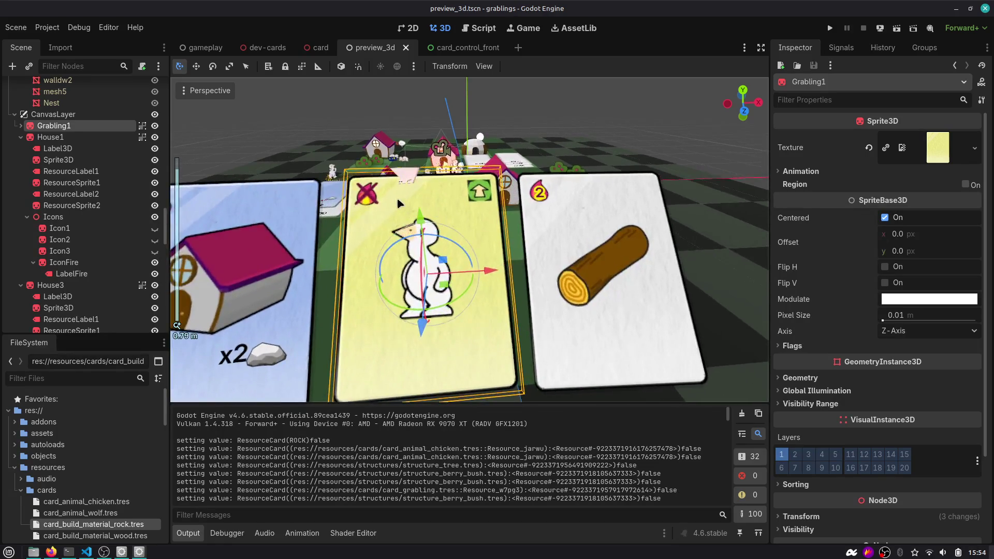
{"action": "left_click", "coordinate": [445, 48]}
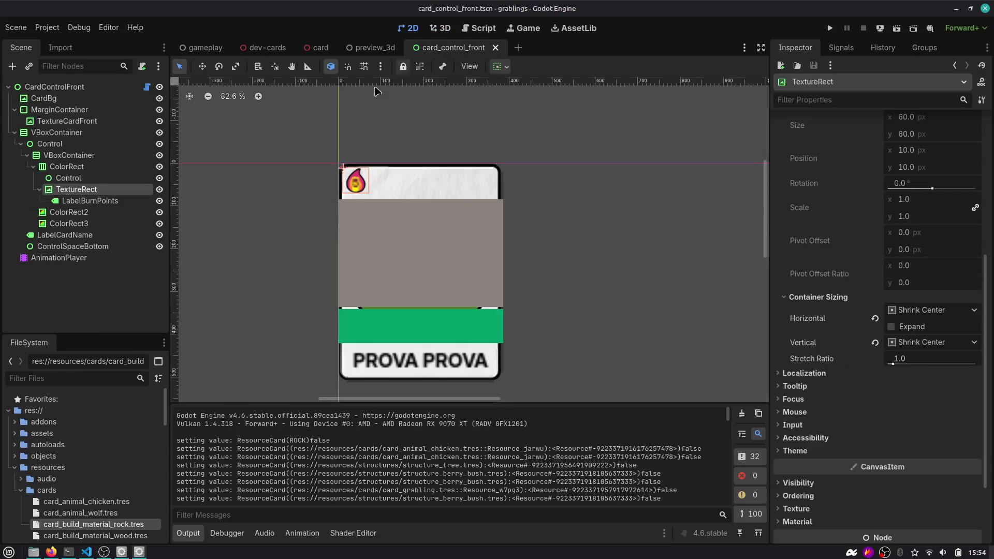
{"action": "left_click", "coordinate": [39, 190]}
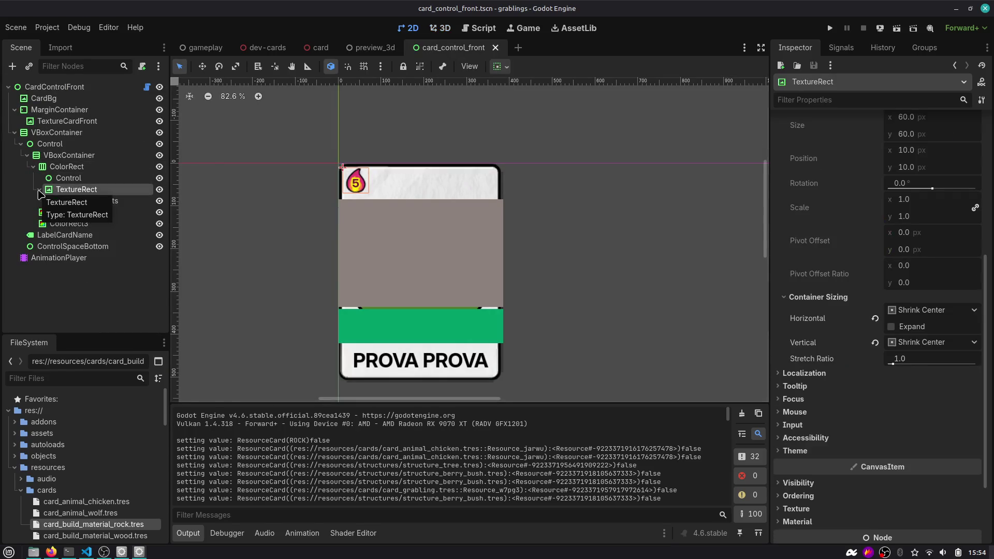
{"action": "left_click", "coordinate": [74, 166]}
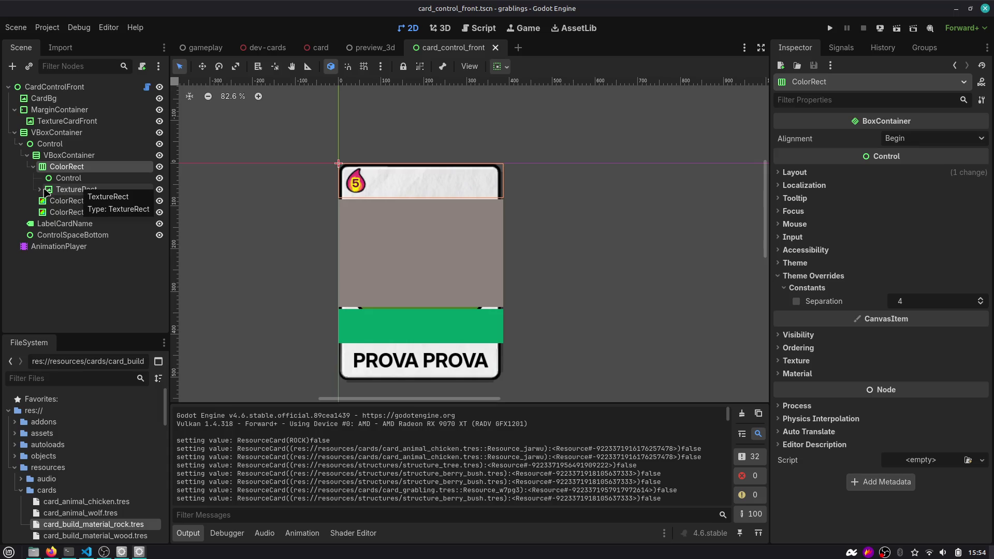
{"action": "left_click", "coordinate": [67, 177]}
Step: Duplicate the spacer as Control2 after the flame icon and enable its Horizontal Expand sizing
{"action": "key", "text": "ctrl+d"}
{"action": "left_click_drag", "start_coordinate": [70, 189], "coordinate": [78, 206]}
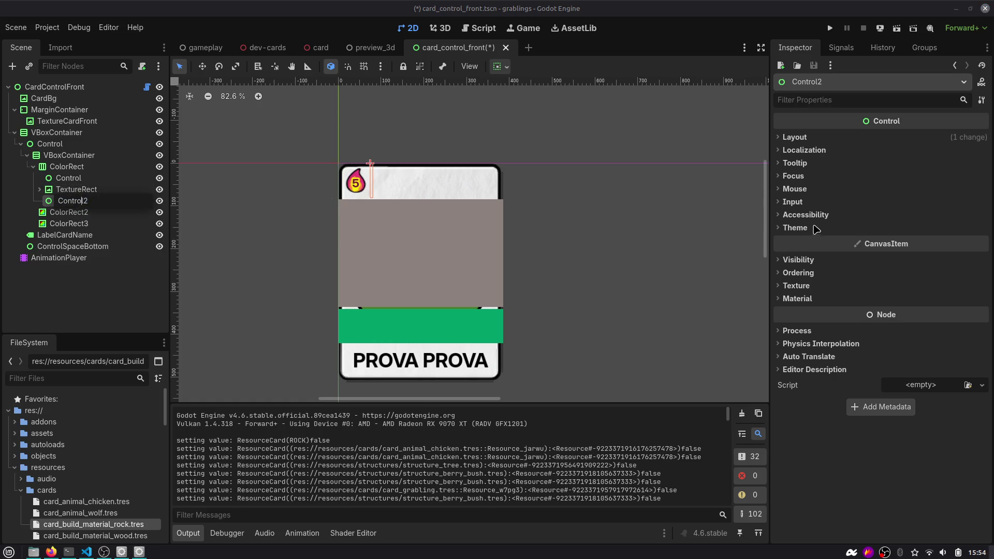
{"action": "key", "text": "Return"}
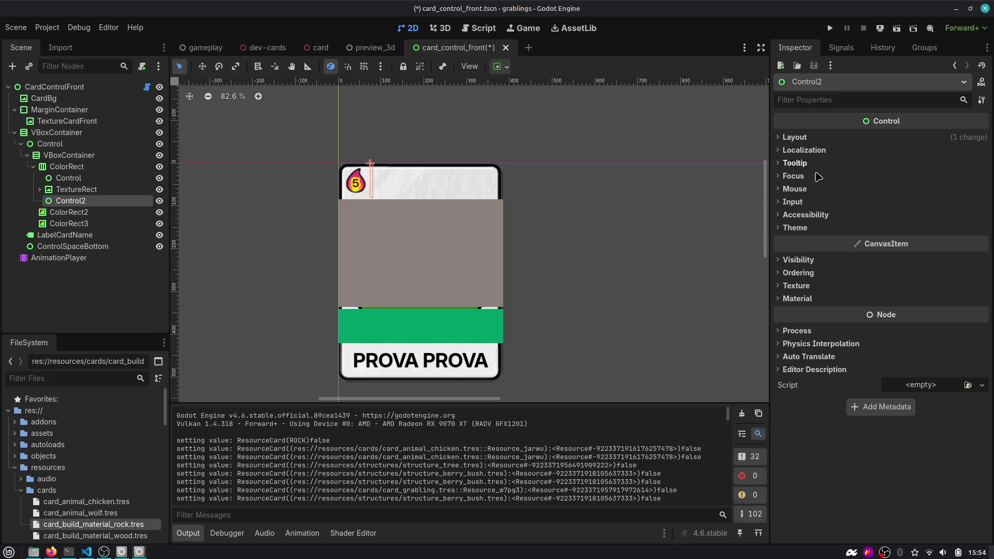
{"action": "left_click", "coordinate": [807, 228]}
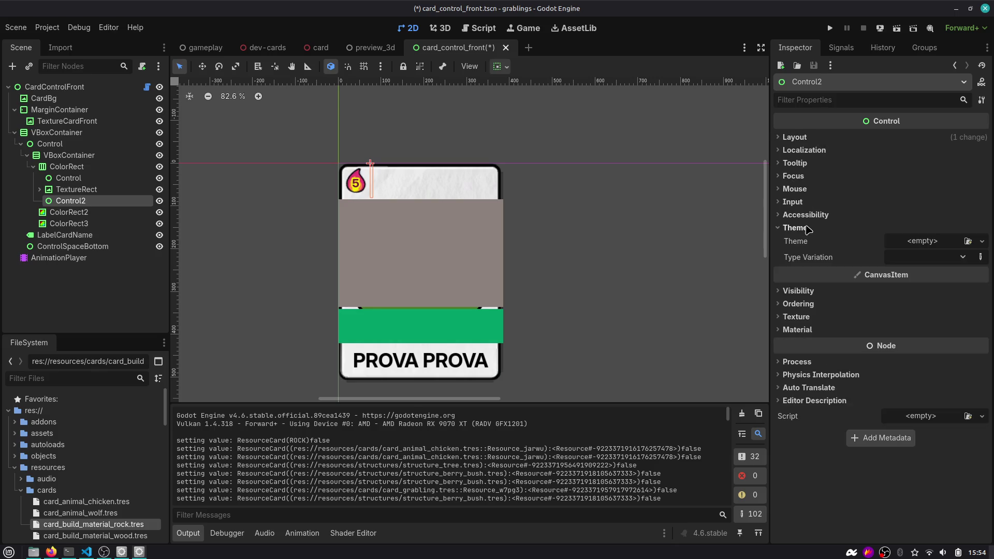
{"action": "left_click", "coordinate": [820, 150]}
{"action": "left_click", "coordinate": [819, 138]}
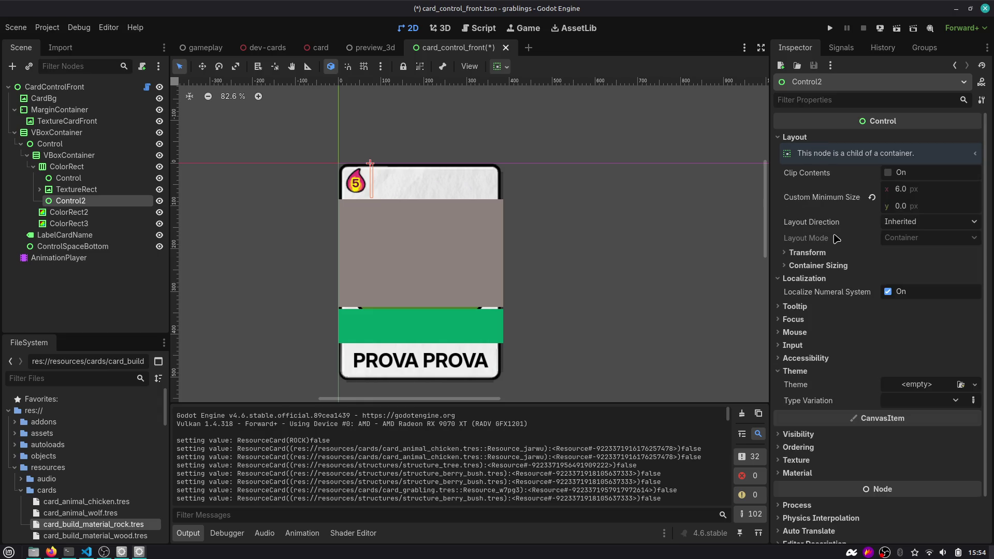
{"action": "left_click", "coordinate": [818, 266]}
{"action": "left_click", "coordinate": [890, 297]}
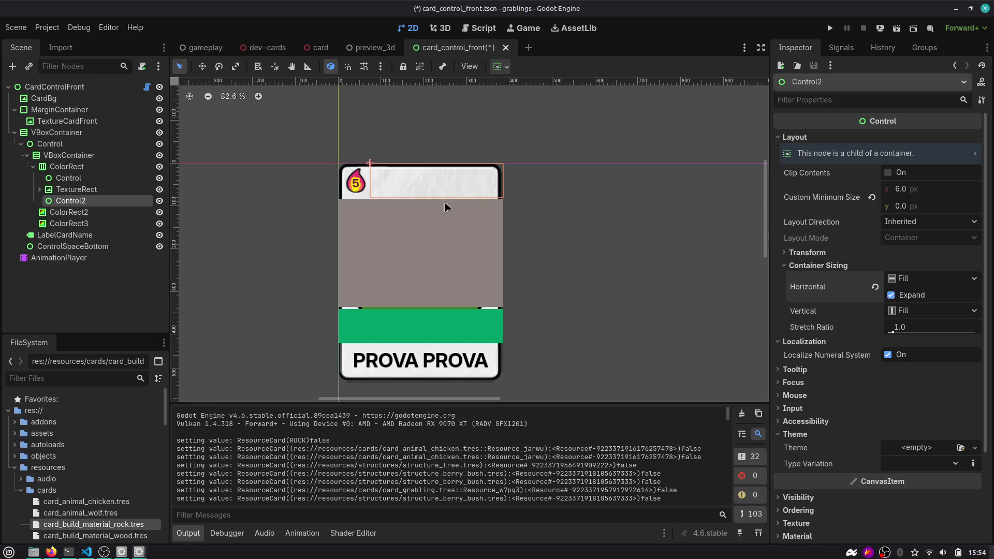
Step: Duplicate the flame TextureRect and move the copy below Control2
{"action": "left_click", "coordinate": [72, 189]}
{"action": "key", "text": "ctrl+d"}
{"action": "left_click_drag", "start_coordinate": [71, 201], "coordinate": [71, 230]}
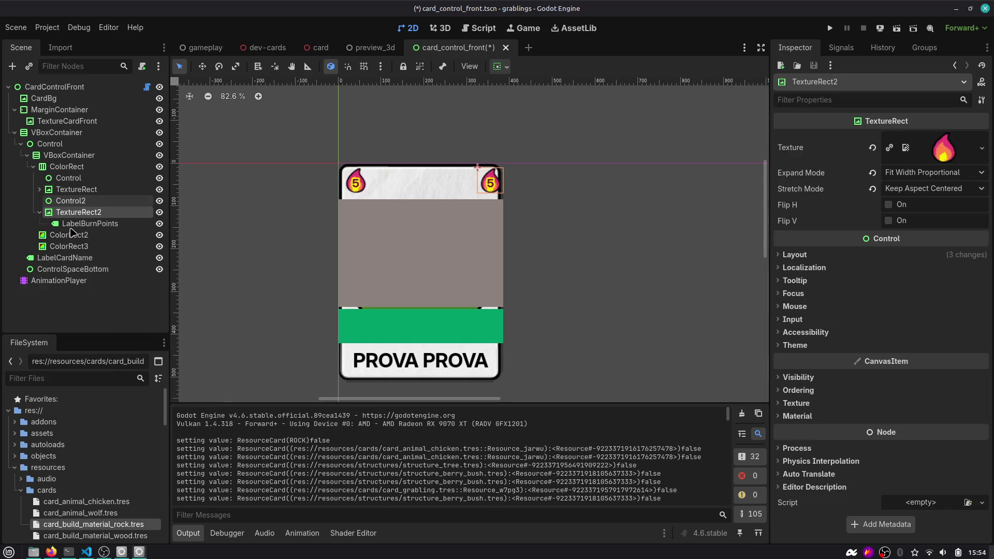
Step: Inspect TextureRect2's LabelBurnPoints child, then duplicate TextureRect2 into TextureRect3
{"action": "left_click", "coordinate": [40, 212]}
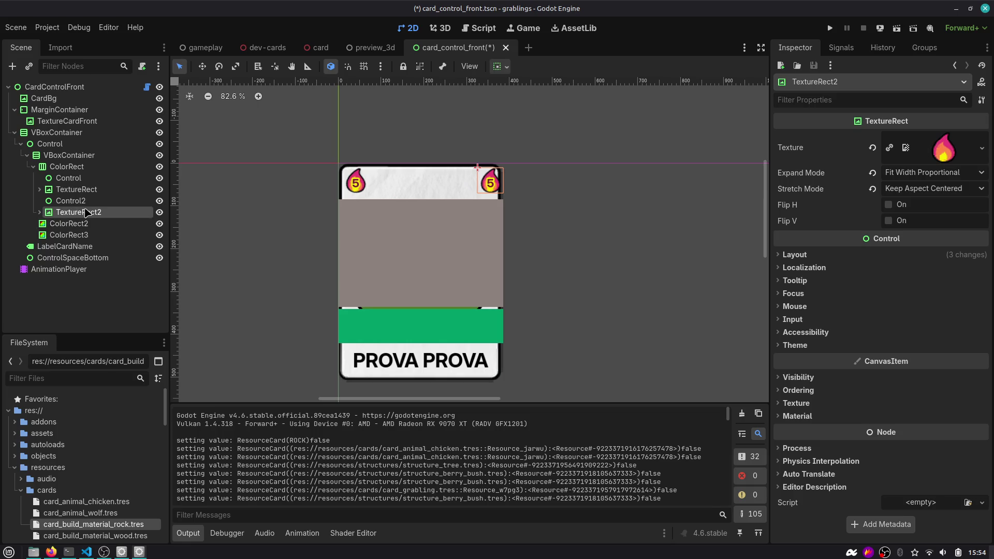
{"action": "scroll", "coordinate": [549, 186], "scroll_direction": "up", "scroll_amount": 5}
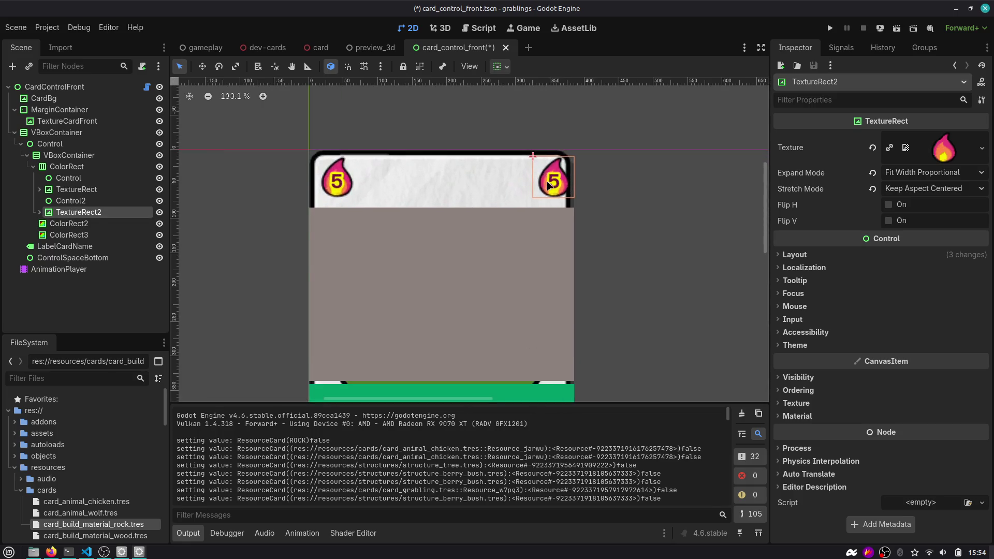
{"action": "left_click", "coordinate": [41, 213]}
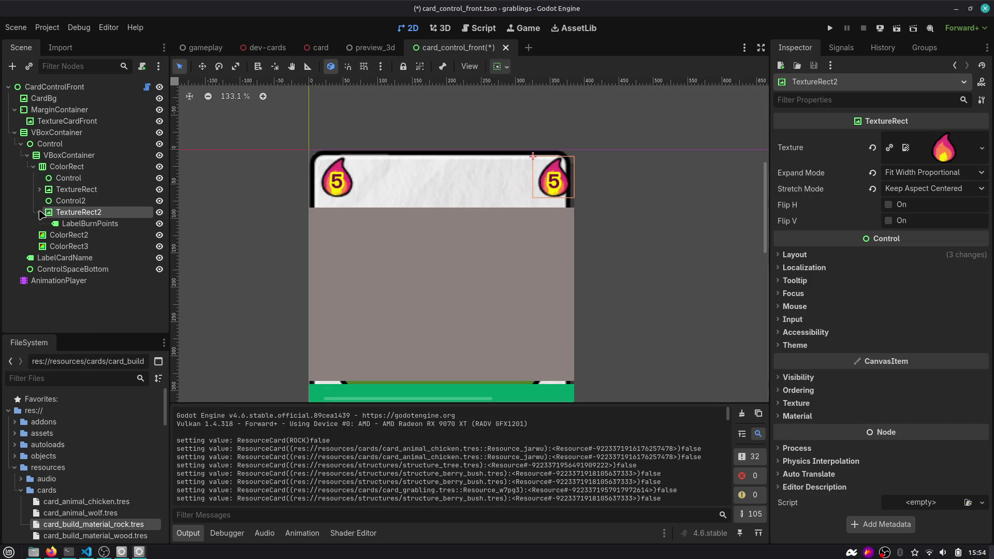
{"action": "left_click", "coordinate": [40, 212]}
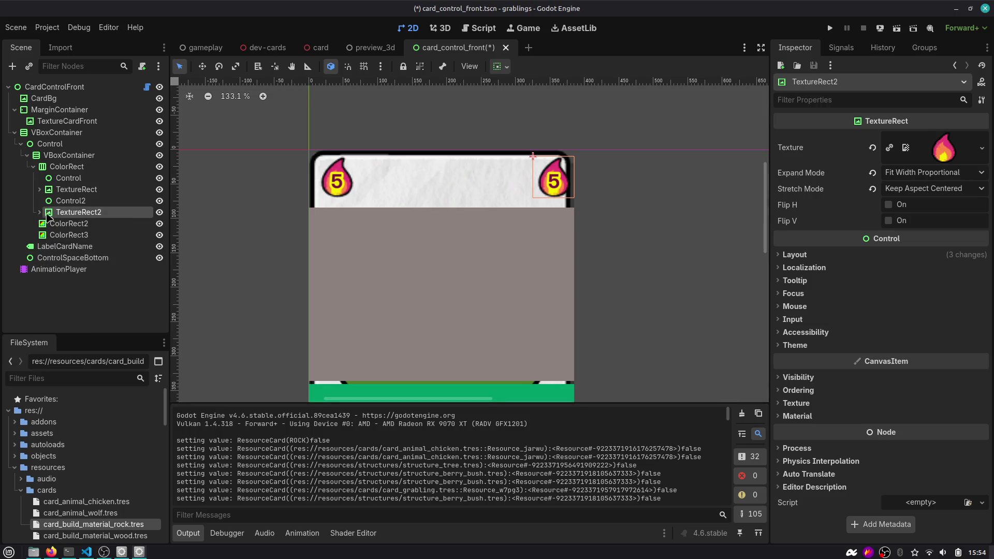
{"action": "left_click", "coordinate": [40, 213]}
{"action": "left_click", "coordinate": [73, 224]}
{"action": "left_click", "coordinate": [57, 212]}
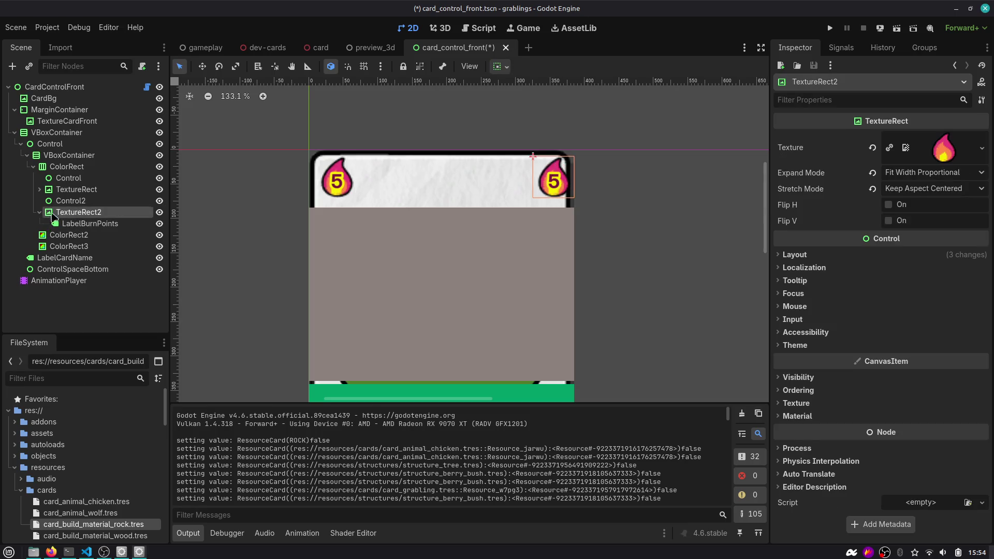
{"action": "left_click", "coordinate": [40, 213]}
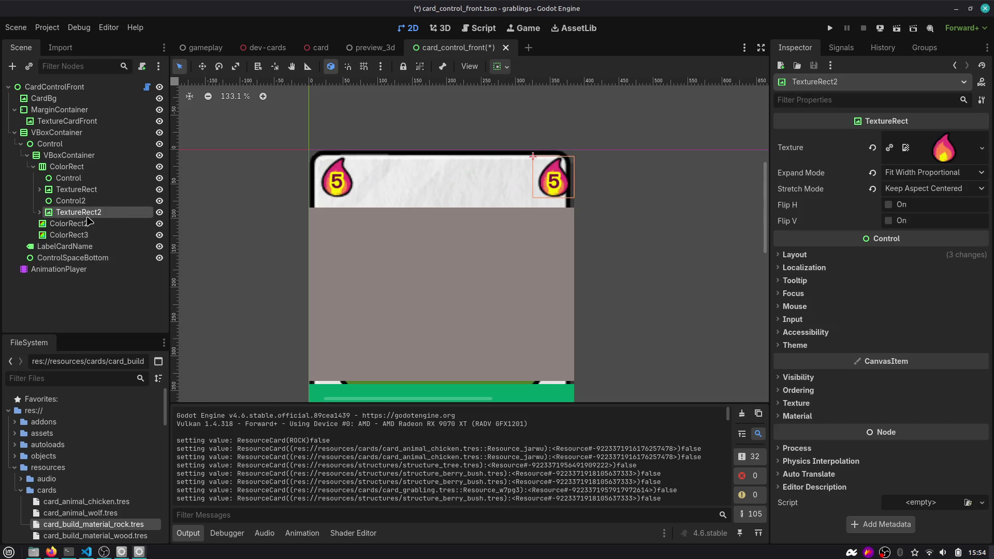
{"action": "key", "text": "ctrl+d"}
{"action": "left_click", "coordinate": [39, 223]}
{"action": "left_click", "coordinate": [66, 213]}
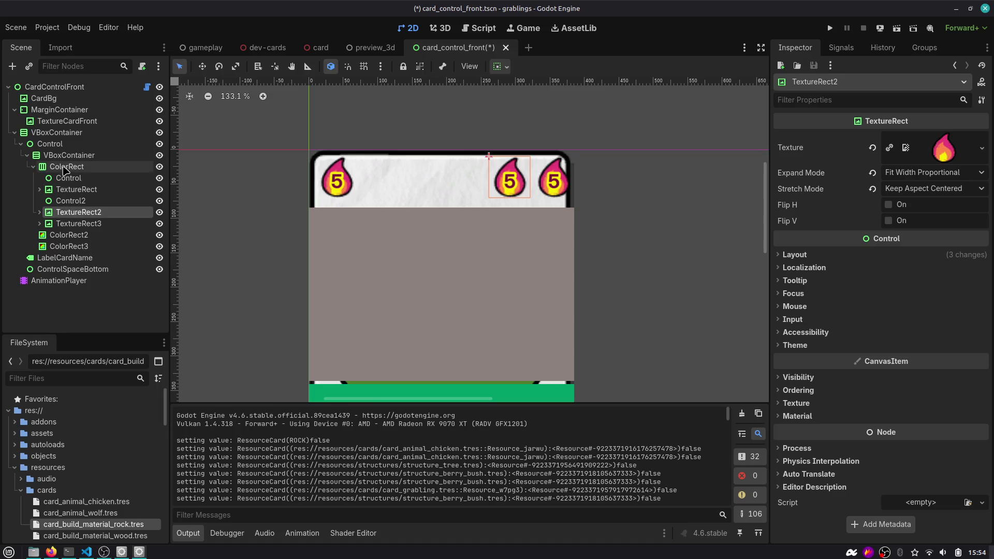
Step: Rename the Control2 spacer to CenterSeparator and check it alongside ColorRect and TextureRect2
{"action": "double_click", "coordinate": [138, 201]}
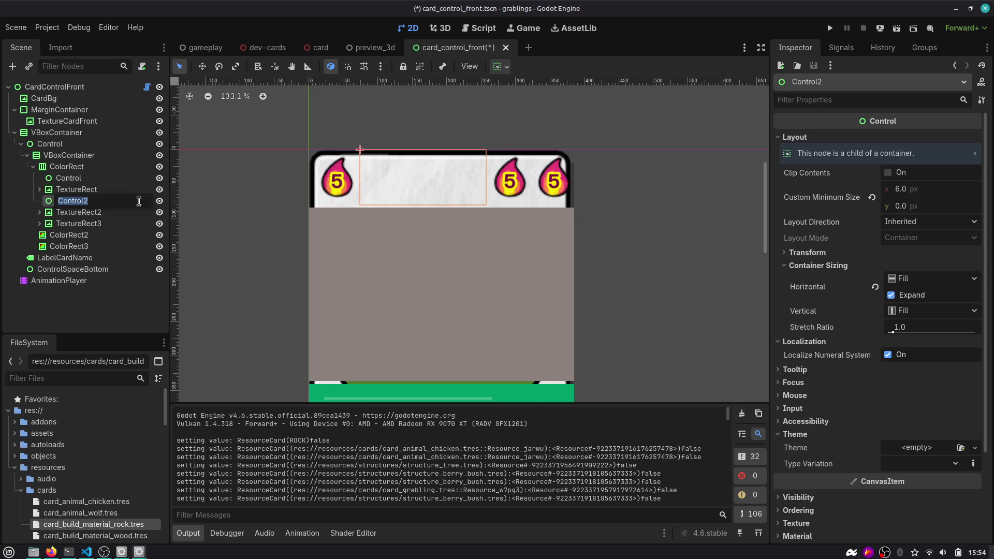
{"action": "type", "text": "Cente"}
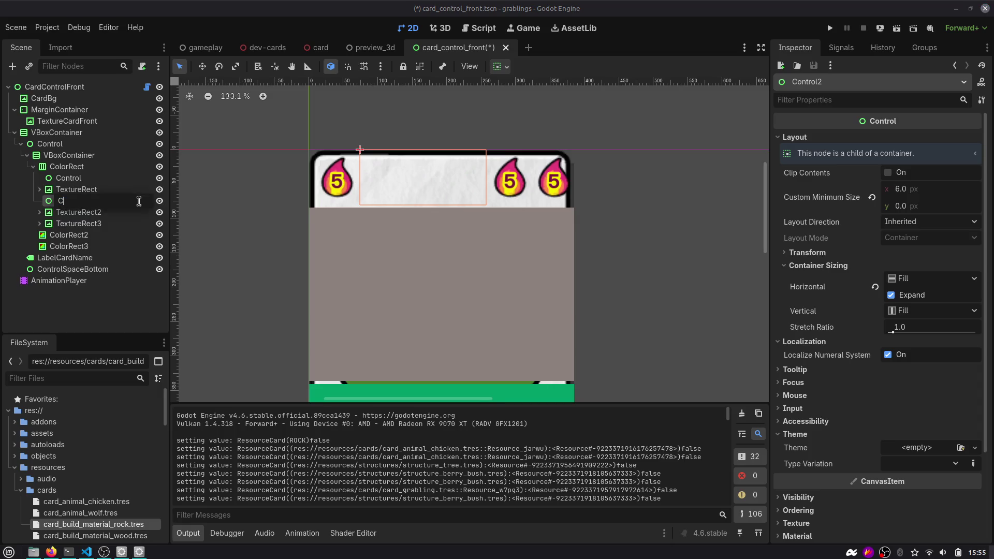
{"action": "type", "text": "rSeparato"}
{"action": "key", "text": "Return"}
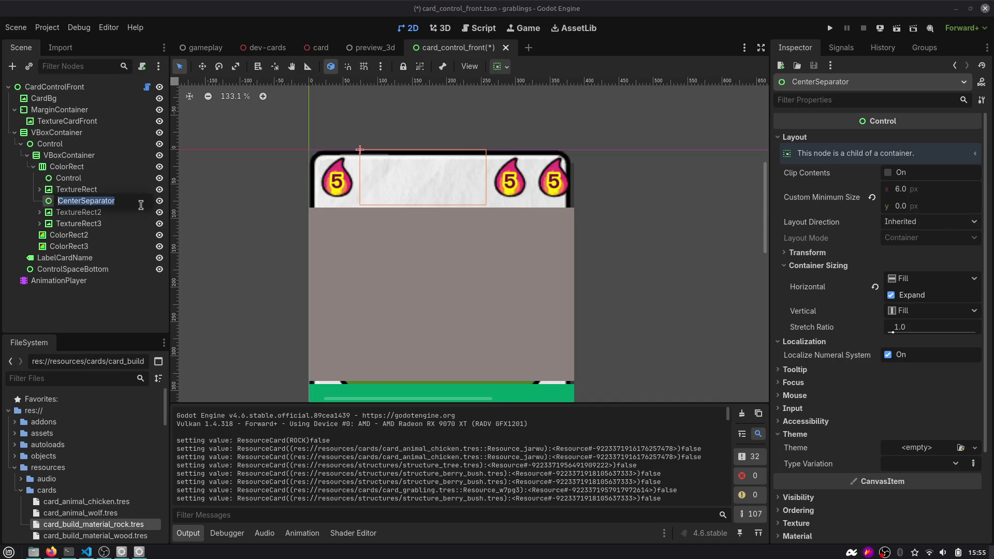
{"action": "left_click", "coordinate": [99, 166]}
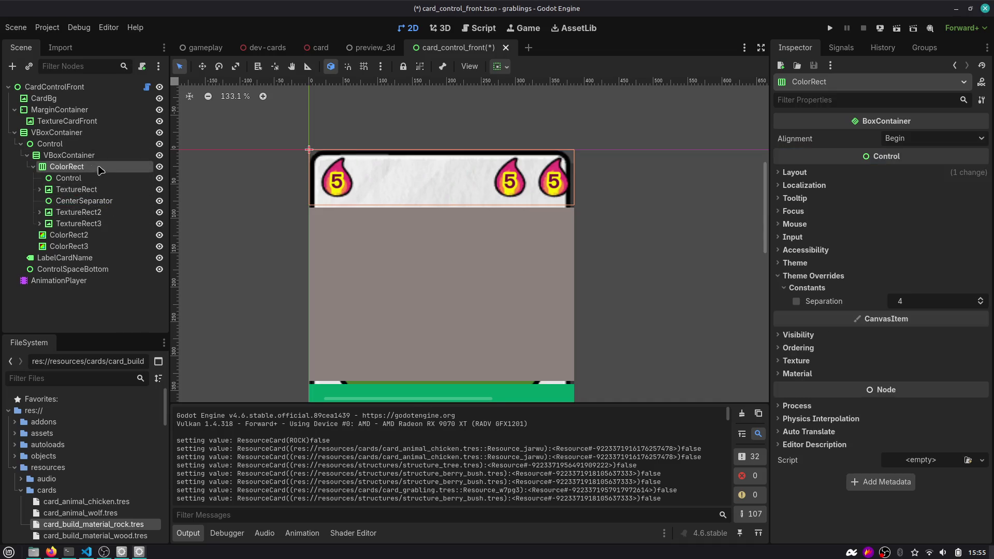
{"action": "left_click", "coordinate": [129, 201]}
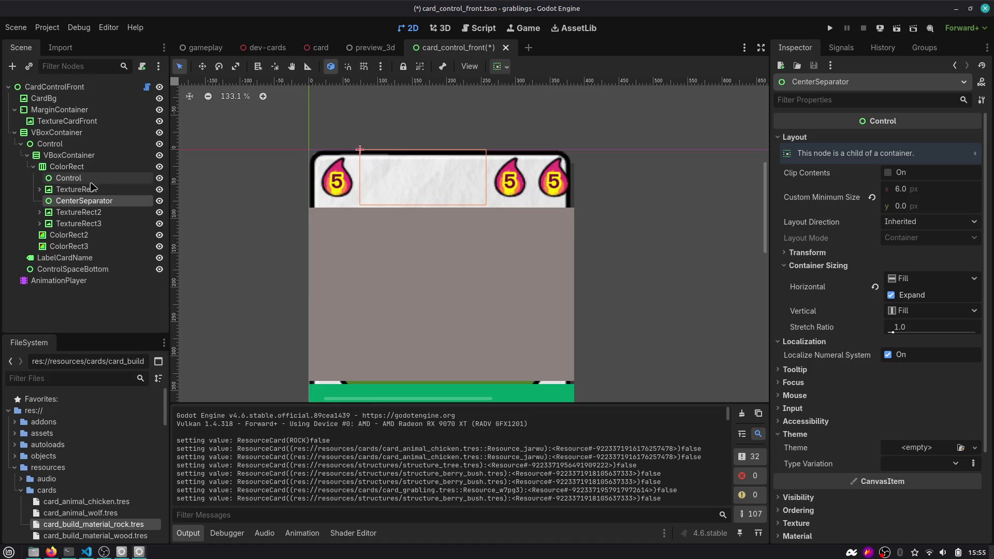
{"action": "left_click", "coordinate": [77, 212]}
{"action": "left_click", "coordinate": [68, 202]}
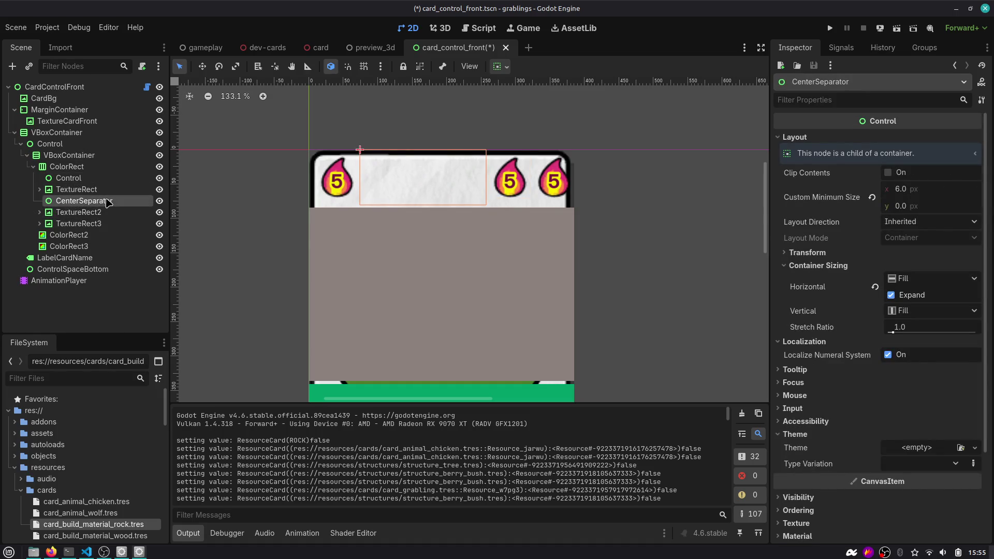
{"action": "left_click", "coordinate": [118, 212]}
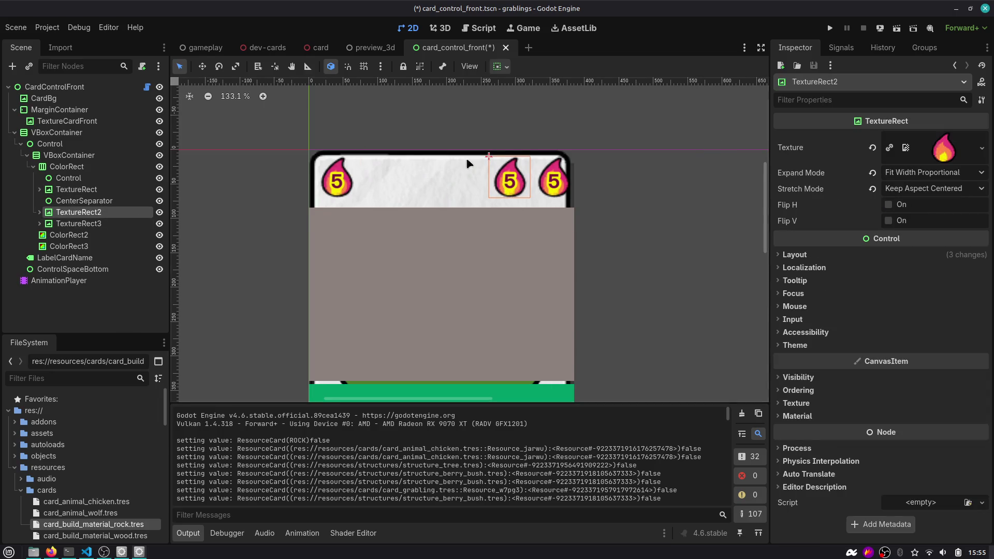
Step: Delete the surplus TextureRect3 flame with its label, leaving TextureRect2 selected
{"action": "left_click", "coordinate": [39, 212]}
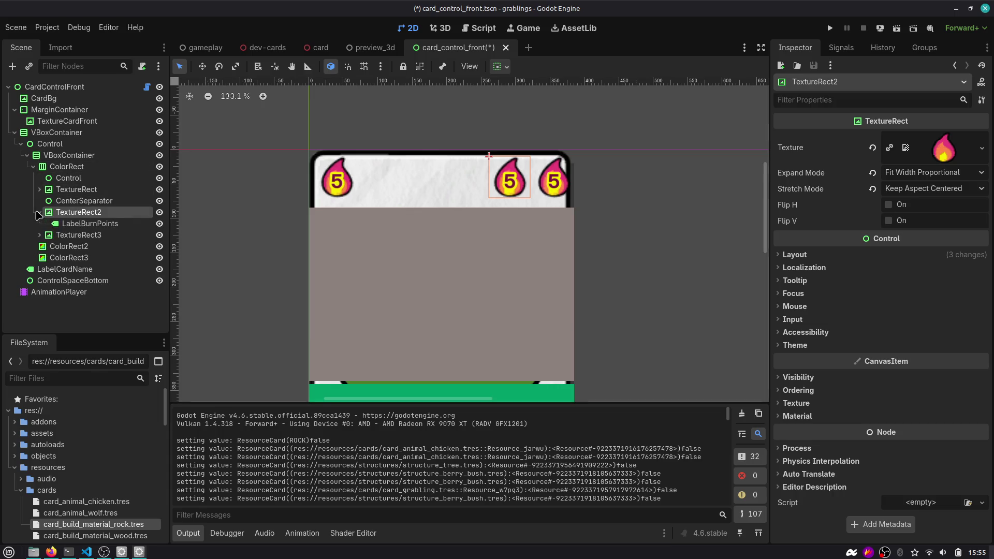
{"action": "left_click", "coordinate": [40, 235]}
{"action": "left_click", "coordinate": [91, 235]}
{"action": "key", "text": "Delete"}
{"action": "key", "text": "Return"}
{"action": "left_click", "coordinate": [97, 213]}
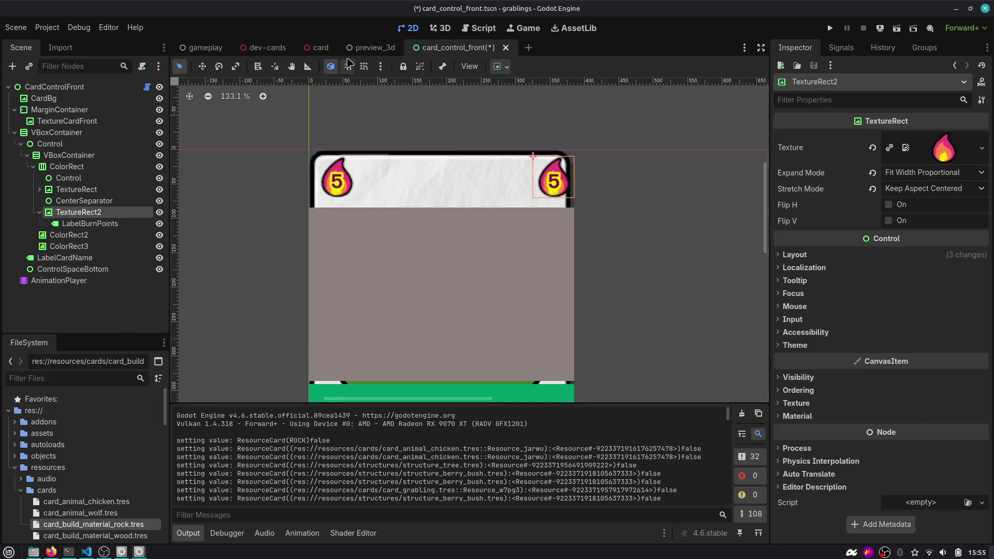
Step: Copy the green arrow texture from Icon1 in the preview_3d scene
{"action": "left_click", "coordinate": [370, 47]}
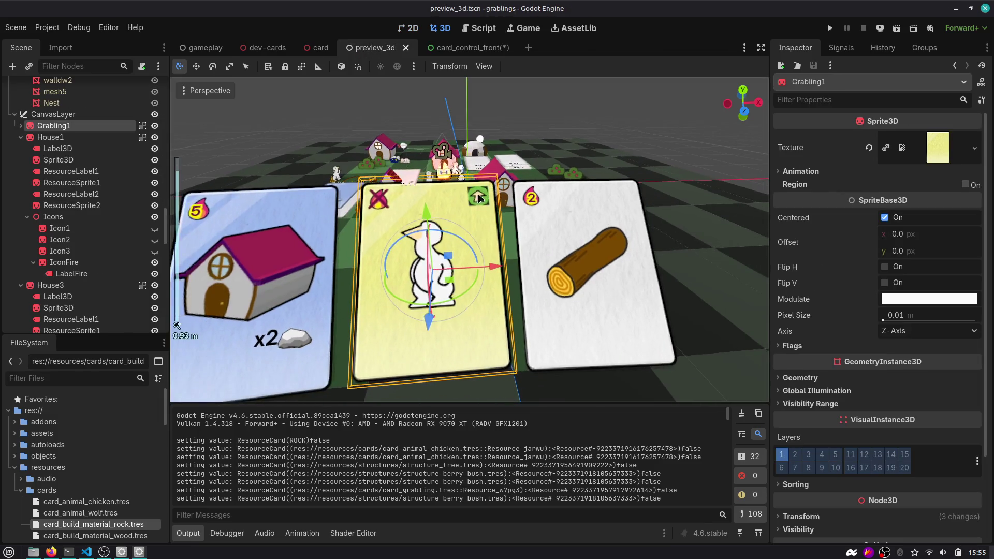
{"action": "left_click", "coordinate": [21, 126]}
{"action": "left_click", "coordinate": [58, 137]}
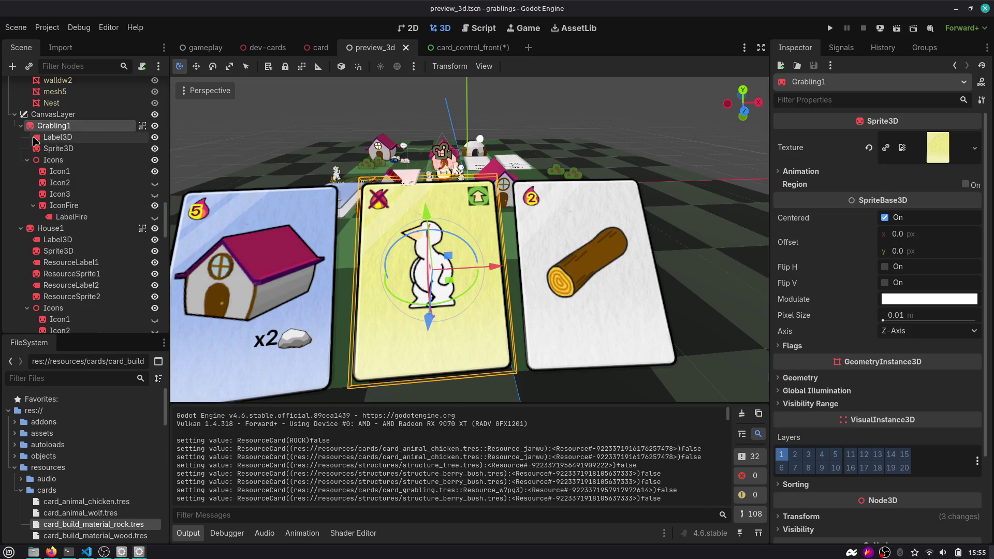
{"action": "key", "text": "Down"}
{"action": "key", "text": "Down"}
{"action": "key", "text": "Down"}
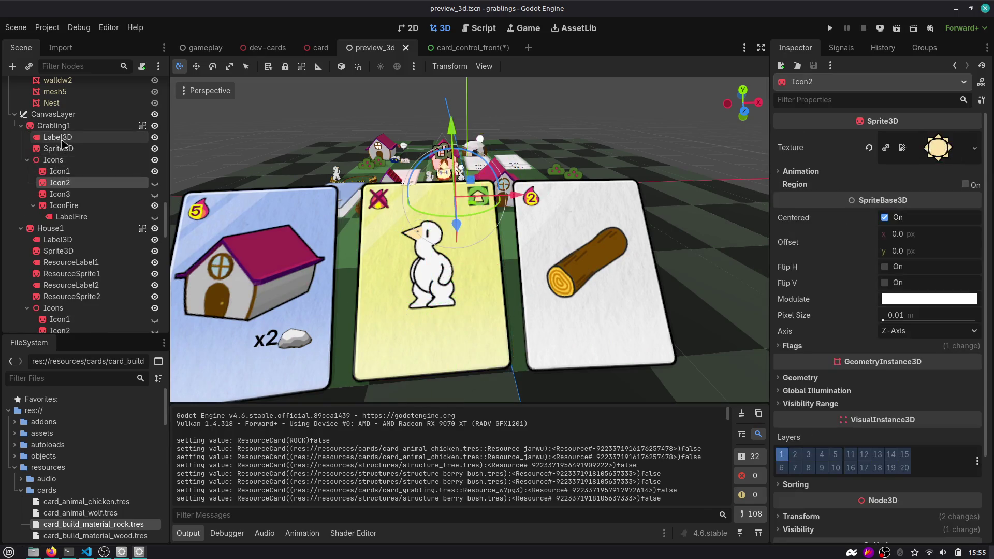
{"action": "key", "text": "Up"}
{"action": "right_click", "coordinate": [932, 149]}
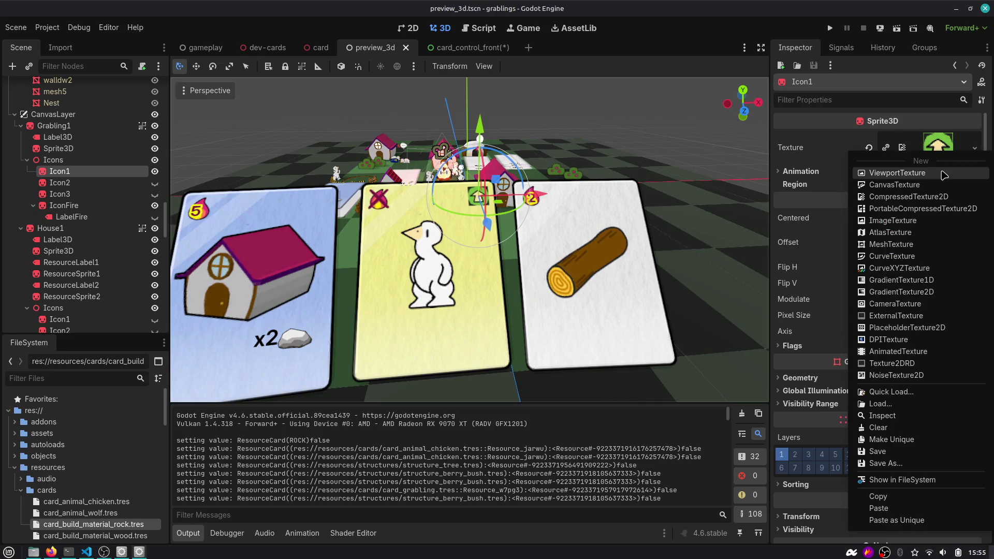
{"action": "left_click", "coordinate": [880, 498]}
Step: Paste the green arrow onto card_control_front's TextureRect2 and delete its LabelBurnPoints label
{"action": "left_click", "coordinate": [466, 48]}
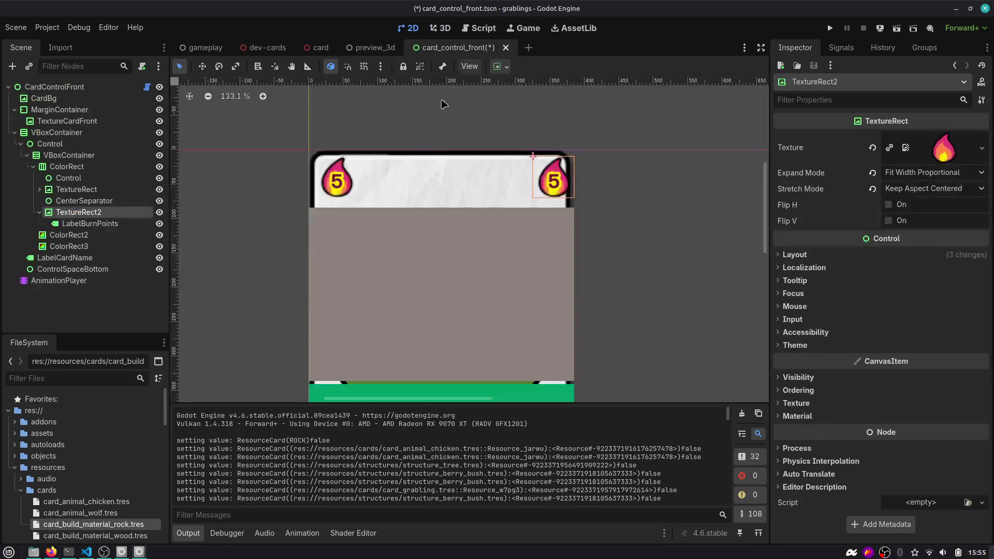
{"action": "right_click", "coordinate": [935, 151]}
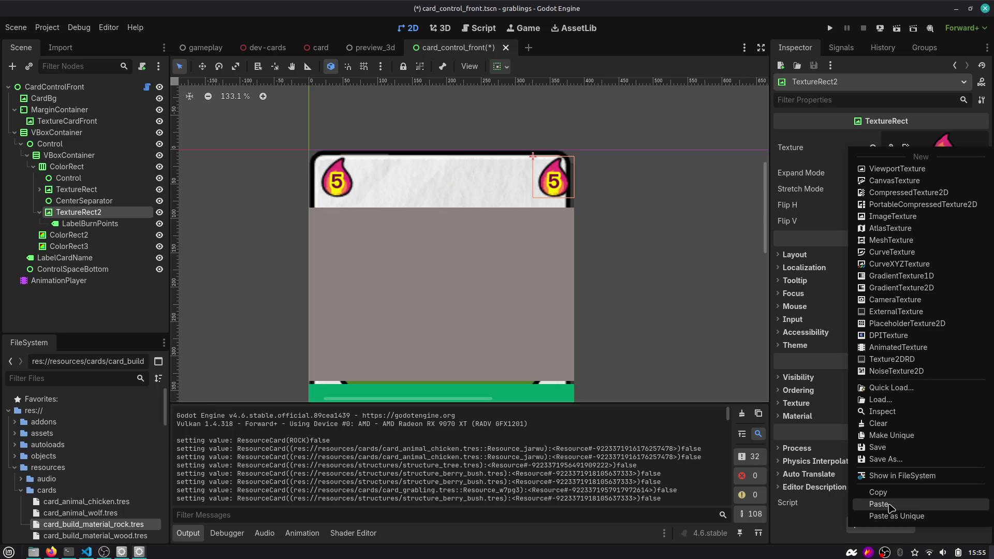
{"action": "left_click", "coordinate": [890, 507]}
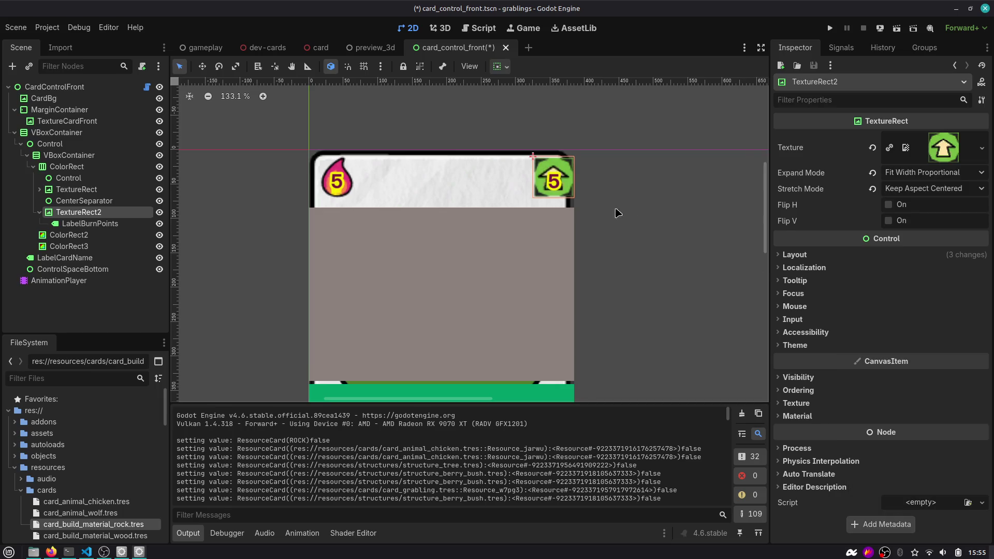
{"action": "left_click", "coordinate": [121, 223]}
{"action": "key", "text": "Delete"}
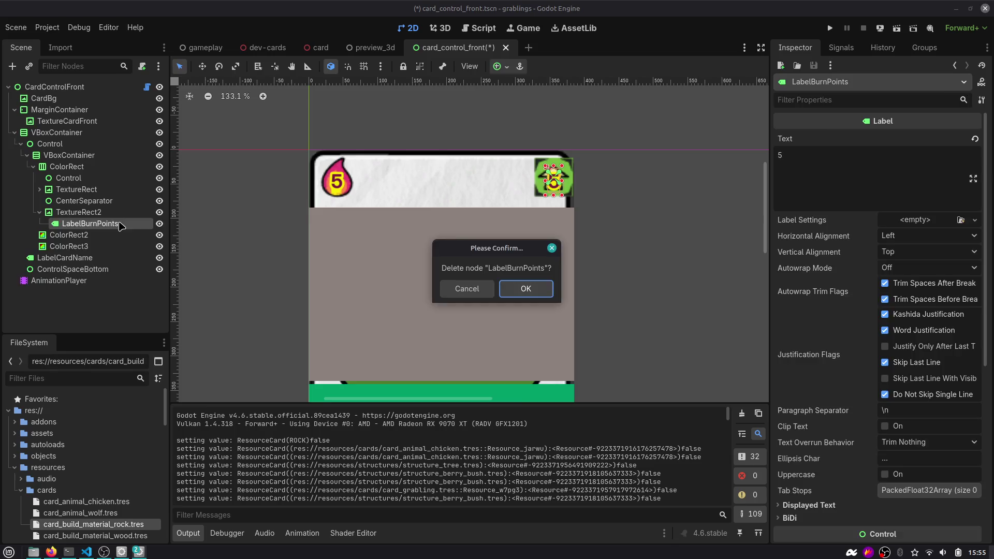
{"action": "key", "text": "Return"}
{"action": "left_click", "coordinate": [370, 47]}
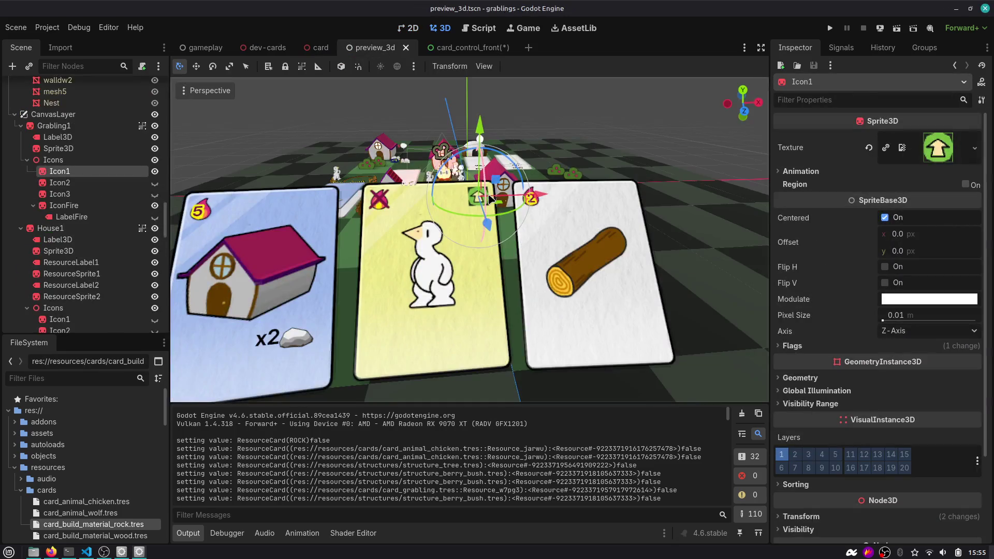
{"action": "key", "text": "alt+Tab"}
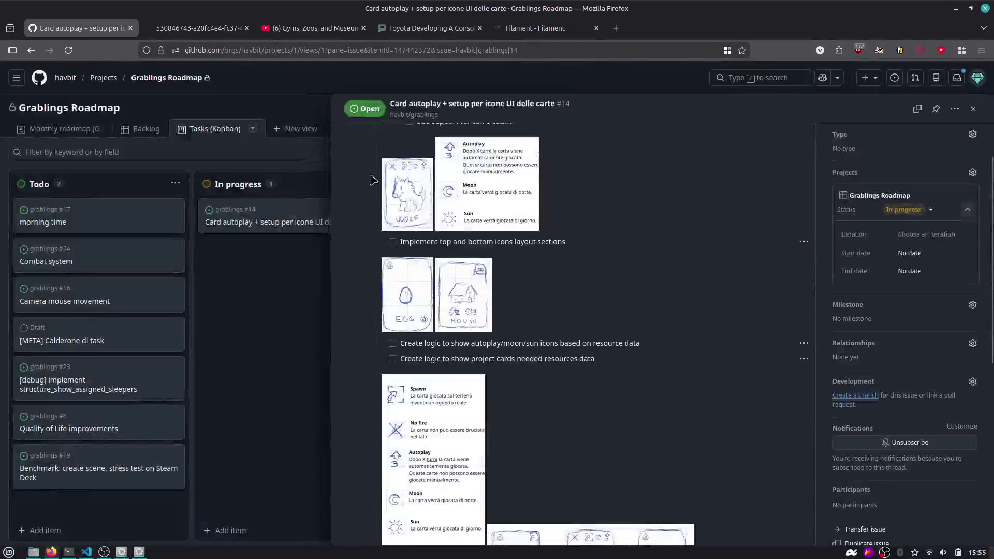
Step: Scroll GitHub issue #14 in Firefox down to the icon legend sketches, then return to Godot
{"action": "key", "text": "alt+Tab"}
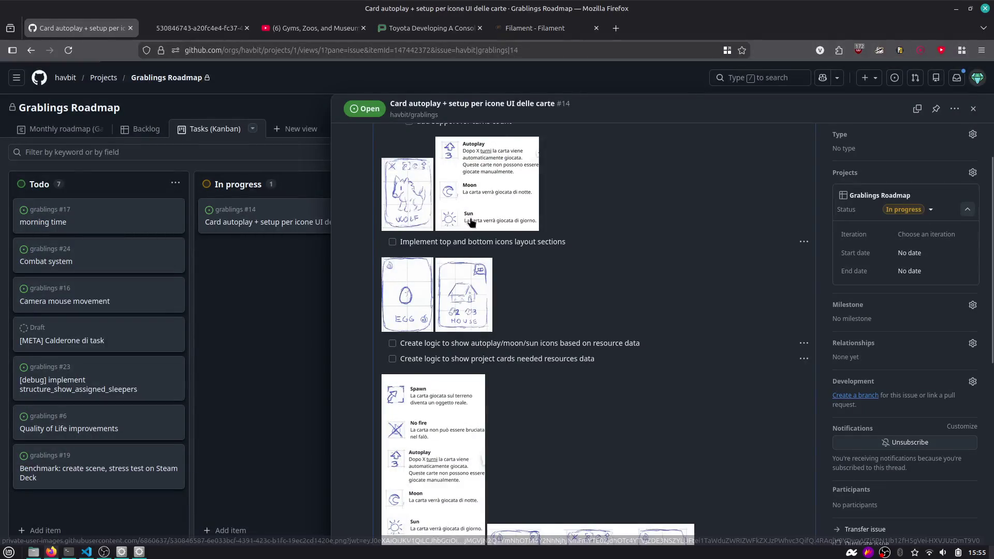
{"action": "scroll", "coordinate": [428, 262], "scroll_direction": "down", "scroll_amount": 3}
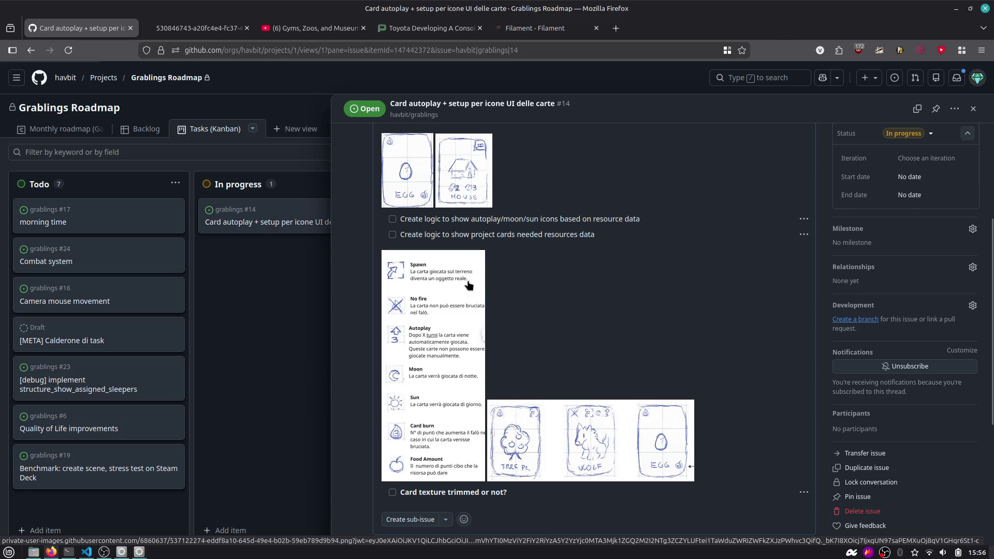
{"action": "key", "text": "alt+Tab"}
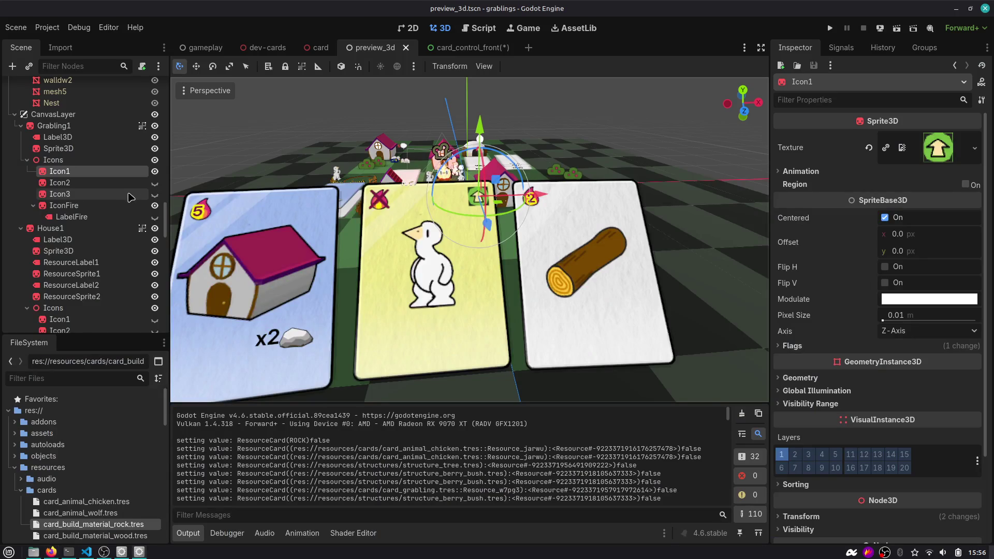
Step: Filter the FileSystem dock for 'spawn' to trace the green arrow to card-icon-spawn.png
{"action": "type", "text": "spawn"}
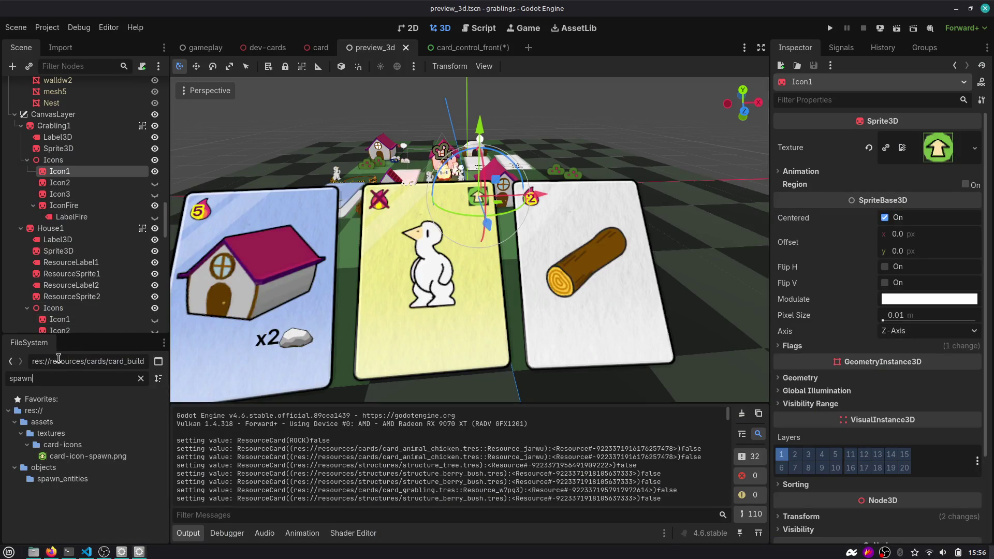
{"action": "mouse_move", "coordinate": [97, 461]}
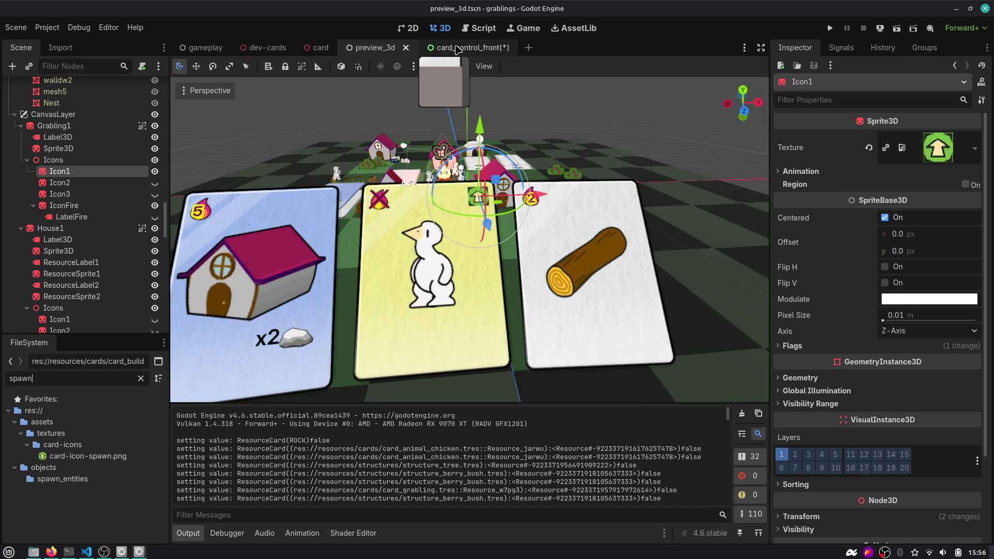
{"action": "key", "text": "alt+Tab"}
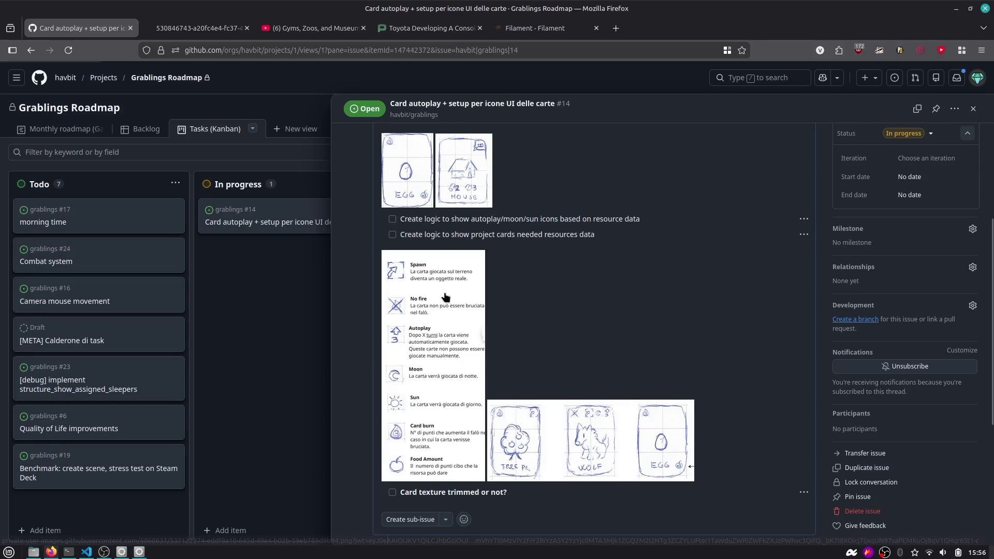
{"action": "key", "text": "alt+Tab"}
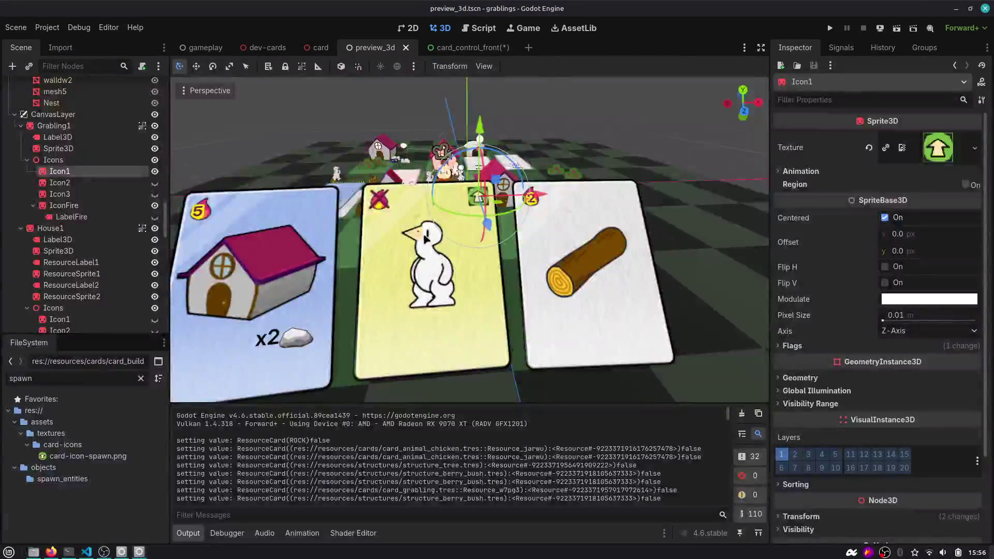
{"action": "double_click", "coordinate": [67, 377]}
{"action": "left_click", "coordinate": [83, 455]}
Step: Clear the filter and preview the red arrow card-icon-autoplay.png texture
{"action": "left_click", "coordinate": [141, 378]}
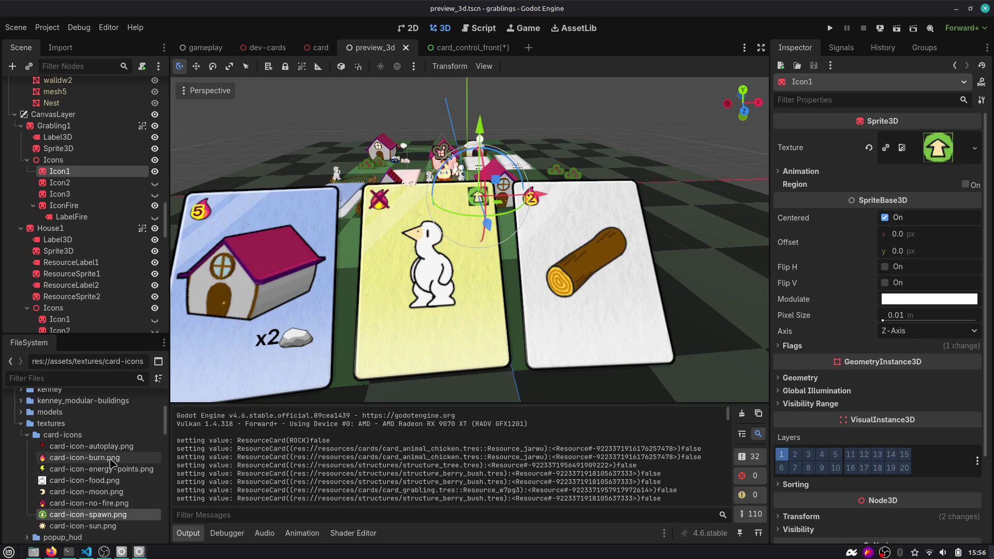
{"action": "left_click", "coordinate": [114, 446]}
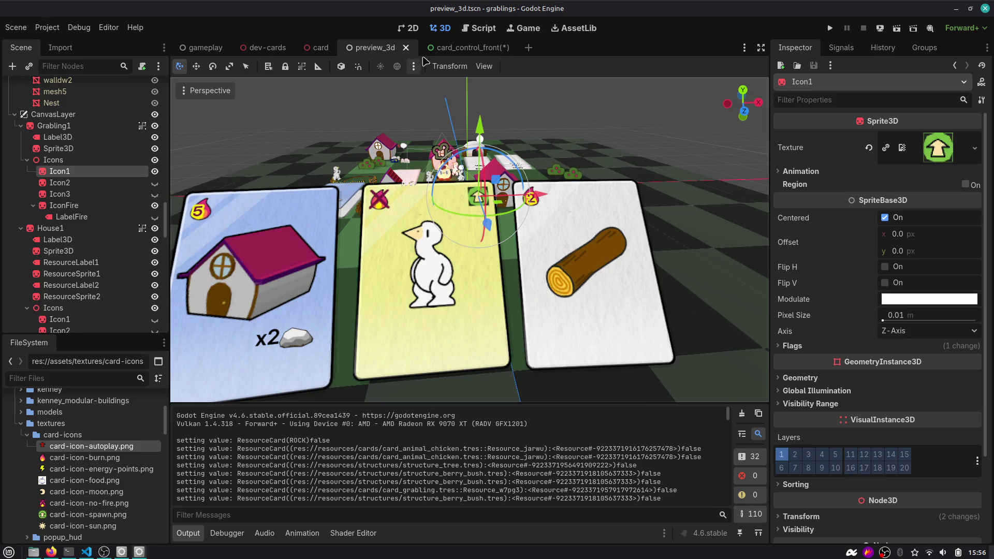
{"action": "double_click", "coordinate": [74, 446]}
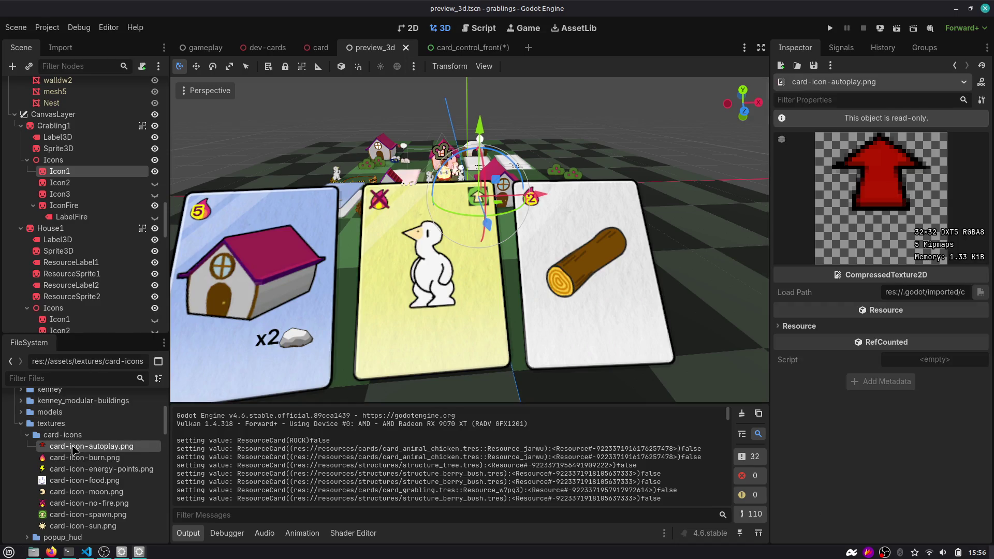
{"action": "left_click", "coordinate": [442, 49]}
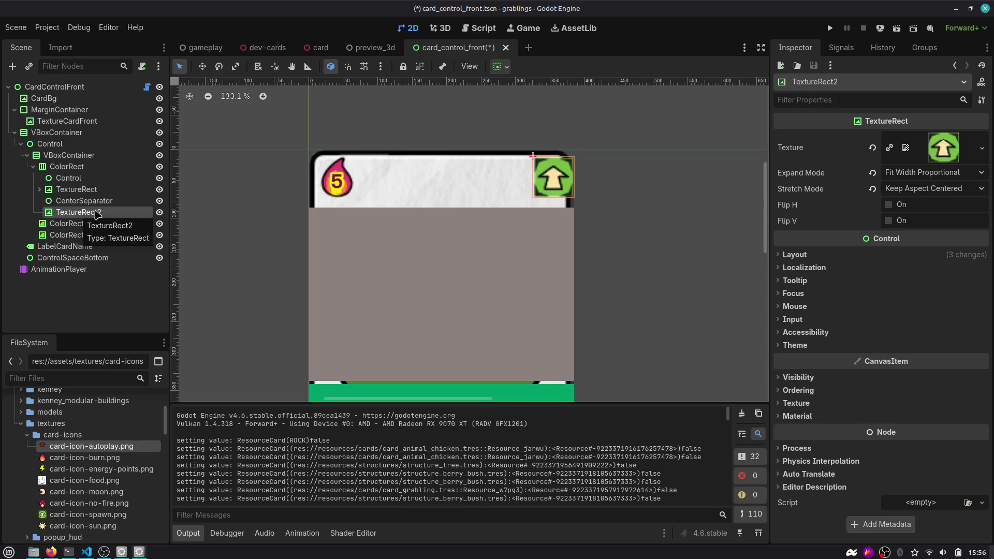
Step: Duplicate the arrow icon node and rename the original TextureSpawn
{"action": "key", "text": "ctrl+d"}
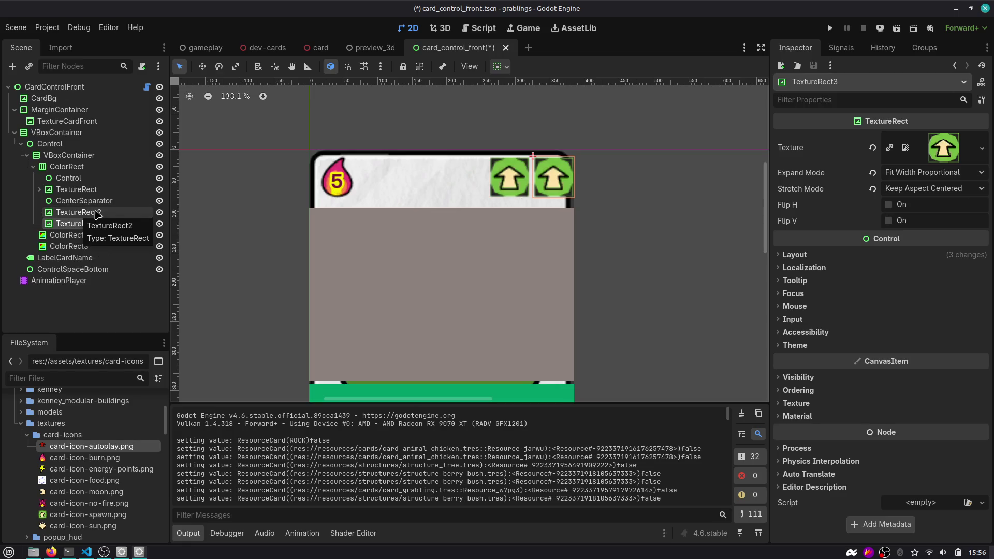
{"action": "double_click", "coordinate": [94, 212]}
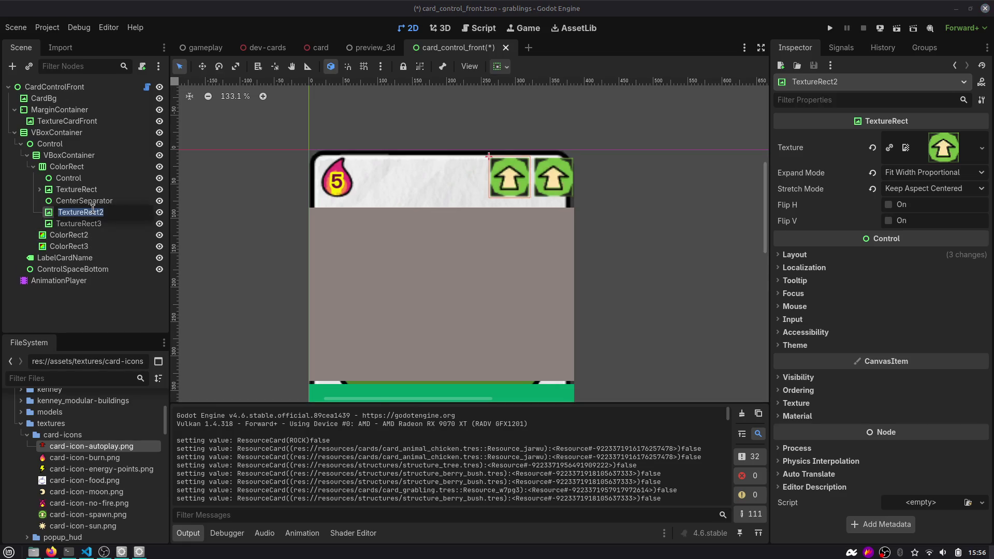
{"action": "key", "text": "End"}
{"action": "key", "text": "BackSpace"}
{"action": "key", "text": "BackSpace"}
{"action": "key", "text": "Return"}
Step: Rename the copy TextureAutoplay and give it the red card-icon-autoplay.png arrow texture
{"action": "key", "text": "Down"}
{"action": "key", "text": "F2"}
{"action": "key", "text": "End"}
{"action": "key", "text": "BackSpace"}
{"action": "key", "text": "BackSpace"}
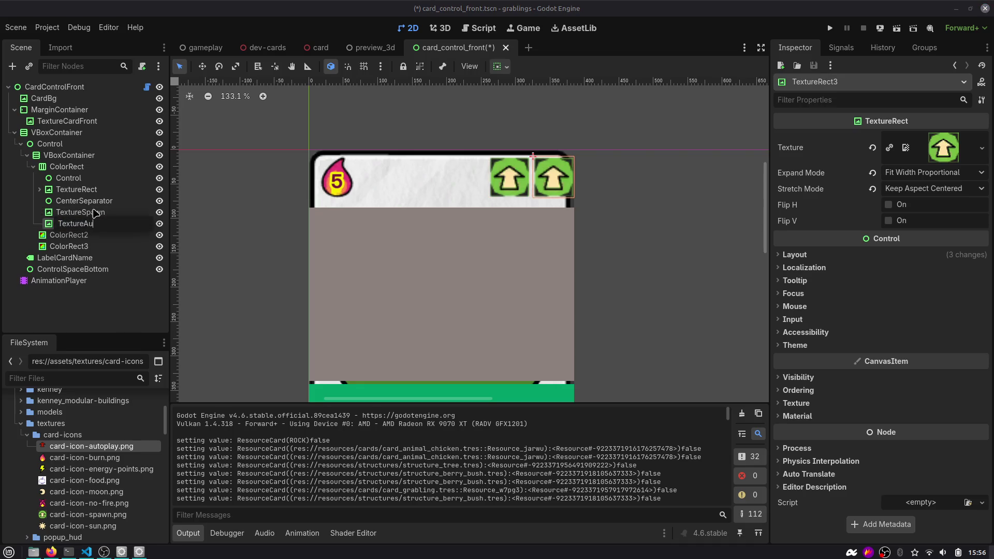
{"action": "type", "text": "y"}
{"action": "key", "text": "Return"}
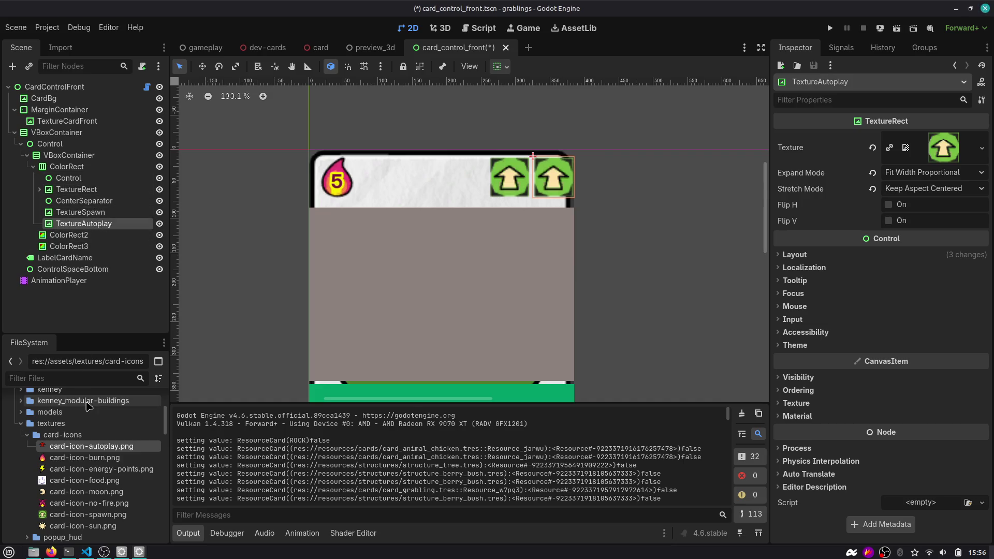
{"action": "left_click_drag", "start_coordinate": [97, 449], "coordinate": [116, 223]}
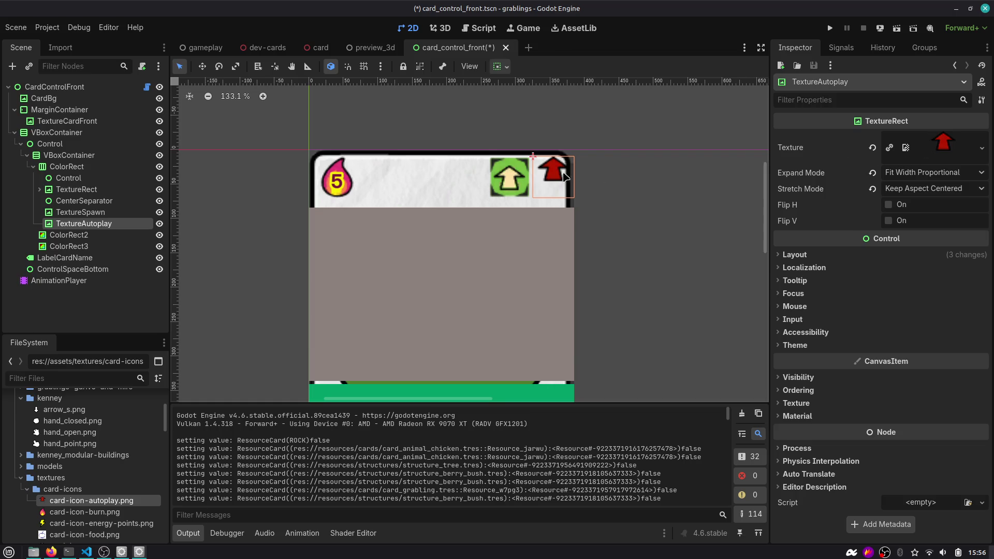
{"action": "left_click", "coordinate": [84, 201]}
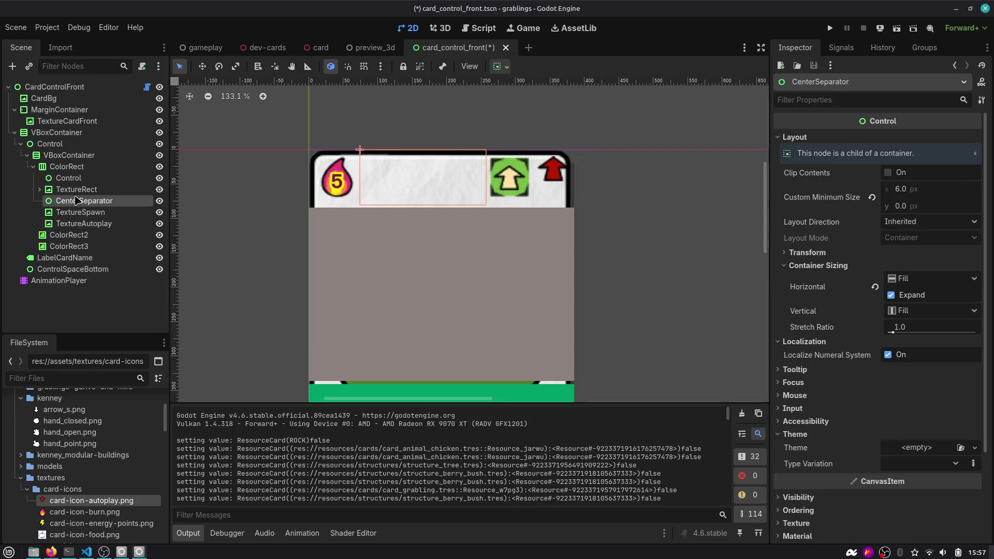
Step: Rename the icon row's left spacer Control node to MarginLeft
{"action": "left_click", "coordinate": [73, 178]}
{"action": "left_click", "coordinate": [72, 178]}
{"action": "type", "text": "Margin"}
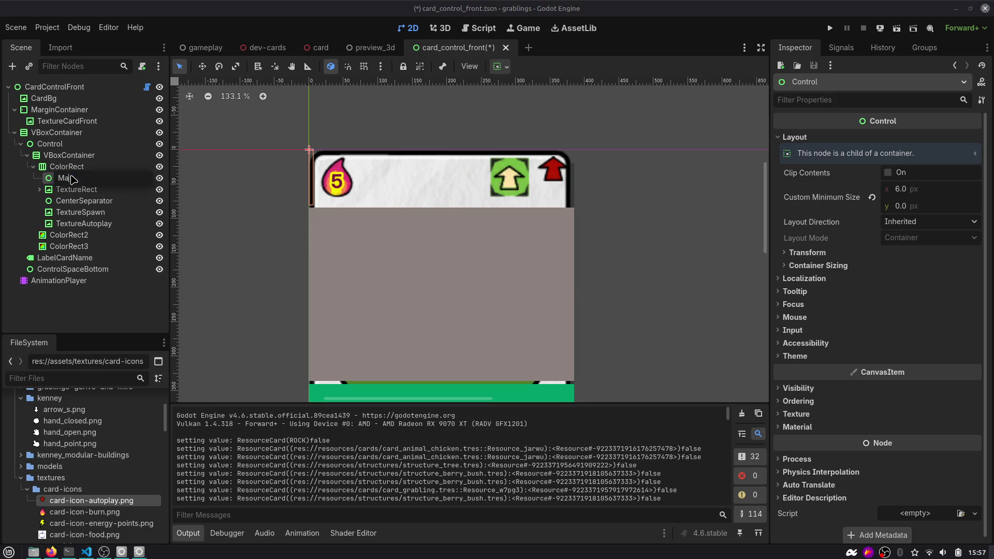
{"action": "type", "text": "left"}
{"action": "key", "text": "Return"}
{"action": "left_click", "coordinate": [73, 178]}
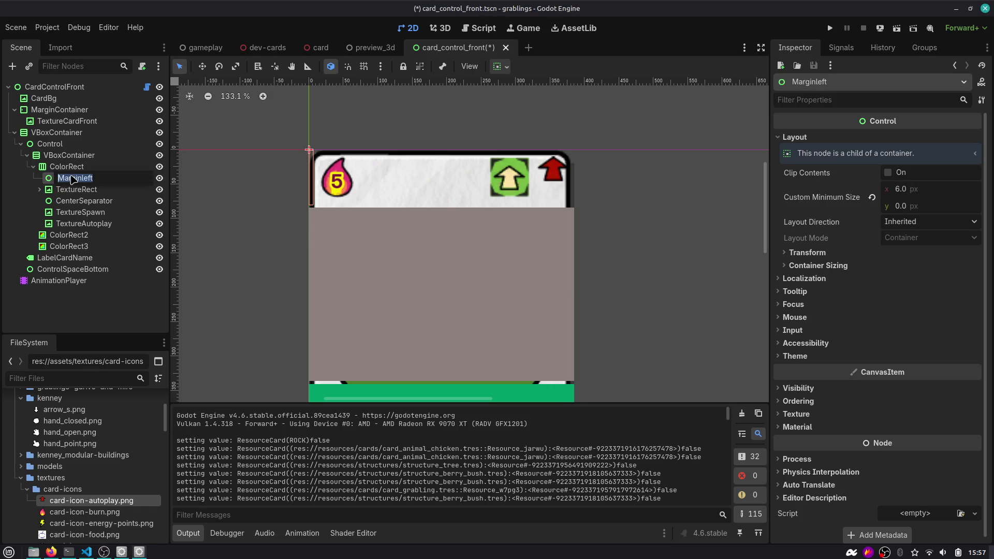
{"action": "key", "text": "Return"}
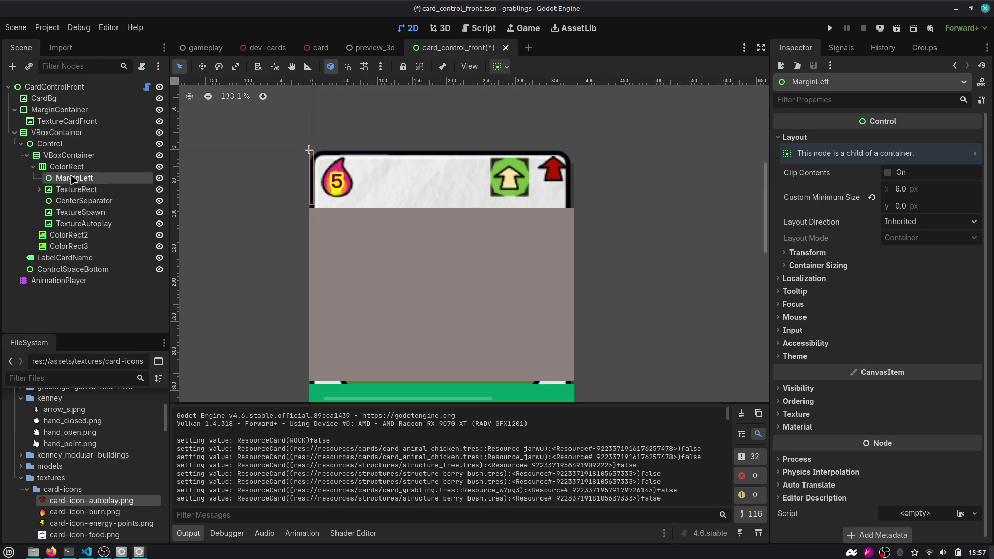
Step: Duplicate MarginLeft, move the copy after TextureAutoplay, and name it MarginRight
{"action": "key", "text": "ctrl+d"}
{"action": "left_click_drag", "start_coordinate": [82, 191], "coordinate": [85, 237]}
{"action": "key", "text": "BackSpace"}
{"action": "key", "text": "BackSpace"}
{"action": "key", "text": "BackSpace"}
{"action": "type", "text": "Right"}
{"action": "key", "text": "Return"}
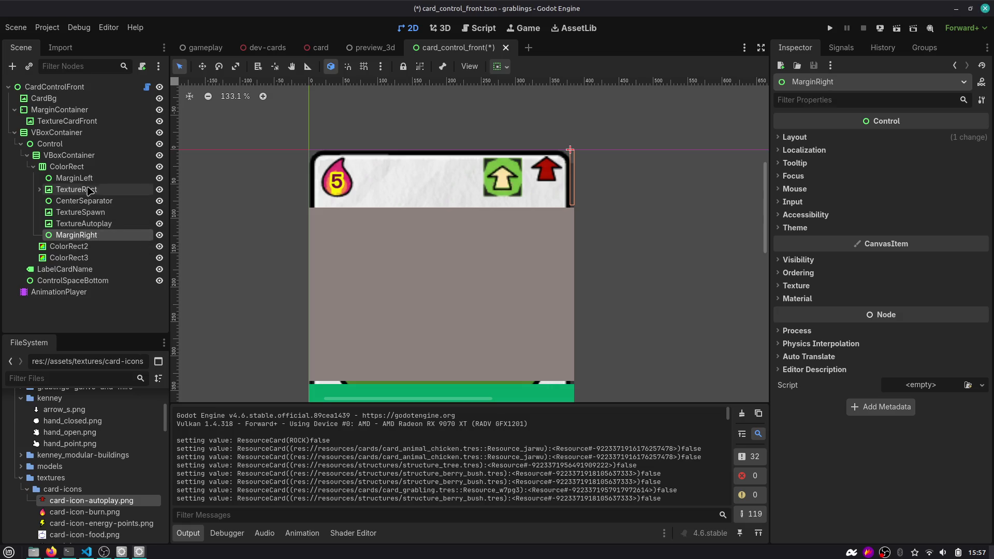
{"action": "left_click", "coordinate": [66, 166]}
{"action": "left_click", "coordinate": [81, 236]}
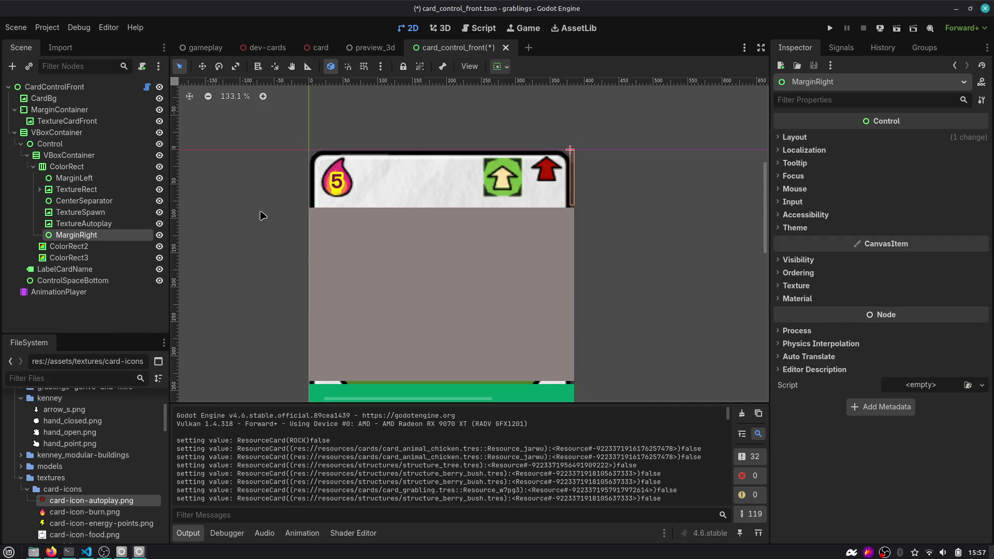
{"action": "left_click", "coordinate": [145, 167]}
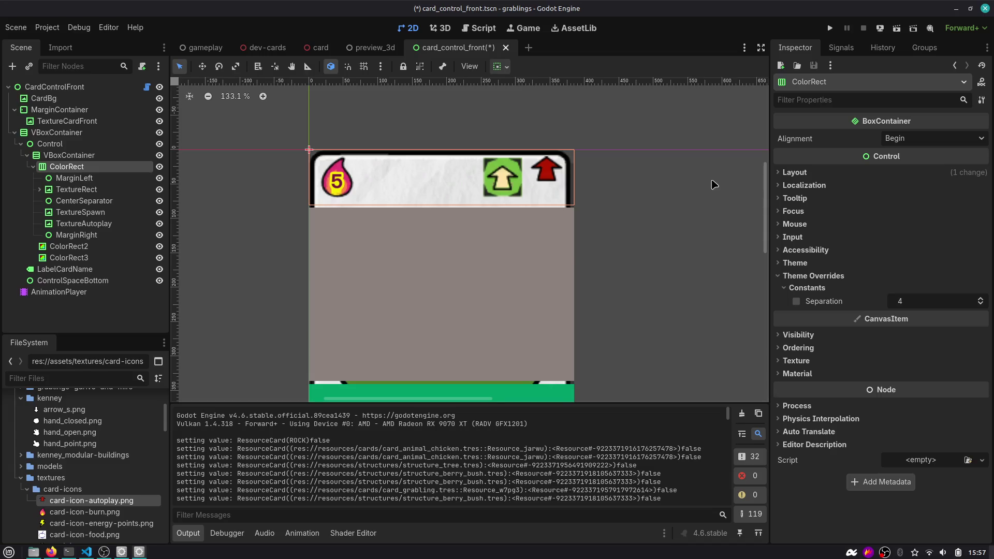
{"action": "left_click", "coordinate": [794, 172]}
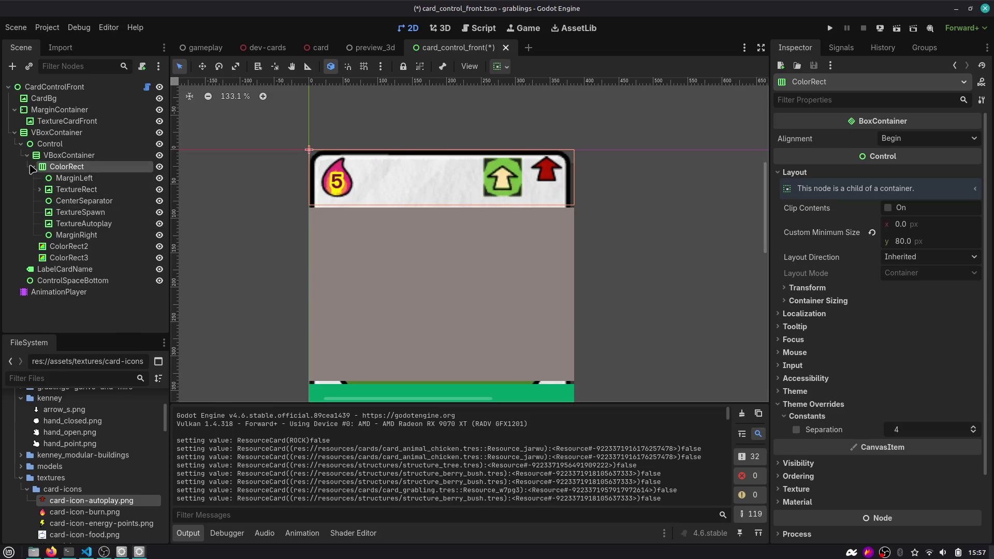
Step: Duplicate MarginLeft, move the copy above the icon row, and name it MarginTop
{"action": "left_click", "coordinate": [58, 177]}
{"action": "key", "text": "ctrl+d"}
{"action": "left_click_drag", "start_coordinate": [79, 190], "coordinate": [76, 165]}
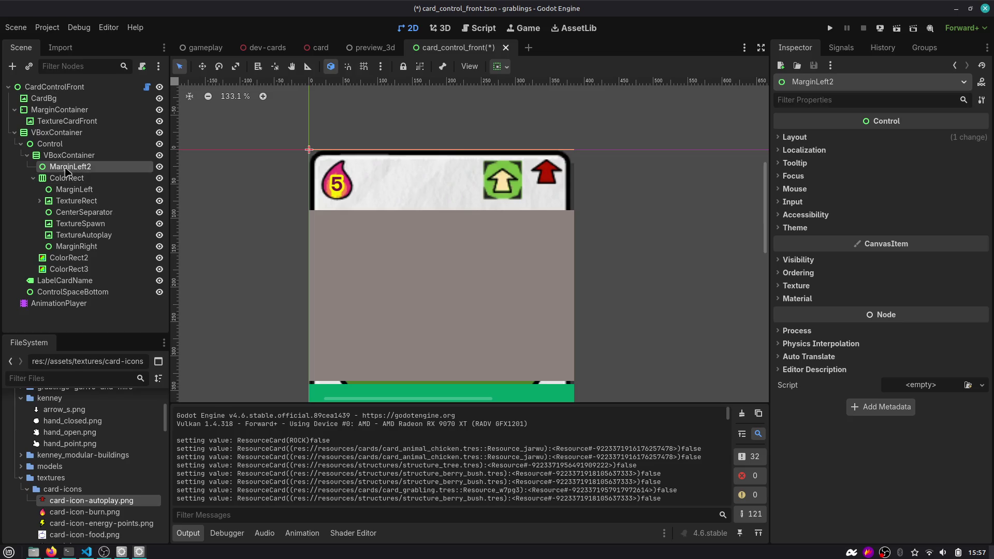
{"action": "left_click", "coordinate": [70, 167]}
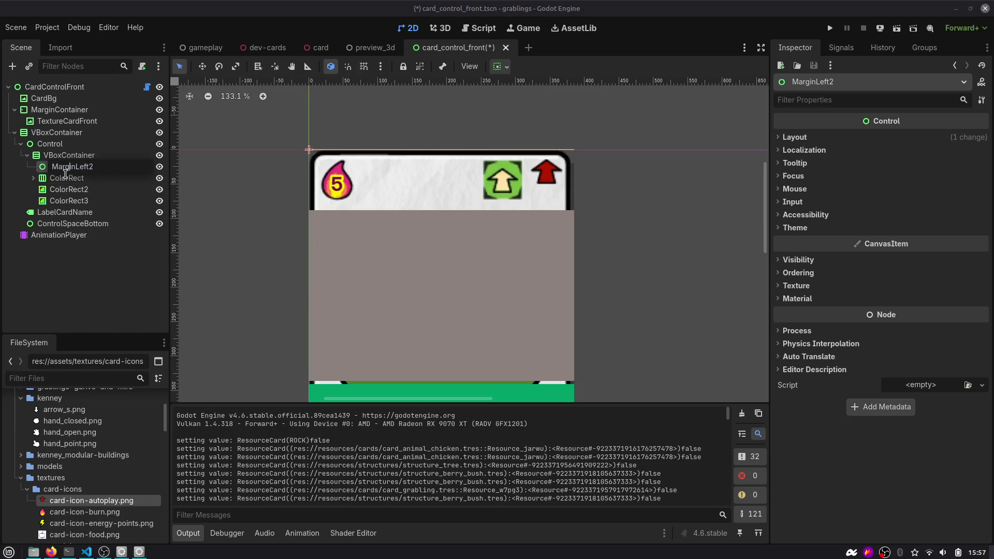
{"action": "key", "text": "BackSpace"}
{"action": "key", "text": "BackSpace"}
{"action": "key", "text": "BackSpace"}
{"action": "type", "text": "Ri"}
{"action": "type", "text": "Top"}
{"action": "key", "text": "Return"}
Step: Set MarginTop's custom minimum size to x 0, y 6
{"action": "left_click", "coordinate": [66, 177]}
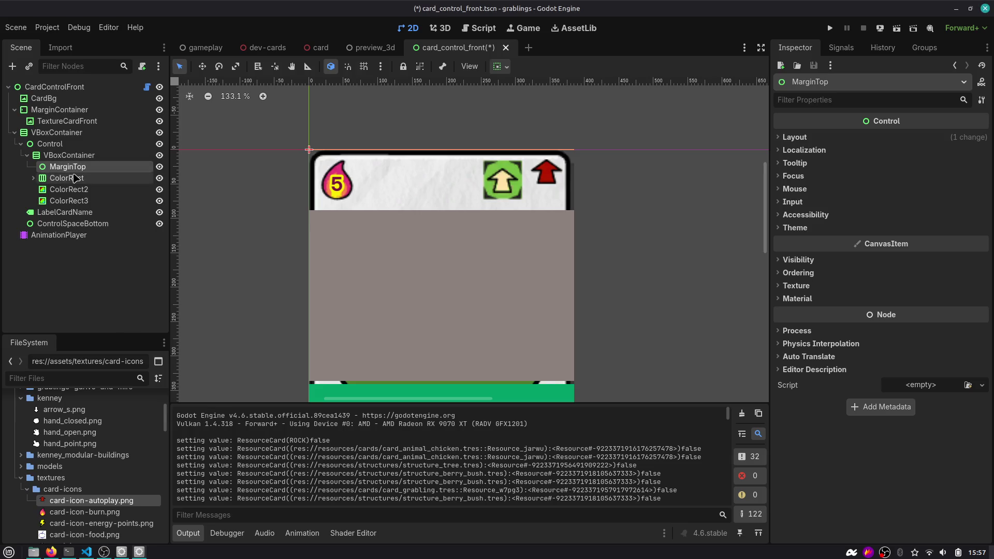
{"action": "left_click", "coordinate": [34, 178]}
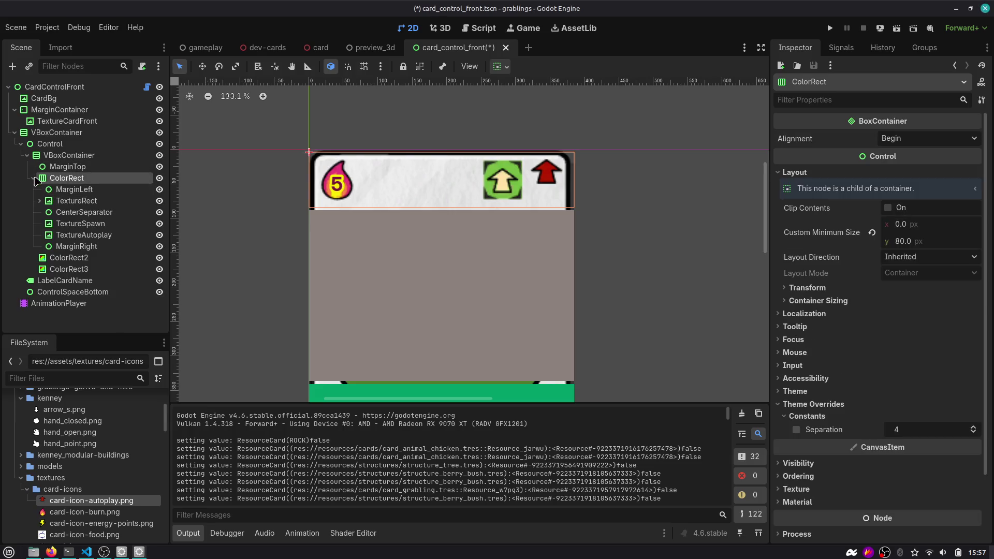
{"action": "left_click", "coordinate": [86, 247]}
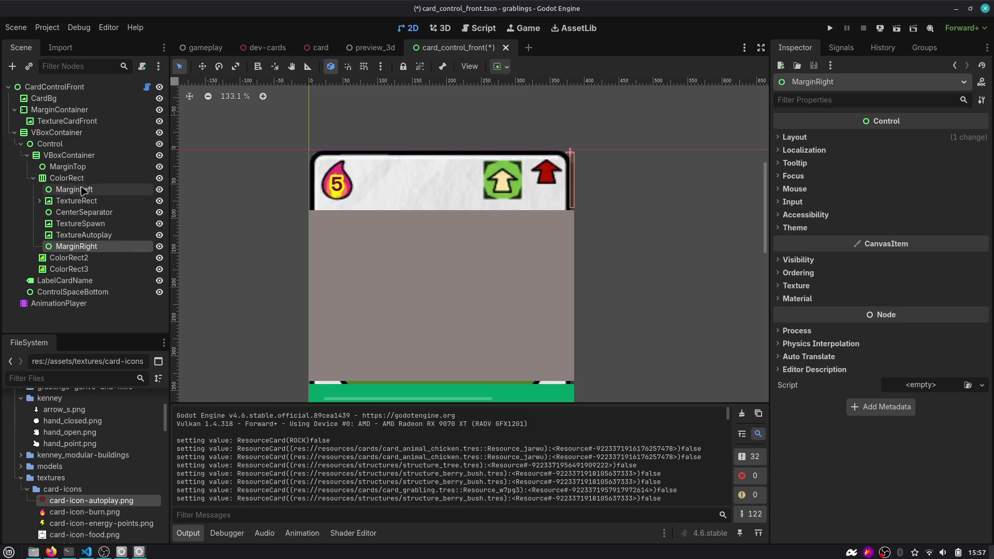
{"action": "left_click", "coordinate": [67, 166]}
{"action": "left_click", "coordinate": [797, 137]}
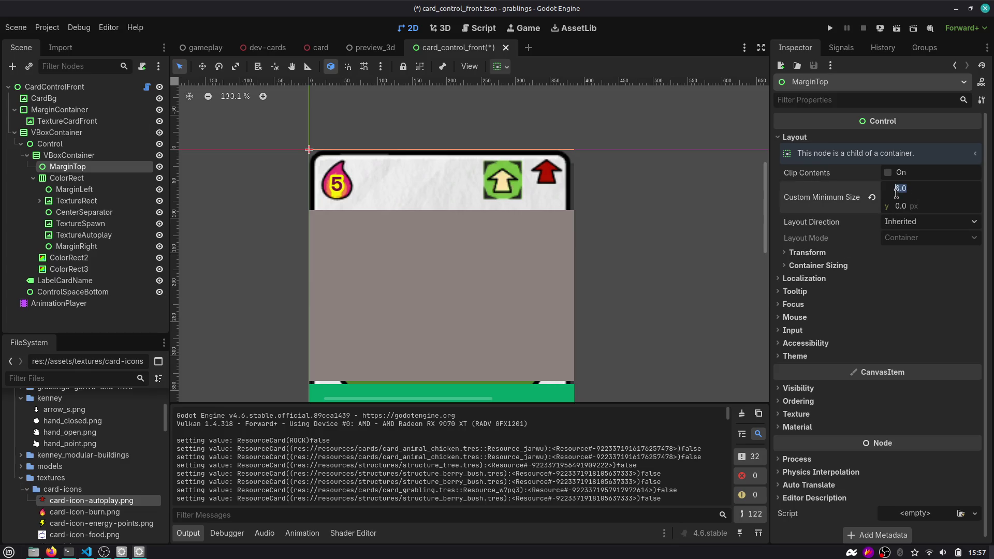
{"action": "left_click", "coordinate": [871, 197]}
{"action": "left_click", "coordinate": [902, 205]}
{"action": "type", "text": "2"}
{"action": "key", "text": "Return"}
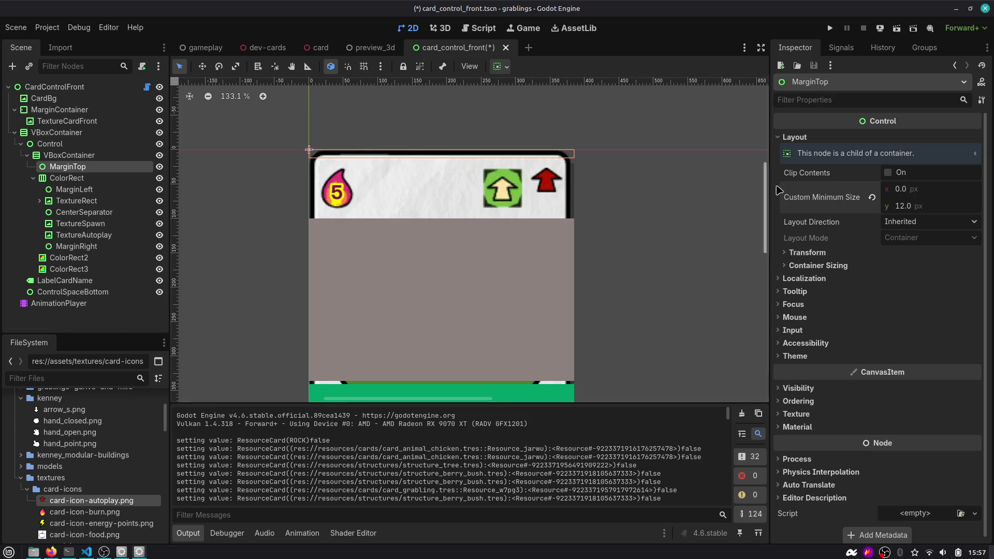
{"action": "left_click", "coordinate": [903, 202]}
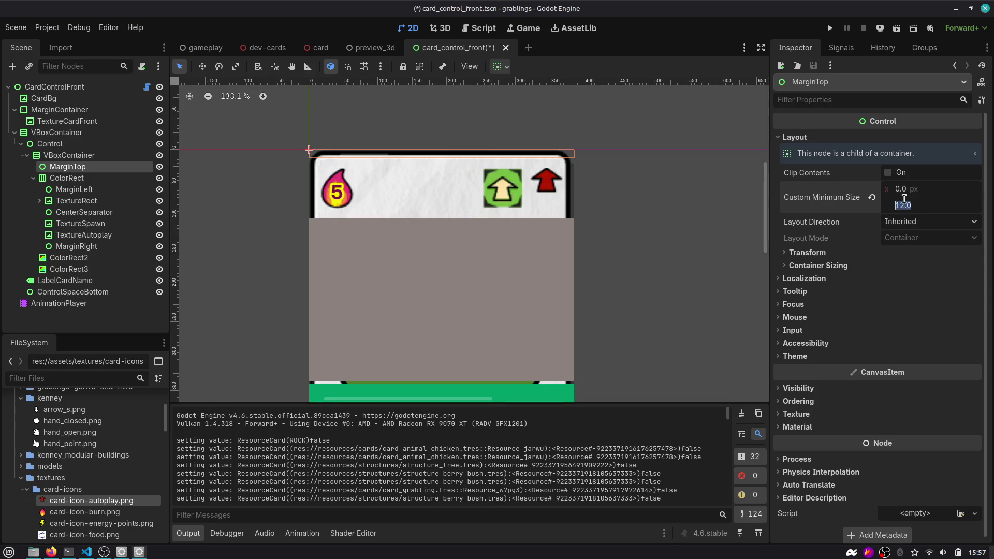
{"action": "type", "text": "6"}
{"action": "key", "text": "Return"}
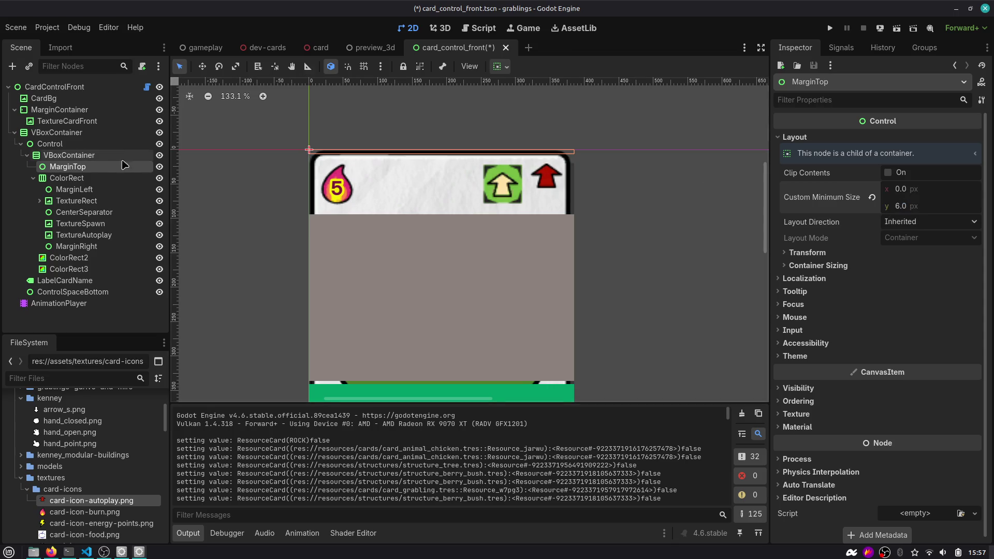
{"action": "scroll", "coordinate": [393, 216], "scroll_direction": "down", "scroll_amount": 6}
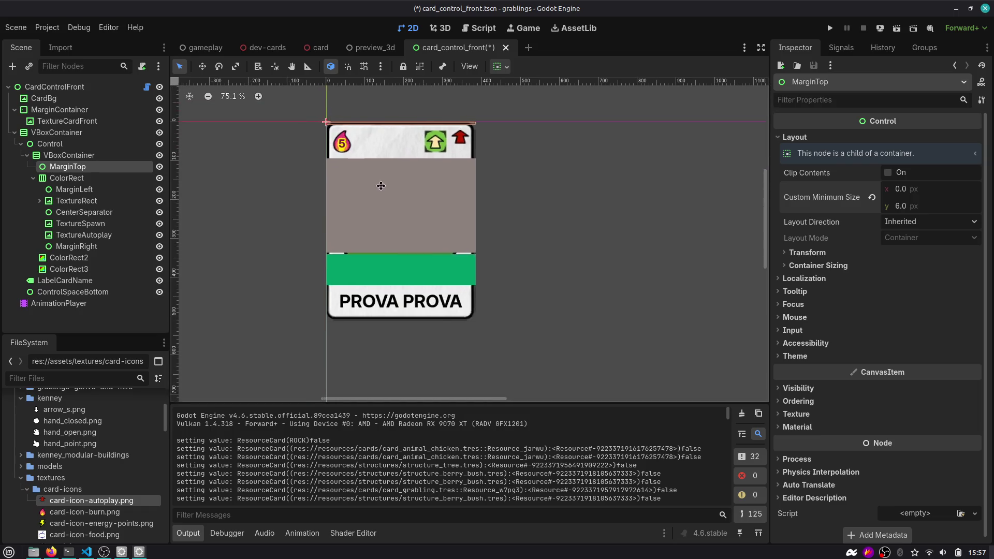
{"action": "scroll", "coordinate": [394, 216], "scroll_direction": "up", "scroll_amount": 3}
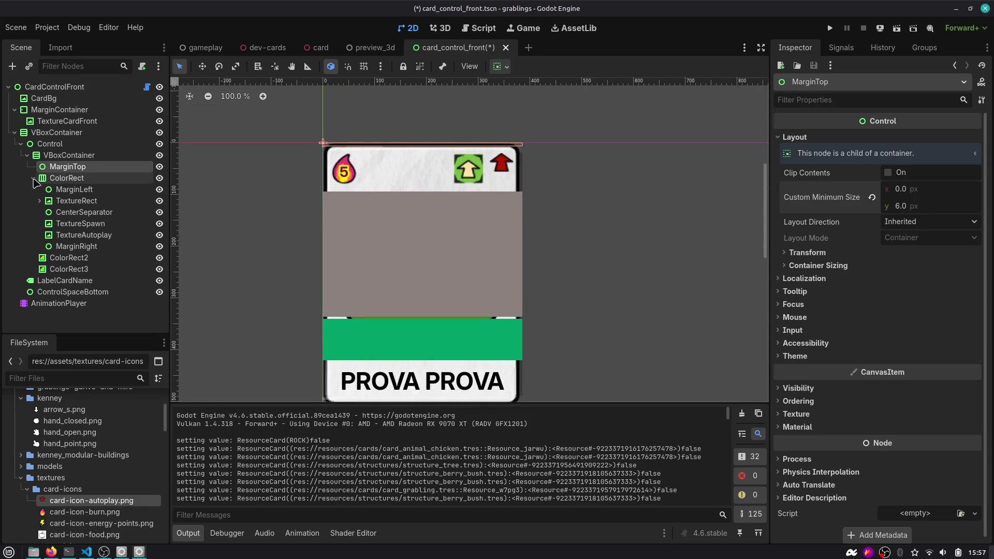
Step: Rename the burn-points icon node to TextureBurnPoints and save the scene
{"action": "left_click", "coordinate": [78, 202]}
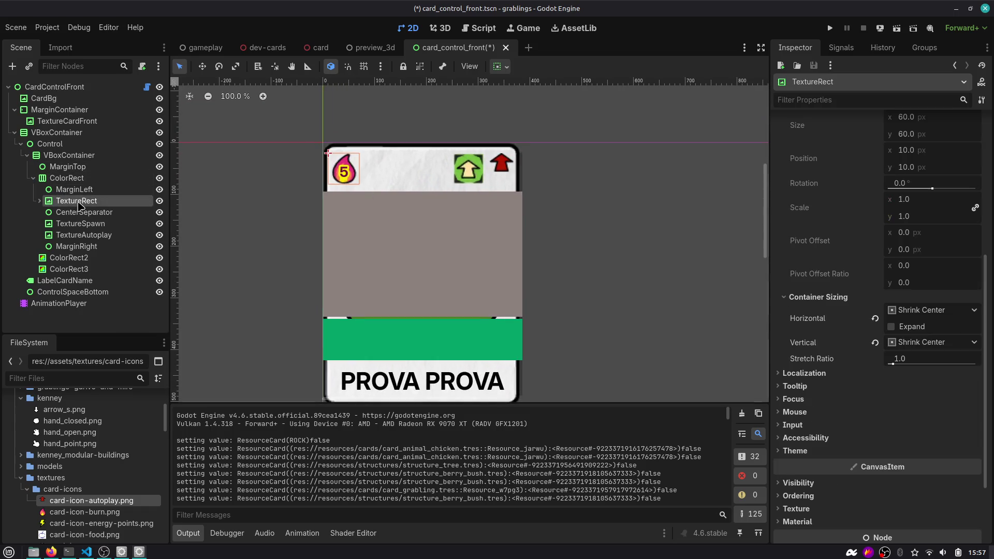
{"action": "left_click", "coordinate": [39, 200]}
{"action": "left_click", "coordinate": [92, 197]}
{"action": "key", "text": "End"}
{"action": "key", "text": "BackSpace"}
{"action": "key", "text": "BackSpace"}
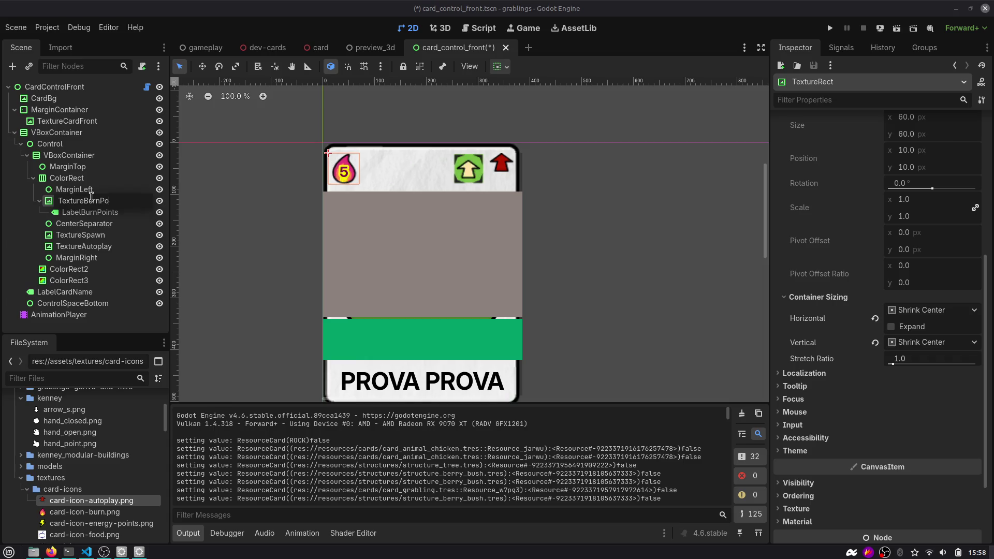
{"action": "type", "text": "ints"}
{"action": "key", "text": "Return"}
{"action": "key", "text": "ctrl+s"}
Step: Rename the icon row container to IconsTopRow and save the scene
{"action": "left_click", "coordinate": [40, 201]}
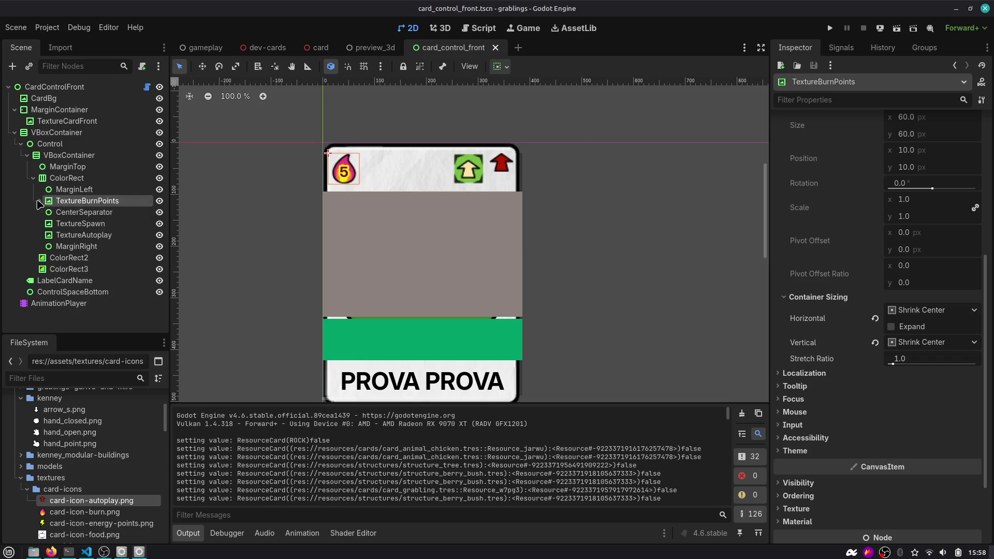
{"action": "left_click", "coordinate": [83, 223]}
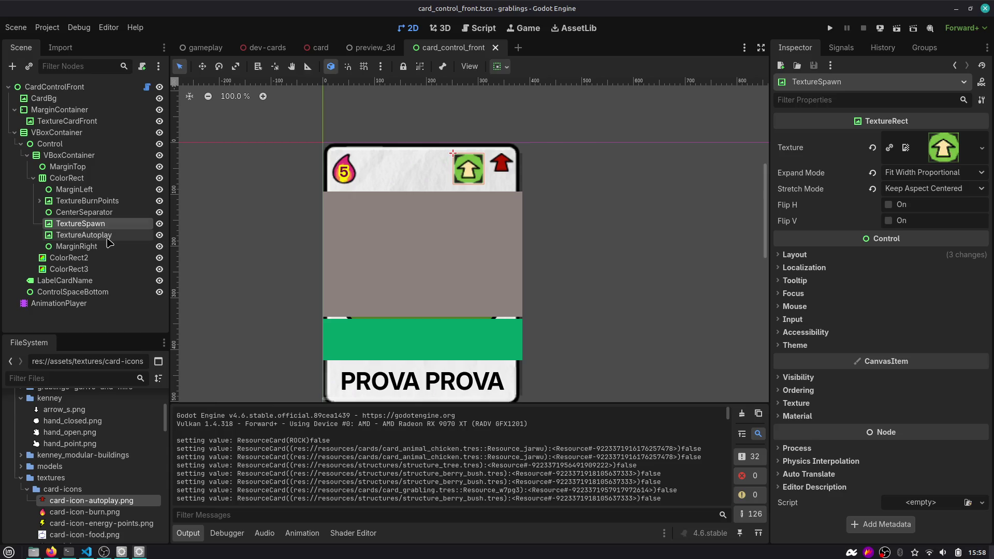
{"action": "left_click", "coordinate": [94, 179]}
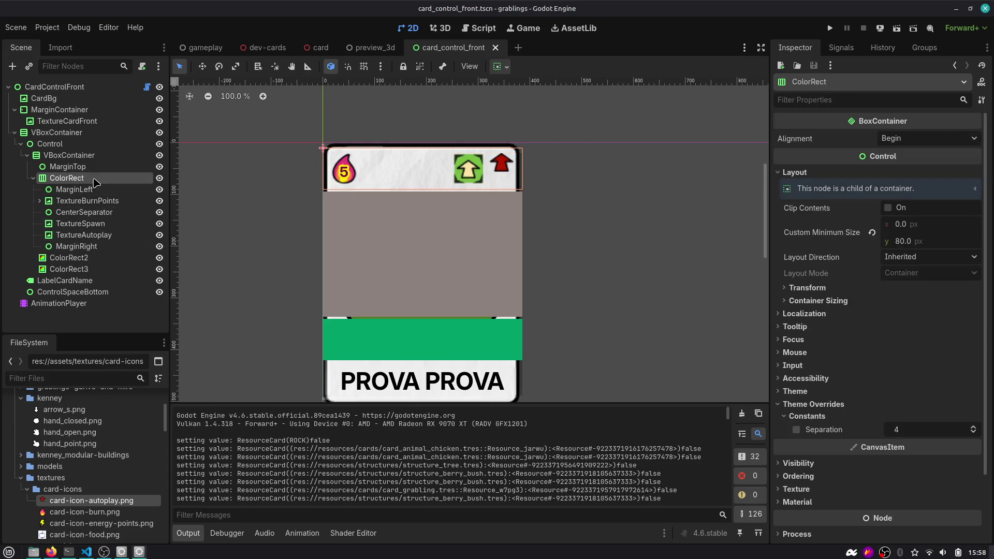
{"action": "left_click", "coordinate": [94, 179]}
{"action": "type", "text": "TopRow"}
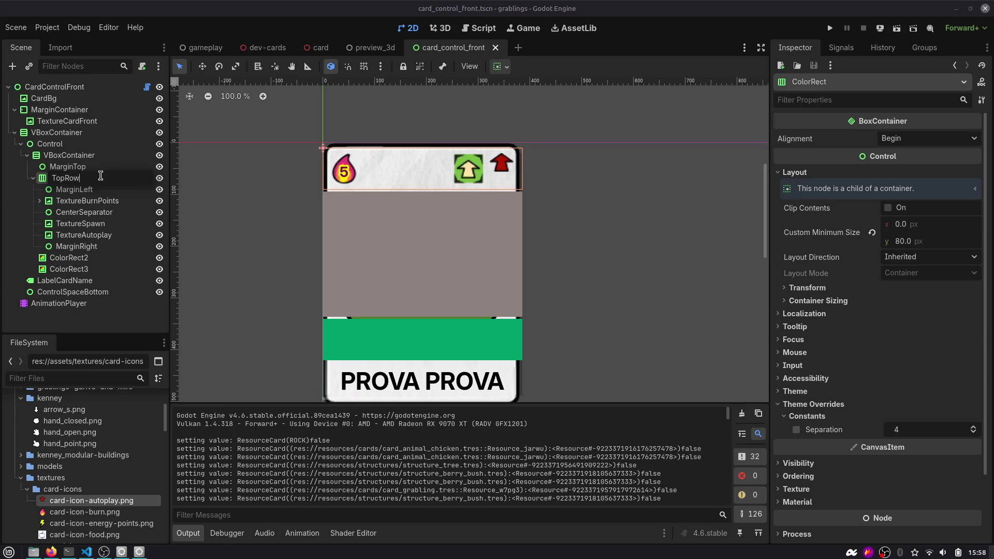
{"action": "type", "text": "Icons"}
{"action": "key", "text": "Return"}
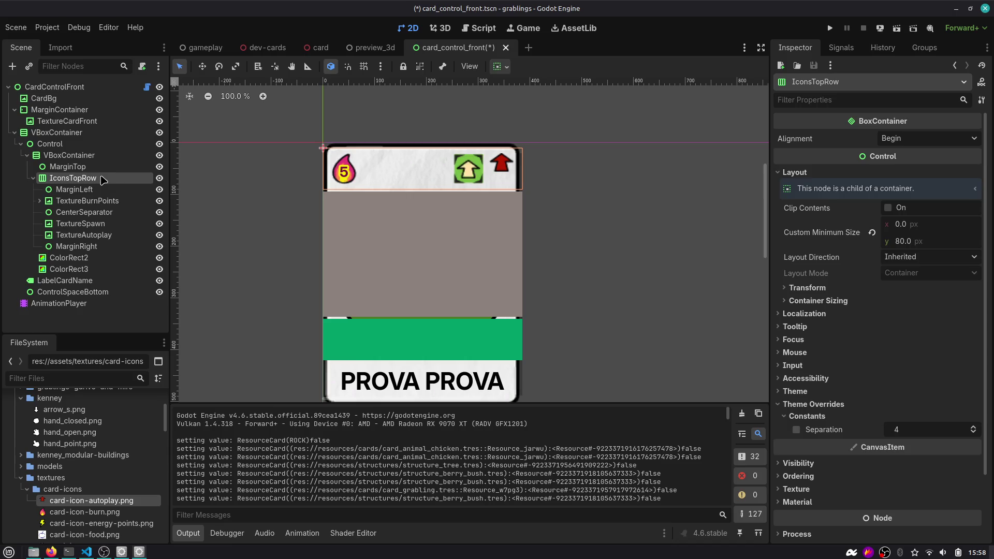
{"action": "key", "text": "ctrl+s"}
{"action": "left_click", "coordinate": [147, 87]}
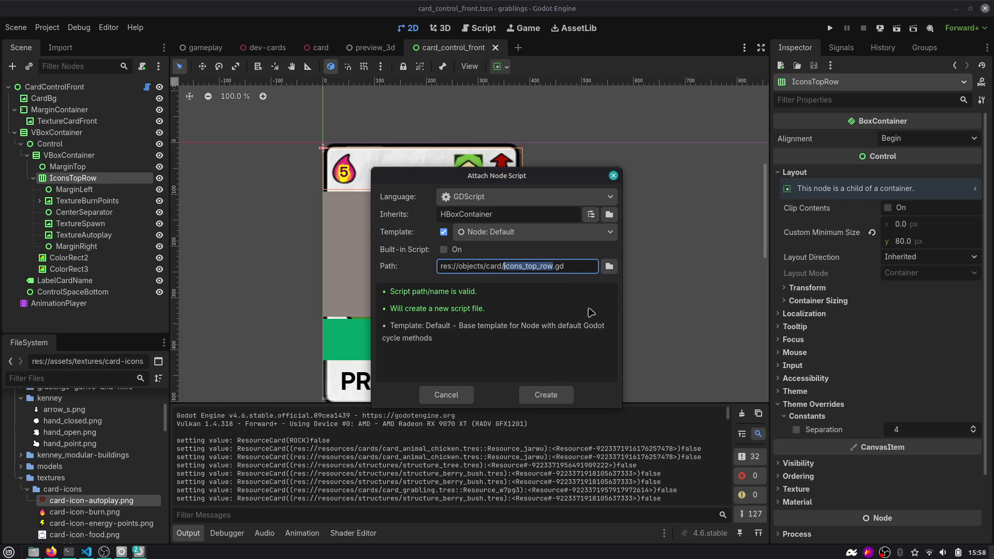
Step: Create icons_top_row.gd in res://objects/card/ and attach it to IconsTopRow
{"action": "left_click", "coordinate": [608, 267]}
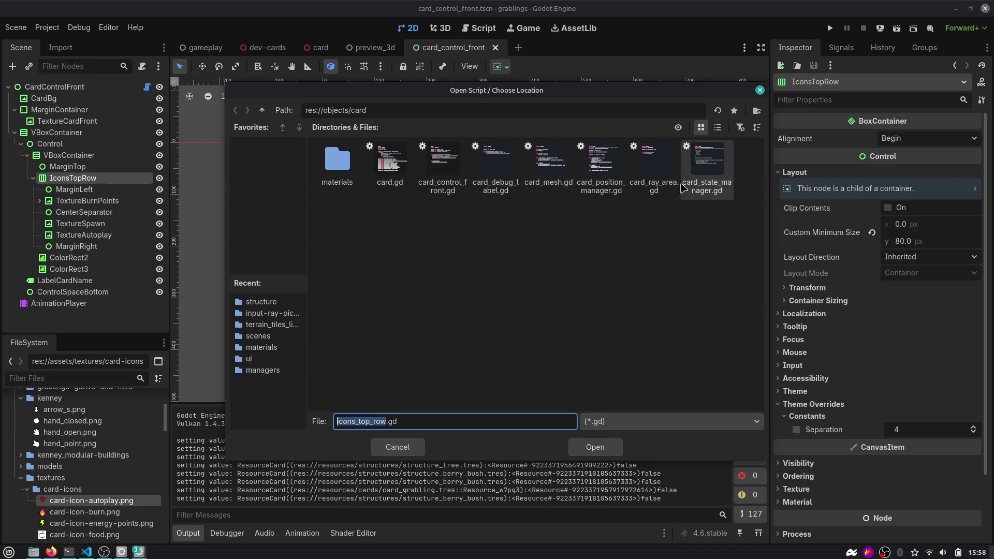
{"action": "left_click", "coordinate": [581, 442]}
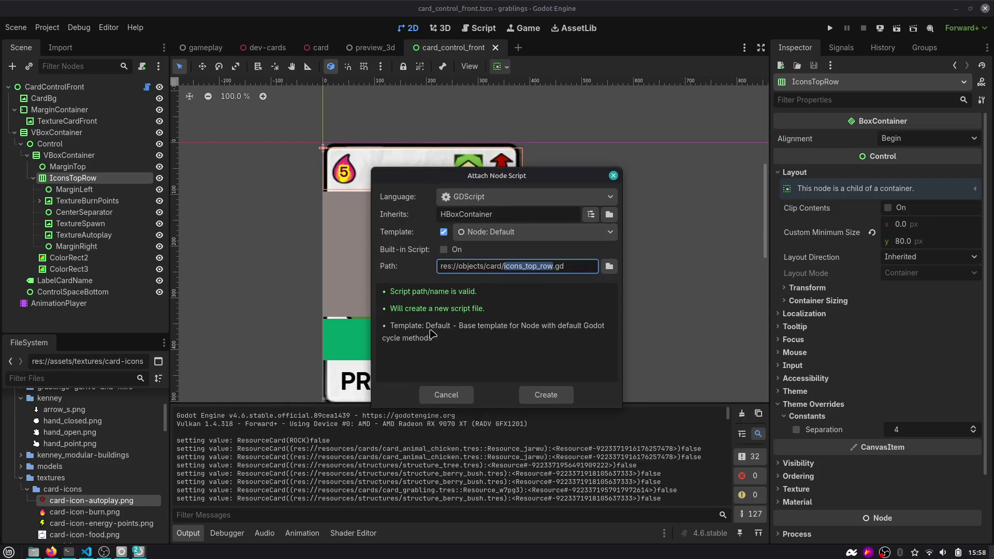
{"action": "left_click", "coordinate": [532, 393]}
{"action": "left_click", "coordinate": [333, 240]}
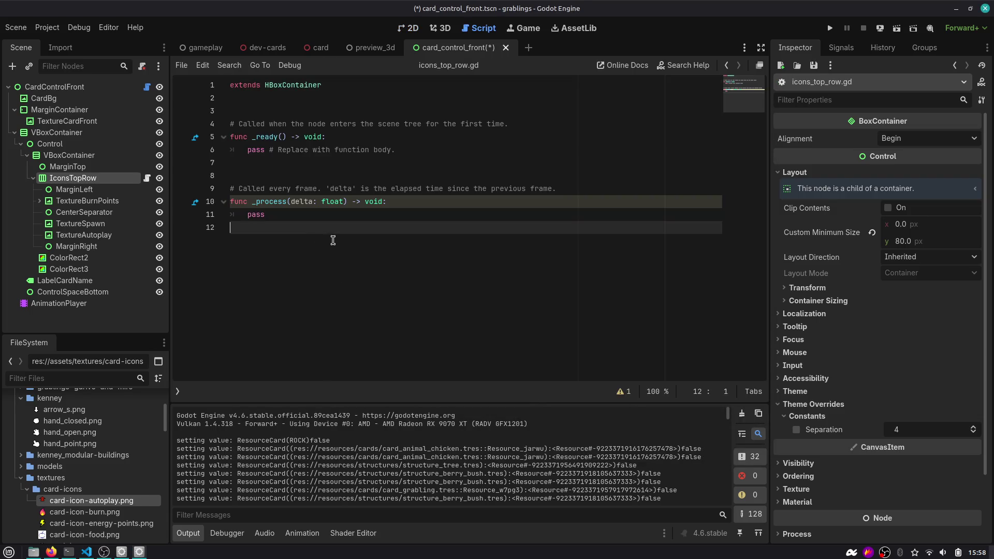
Step: Clear the template code below the extends line in icons_top_row.gd
{"action": "key", "text": "shift+Up"}
{"action": "key", "text": "shift+Up"}
{"action": "key", "text": "shift+Up"}
{"action": "key", "text": "BackSpace"}
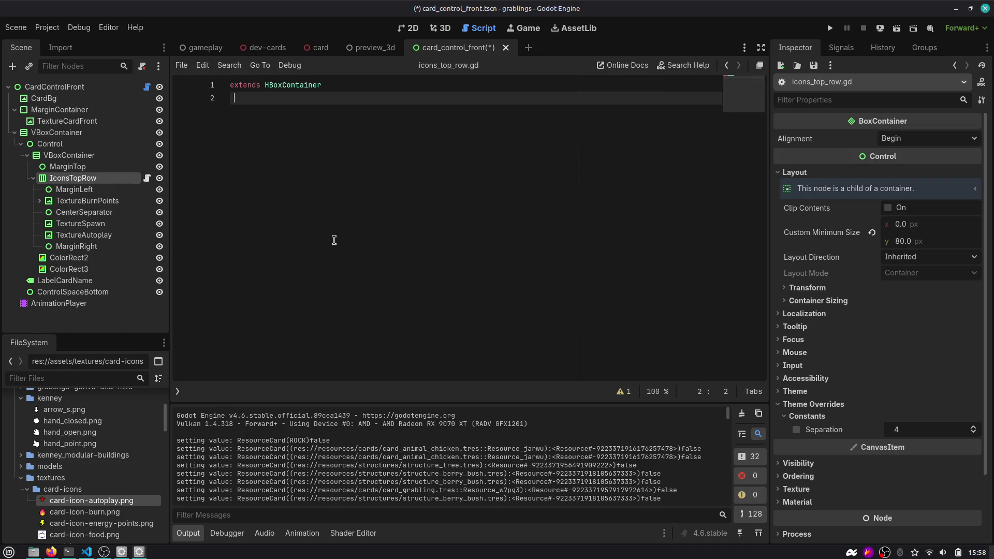
{"action": "key", "text": "Return"}
{"action": "key", "text": "Return"}
{"action": "type", "text": "@exp"}
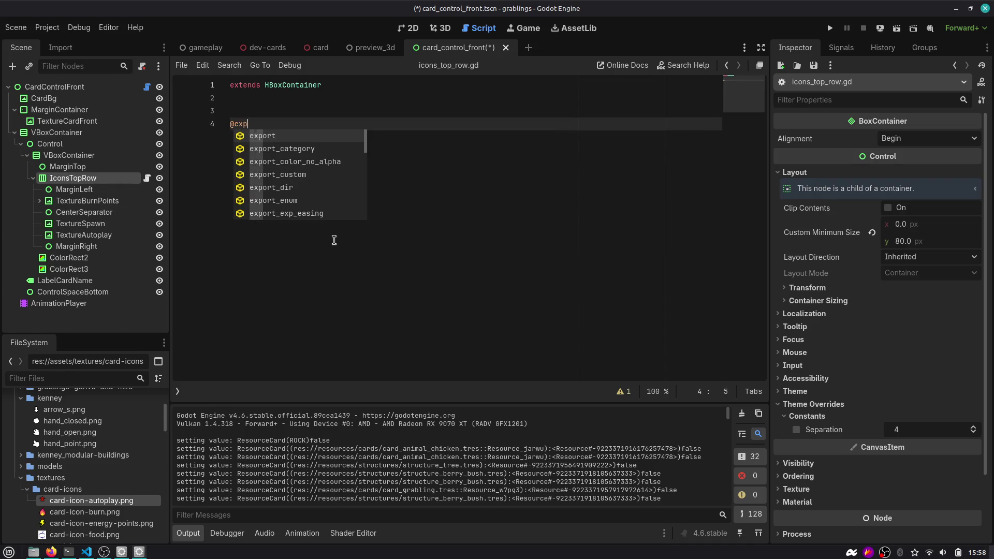
{"action": "type", "text": "ort"}
{"action": "key", "text": "BackSpace"}
{"action": "type", "text": "_"}
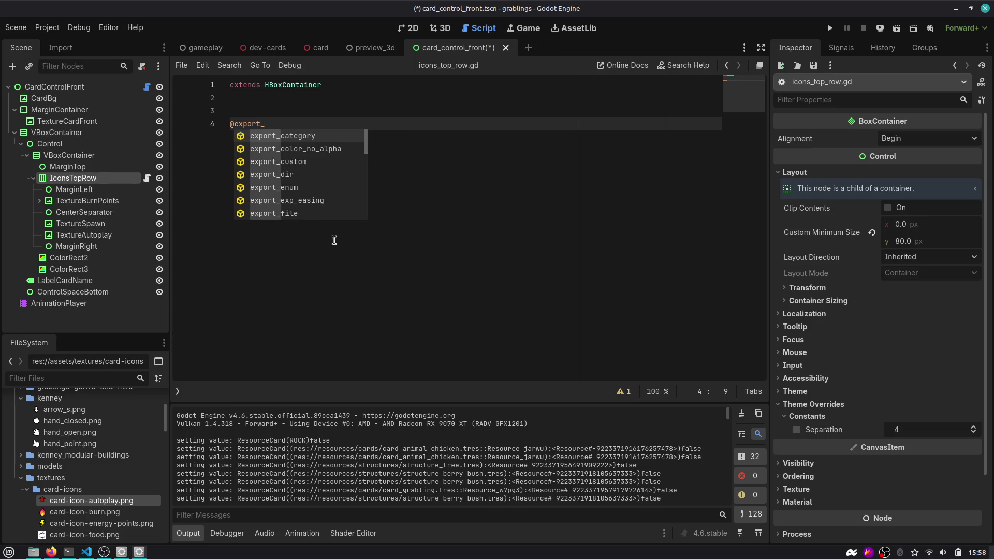
{"action": "key", "text": "shift+Home"}
{"action": "key", "text": "BackSpace"}
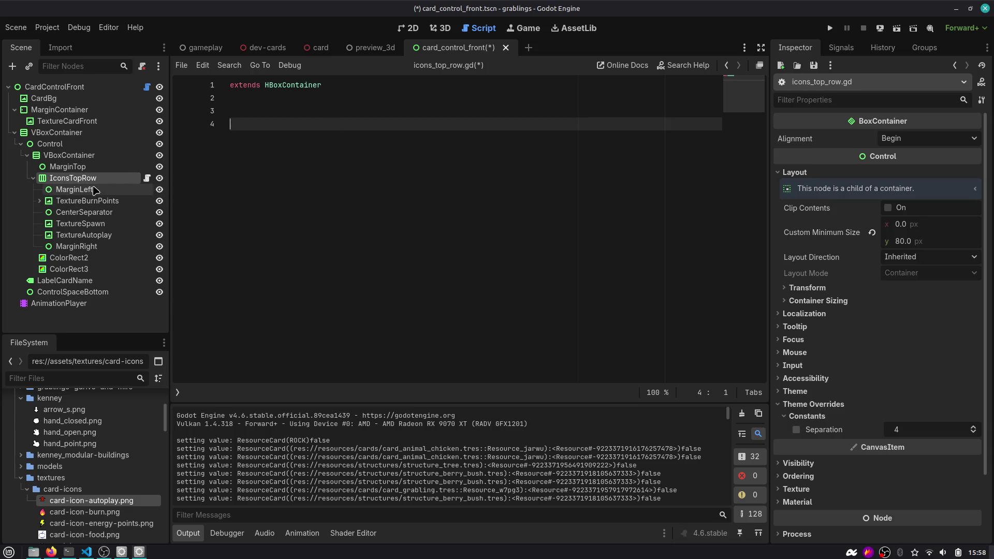
Step: Drag the three spacer nodes into the script as exports, then remove margin_left and margin_right
{"action": "left_click", "coordinate": [85, 250]}
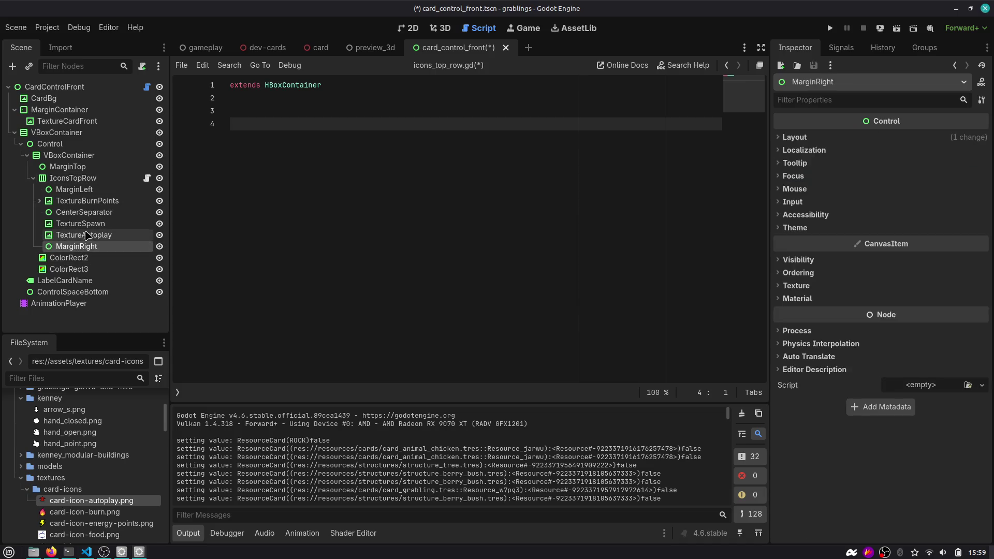
{"action": "left_click", "coordinate": [85, 213], "text": "ctrl"}
{"action": "left_click", "coordinate": [85, 191], "text": "ctrl"}
{"action": "left_click_drag", "start_coordinate": [85, 191], "coordinate": [214, 156]}
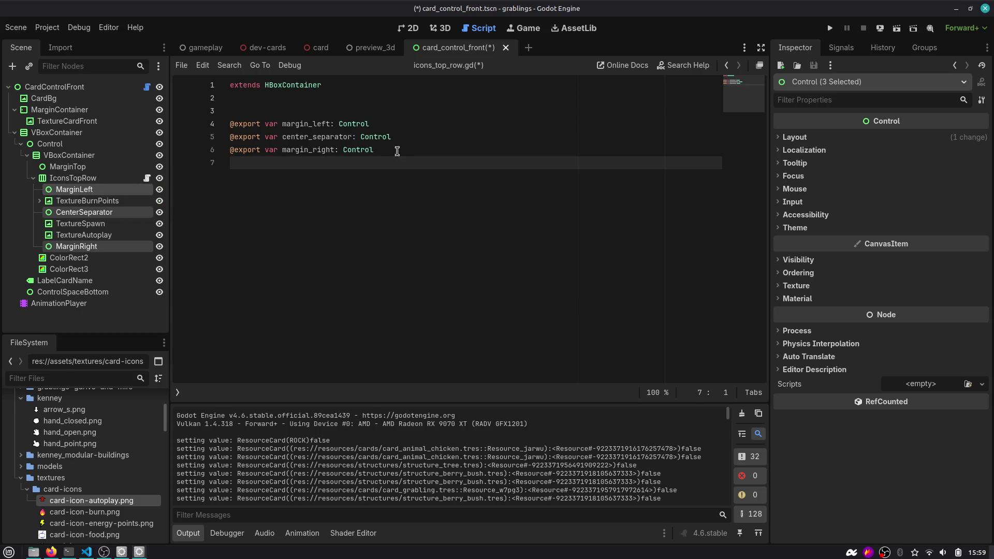
{"action": "left_click", "coordinate": [78, 178]}
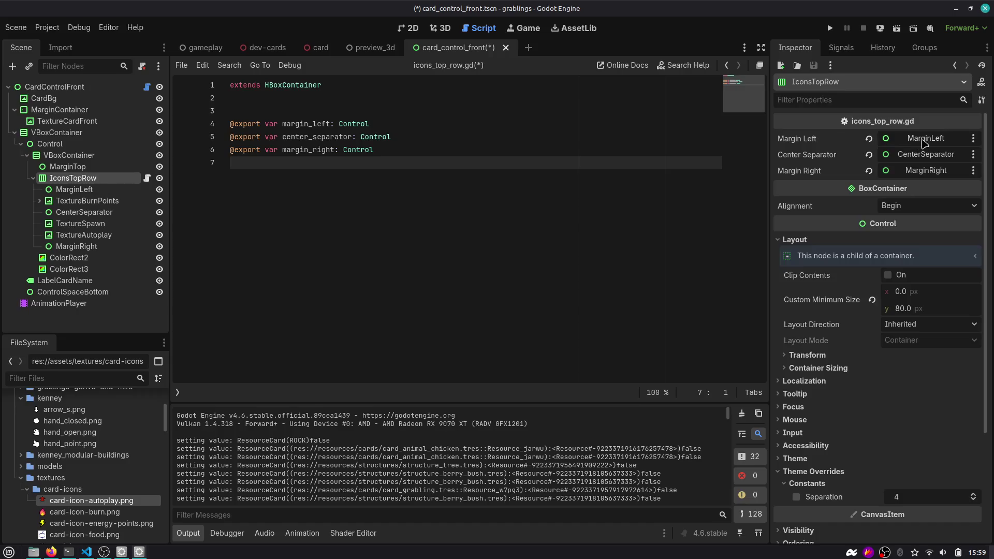
{"action": "left_click_drag", "start_coordinate": [280, 184], "coordinate": [206, 110]}
{"action": "key", "text": "ctrl+s"}
{"action": "double_click", "coordinate": [307, 124]}
{"action": "double_click", "coordinate": [311, 138]}
{"action": "double_click", "coordinate": [306, 150]}
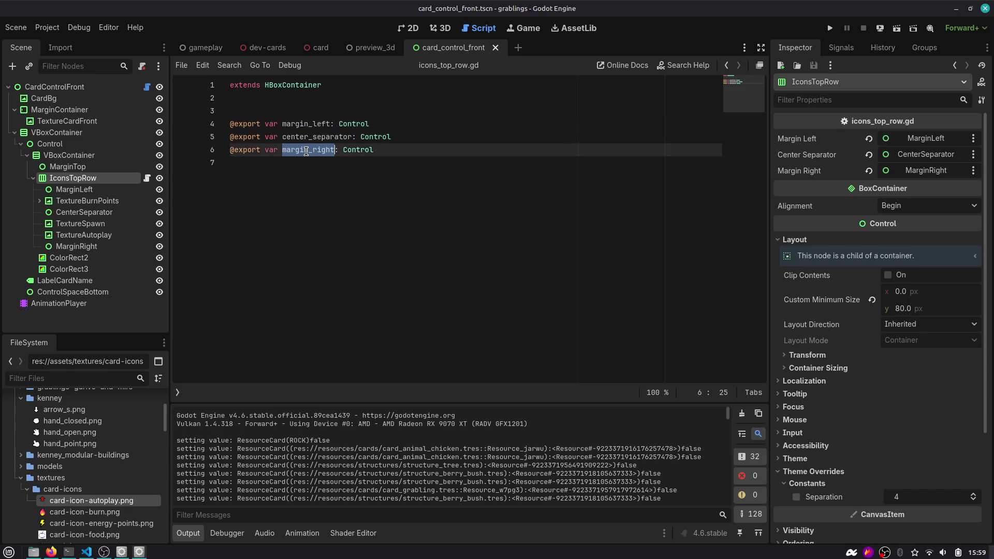
{"action": "left_click", "coordinate": [400, 155]}
{"action": "key", "text": "ctrl+shift+k"}
{"action": "left_click", "coordinate": [339, 123]}
{"action": "key", "text": "ctrl+shift+k"}
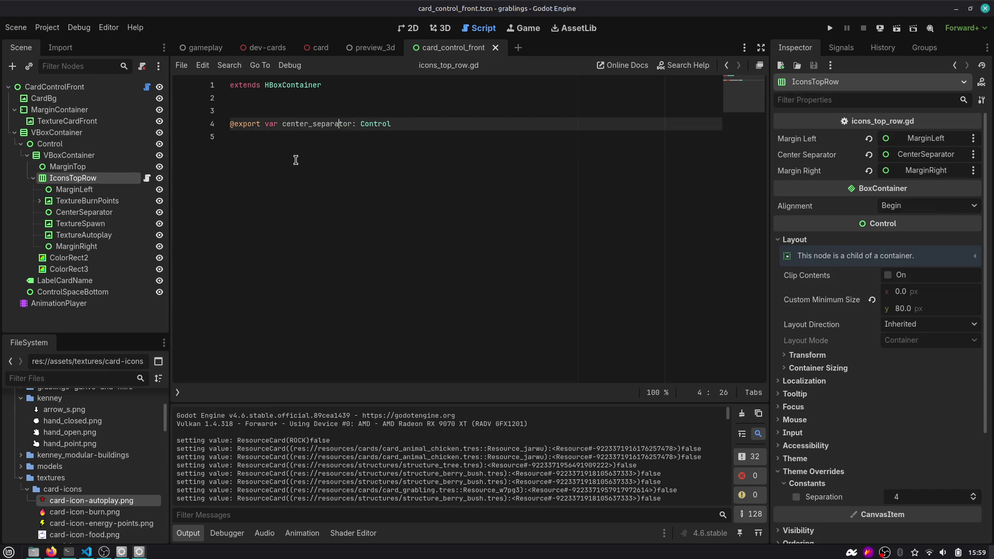
Step: Add exports for TextureBurnPoints, TextureSpawn and TextureAutoplay, drop center_separator, and save
{"action": "left_click", "coordinate": [74, 190]}
{"action": "left_click", "coordinate": [87, 201]}
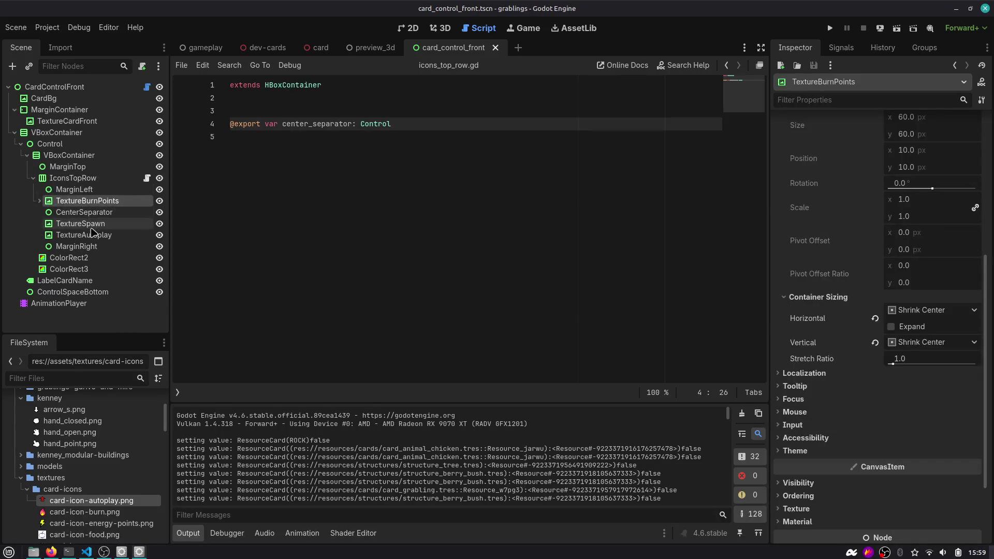
{"action": "left_click", "coordinate": [79, 224]}
{"action": "left_click", "coordinate": [95, 203]}
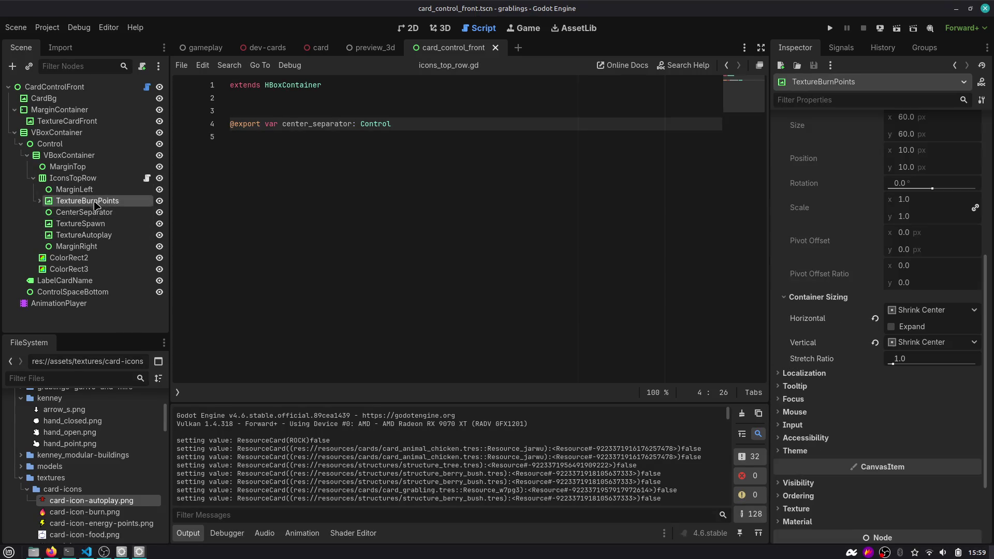
{"action": "left_click", "coordinate": [80, 224], "text": "ctrl"}
{"action": "left_click", "coordinate": [83, 235], "text": "ctrl"}
{"action": "mouse_move", "coordinate": [83, 235]}
{"action": "left_mouse_down"}
{"action": "mouse_move", "coordinate": [251, 221]}
{"action": "mouse_move", "coordinate": [408, 162]}
{"action": "left_mouse_up"}
{"action": "left_click", "coordinate": [423, 127]}
{"action": "key", "text": "shift+Home"}
{"action": "key", "text": "BackSpace"}
{"action": "key", "text": "BackSpace"}
{"action": "key", "text": "ctrl+s"}
Step: Add a _ready function below the export lines
{"action": "left_click", "coordinate": [292, 183]}
{"action": "left_click", "coordinate": [329, 152]}
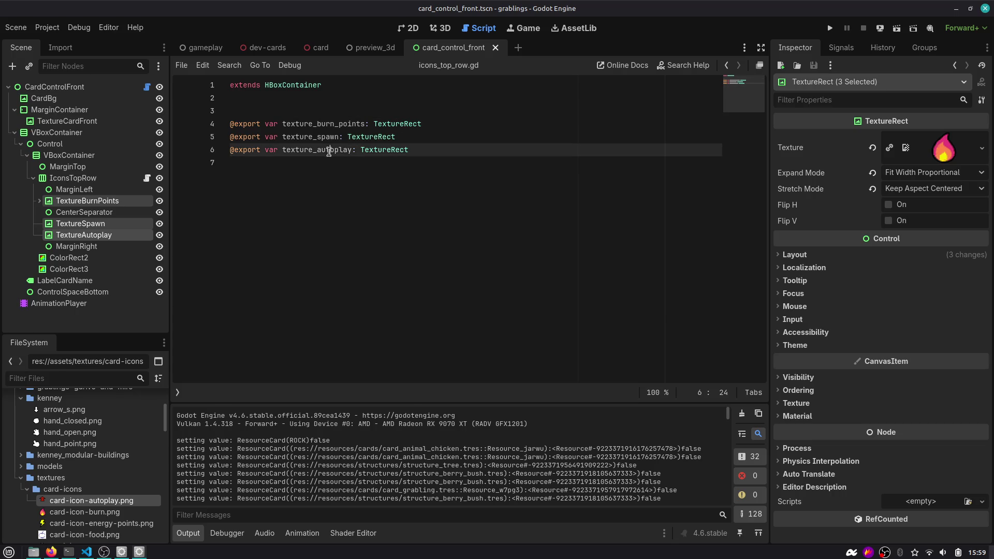
{"action": "double_click", "coordinate": [335, 124]}
{"action": "left_click", "coordinate": [288, 164]}
{"action": "key", "text": "Return"}
{"action": "key", "text": "Return"}
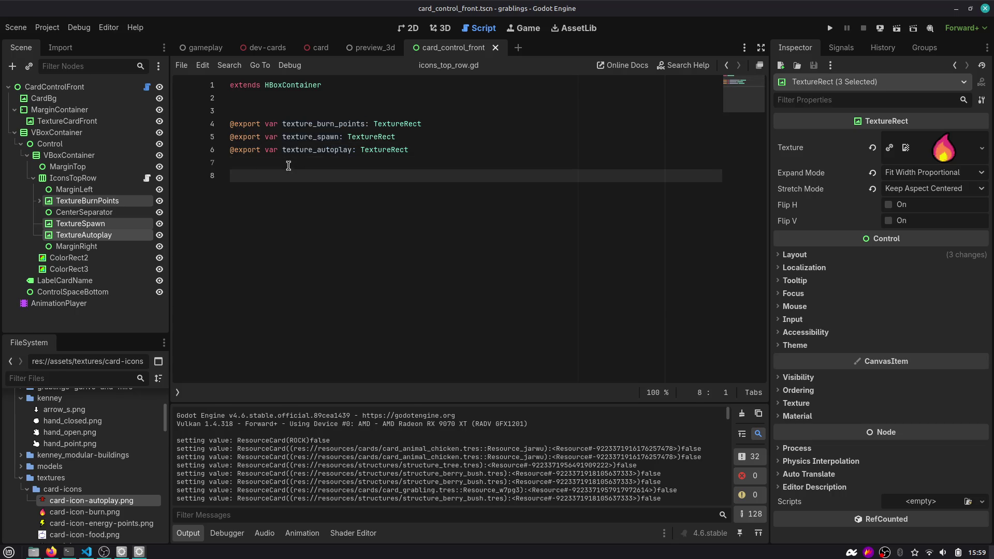
{"action": "key", "text": "Return"}
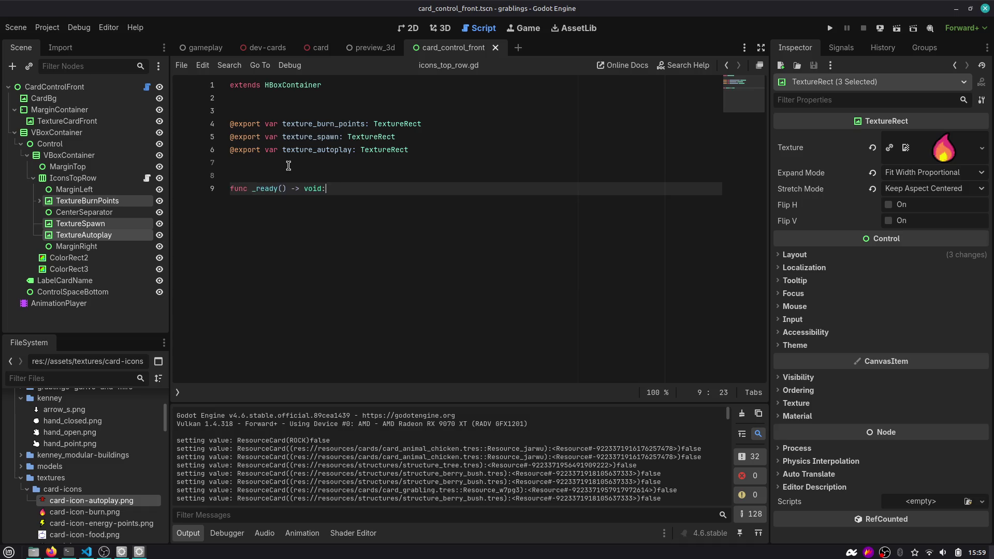
{"action": "left_click", "coordinate": [147, 87]}
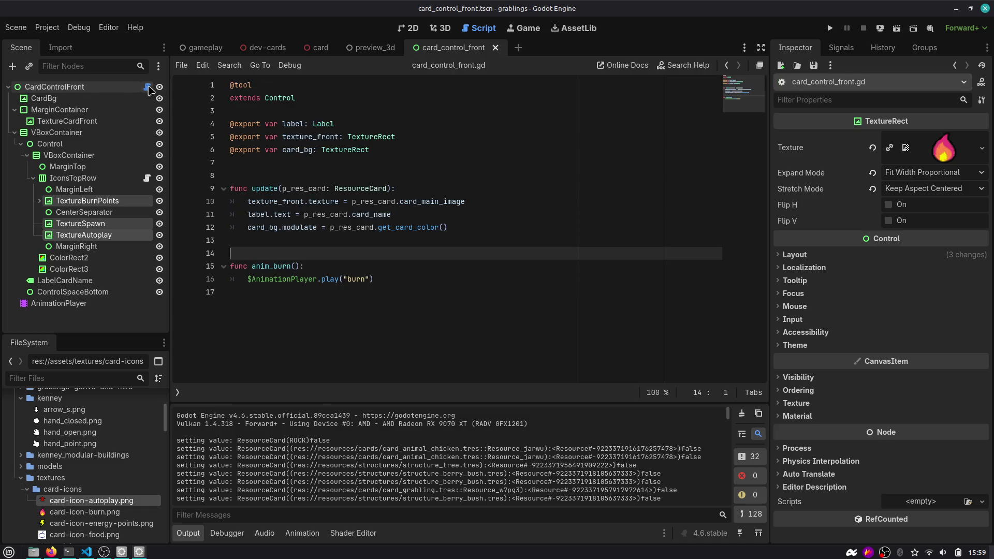
Step: Review the update() function and its p_res_card parameter in card_control_front.gd
{"action": "left_click_drag", "start_coordinate": [254, 85], "coordinate": [216, 82]}
{"action": "double_click", "coordinate": [265, 187]}
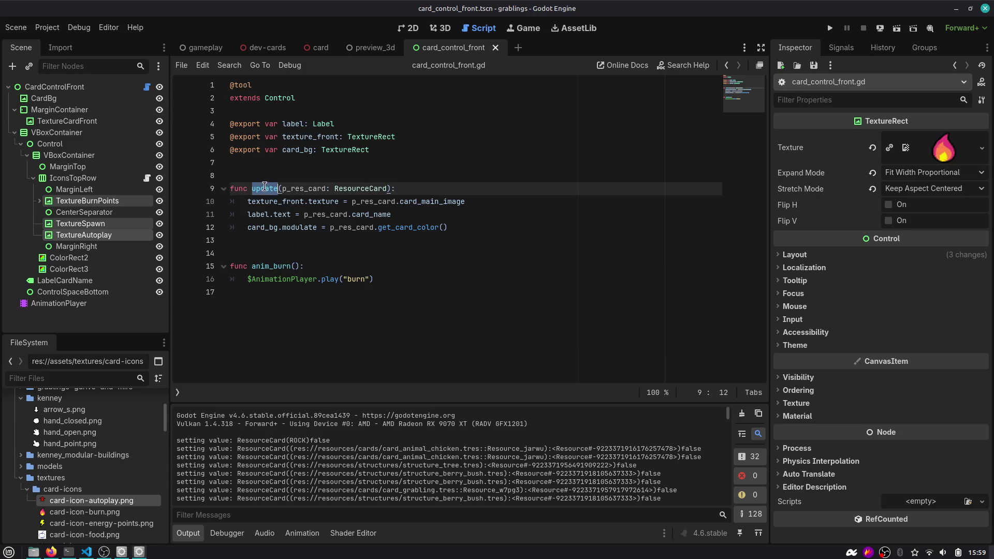
{"action": "double_click", "coordinate": [290, 138]}
{"action": "double_click", "coordinate": [293, 149]}
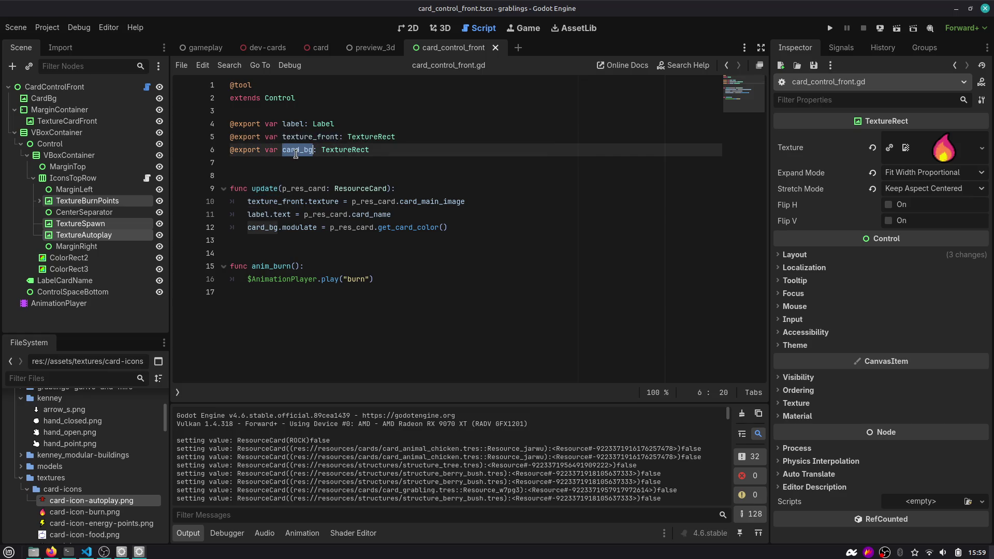
{"action": "left_click", "coordinate": [264, 190]}
{"action": "double_click", "coordinate": [264, 189]}
{"action": "left_click", "coordinate": [301, 192]}
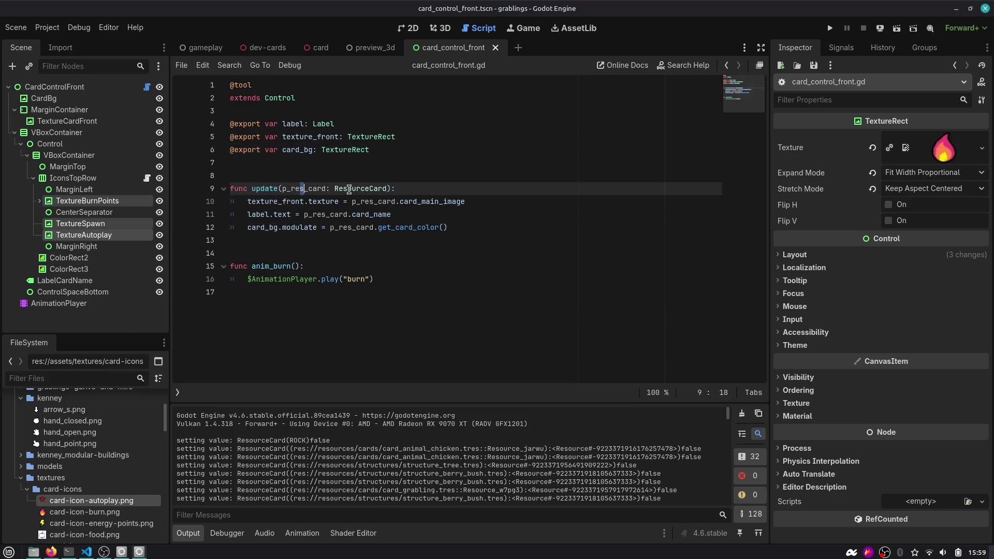
{"action": "double_click", "coordinate": [305, 189]}
{"action": "double_click", "coordinate": [270, 189]}
Step: Export IconsTopRow as an icons_top_row variable and place it on a new line in update()
{"action": "left_click", "coordinate": [465, 229]}
{"action": "key", "text": "Return"}
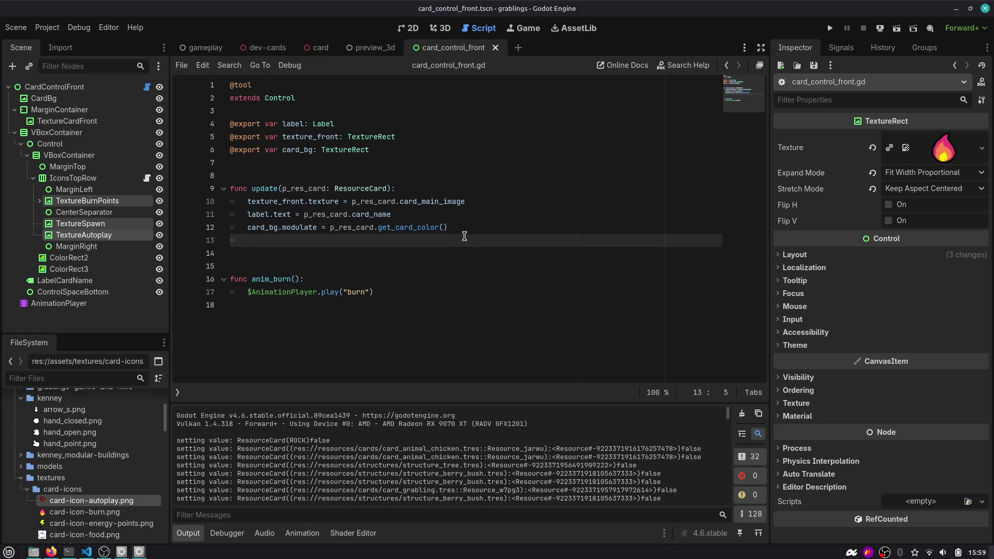
{"action": "left_click", "coordinate": [267, 177]}
{"action": "left_click_drag", "start_coordinate": [129, 178], "coordinate": [304, 171]}
{"action": "double_click", "coordinate": [323, 168]}
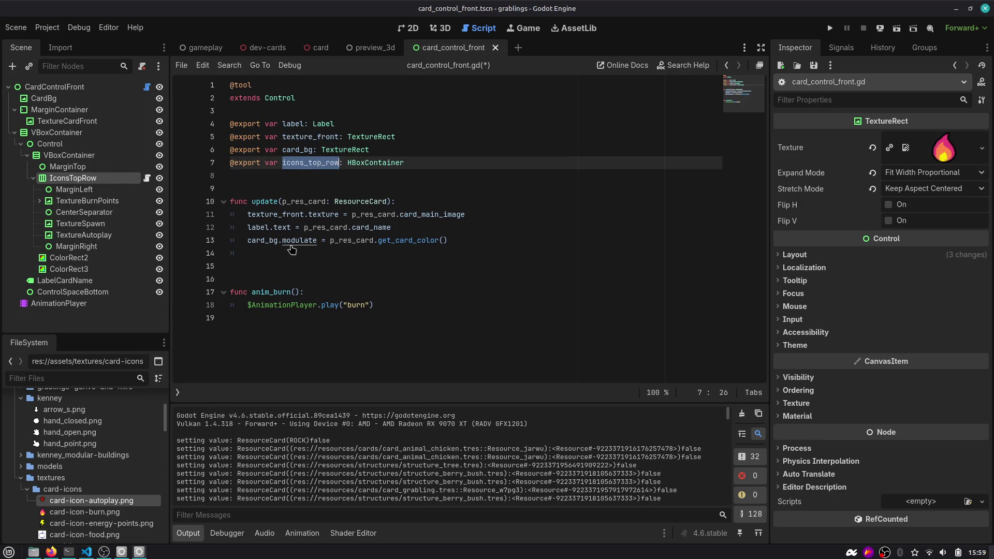
{"action": "middle_click", "coordinate": [288, 253]}
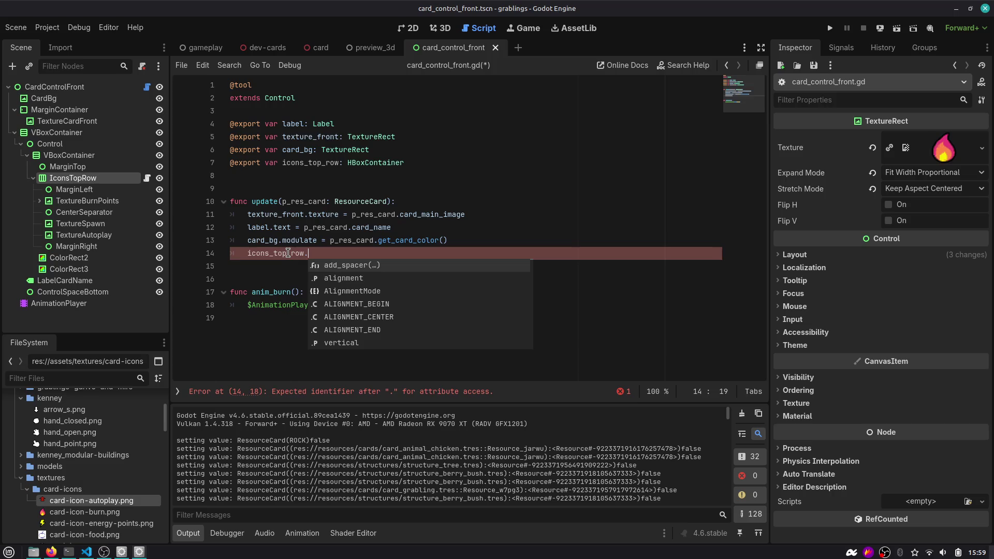
Step: Make the new line call icons_top_row.set_resource(), then start a project-wide Find in Files search
{"action": "type", "text": "update_resou"}
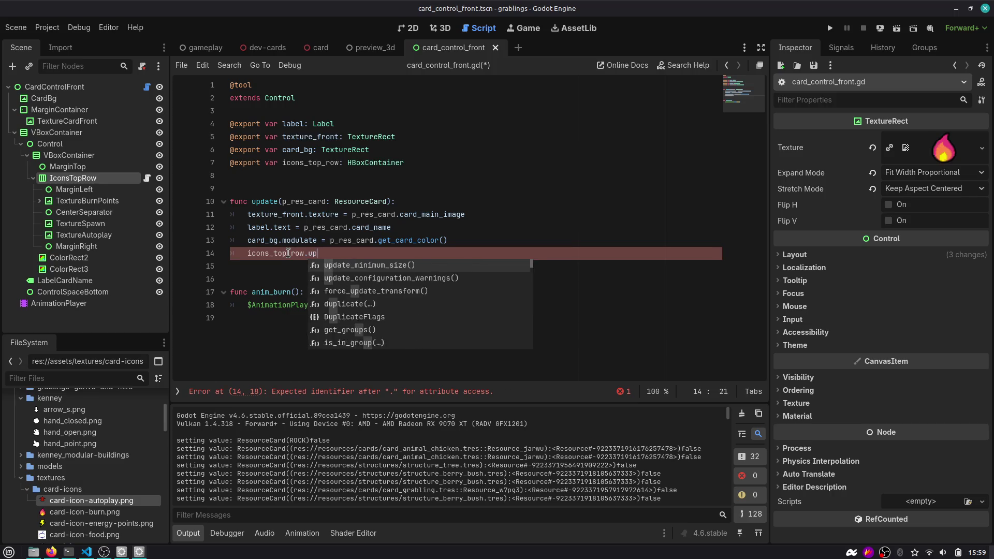
{"action": "type", "text": "rcE"}
{"action": "key", "text": "ctrl+shift+Left"}
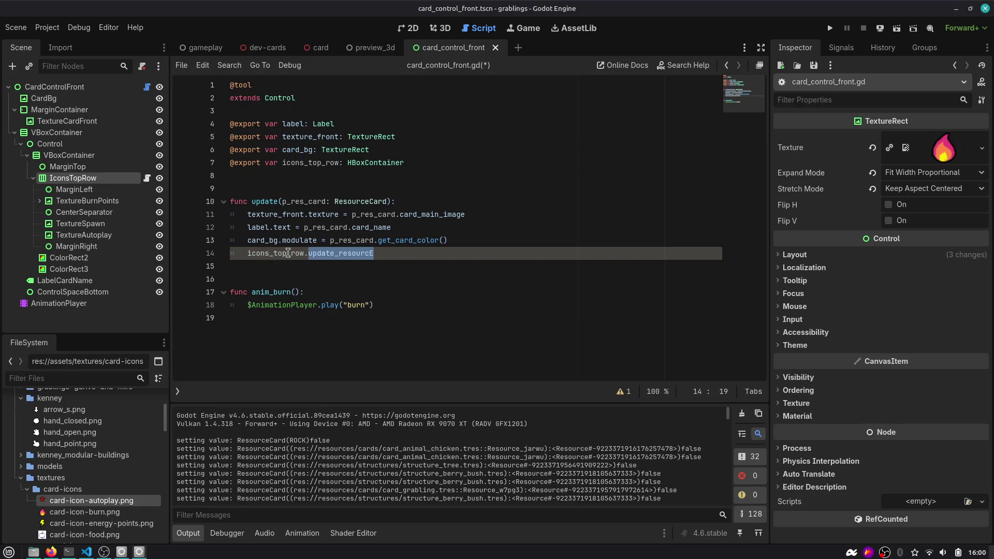
{"action": "type", "text": "set"}
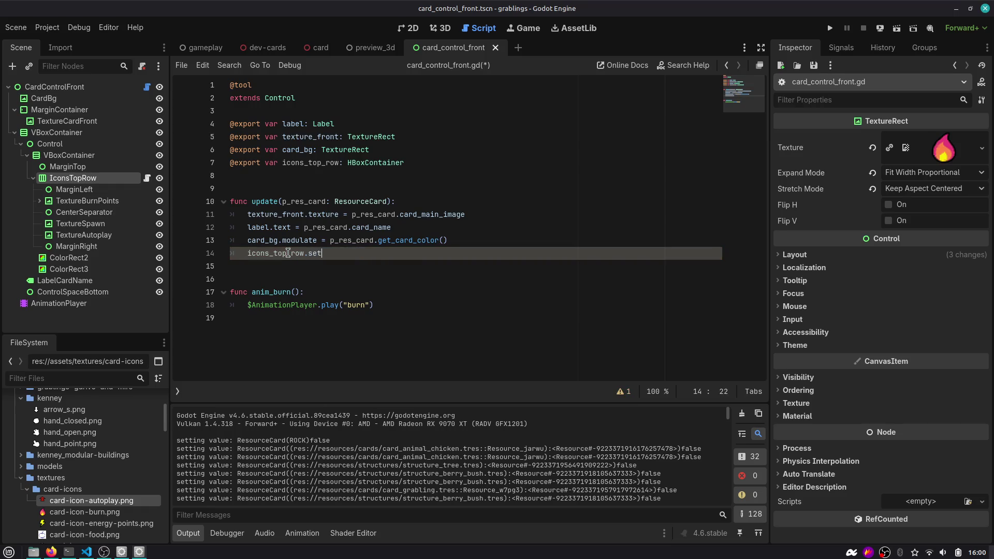
{"action": "key", "text": "Return"}
{"action": "key", "text": "Up"}
{"action": "key", "text": "Up"}
{"action": "key", "text": "Up"}
{"action": "key", "text": "Up"}
{"action": "key", "text": "ctrl+shift+f"}
Step: Search the project for set_resource and tidy the blank lines after the exported variables
{"action": "type", "text": "set_"}
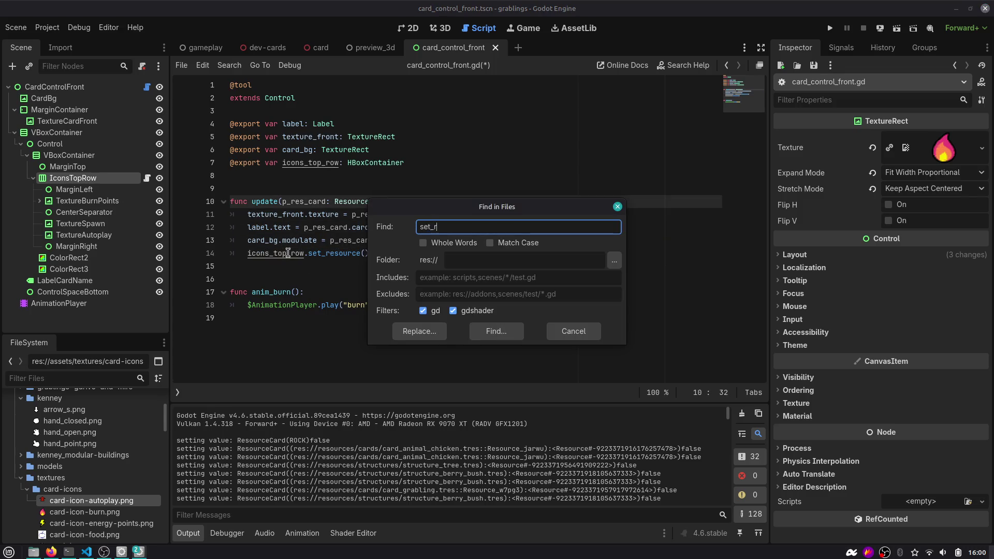
{"action": "type", "text": "rce"}
{"action": "key", "text": "Return"}
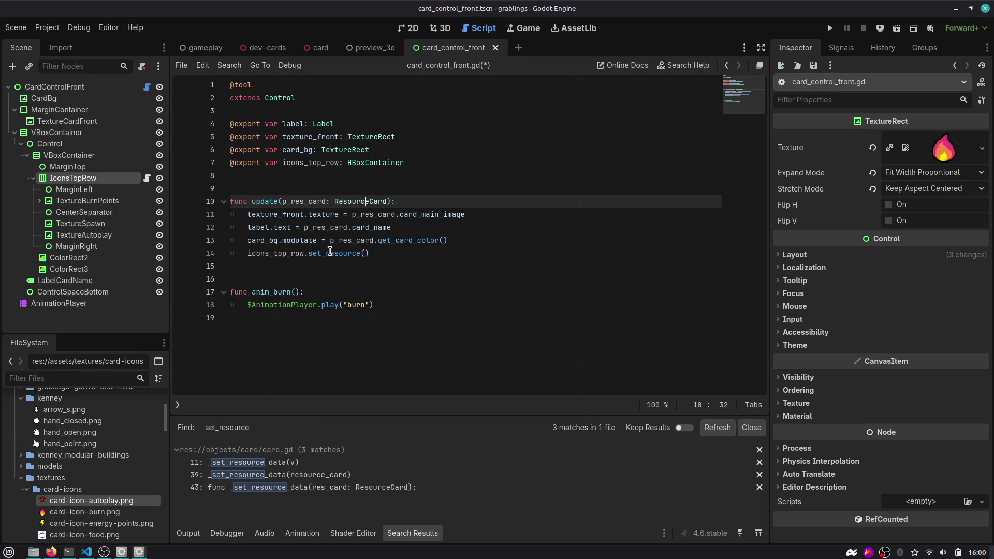
{"action": "left_click", "coordinate": [348, 248]}
{"action": "left_click", "coordinate": [383, 257]}
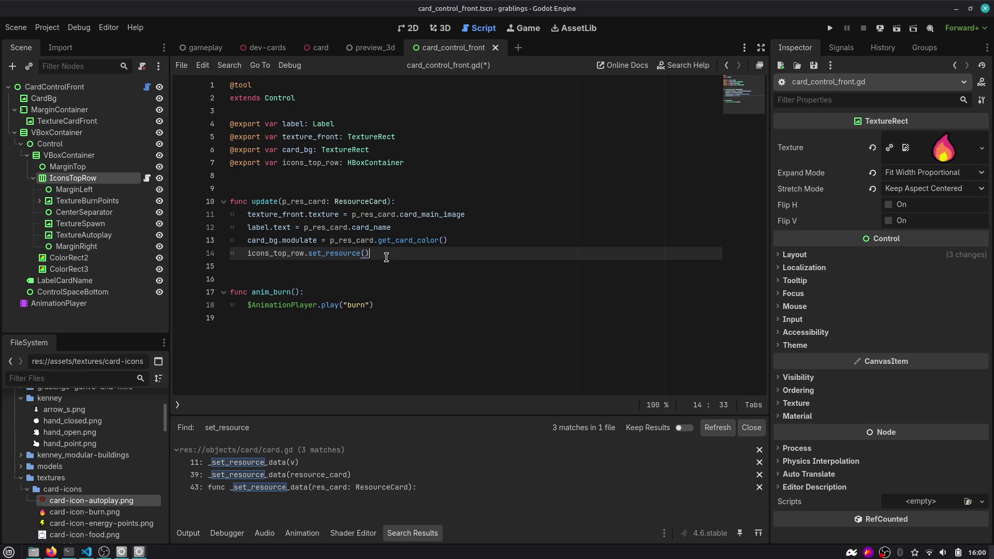
{"action": "left_click", "coordinate": [417, 168]}
{"action": "key", "text": "Return"}
{"action": "key", "text": "Return"}
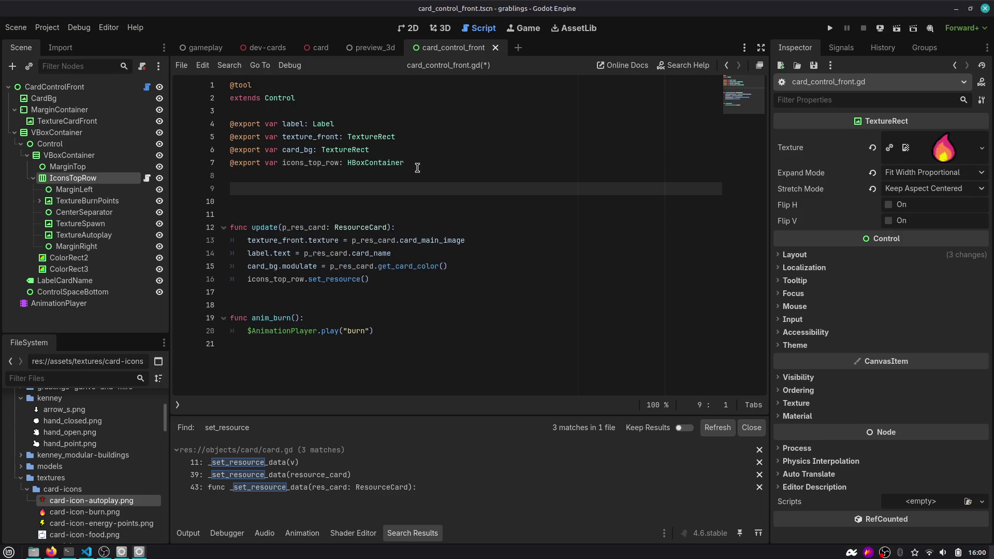
{"action": "key", "text": "BackSpace"}
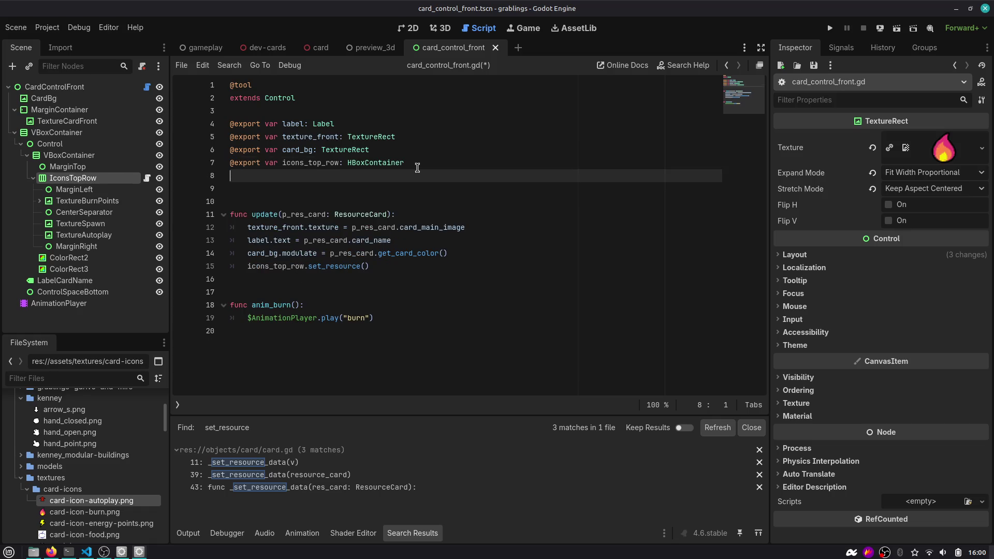
{"action": "key", "text": "Down"}
{"action": "key", "text": "BackSpace"}
Step: Replace set_resource() on line 14 with update_icons_from_resource(p_res_card)
{"action": "key", "text": "Down"}
{"action": "key", "text": "Down"}
{"action": "key", "text": "Down"}
{"action": "key", "text": "End"}
{"action": "key", "text": "ctrl+shift+Left"}
{"action": "key", "text": "ctrl+shift+Left"}
{"action": "key", "text": "Up"}
{"action": "key", "text": "Up"}
{"action": "key", "text": "Up"}
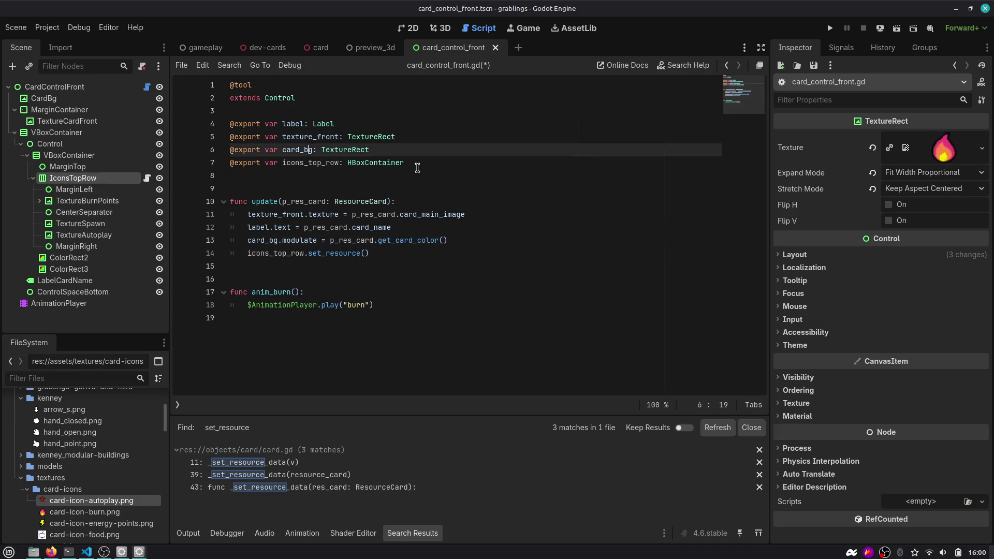
{"action": "key", "text": "ctrl+d"}
{"action": "key", "text": "Down"}
{"action": "key", "text": "Down"}
{"action": "key", "text": "Down"}
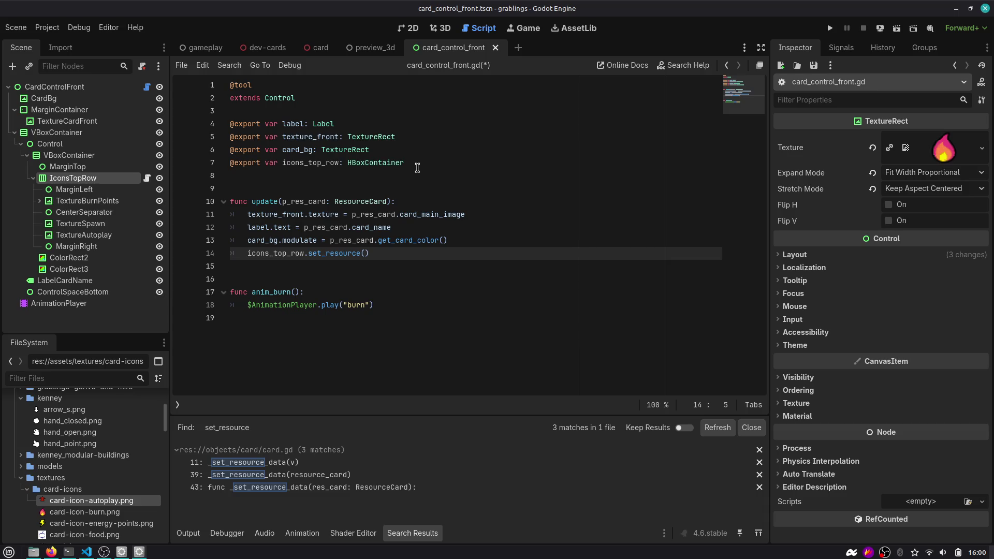
{"action": "key", "text": "ctrl+shift+Right"}
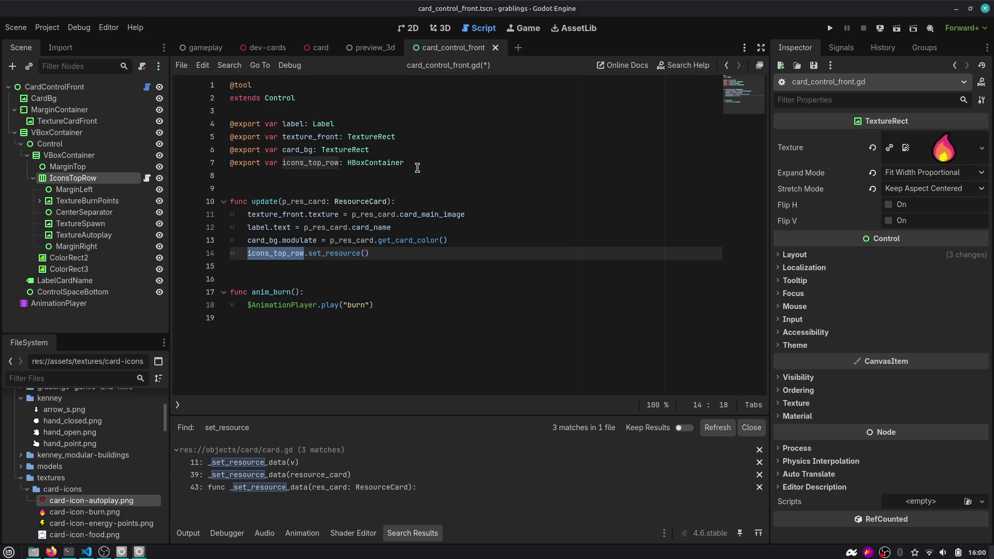
{"action": "key", "text": "End"}
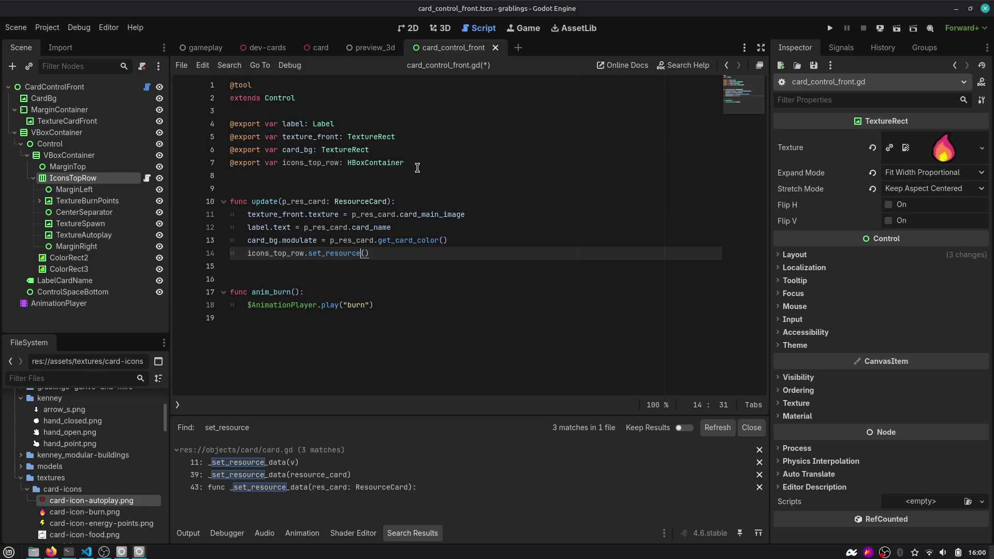
{"action": "key", "text": "ctrl+shift+Left"}
{"action": "type", "text": "update_icons_from_resource(p"}
{"action": "type", "text": "_res_card"}
Step: Copy the update_icons_from_resource name and switch to icons_top_row.gd
{"action": "key", "text": "ctrl+Left"}
{"action": "key", "text": "ctrl+Left"}
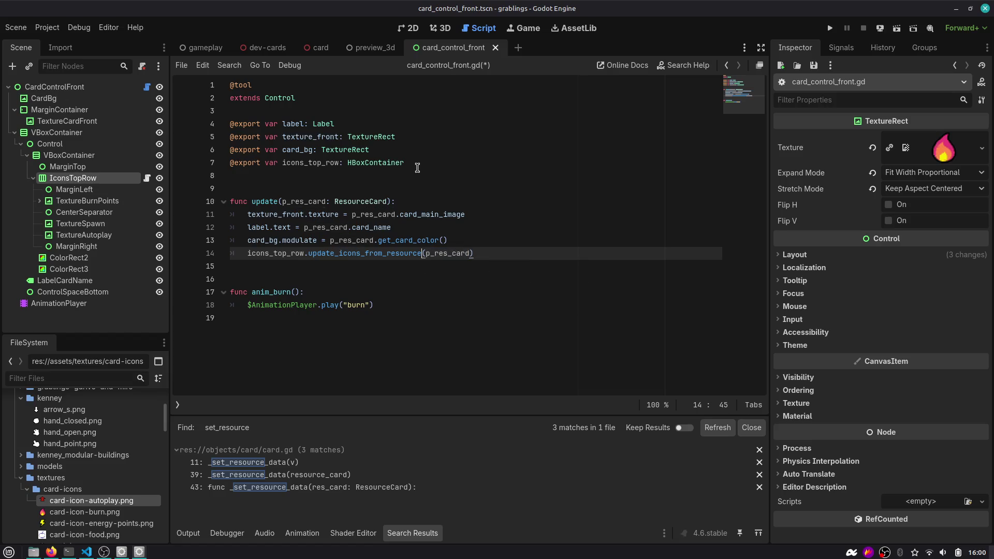
{"action": "key", "text": "ctrl+shift+Left"}
{"action": "left_click", "coordinate": [147, 178]}
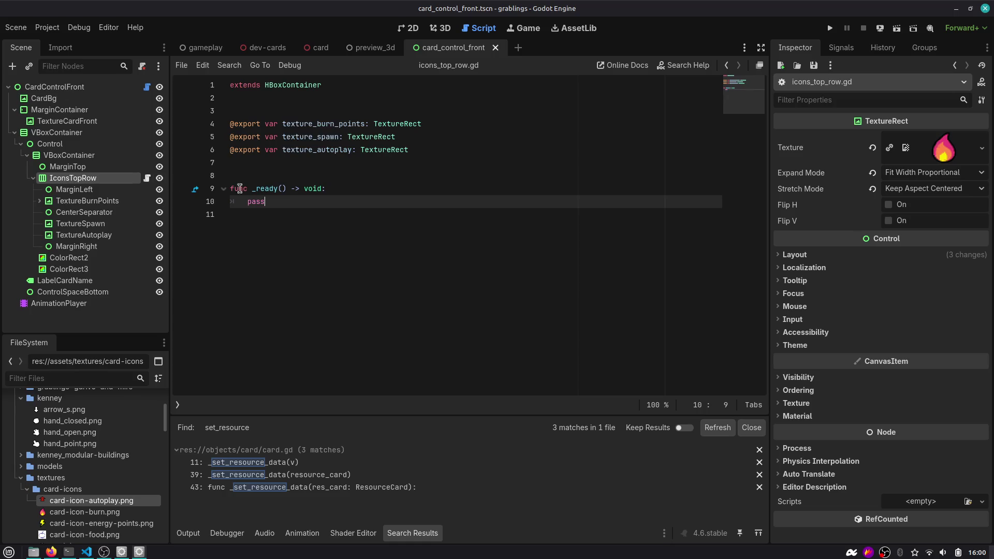
Step: Replace _ready with update_icons_from_resource(p_res_card: ResourceCard) -> void using p_res_card.is_burnable()
{"action": "left_click", "coordinate": [261, 201], "text": "shift"}
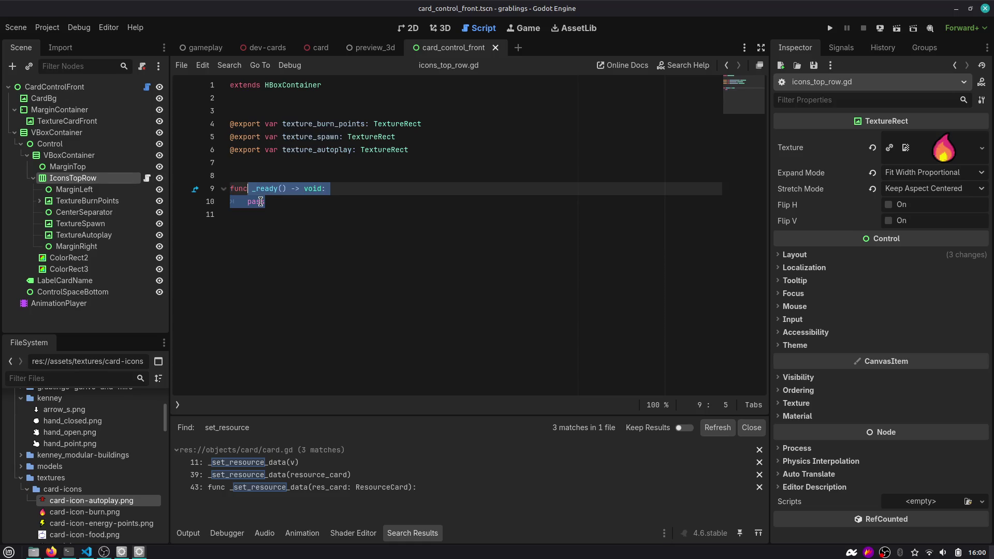
{"action": "type", "text": "func update_icons_from_resource(p_res_"}
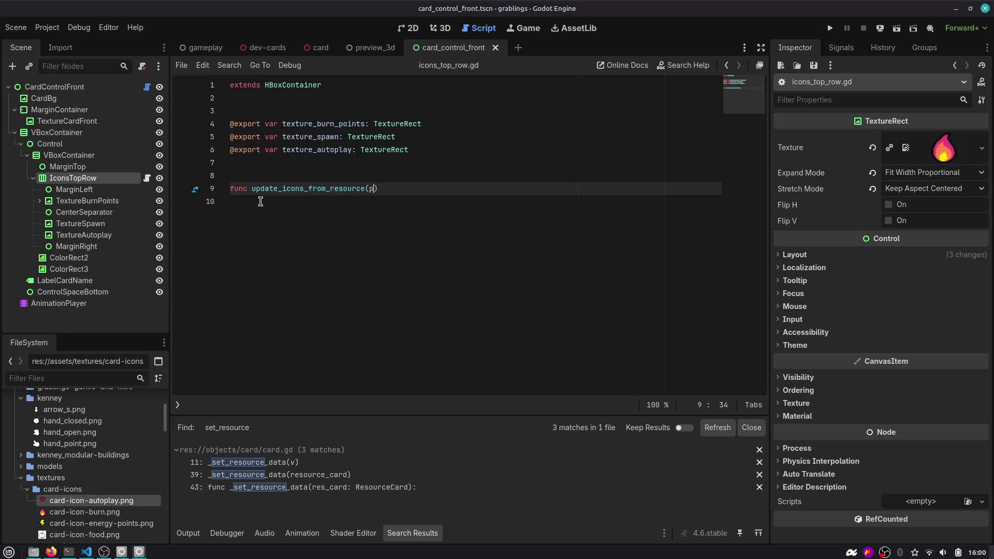
{"action": "type", "text": "ca"}
{"action": "type", "text": "rd: Resour"}
{"action": "key", "text": "Return"}
{"action": "key", "text": "End"}
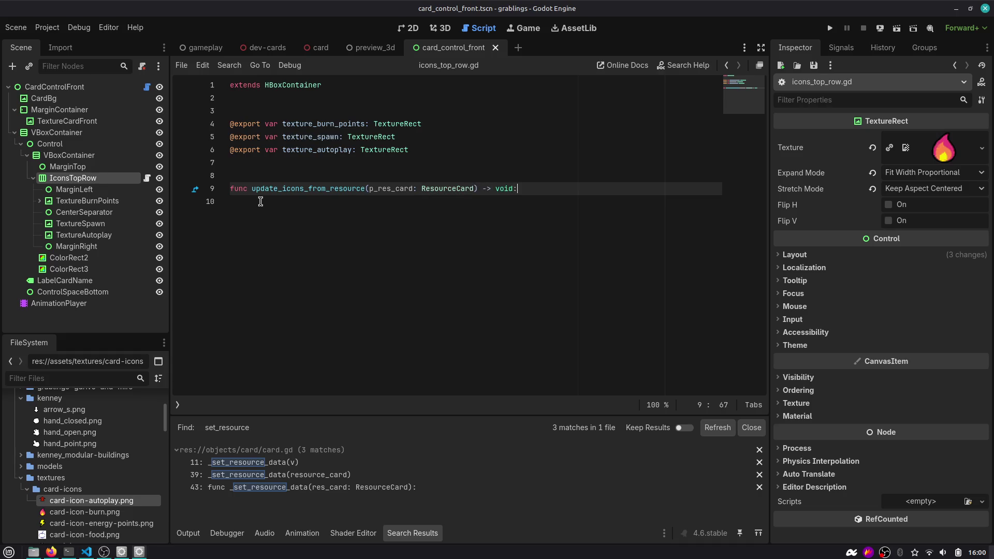
{"action": "key", "text": "Return"}
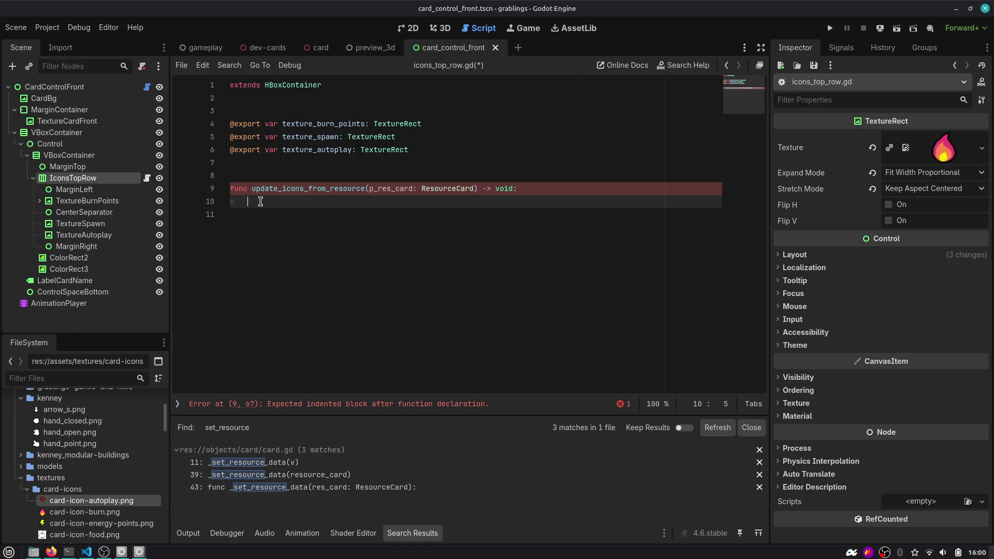
{"action": "key", "text": "Return"}
{"action": "type", "text": "."}
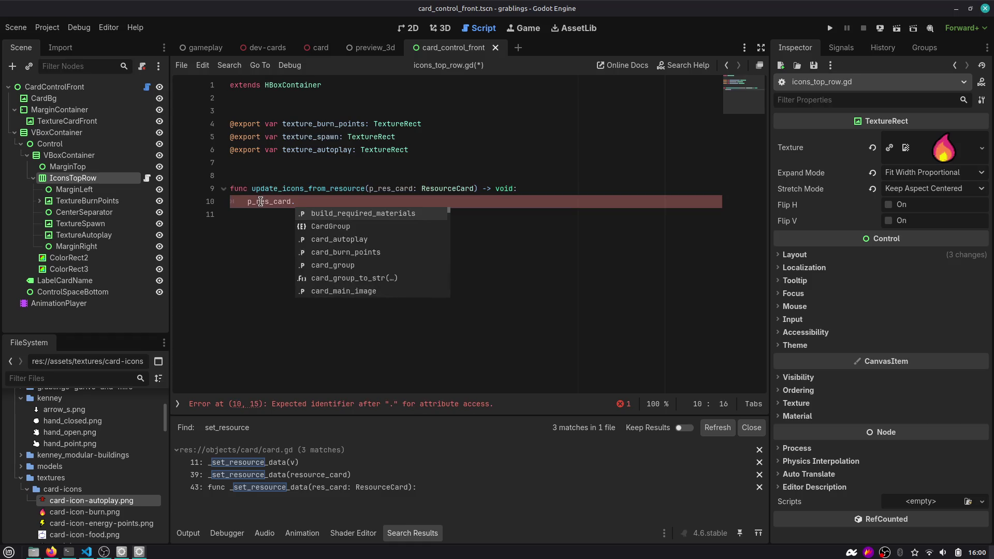
{"action": "type", "text": "is_bui"}
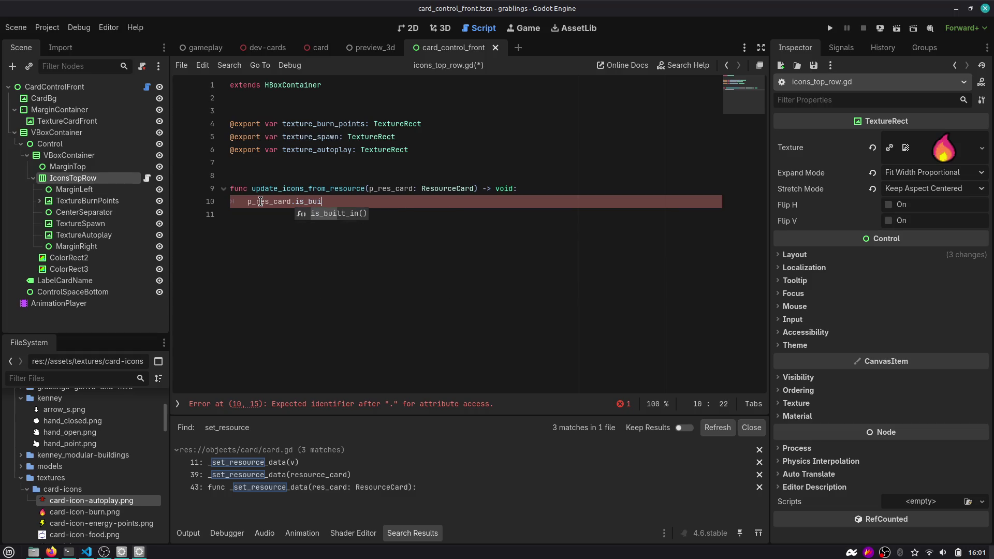
{"action": "key", "text": "BackSpace"}
{"action": "key", "text": "BackSpace"}
{"action": "key", "text": "BackSpace"}
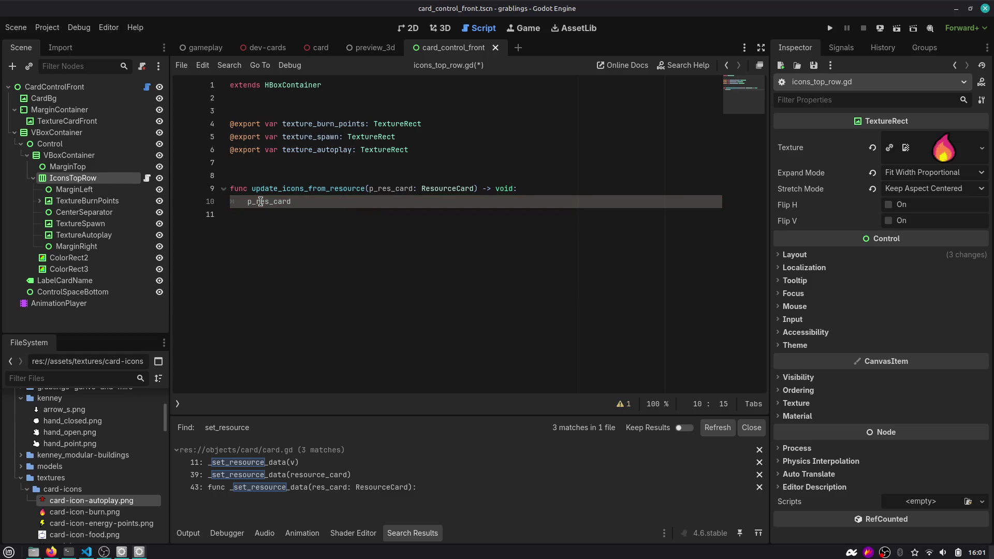
{"action": "type", "text": "bu"}
{"action": "key", "text": "Return"}
Step: Begin line 10 as texture_burn_points.visible = p_res_card.is_burnable()
{"action": "key", "text": "Up"}
{"action": "key", "text": "Up"}
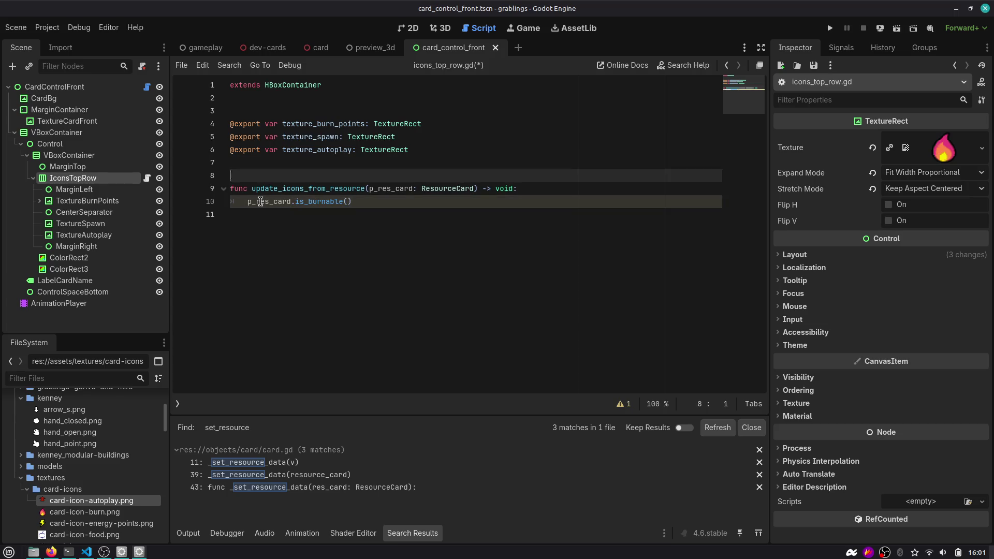
{"action": "key", "text": "Up"}
{"action": "key", "text": "Up"}
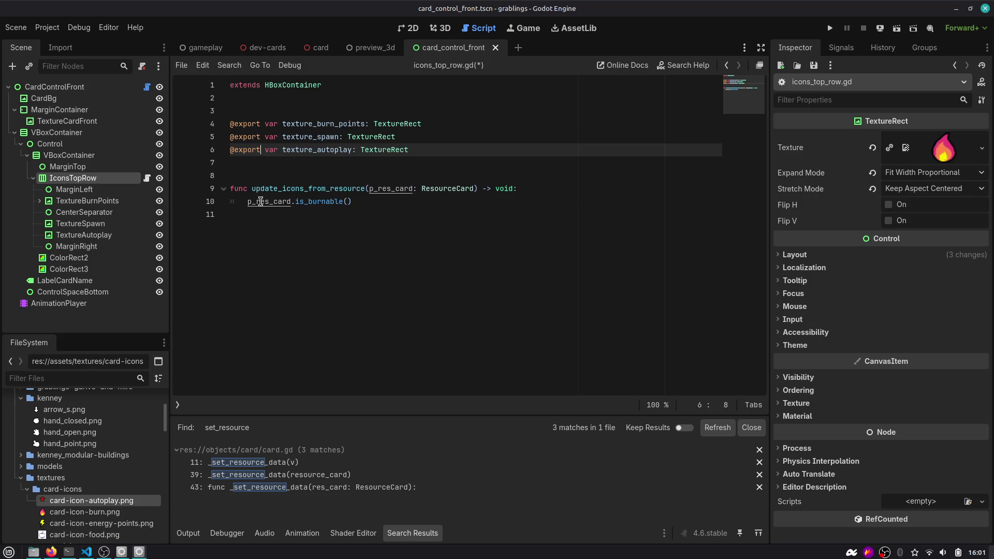
{"action": "key", "text": "Up"}
{"action": "key", "text": "Up"}
{"action": "key", "text": "ctrl+Right"}
{"action": "key", "text": "ctrl+Right"}
{"action": "key", "text": "ctrl+d"}
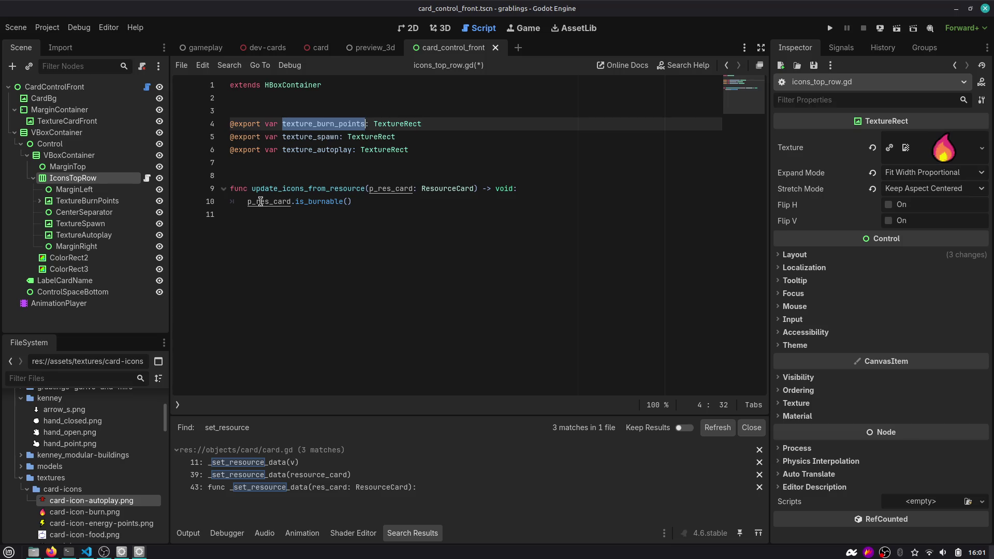
{"action": "key", "text": "Down"}
{"action": "key", "text": "Down"}
{"action": "key", "text": "Down"}
{"action": "key", "text": "Home"}
{"action": "type", "text": "texture_burn_points.vis"}
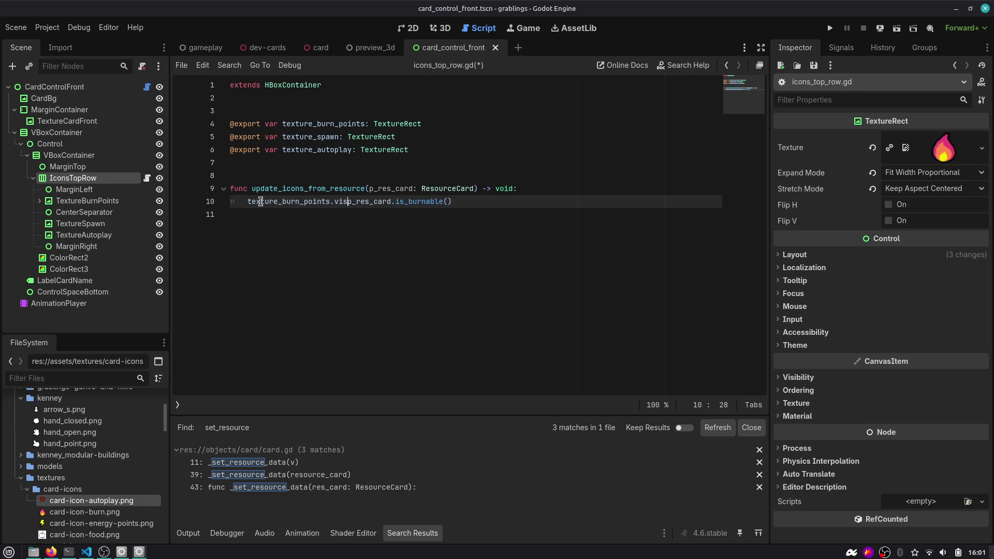
{"action": "key", "text": "Escape"}
{"action": "key", "text": "ctrl+space"}
{"action": "type", "text": "="}
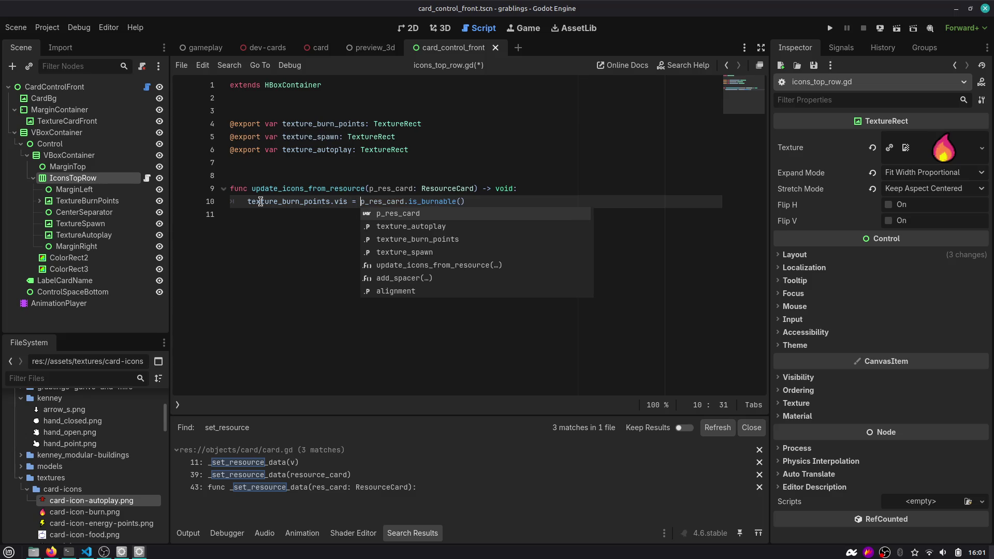
Step: Fix the completion so the burn-points icon uses the visible property, and save the script
{"action": "key", "text": "Tab"}
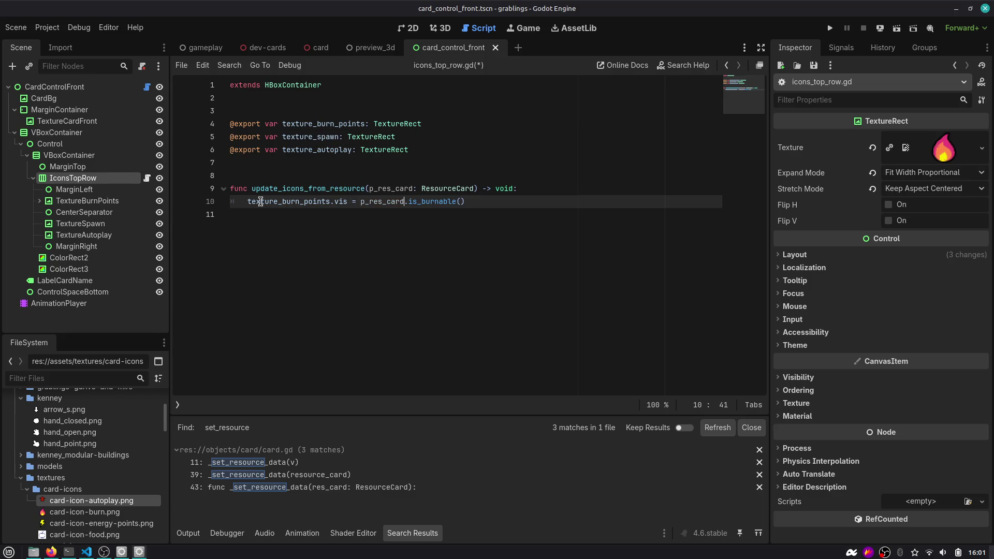
{"action": "key", "text": "ctrl+Left"}
{"action": "key", "text": "ctrl+Left"}
{"action": "key", "text": "ctrl+Left"}
{"action": "key", "text": "ctrl+space"}
{"action": "key", "text": "Down"}
{"action": "key", "text": "Down"}
{"action": "key", "text": "Down"}
{"action": "key", "text": "Return"}
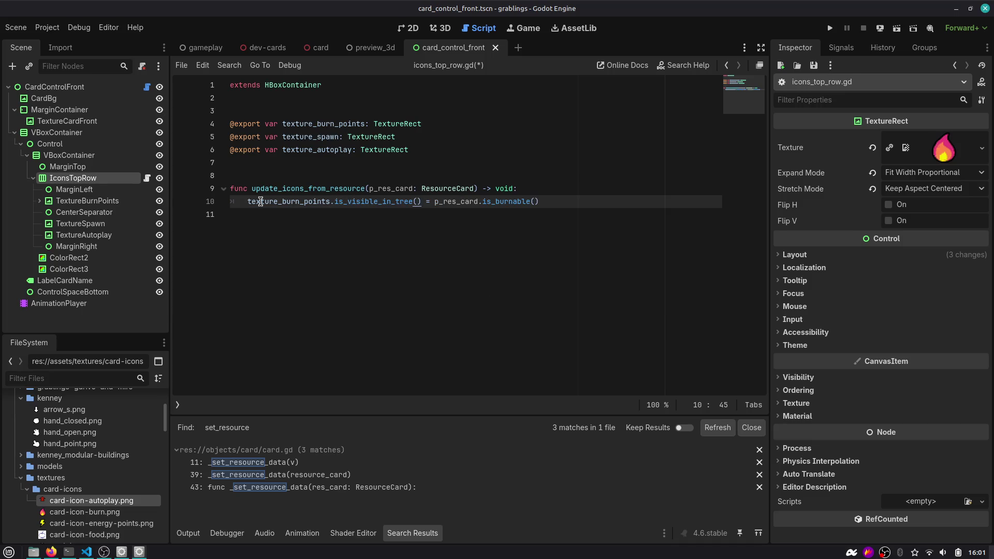
{"action": "key", "text": "ctrl+space"}
{"action": "key", "text": "Escape"}
{"action": "key", "text": "ctrl+BackSpace"}
{"action": "key", "text": "ctrl+space"}
{"action": "key", "text": "Return"}
{"action": "key", "text": "ctrl+s"}
{"action": "left_click", "coordinate": [293, 215]}
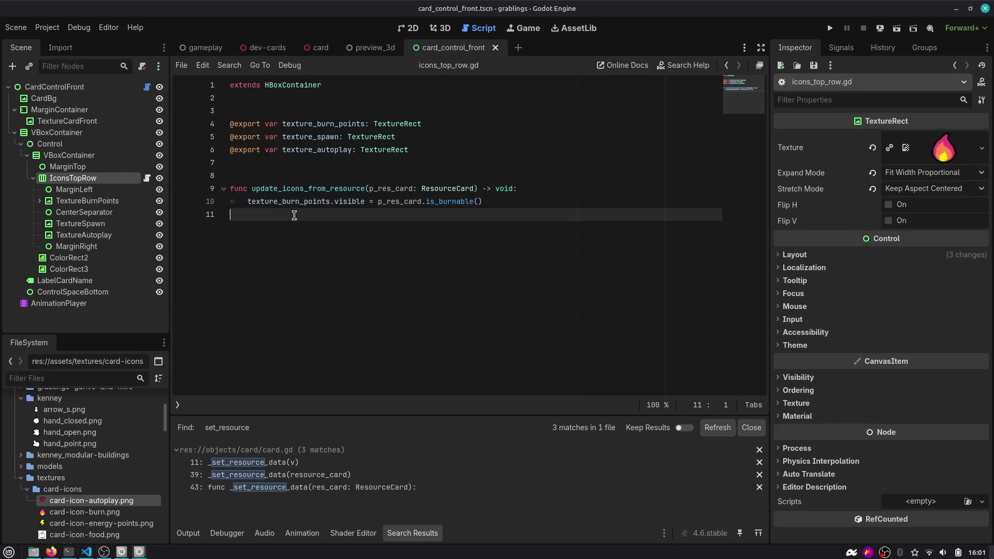
Step: Add texture_spawn.visible = p_res_card.spawn_scene, then open spawn_scene's declaration in resource_card.gd
{"action": "double_click", "coordinate": [318, 149]}
{"action": "double_click", "coordinate": [318, 137]}
{"action": "key", "text": "ctrl+c"}
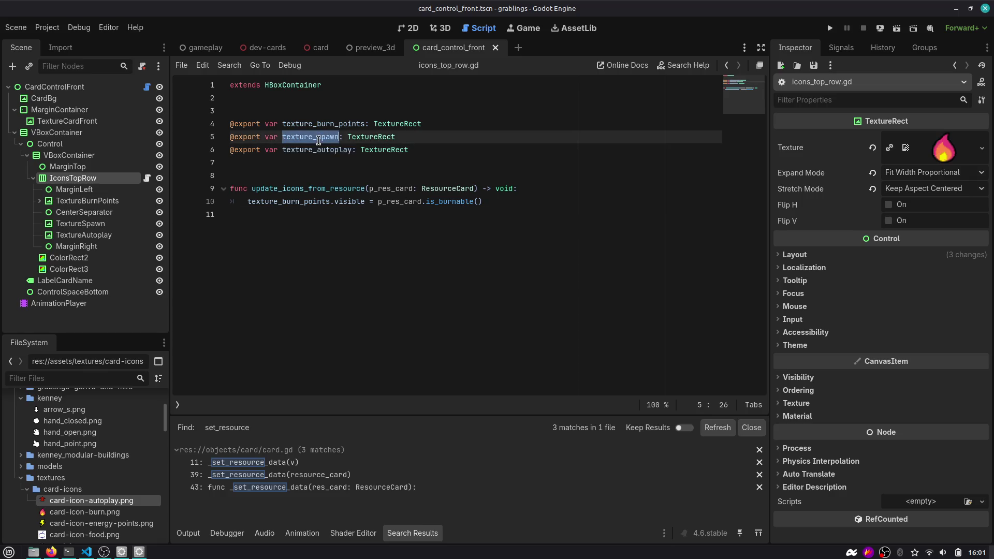
{"action": "left_click", "coordinate": [482, 201]}
{"action": "key", "text": "Return"}
{"action": "key", "text": "ctrl+v"}
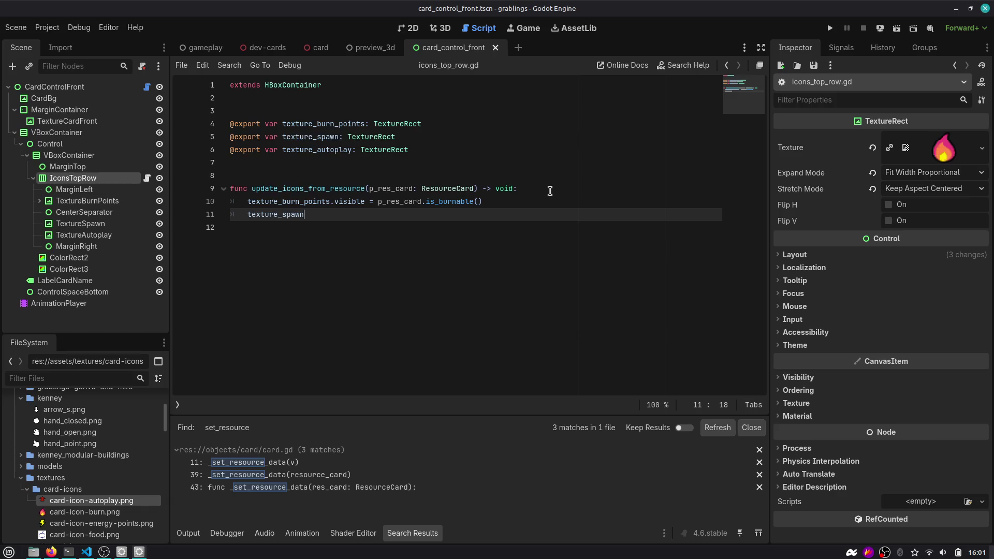
{"action": "type", "text": "visible = "}
{"action": "type", "text": "p_res_card.spaw"}
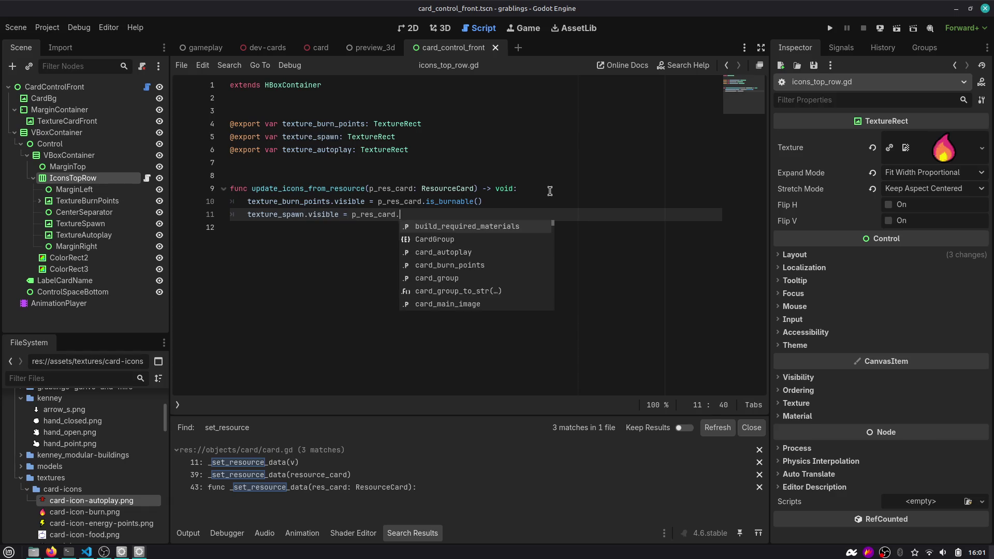
{"action": "key", "text": "Return"}
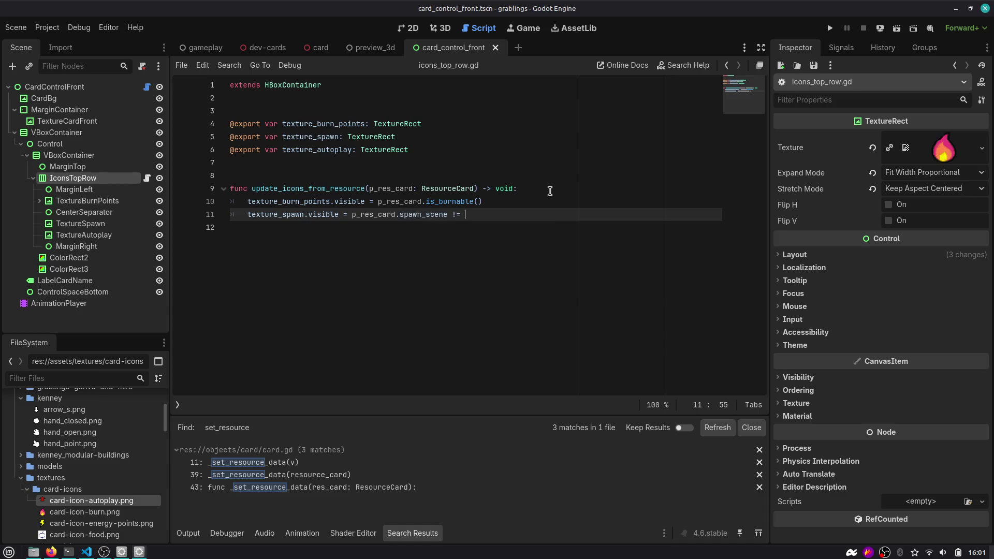
{"action": "left_click", "coordinate": [441, 214], "text": "ctrl"}
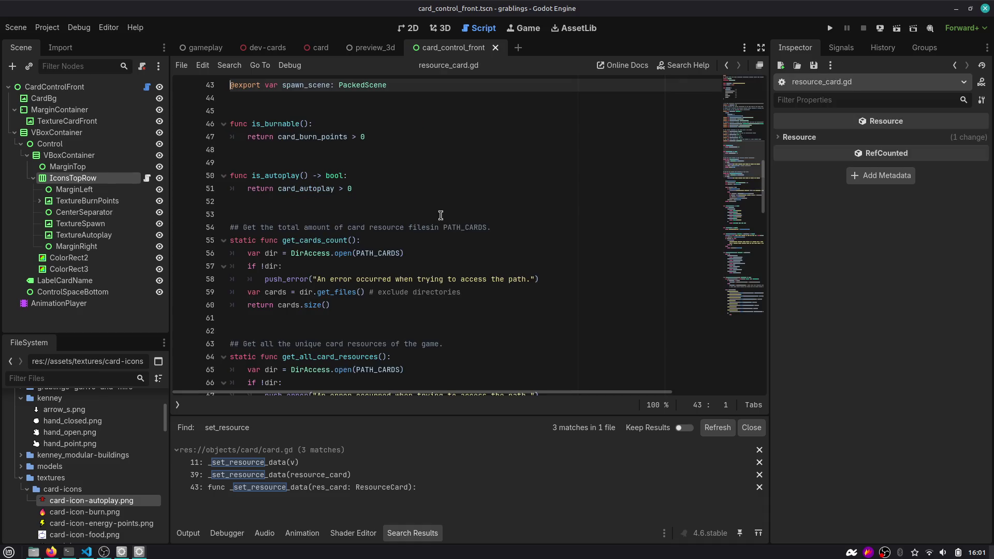
Step: Look over the spawn_scene property declaration in resource_card.gd
{"action": "scroll", "coordinate": [349, 170], "scroll_direction": "up", "scroll_amount": 3}
{"action": "left_click_drag", "start_coordinate": [259, 188], "coordinate": [557, 187]}
{"action": "left_click", "coordinate": [567, 188]}
{"action": "double_click", "coordinate": [307, 203]}
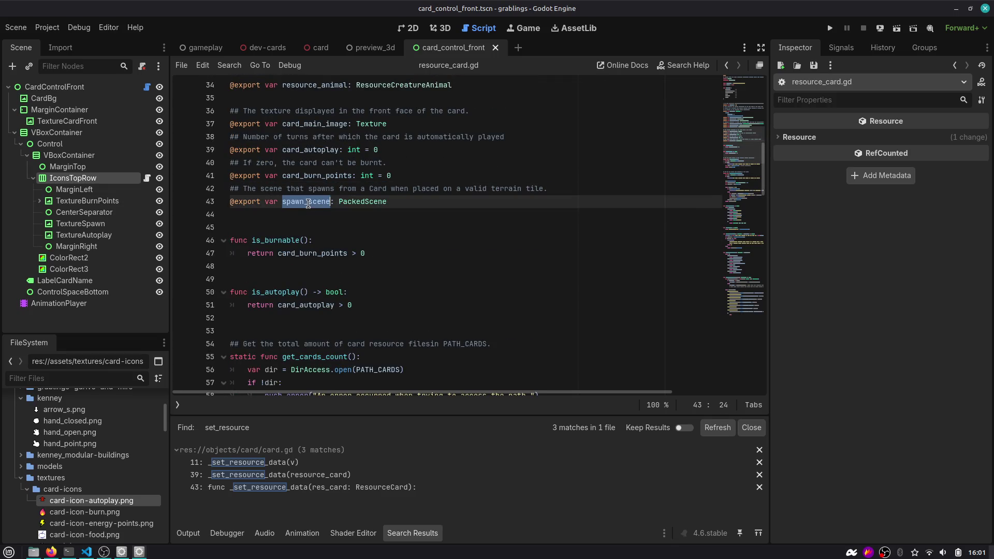
{"action": "scroll", "coordinate": [435, 195], "scroll_direction": "up", "scroll_amount": 6}
{"action": "scroll", "coordinate": [538, 265], "scroll_direction": "down", "scroll_amount": 4}
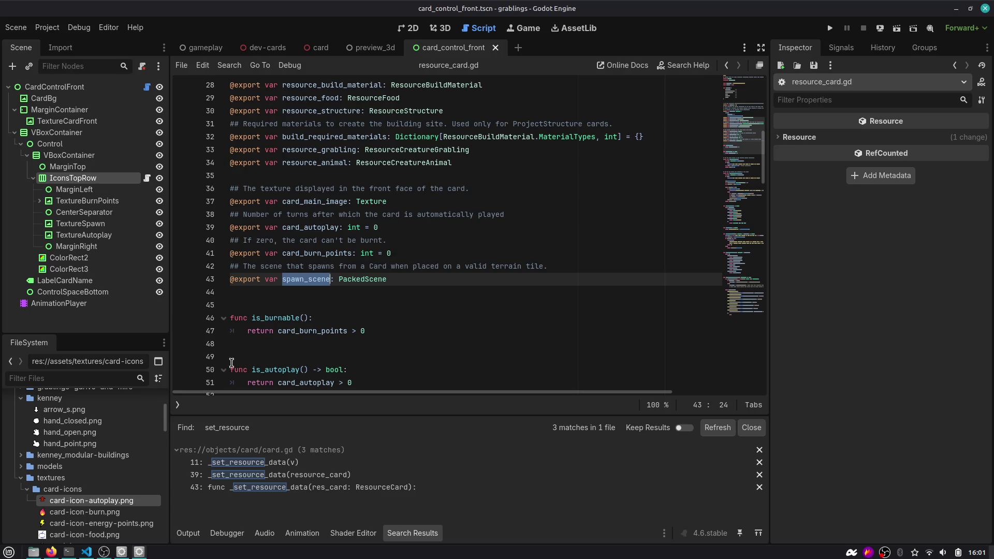
{"action": "scroll", "coordinate": [78, 420], "scroll_direction": "up", "scroll_amount": 5}
Step: Inspect the chicken, House, Rock and Wood card resources, ending on Wood (2 burn points, no spawn scene)
{"action": "left_click", "coordinate": [20, 502]}
{"action": "left_click", "coordinate": [14, 433]}
{"action": "left_click", "coordinate": [14, 467]}
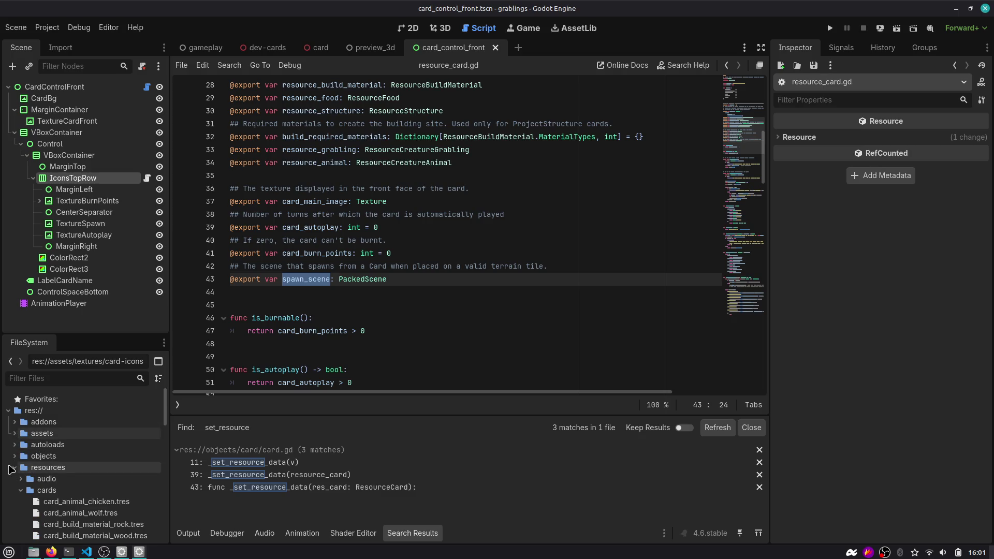
{"action": "scroll", "coordinate": [51, 474], "scroll_direction": "down", "scroll_amount": 2}
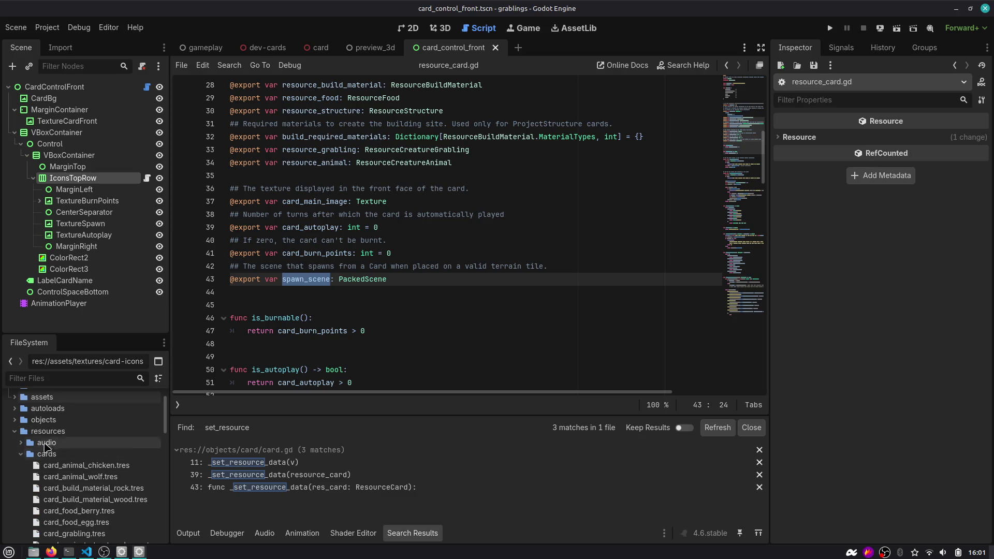
{"action": "left_click", "coordinate": [100, 466]}
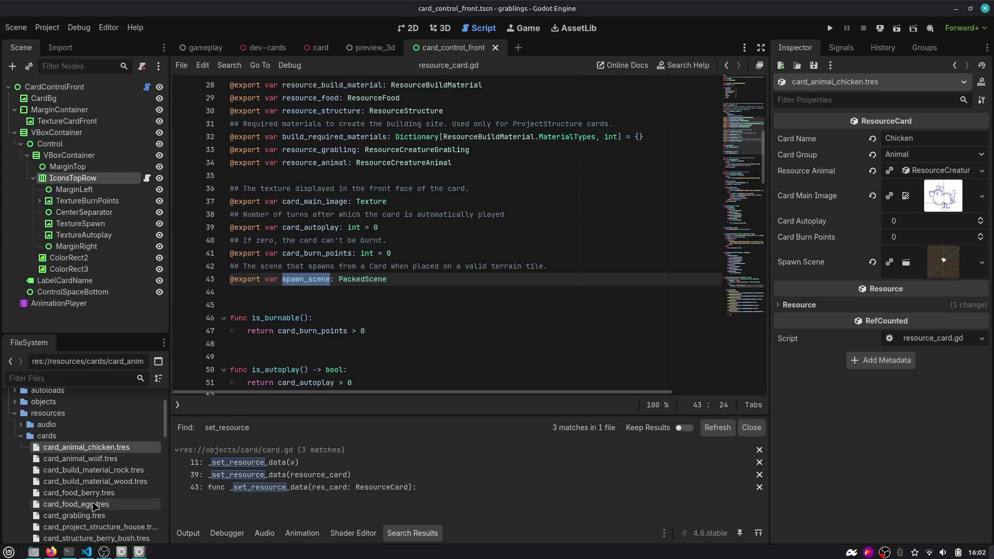
{"action": "scroll", "coordinate": [95, 510], "scroll_direction": "down", "scroll_amount": 3}
{"action": "left_click", "coordinate": [93, 481]}
{"action": "left_click", "coordinate": [95, 491]}
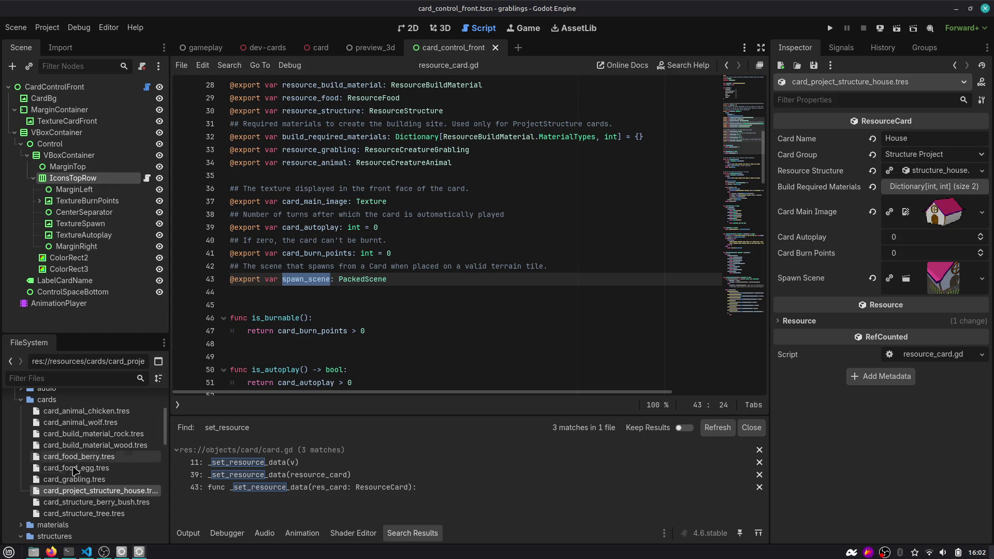
{"action": "left_click", "coordinate": [100, 434]}
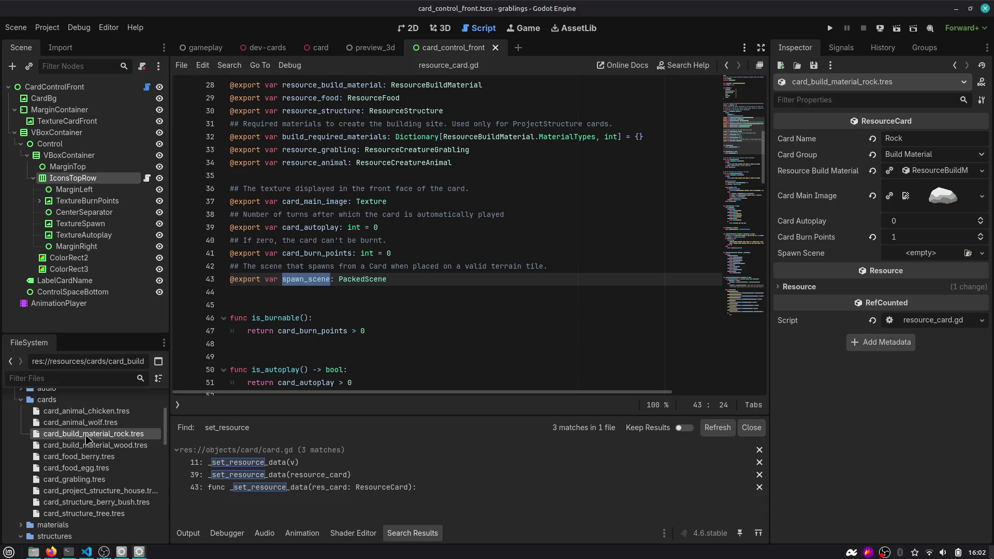
{"action": "left_click", "coordinate": [129, 447]}
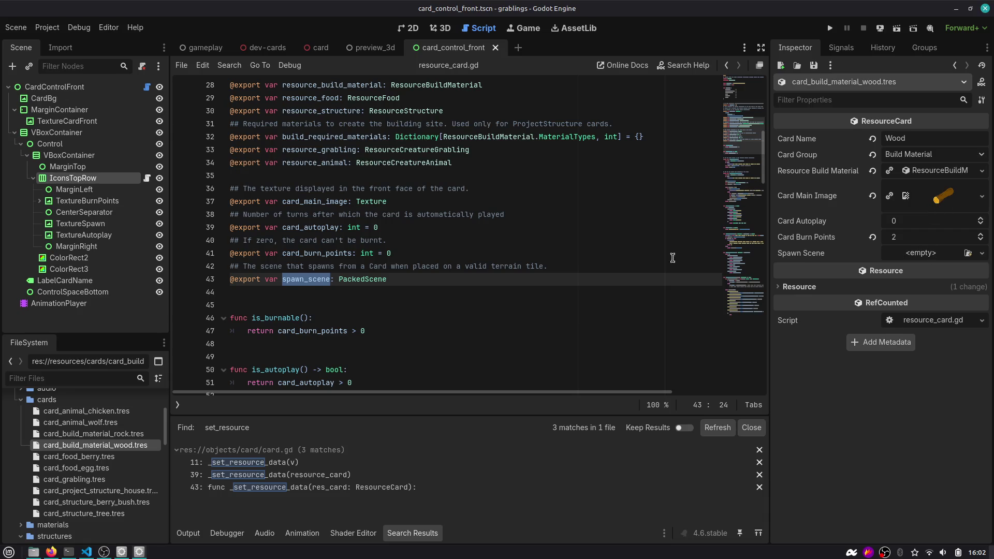
{"action": "left_click", "coordinate": [368, 268]}
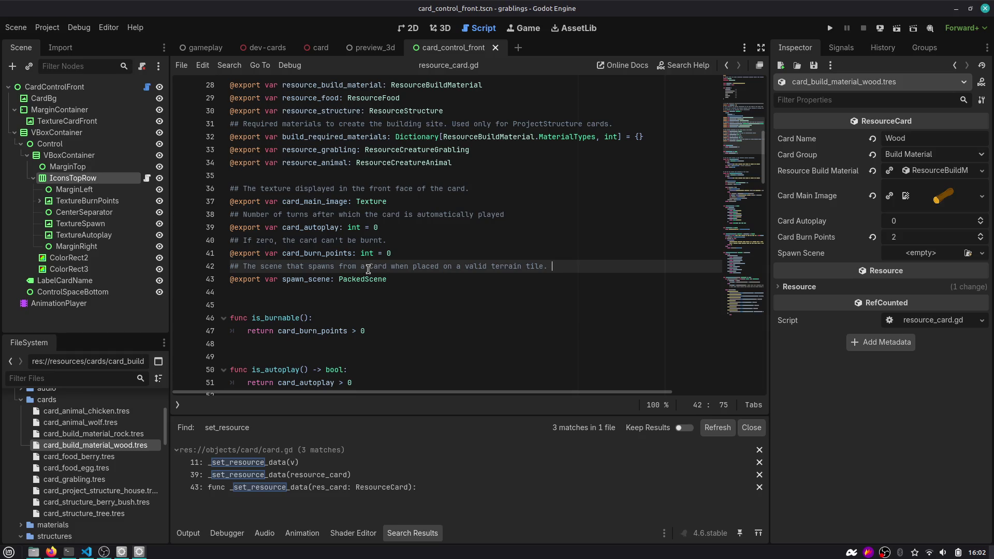
Step: Extend the spawn_scene comment to note it can be null, and save
{"action": "key", "text": "ctrl+Left"}
{"action": "type", "text": "Can be"}
{"action": "type", "text": "awn."}
{"action": "key", "text": "ctrl+s"}
{"action": "scroll", "coordinate": [368, 271], "scroll_direction": "left", "scroll_amount": 1}
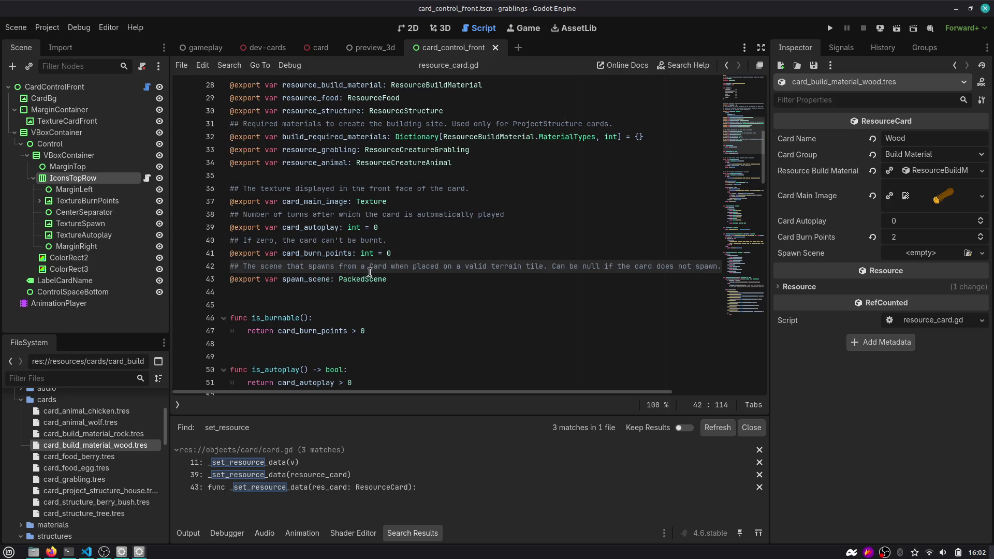
Step: Add has_spawn_scene() -> bool returning spawn_scene != null below is_autoplay, and save
{"action": "left_click", "coordinate": [314, 279]}
{"action": "scroll", "coordinate": [314, 280], "scroll_direction": "down", "scroll_amount": 4}
{"action": "left_click", "coordinate": [295, 241]}
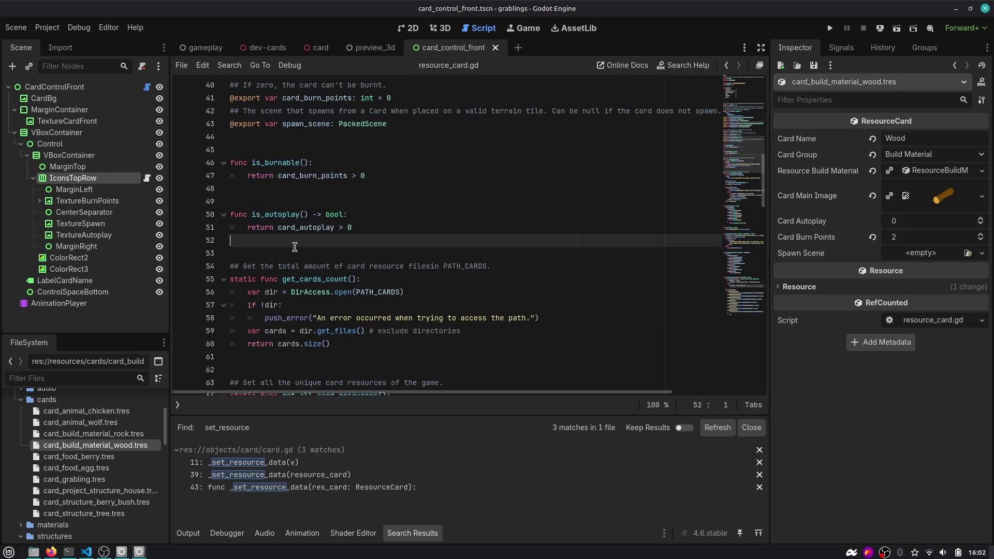
{"action": "key", "text": "Return"}
{"action": "key", "text": "Return"}
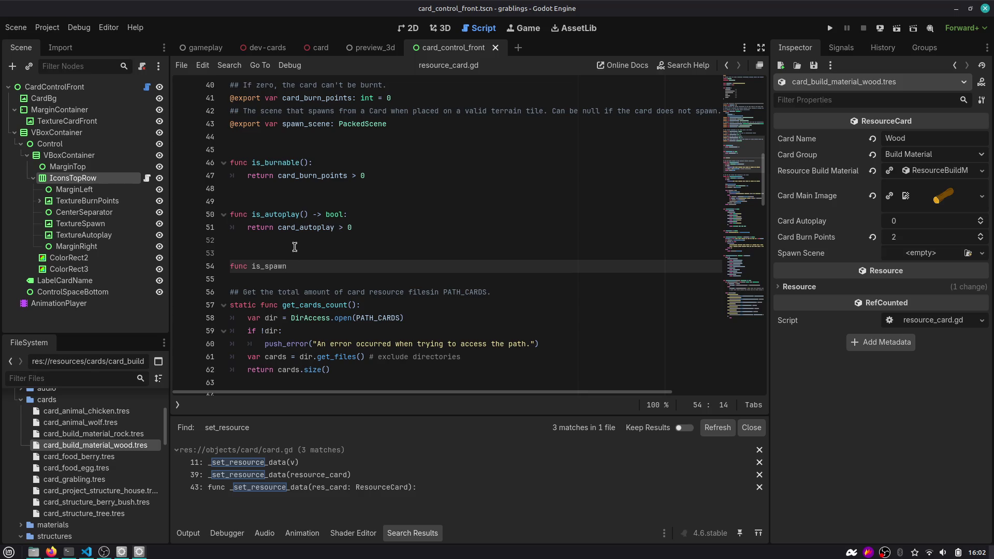
{"action": "key", "text": "ctrl+shift+Left"}
{"action": "type", "text": "has"}
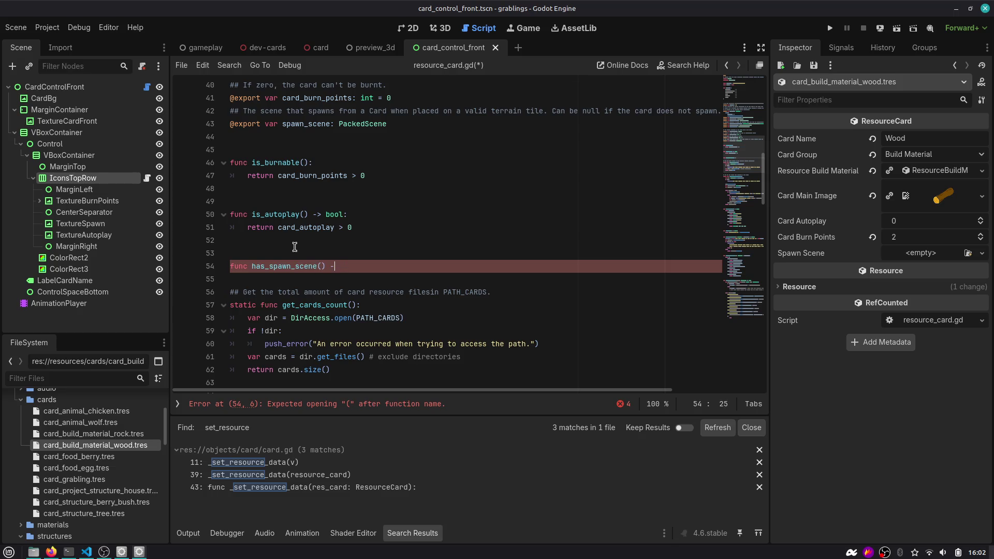
{"action": "key", "text": "Return"}
{"action": "type", "text": "return"}
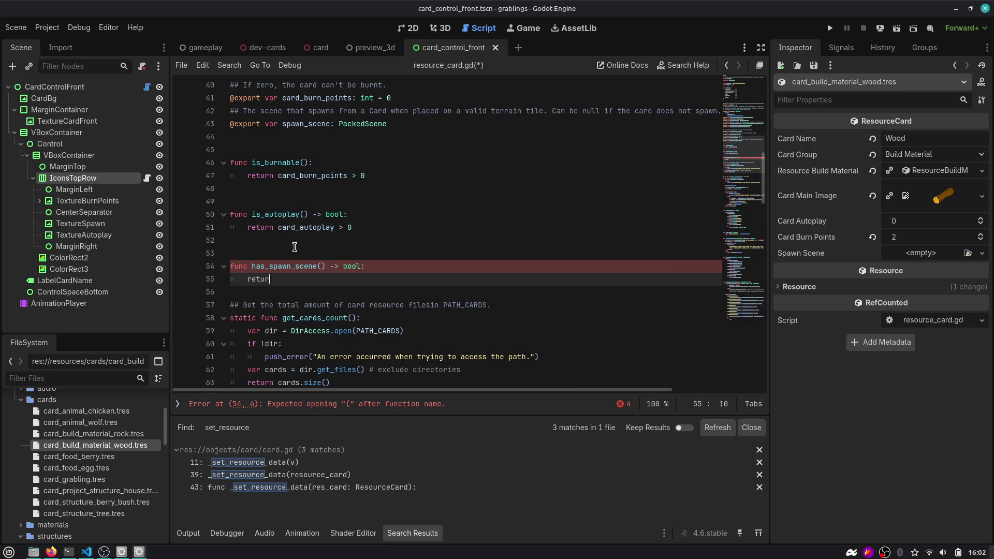
{"action": "type", "text": " spawn_scene != n"}
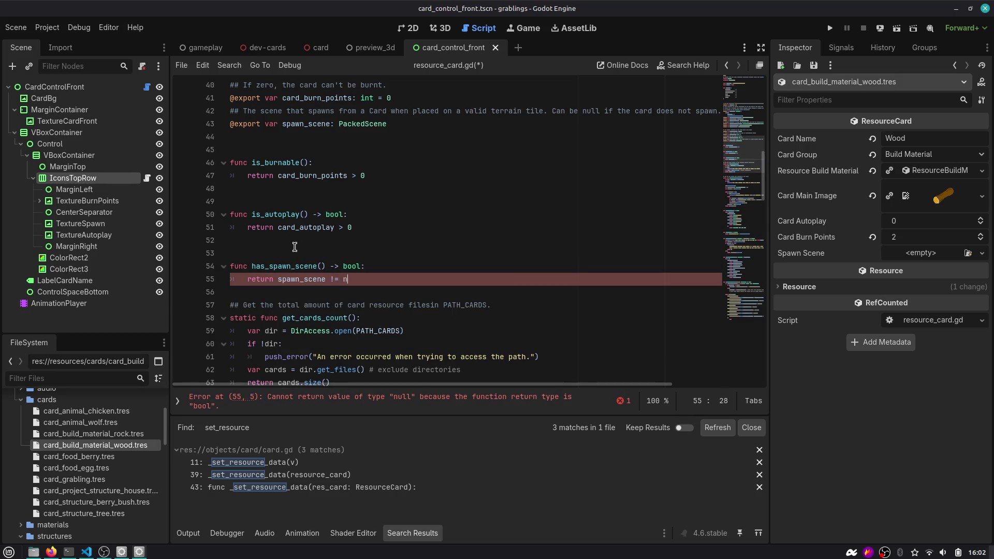
{"action": "key", "text": "ctrl+s"}
{"action": "key", "text": "Return"}
{"action": "key", "text": "ctrl+s"}
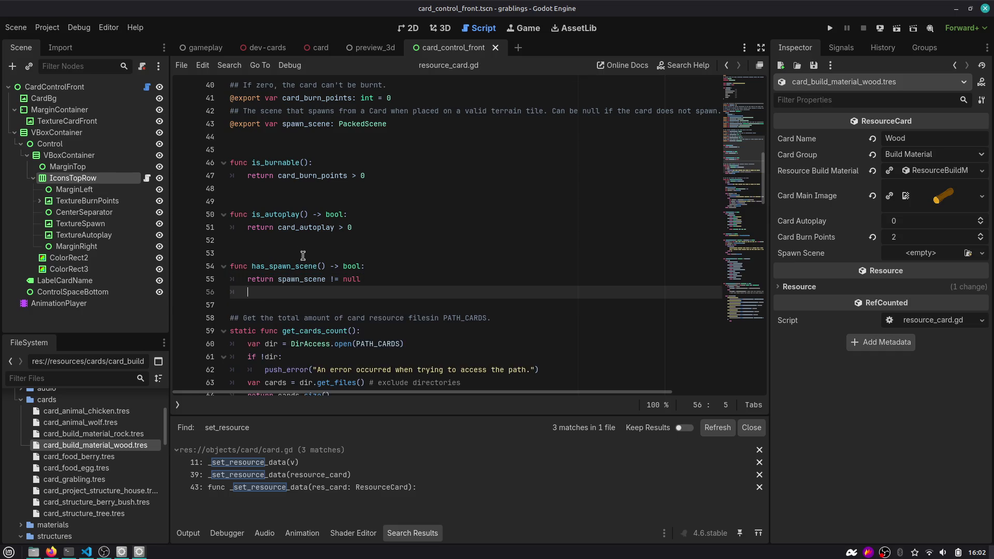
{"action": "double_click", "coordinate": [304, 265]}
{"action": "key", "text": "ctrl+Home"}
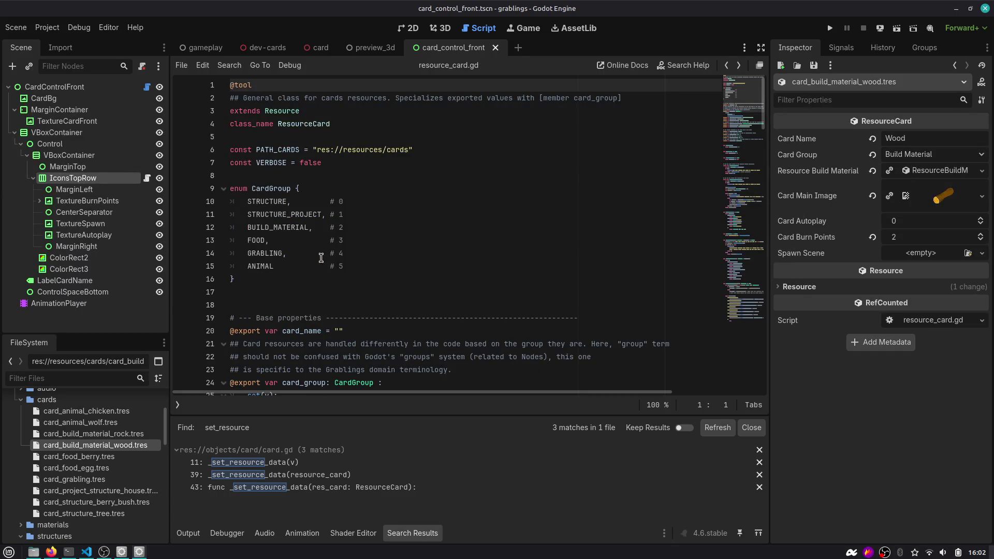
Step: In icons_top_row.gd, replace line 11's spawn_scene null check with has_spawn_scene() and save
{"action": "left_click", "coordinate": [256, 163]}
{"action": "key", "text": "ctrl+backslash"}
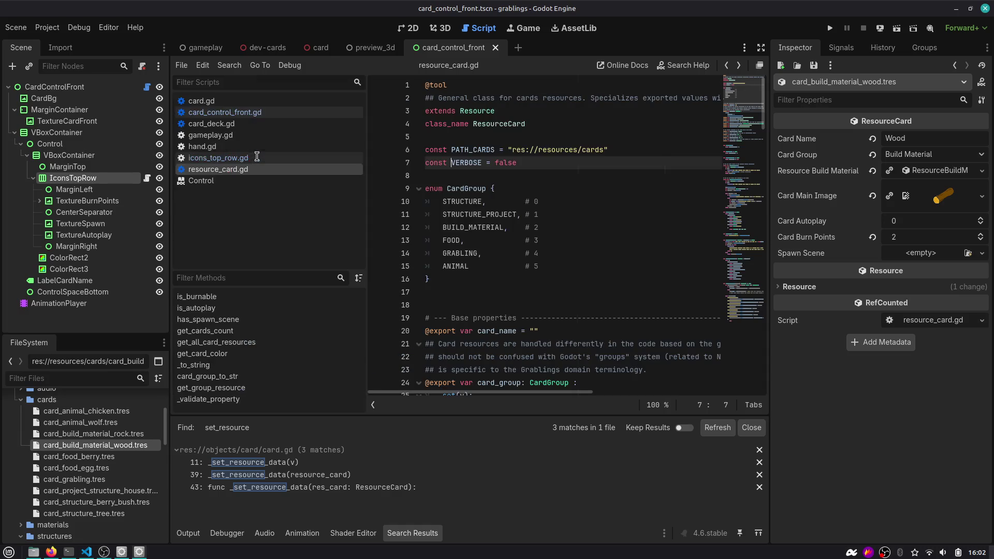
{"action": "left_click", "coordinate": [217, 158]}
{"action": "left_click", "coordinate": [573, 214]}
{"action": "key", "text": "ctrl+Right"}
{"action": "key", "text": "Right"}
{"action": "key", "text": "shift+End"}
{"action": "type", "text": "has_spawn_scene()"}
{"action": "key", "text": "ctrl+s"}
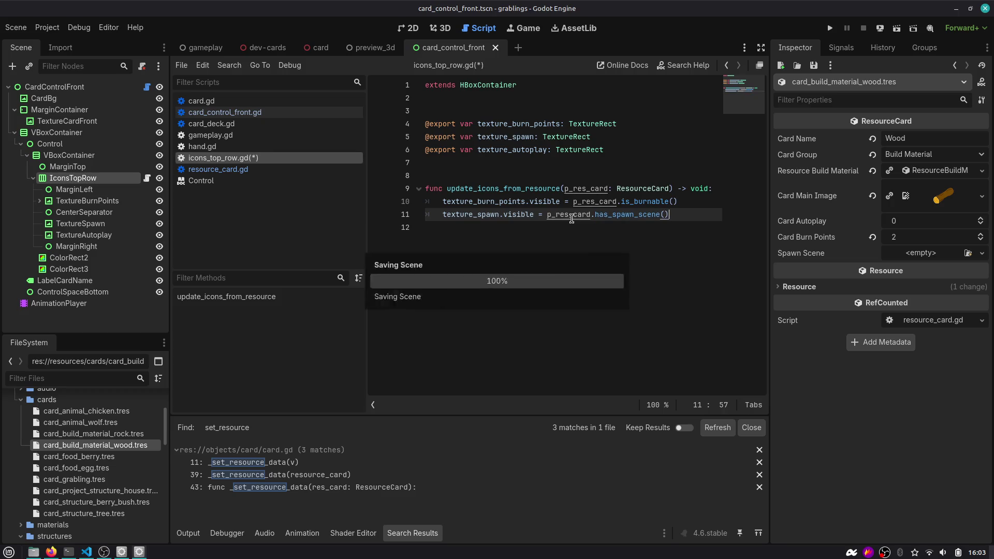
Step: Add a line 'texture_autoplay.visible = p_res_card.is_autoplay()' and save the script
{"action": "double_click", "coordinate": [525, 213]}
{"action": "double_click", "coordinate": [509, 151]}
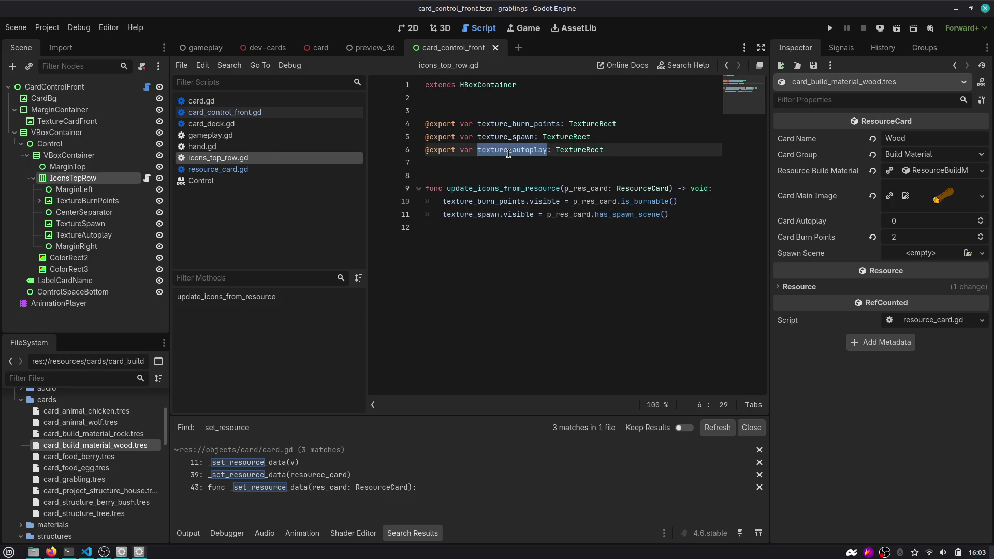
{"action": "key", "text": "ctrl+c"}
{"action": "left_click", "coordinate": [675, 209]}
{"action": "key", "text": "Return"}
{"action": "key", "text": "ctrl+v"}
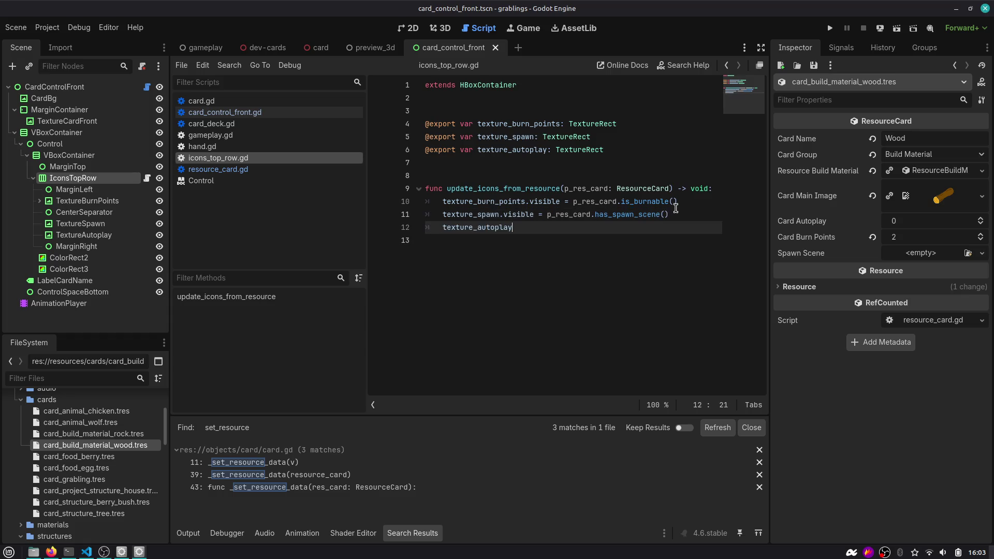
{"action": "type", "text": ".visible = p"}
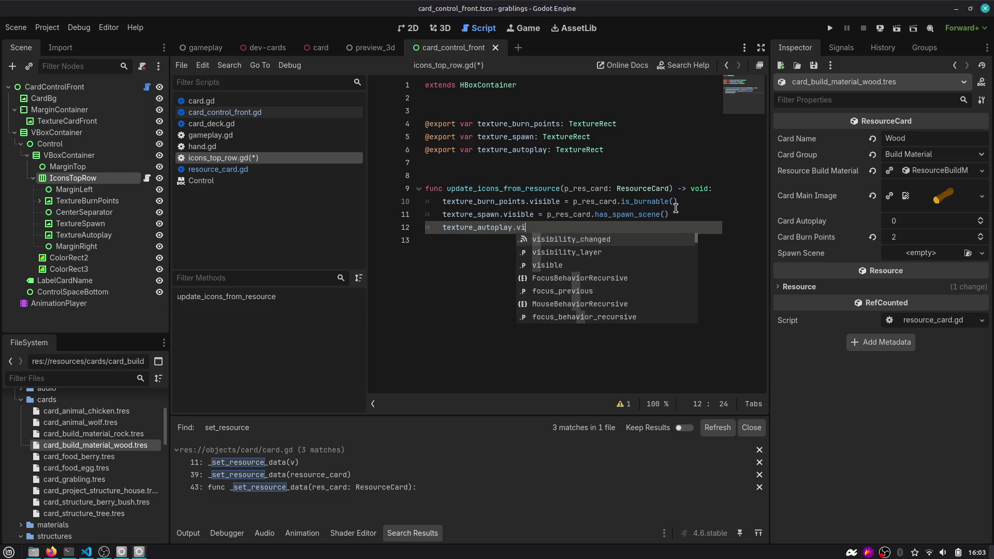
{"action": "type", "text": "_res_card"}
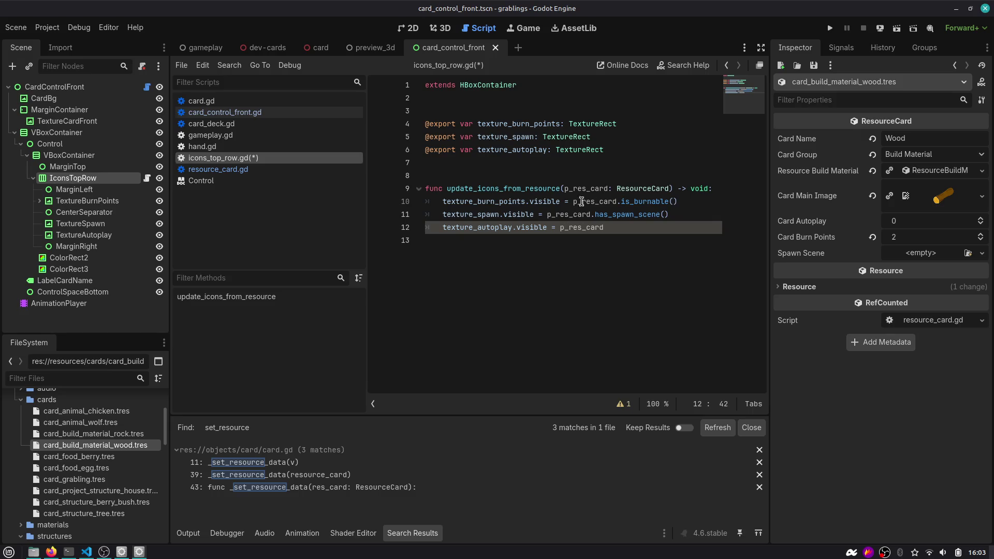
{"action": "double_click", "coordinate": [583, 226]}
{"action": "key", "text": "Right"}
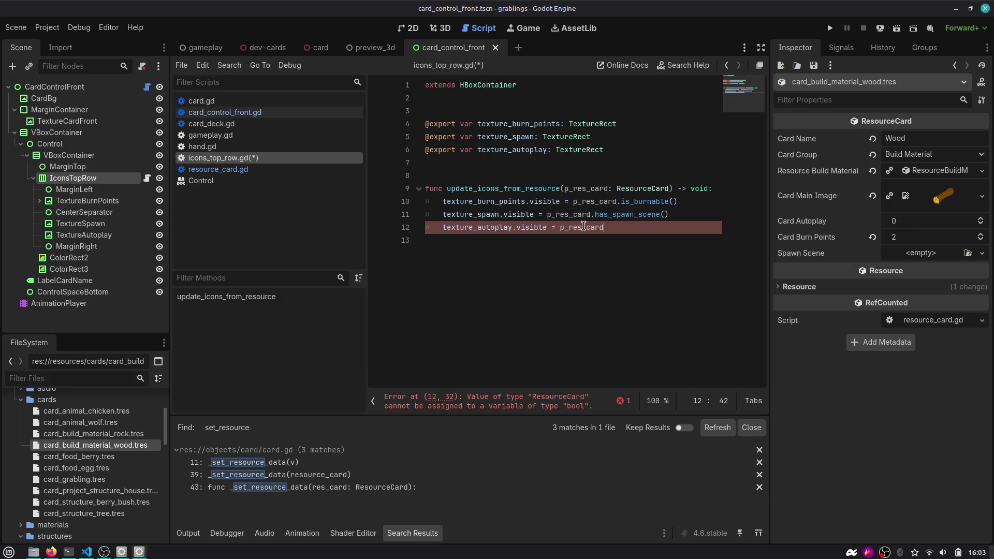
{"action": "type", "text": "."}
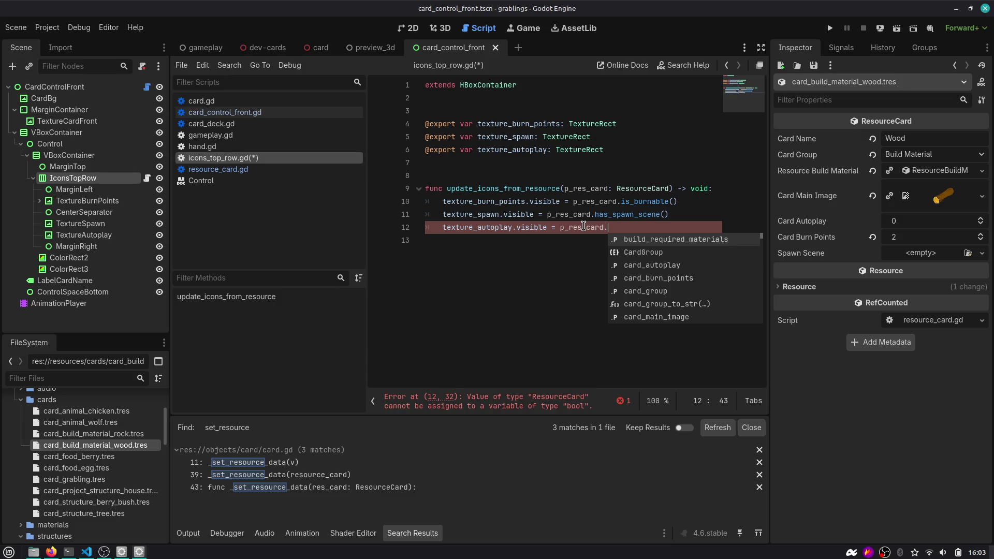
{"action": "key", "text": "Escape"}
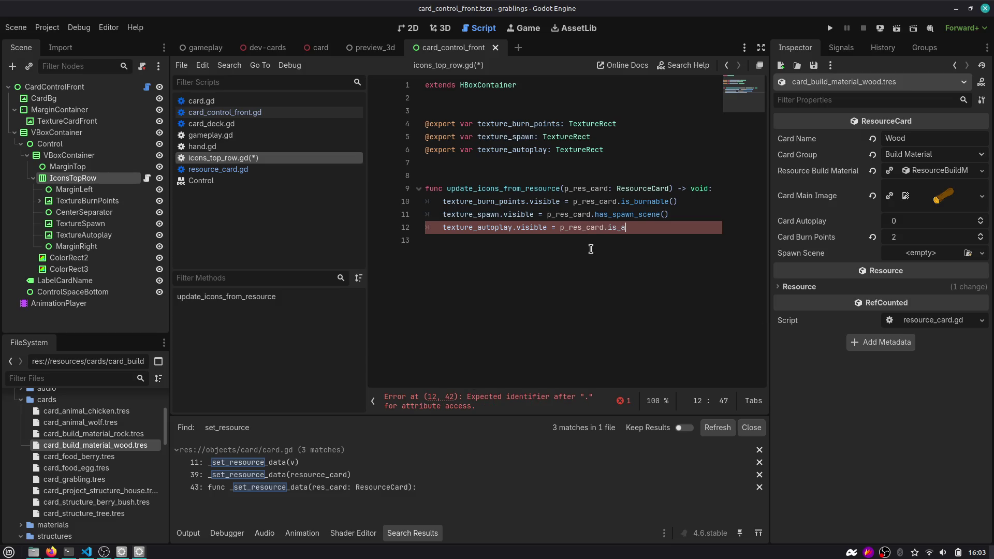
{"action": "key", "text": "Return"}
{"action": "key", "text": "ctrl+s"}
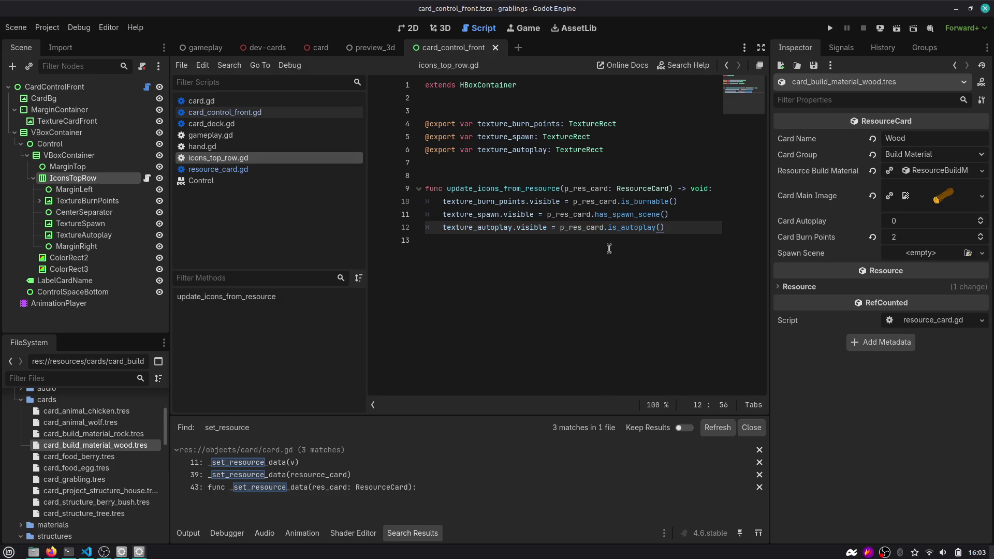
Step: Review the three icon visibility lines with a wider code editing area
{"action": "left_click_drag", "start_coordinate": [667, 228], "coordinate": [606, 201]}
{"action": "double_click", "coordinate": [626, 202]}
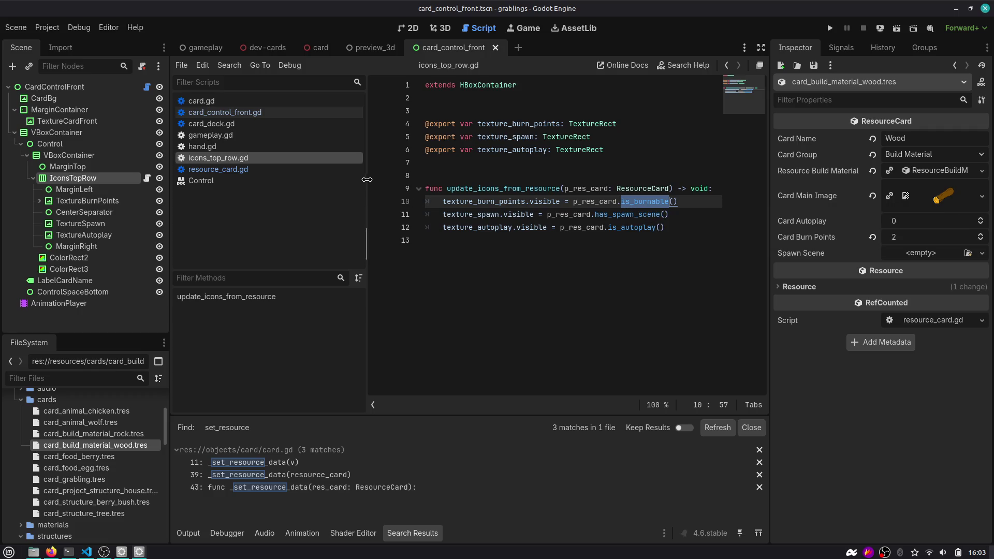
{"action": "left_click_drag", "start_coordinate": [366, 179], "coordinate": [286, 180]}
{"action": "left_click", "coordinate": [479, 214]}
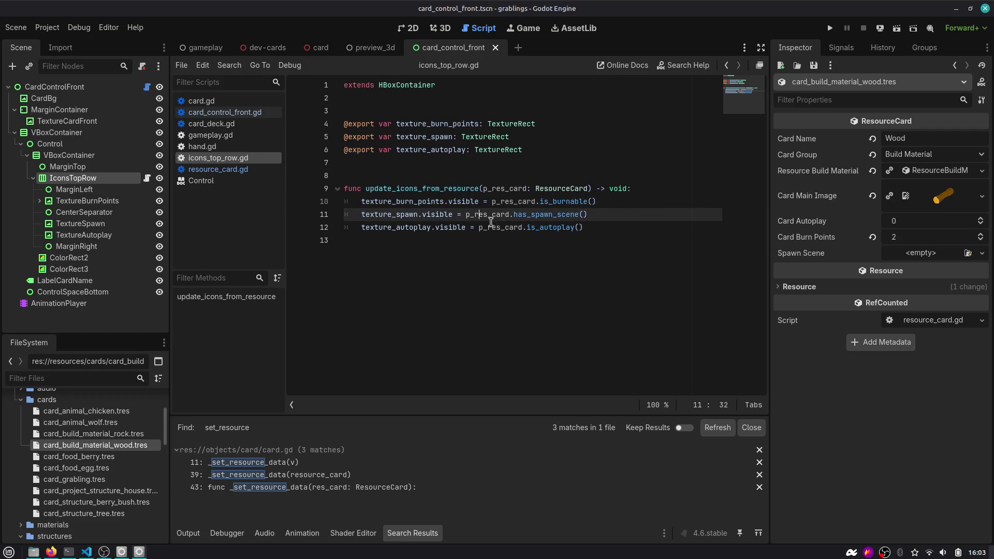
{"action": "double_click", "coordinate": [551, 227]}
{"action": "left_click", "coordinate": [598, 228]}
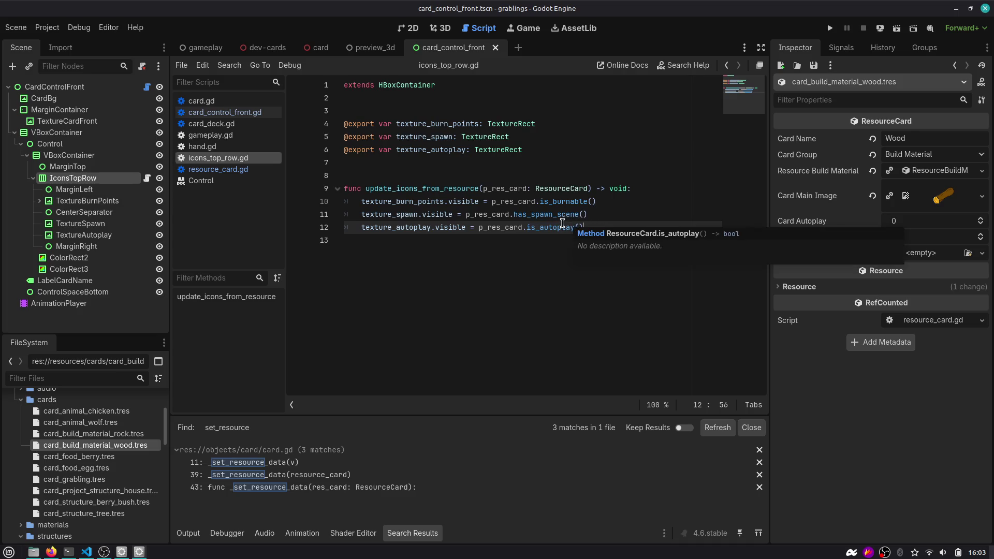
Step: Preview the Wolf and Egg cards of dev-cards in 3D and read the output errors
{"action": "left_click", "coordinate": [376, 49]}
{"action": "left_click", "coordinate": [268, 49]}
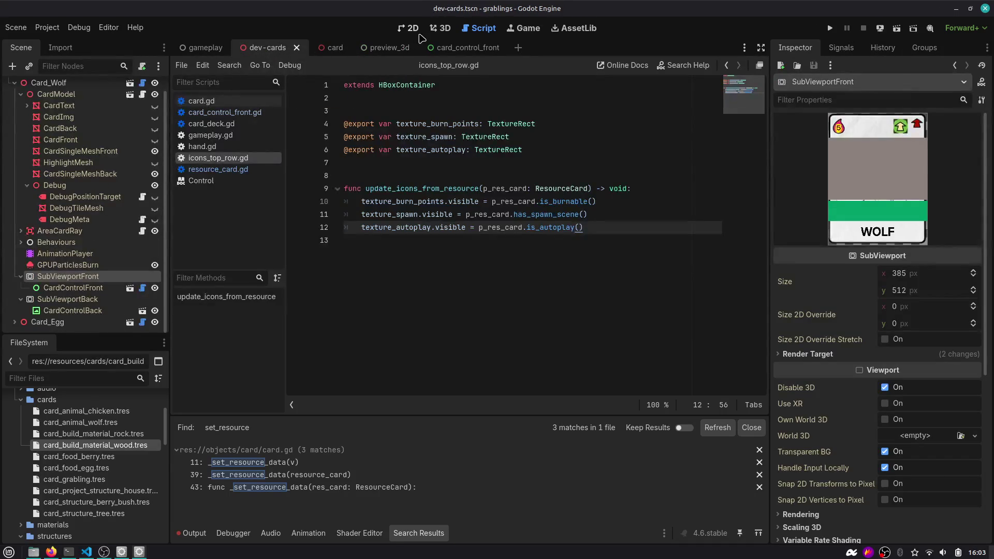
{"action": "left_click", "coordinate": [433, 30]}
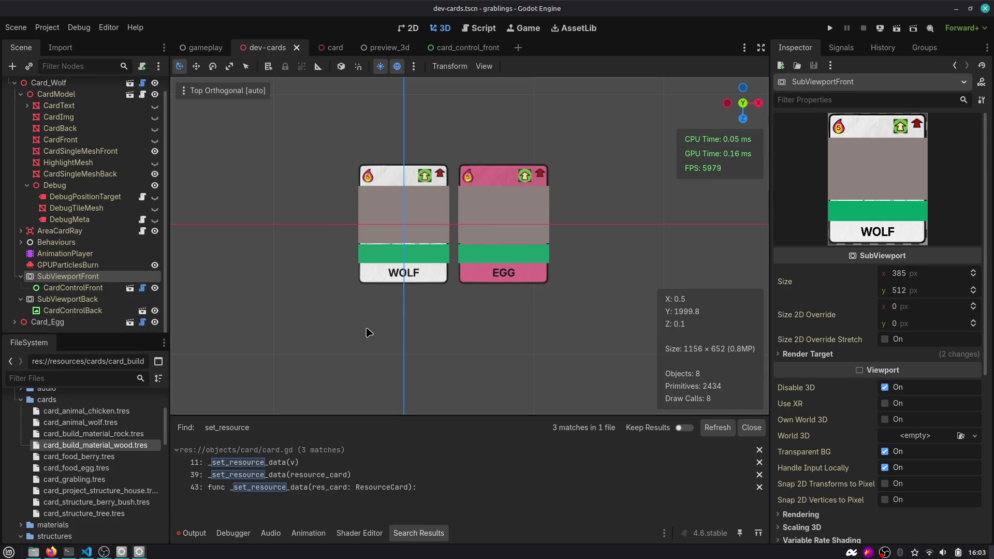
{"action": "left_click", "coordinate": [190, 533]}
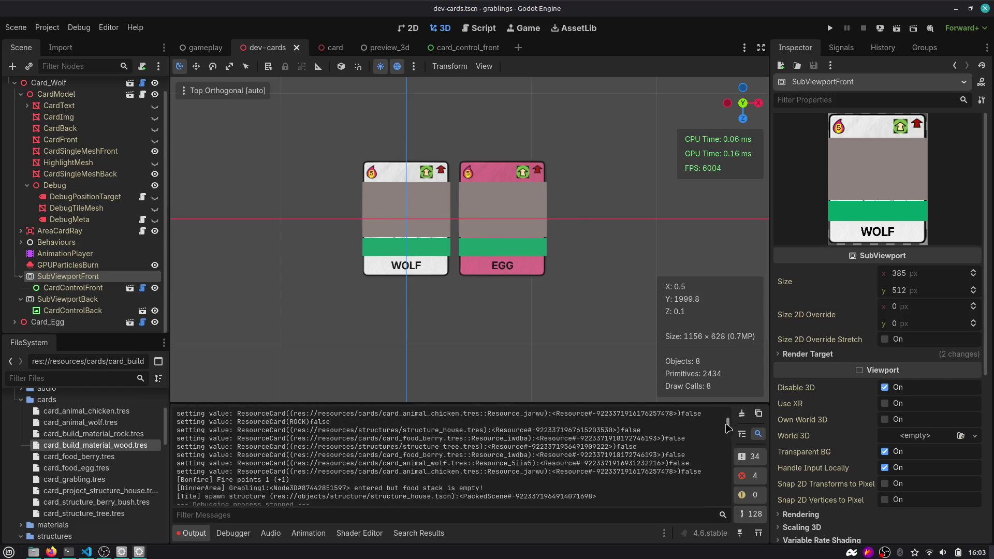
{"action": "left_click_drag", "start_coordinate": [728, 434], "coordinate": [731, 516]}
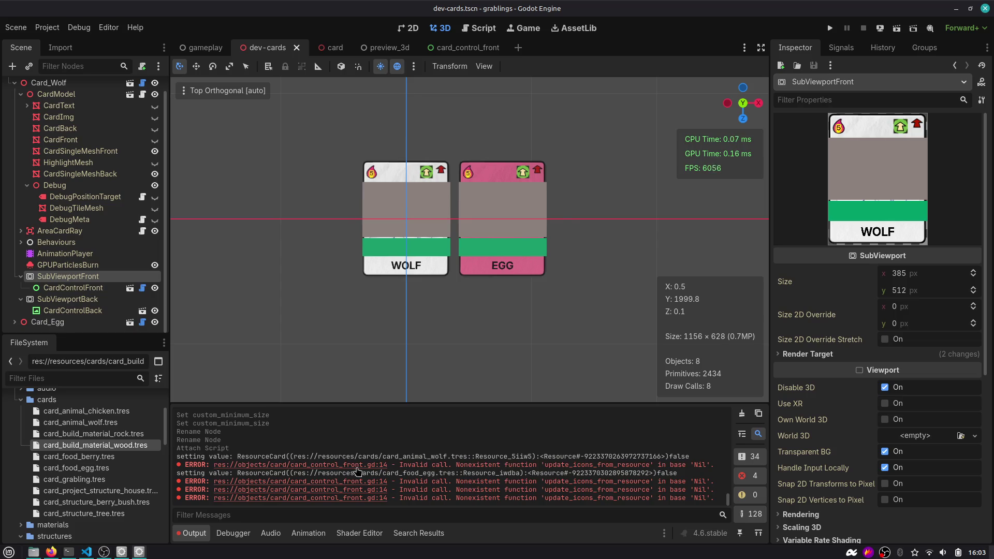
Step: Return to the card_control_front scene and open the IconsTopRow script
{"action": "mouse_move", "coordinate": [402, 49]}
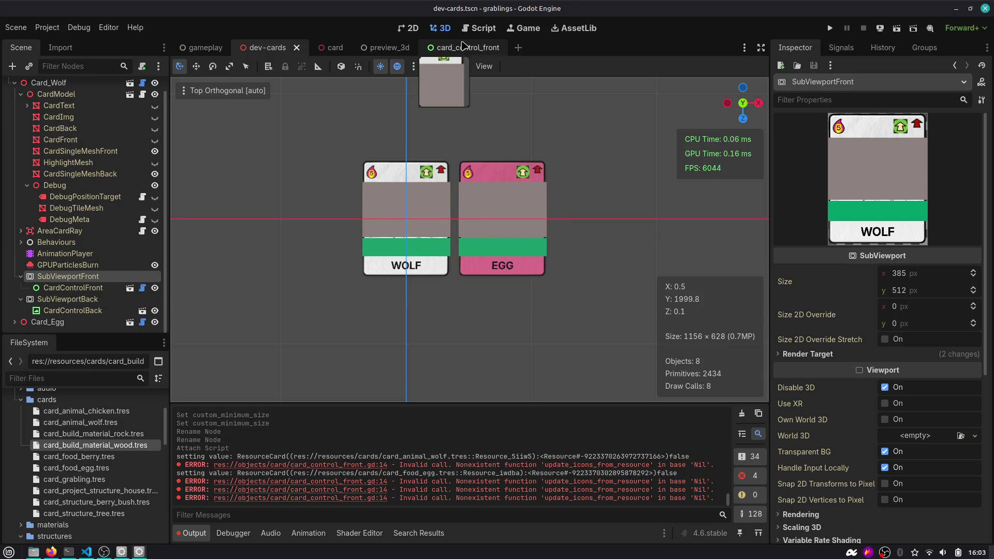
{"action": "left_click", "coordinate": [464, 47]}
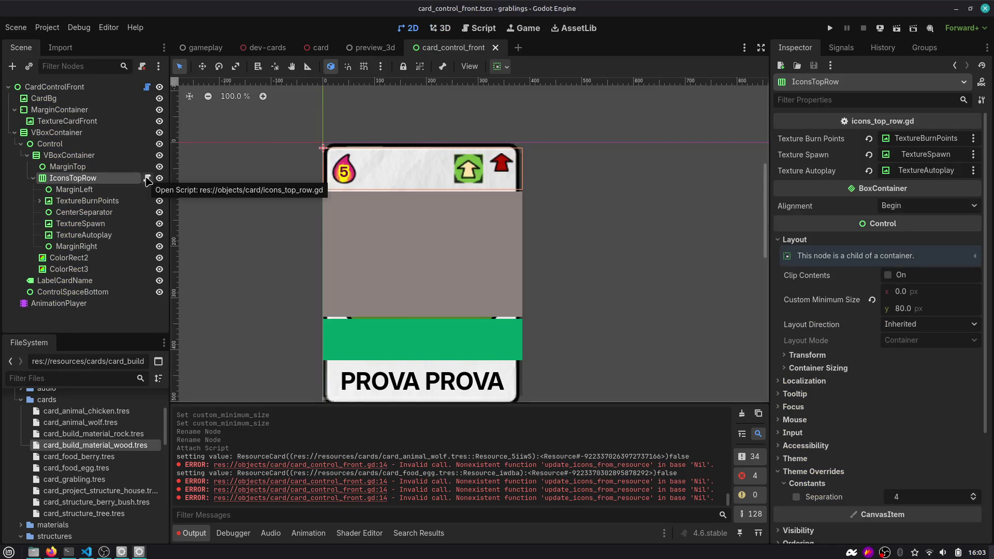
{"action": "left_click", "coordinate": [148, 179]}
{"action": "left_click", "coordinate": [424, 98]}
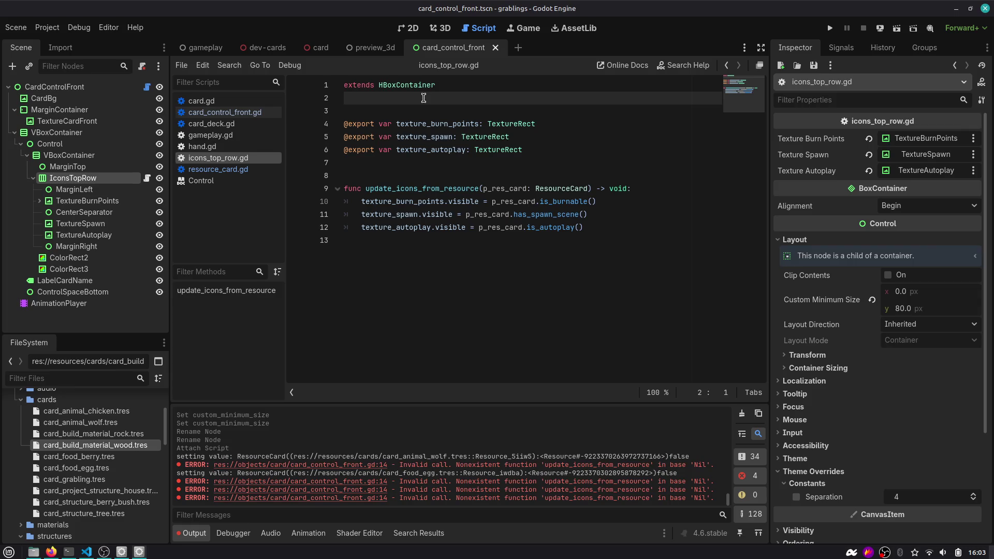
{"action": "key", "text": "Up"}
{"action": "key", "text": "ctrl+shift+Return"}
{"action": "type", "text": "ol"}
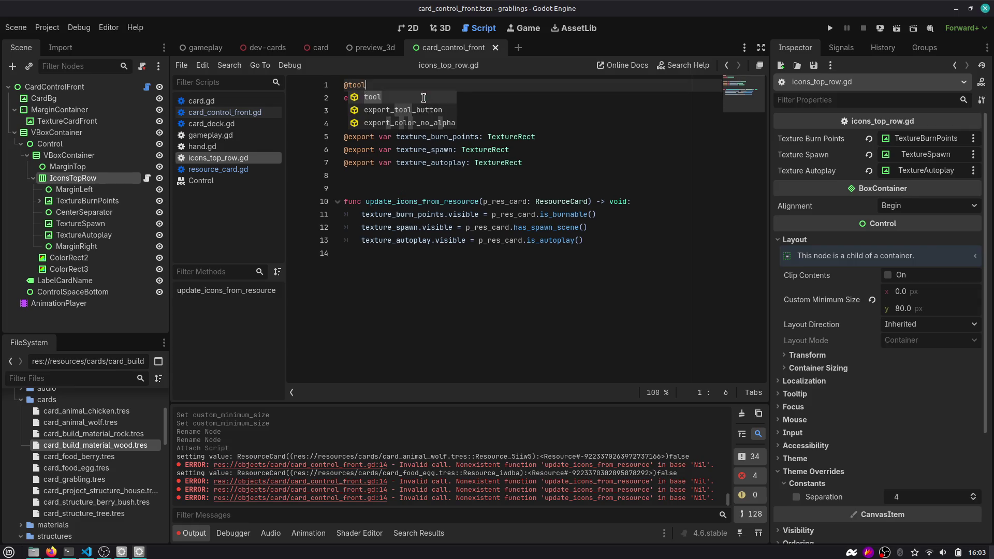
{"action": "key", "text": "Down"}
{"action": "key", "text": "Down"}
{"action": "key", "text": "Delete"}
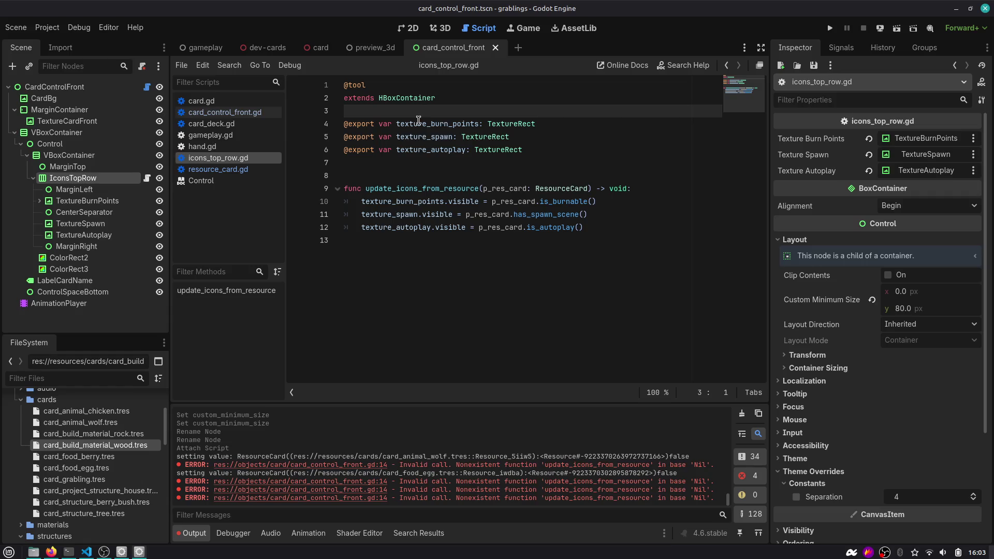
{"action": "left_click", "coordinate": [741, 413]}
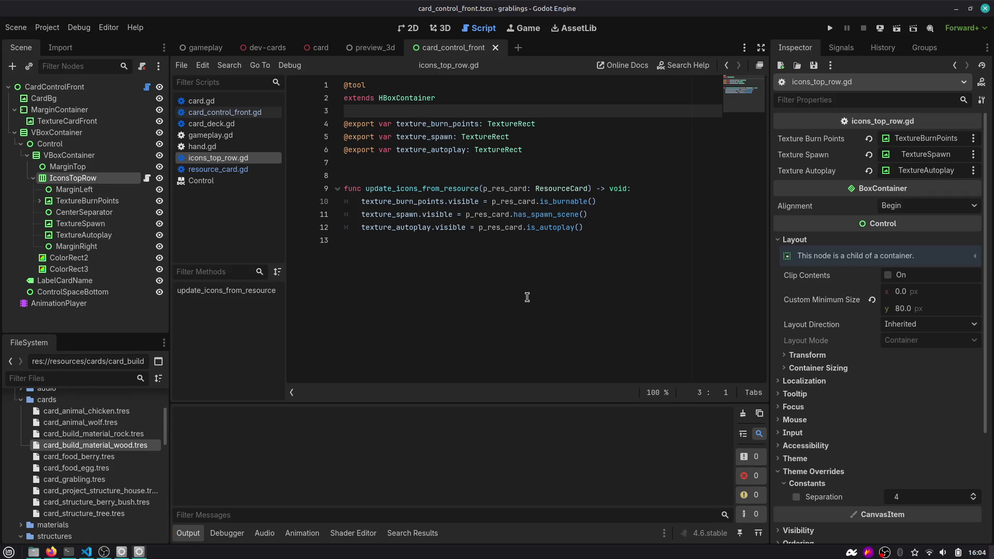
{"action": "left_click", "coordinate": [365, 85]}
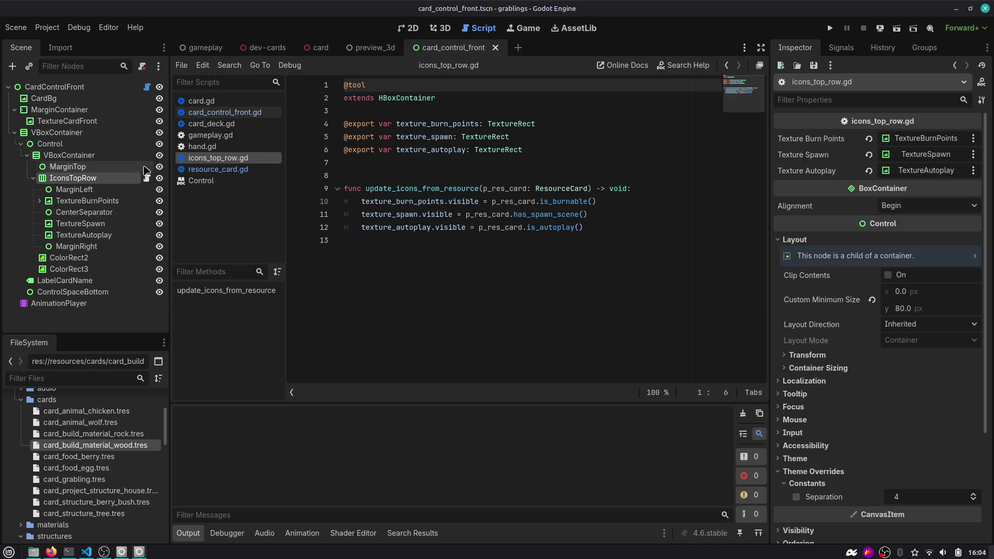
Step: Review card_control_front.gd's icons_top_row references and the update_icons_from_resource body, then expand TextureBurnPoints
{"action": "left_click", "coordinate": [147, 86]}
{"action": "left_click", "coordinate": [464, 162]}
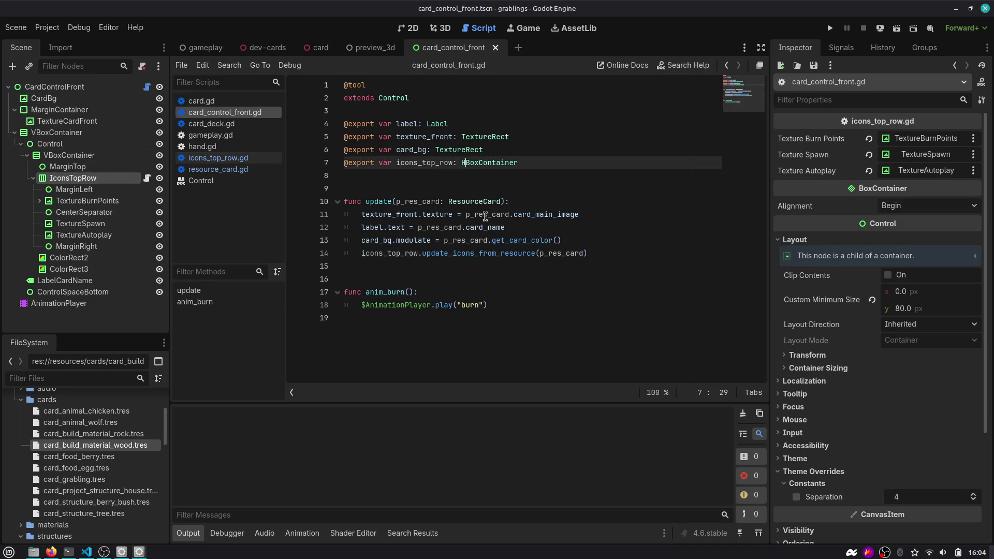
{"action": "double_click", "coordinate": [397, 254]}
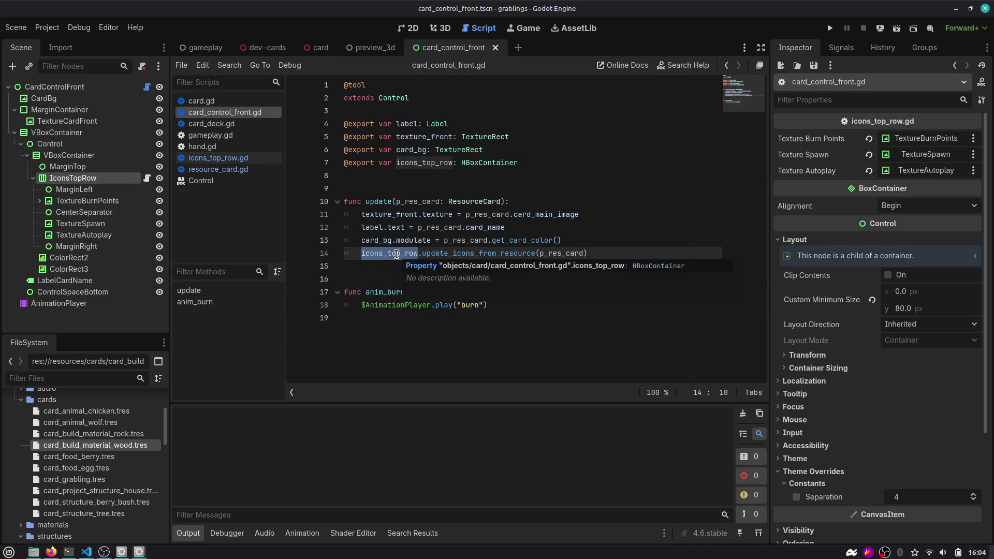
{"action": "left_click", "coordinate": [460, 264]}
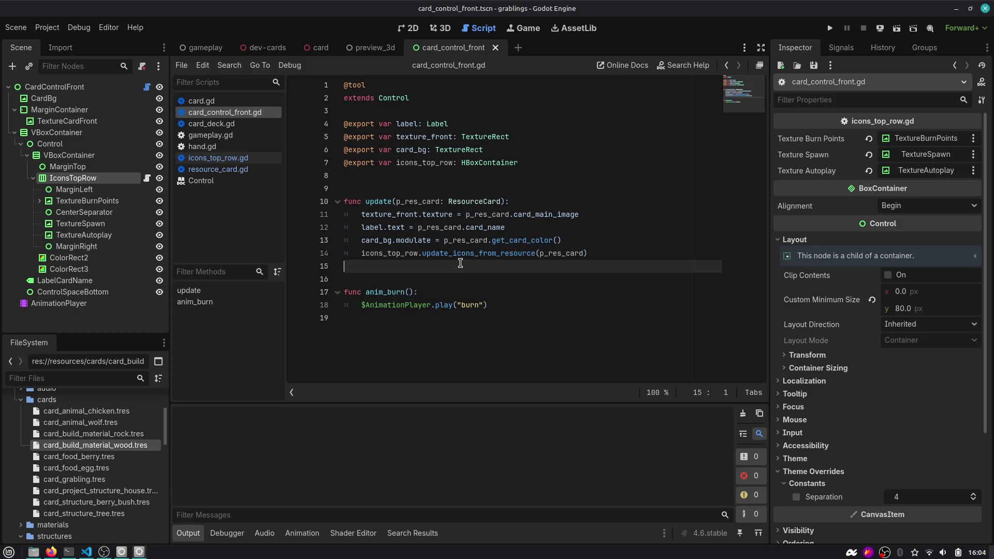
{"action": "left_click", "coordinate": [147, 178]}
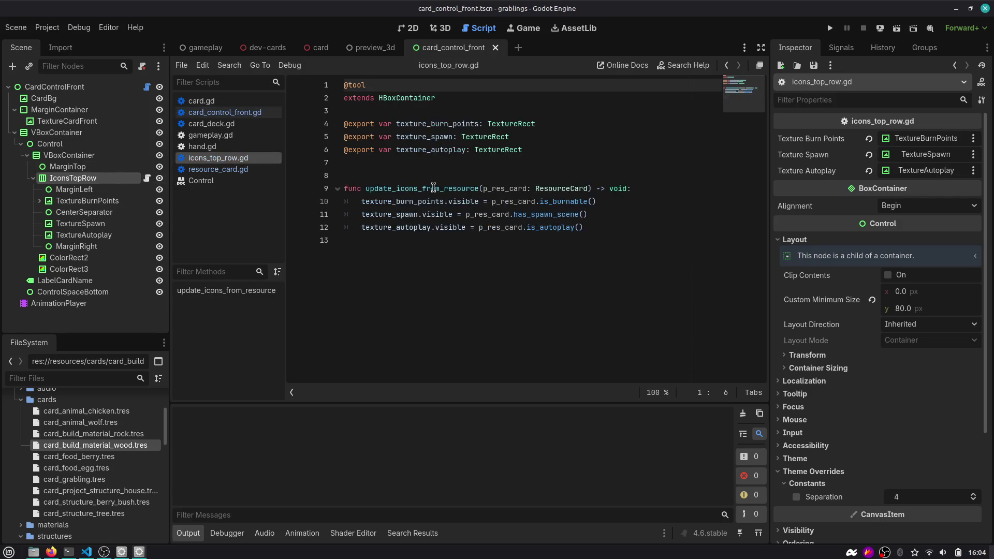
{"action": "double_click", "coordinate": [431, 188]}
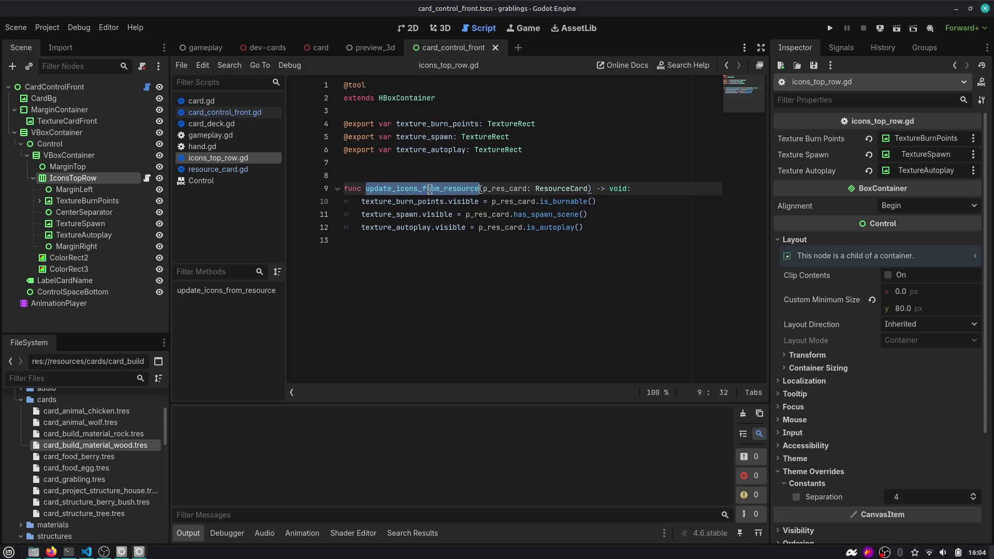
{"action": "left_click", "coordinate": [368, 205]}
{"action": "left_click_drag", "start_coordinate": [584, 228], "coordinate": [332, 203]}
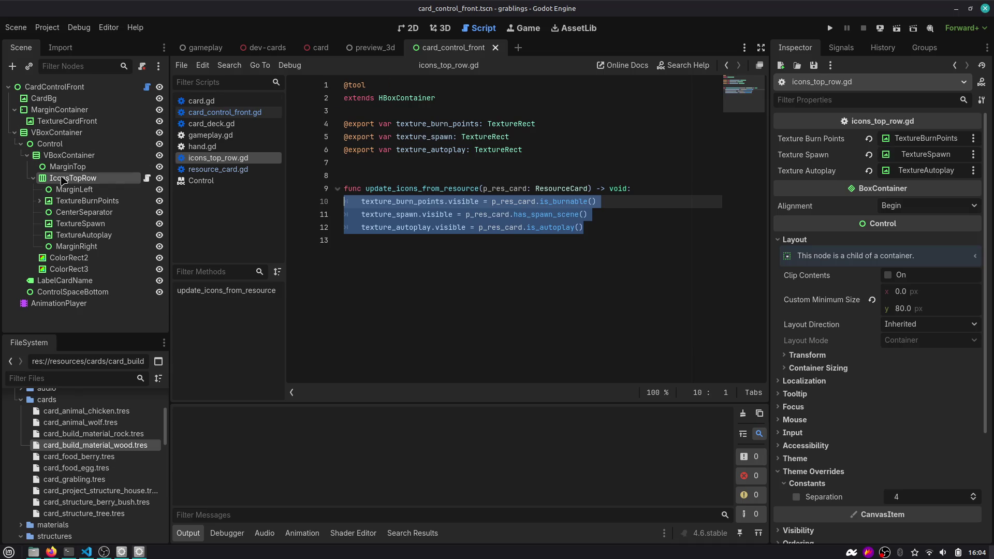
{"action": "left_click", "coordinate": [39, 201]}
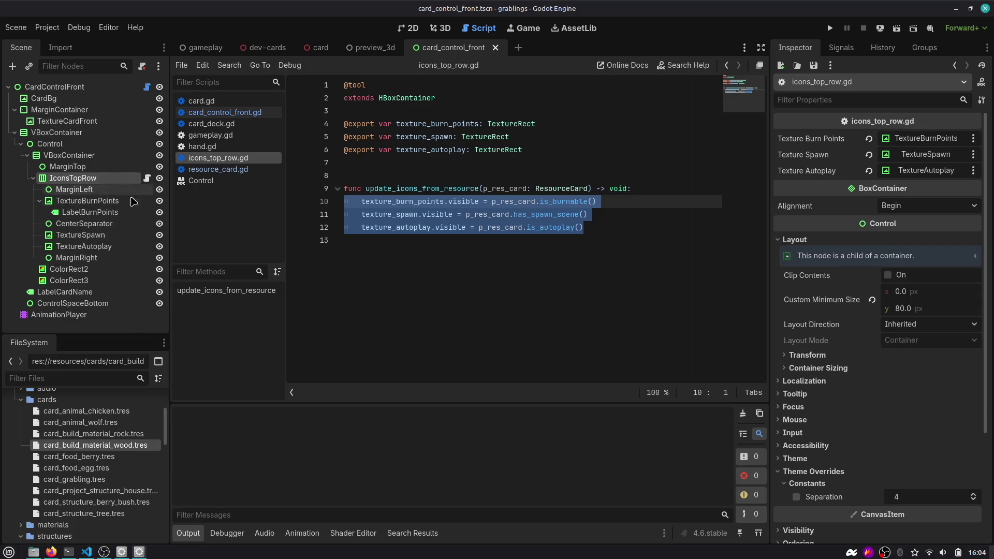
Step: Export LabelBurnPoints as label_burn_points and add 'label_burn_points.text = p_res_card.card_burn_points'
{"action": "mouse_move", "coordinate": [89, 213]}
{"action": "left_mouse_down"}
{"action": "mouse_move", "coordinate": [308, 178]}
{"action": "mouse_move", "coordinate": [344, 162]}
{"action": "left_mouse_up"}
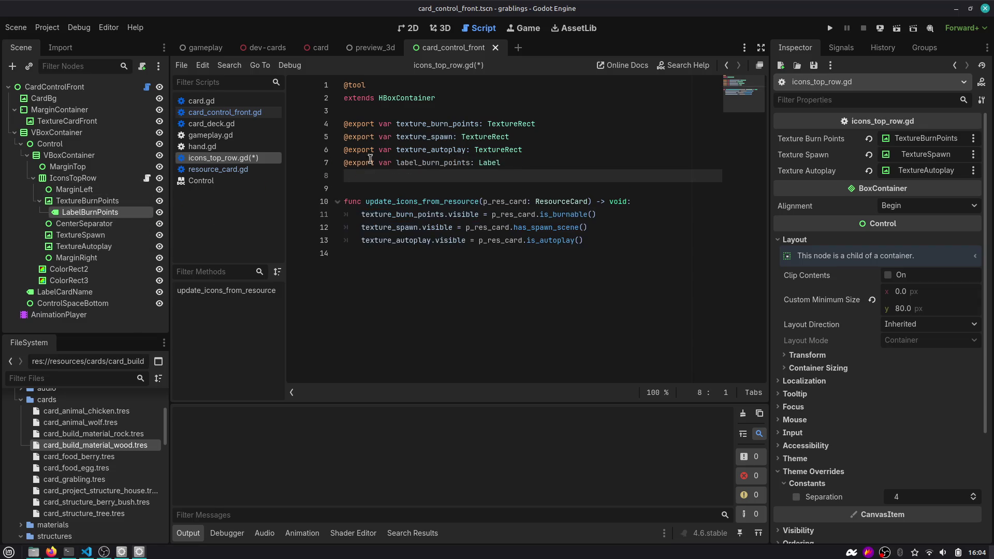
{"action": "left_click", "coordinate": [443, 214]}
{"action": "key", "text": "Down"}
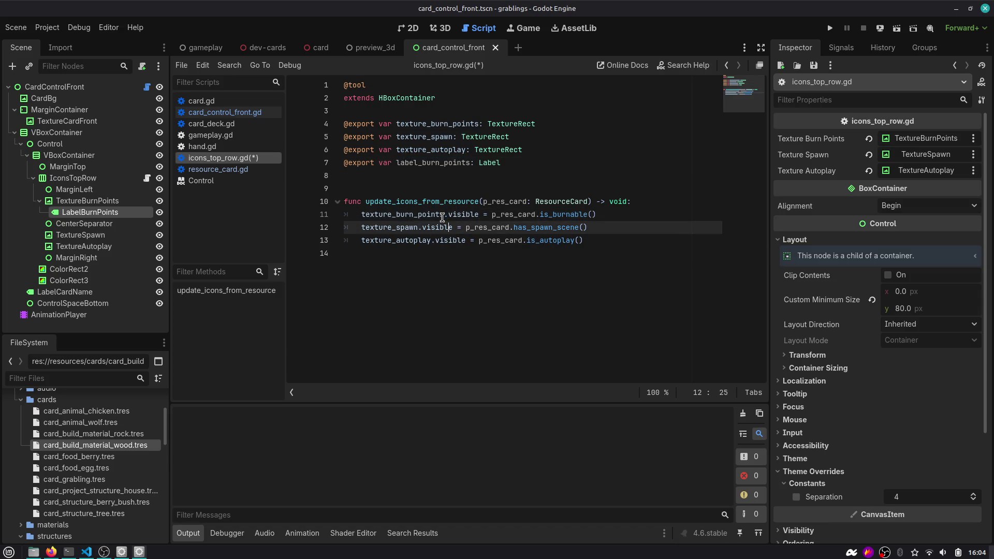
{"action": "double_click", "coordinate": [380, 227]}
{"action": "key", "text": "ctrl+shift+Return"}
{"action": "type", "text": "label_burn_points"}
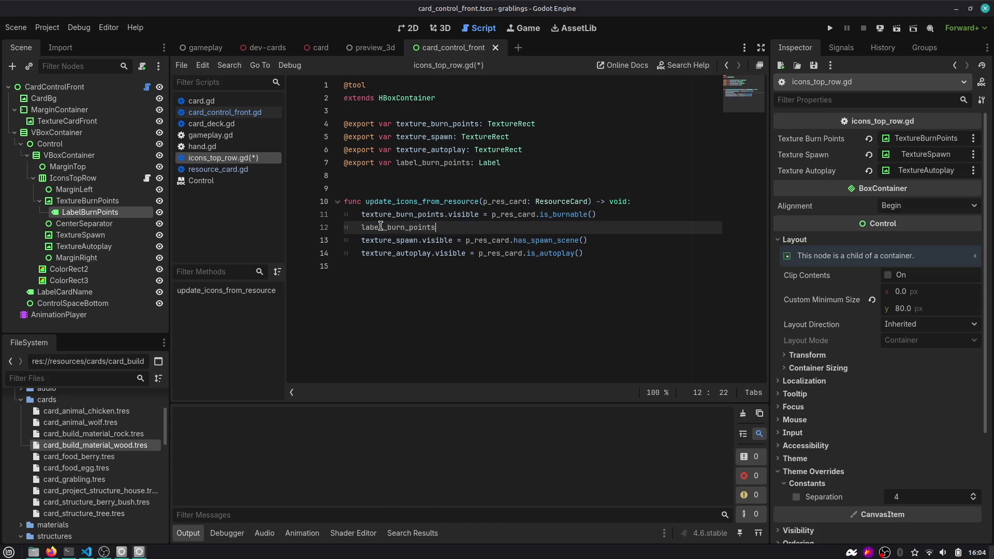
{"action": "type", "text": ".text = p"}
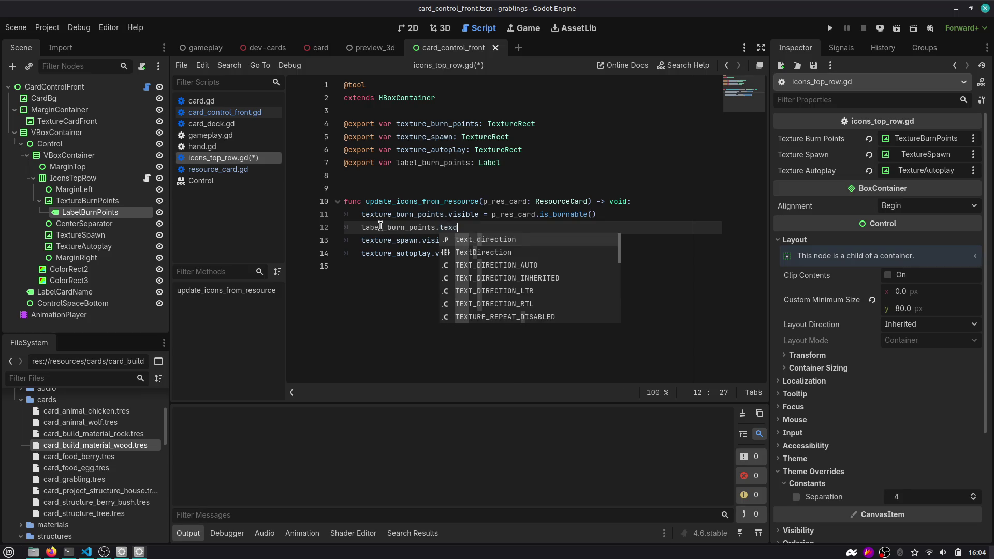
{"action": "type", "text": "_res_card.bur"}
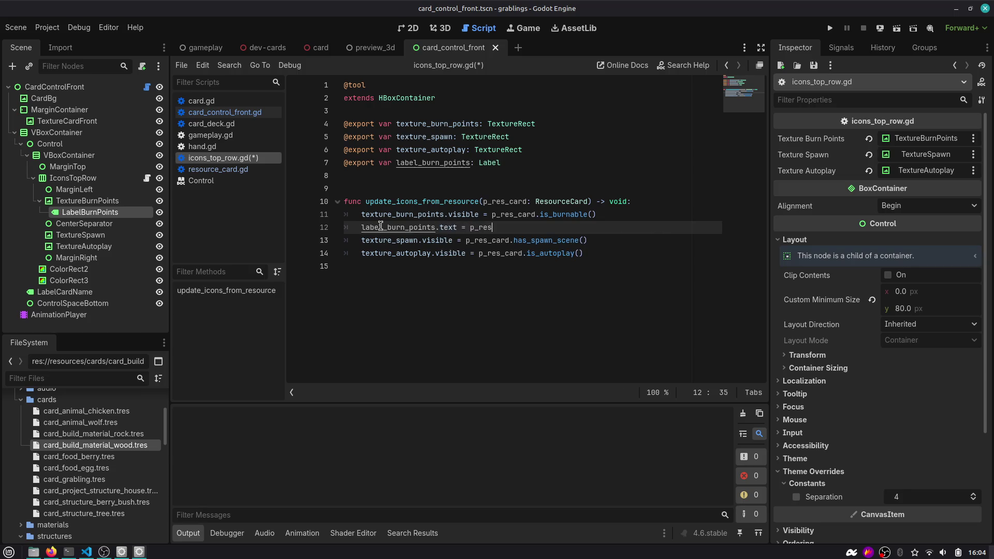
{"action": "key", "text": "Down"}
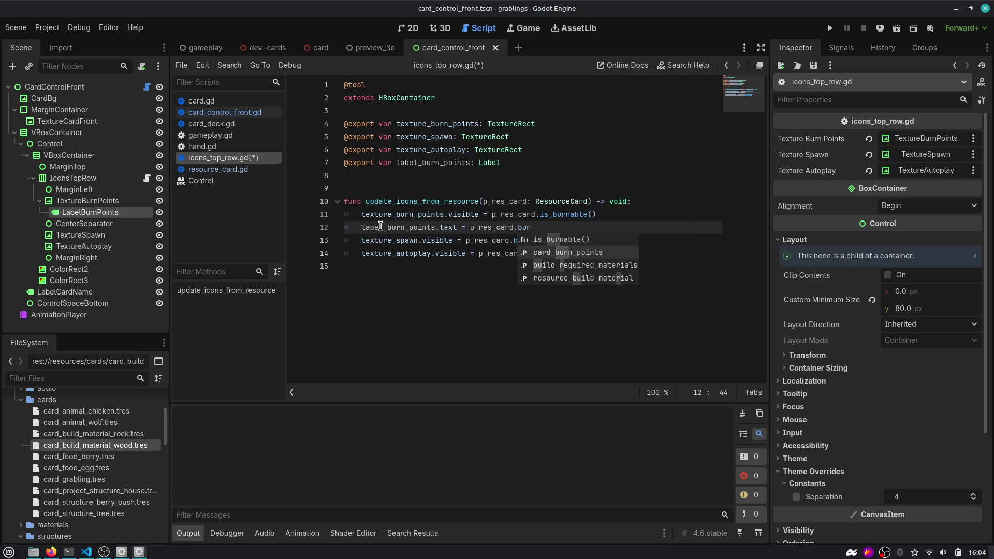
{"action": "key", "text": "Return"}
Step: Wrap the burn-points value in str() and save the script
{"action": "key", "text": "ctrl+Left"}
{"action": "key", "text": "ctrl+Left"}
{"action": "key", "text": "ctrl+Left"}
{"action": "type", "text": "str"}
{"action": "key", "text": "Tab"}
{"action": "key", "text": "ctrl+z"}
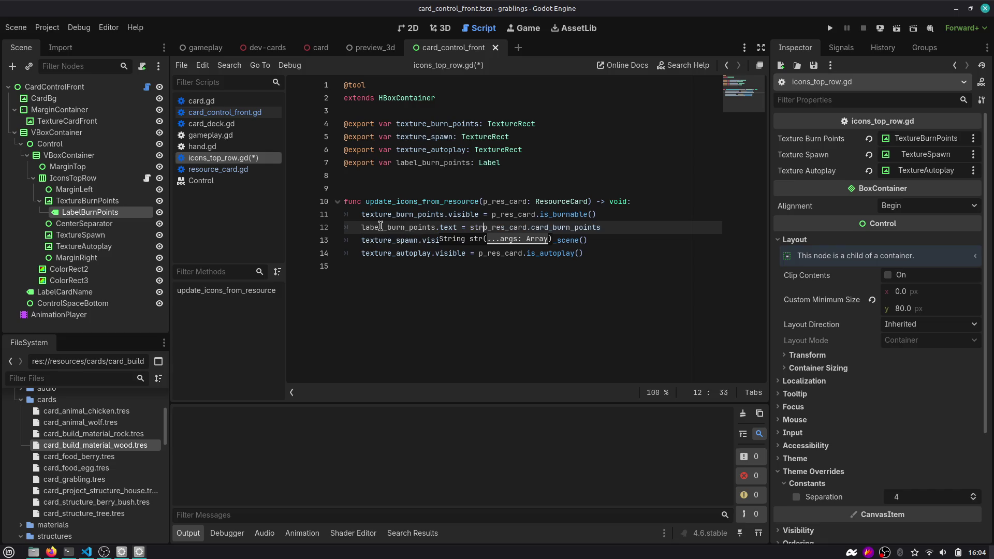
{"action": "key", "text": "BackSpace"}
{"action": "type", "text": "r"}
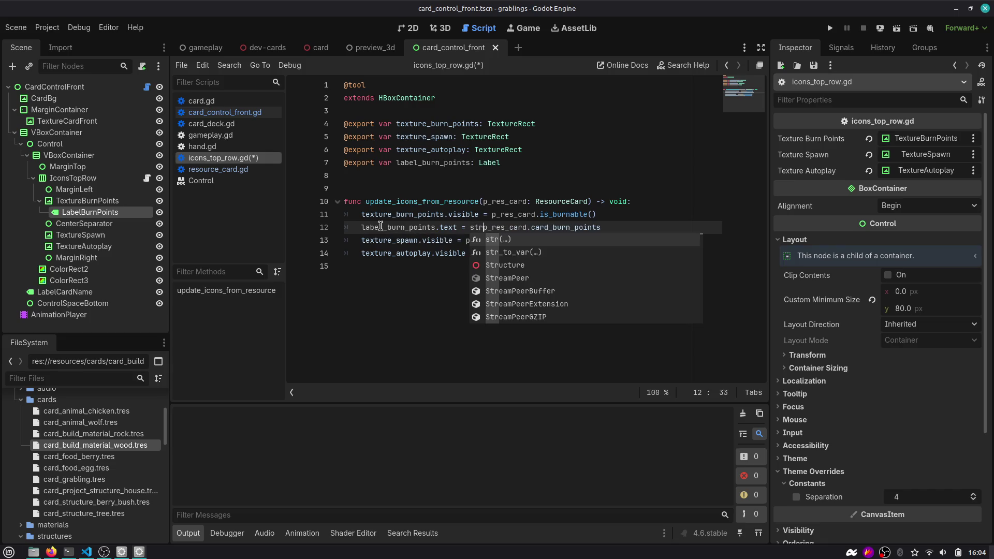
{"action": "key", "text": "Tab"}
{"action": "key", "text": "ctrl+z"}
{"action": "type", "text": "("}
{"action": "key", "text": "End"}
{"action": "type", "text": ")"}
{"action": "key", "text": "ctrl+s"}
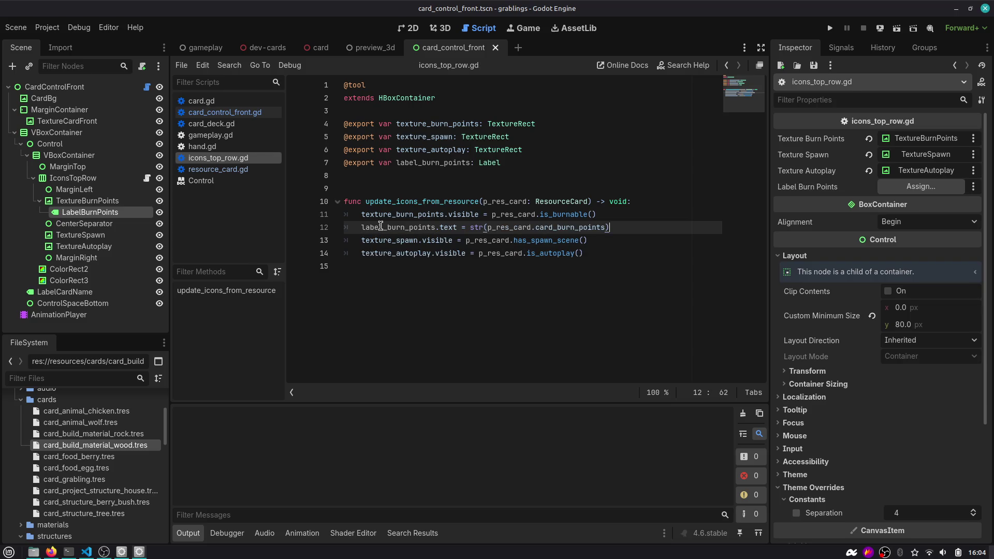
Step: Check where label_burn_points is used on line 12
{"action": "double_click", "coordinate": [393, 227]}
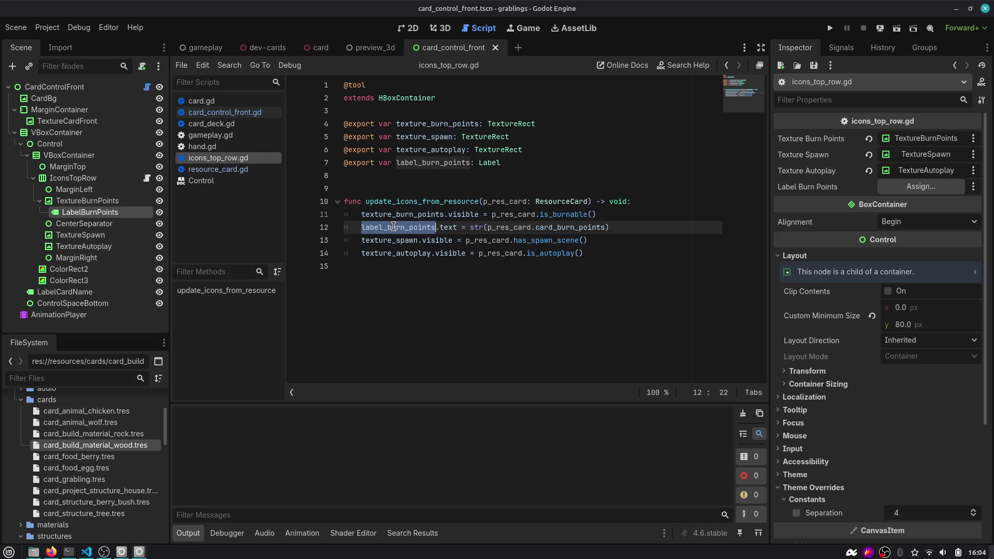
{"action": "mouse_move", "coordinate": [406, 230]}
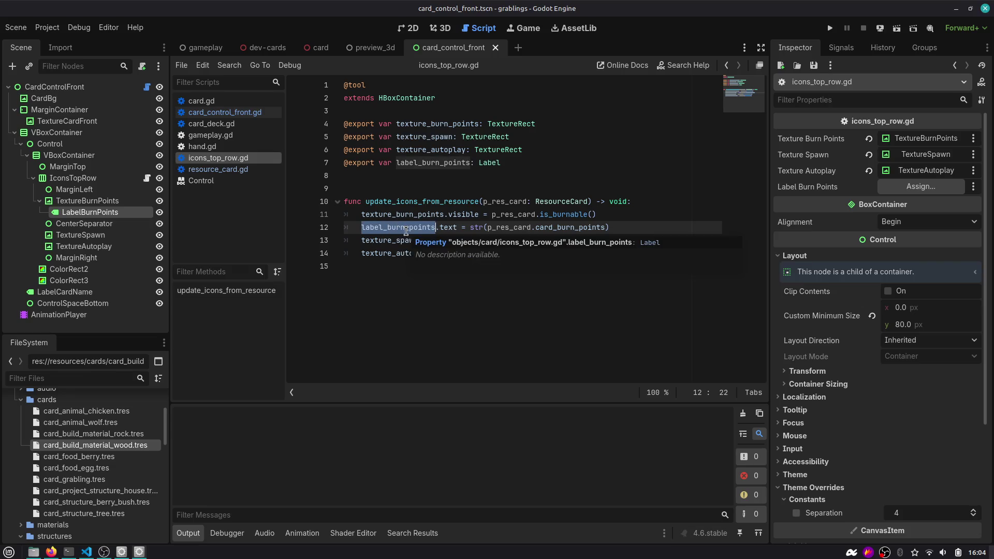
{"action": "left_click", "coordinate": [489, 192]}
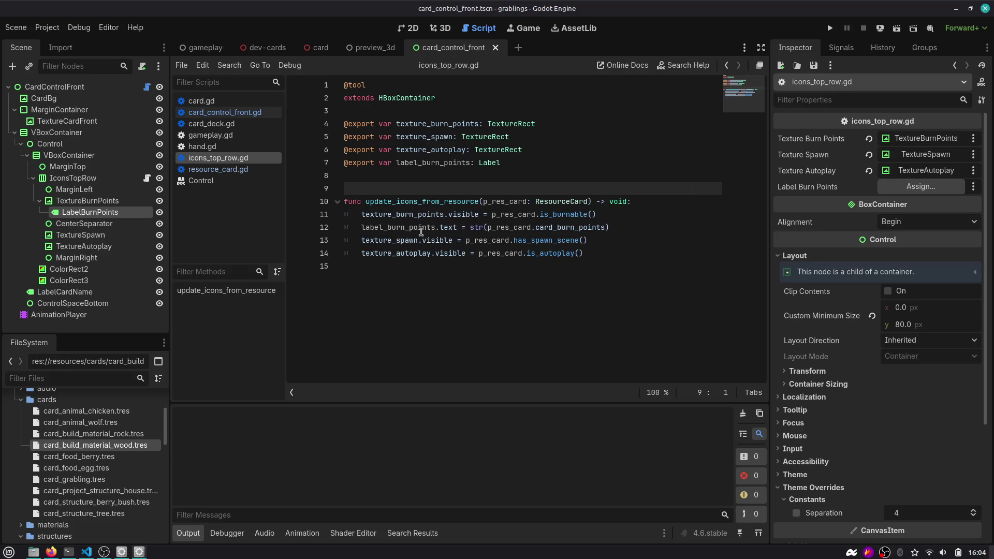
Step: Close and reopen the card_control_front scene
{"action": "right_click", "coordinate": [448, 50]}
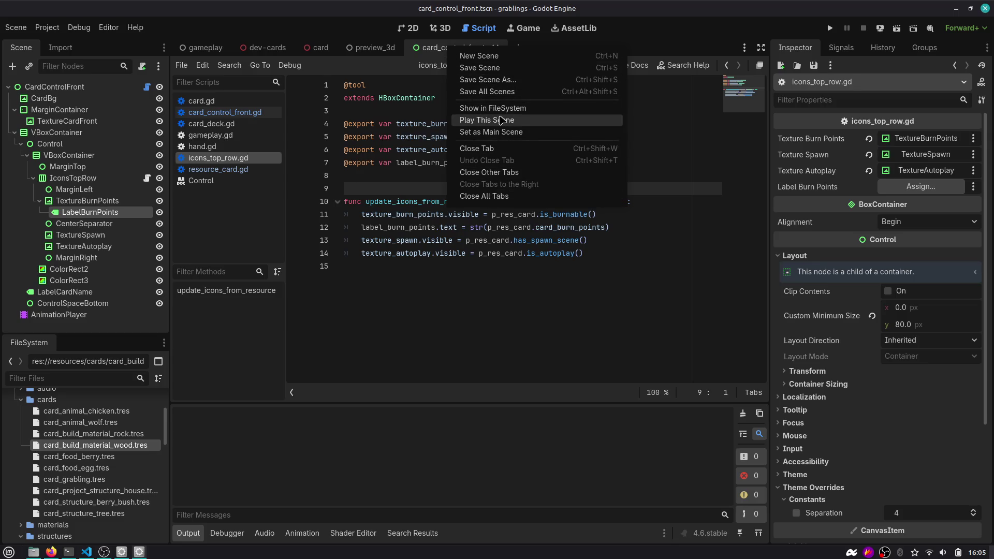
{"action": "left_click", "coordinate": [466, 148]}
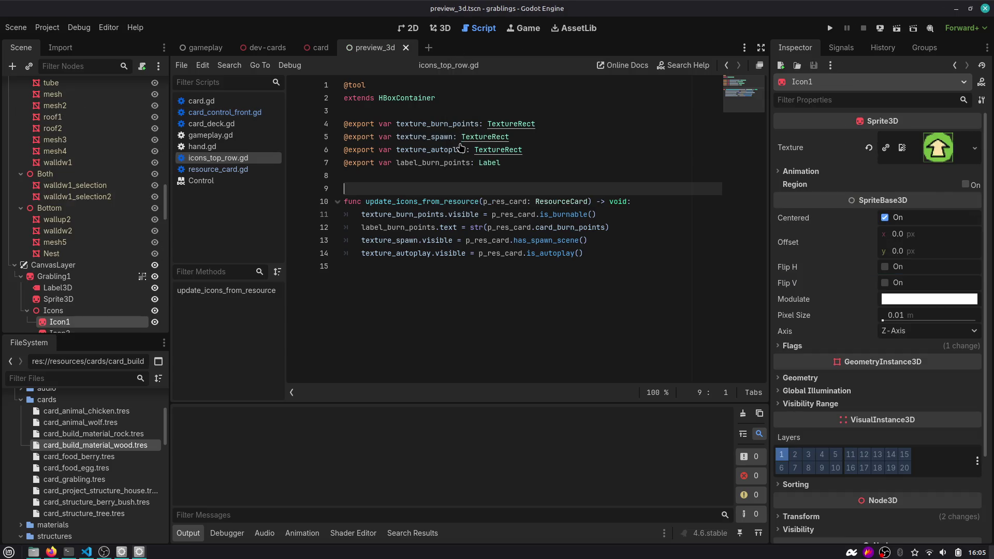
{"action": "left_click", "coordinate": [443, 28]}
{"action": "key", "text": "ctrl+shift+t"}
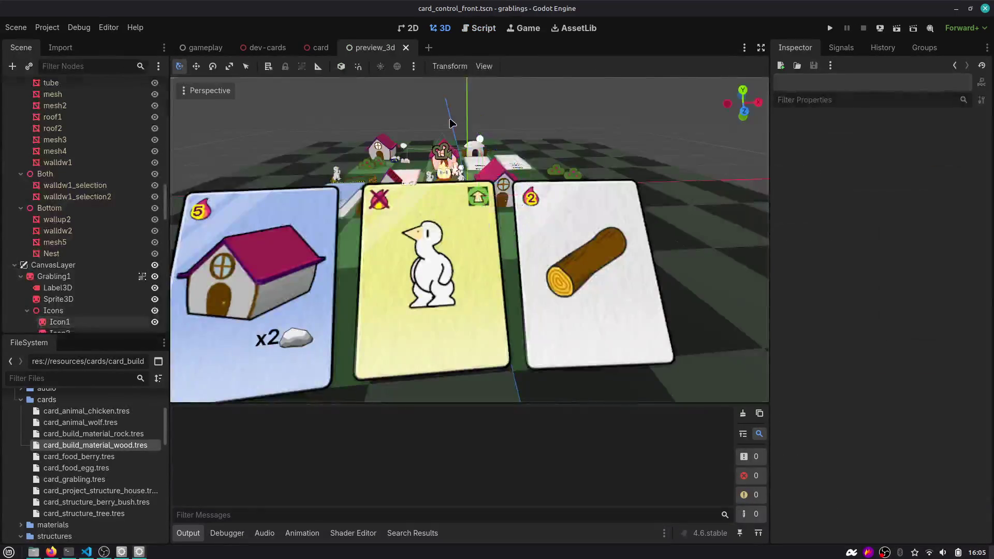
Step: Assign LabelBurnPoints to IconsTopRow's Label Burn Points and save the scene
{"action": "left_click", "coordinate": [112, 181]}
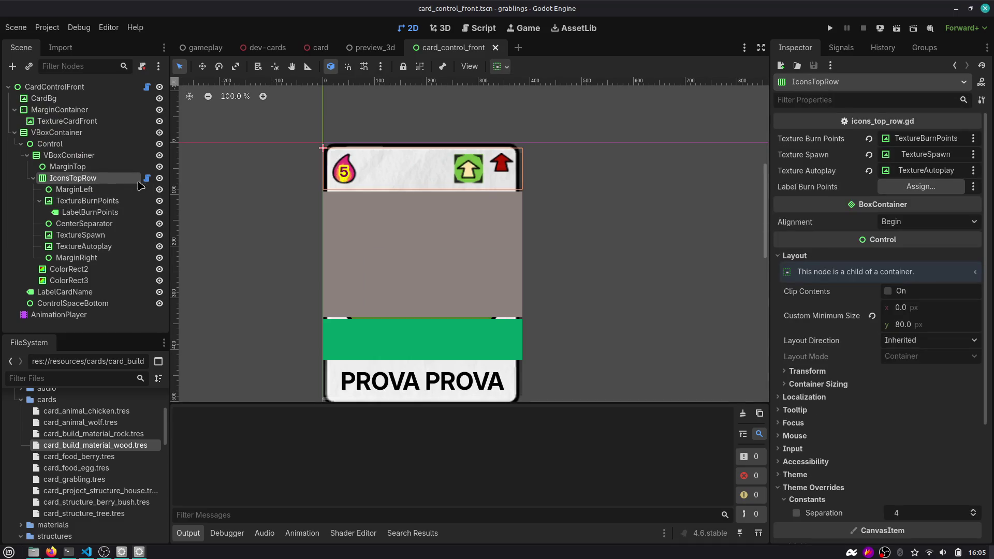
{"action": "left_click", "coordinate": [147, 178]}
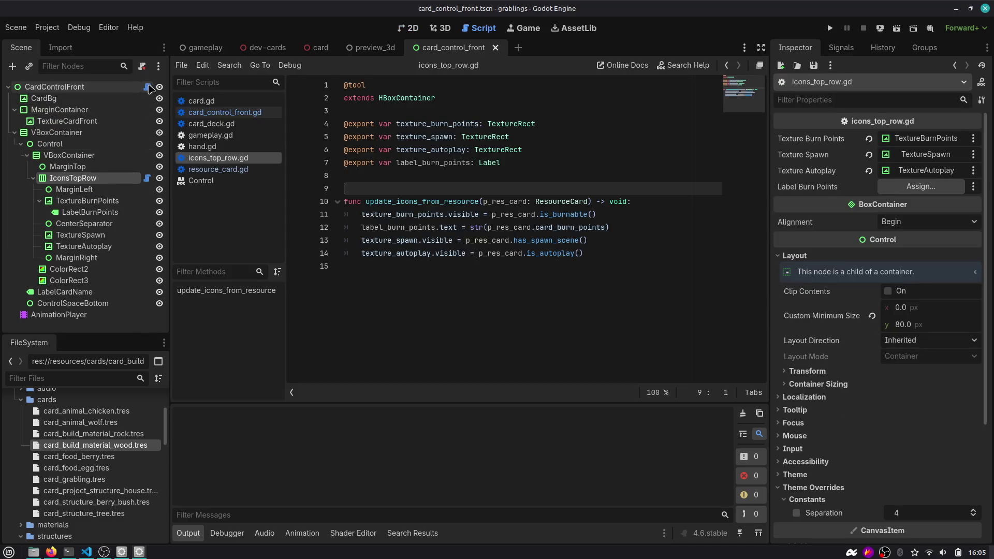
{"action": "left_click", "coordinate": [911, 187]}
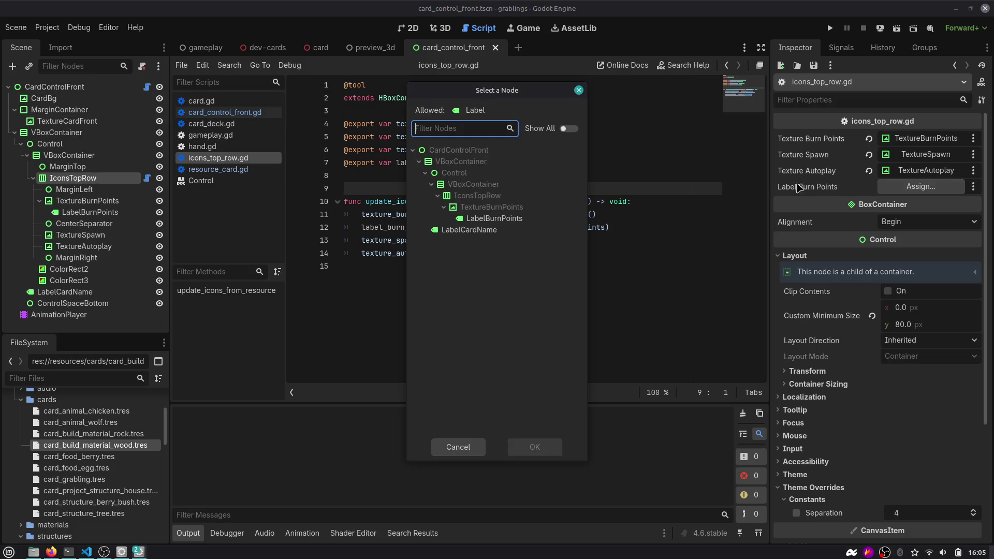
{"action": "double_click", "coordinate": [496, 224]}
{"action": "double_click", "coordinate": [427, 215]}
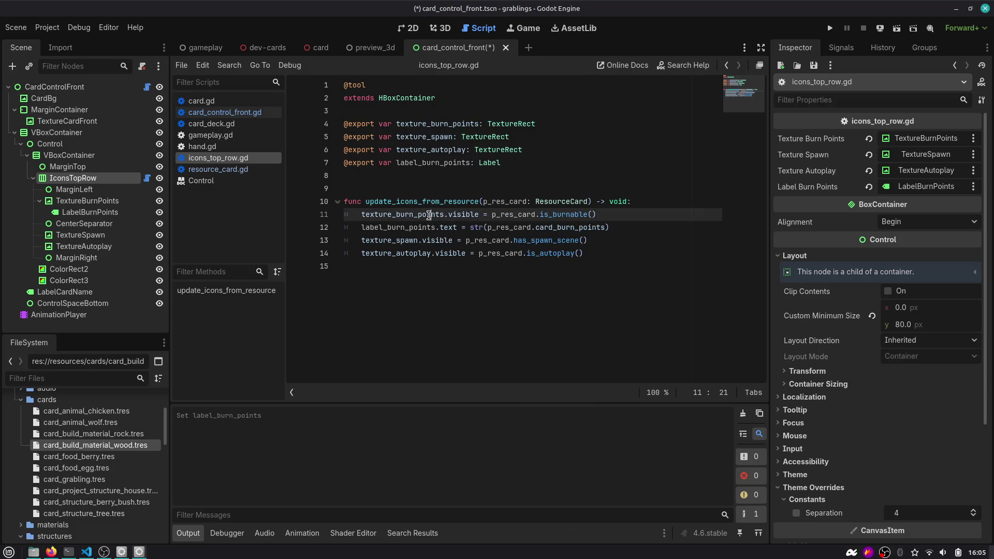
{"action": "key", "text": "ctrl+s"}
{"action": "left_click", "coordinate": [104, 87]}
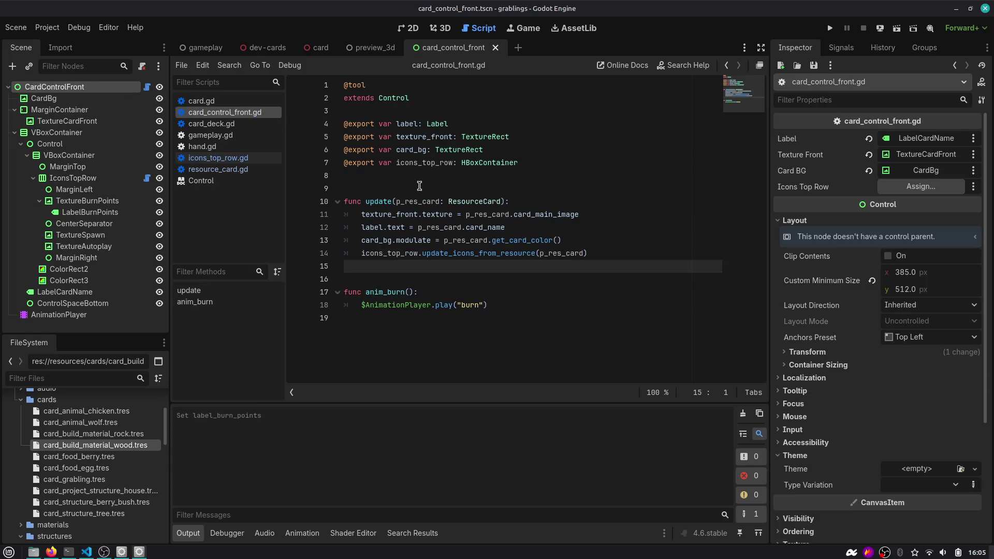
Step: In the card scene, open card.gd and locate _set_resource_data and the resource_card variable
{"action": "left_click", "coordinate": [318, 50]}
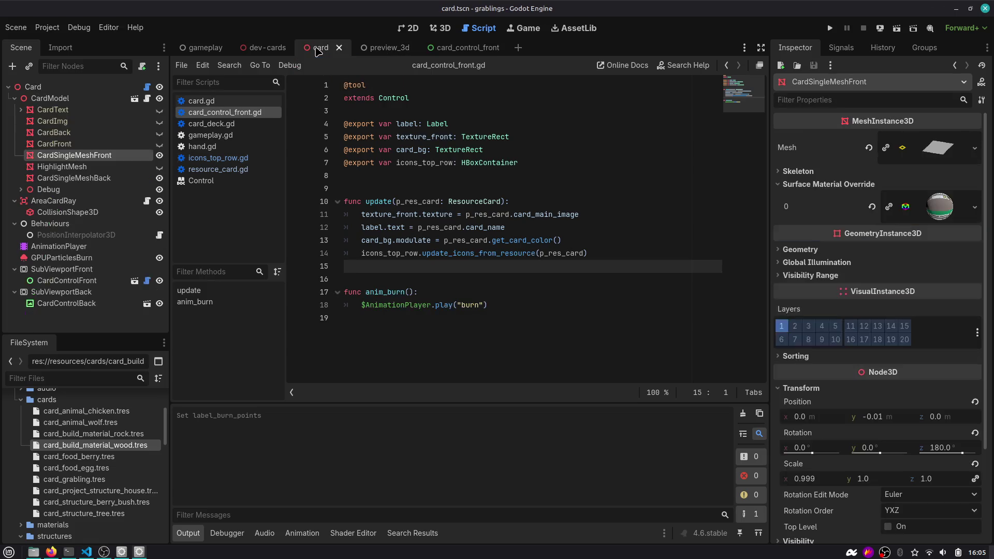
{"action": "double_click", "coordinate": [377, 201]}
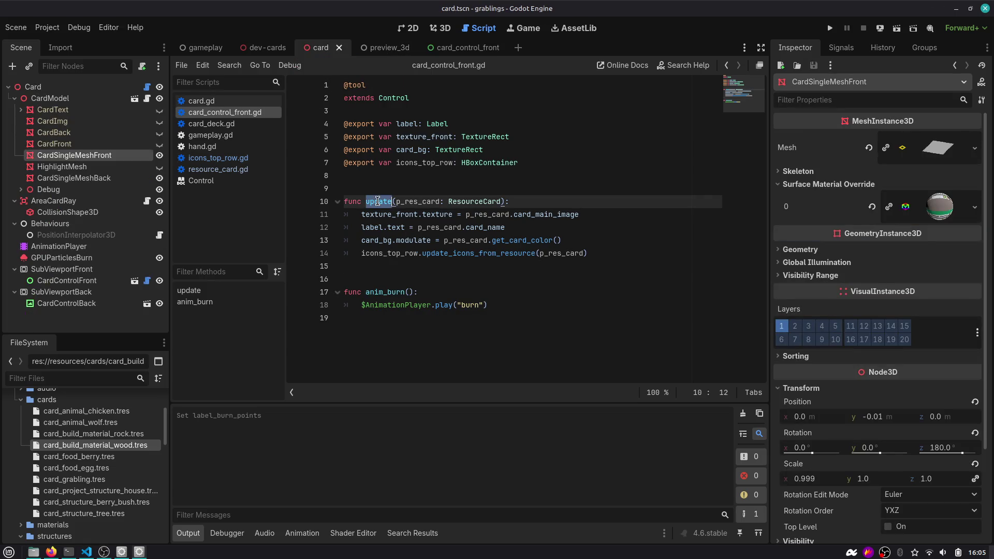
{"action": "left_click", "coordinate": [147, 88]}
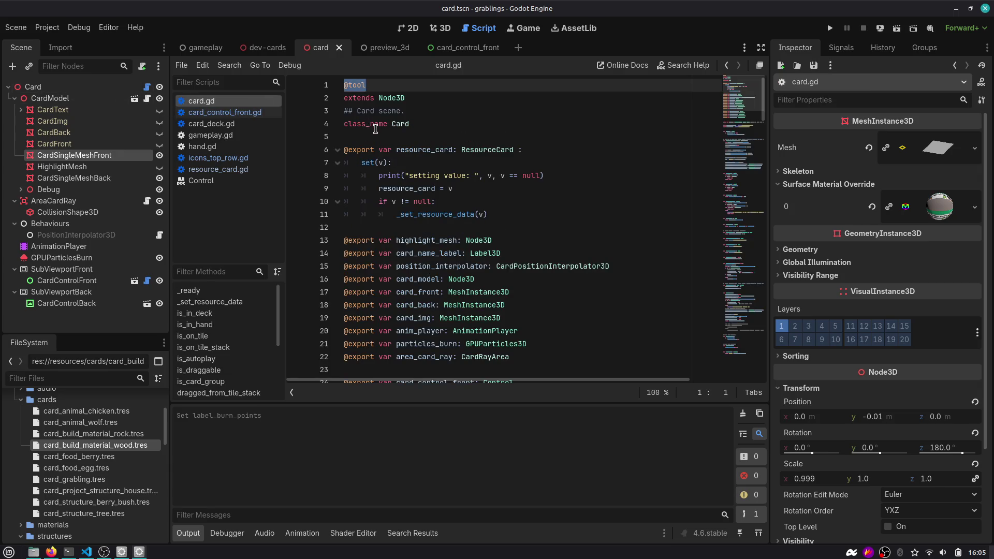
{"action": "scroll", "coordinate": [402, 127], "scroll_direction": "down", "scroll_amount": 1}
{"action": "scroll", "coordinate": [402, 126], "scroll_direction": "down", "scroll_amount": 11}
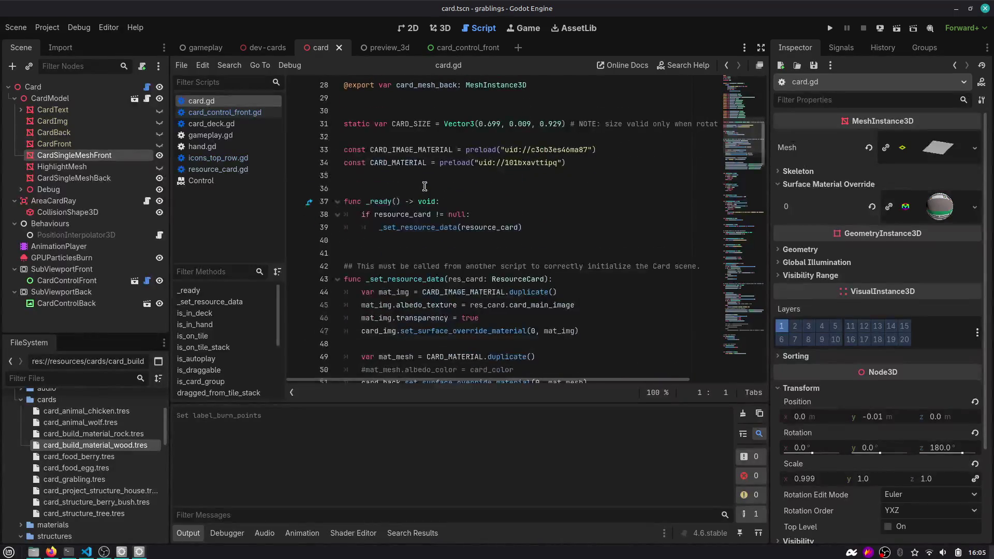
{"action": "double_click", "coordinate": [416, 165]}
{"action": "scroll", "coordinate": [410, 184], "scroll_direction": "up", "scroll_amount": 12}
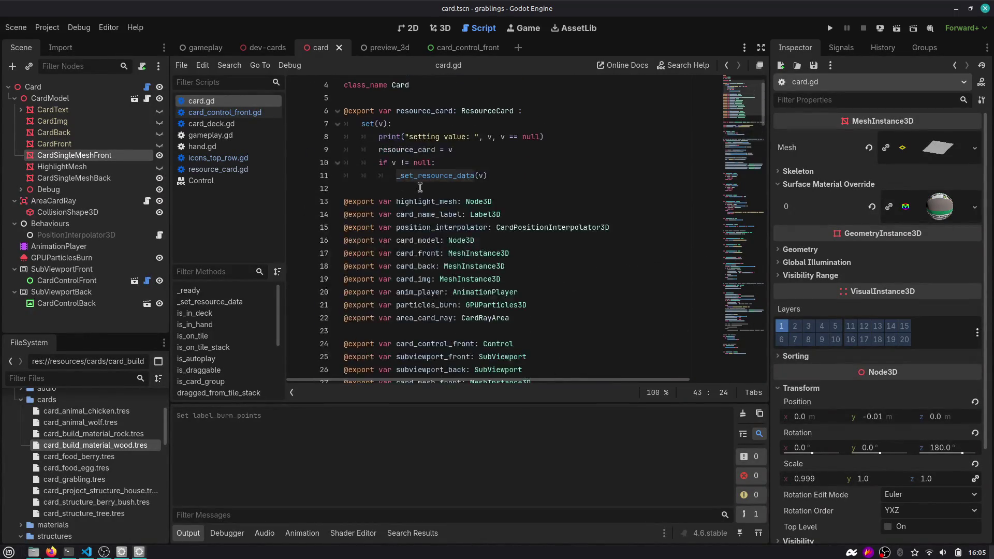
{"action": "double_click", "coordinate": [419, 151]}
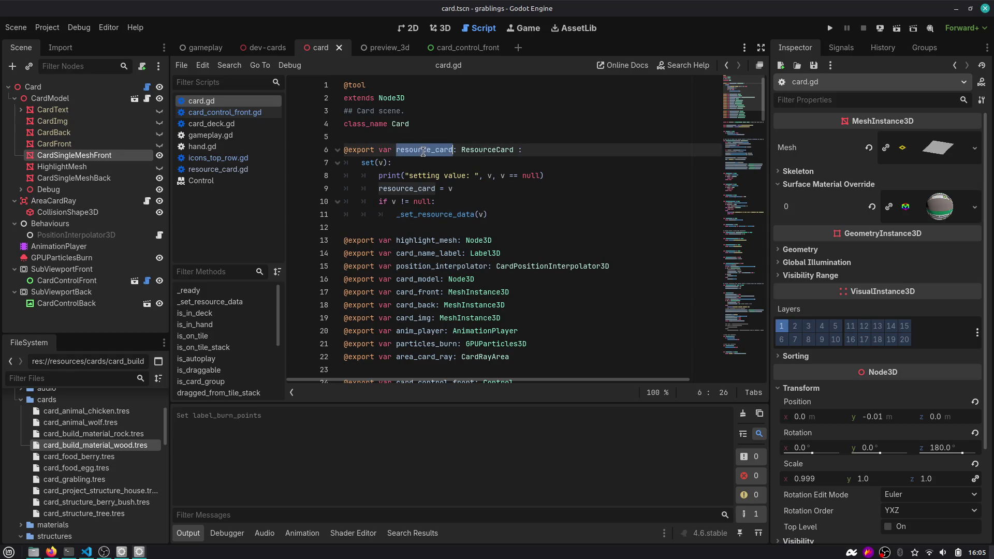
Step: Trace the resource_card setter to the card_control_front update call on line 57, then view the card in 3D
{"action": "left_click", "coordinate": [366, 164]}
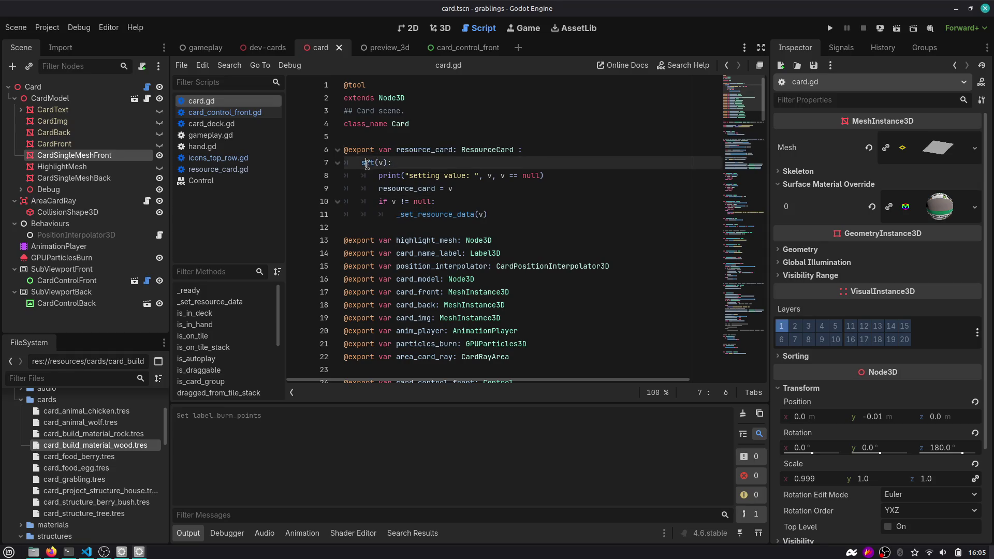
{"action": "left_click_drag", "start_coordinate": [367, 164], "coordinate": [492, 210]}
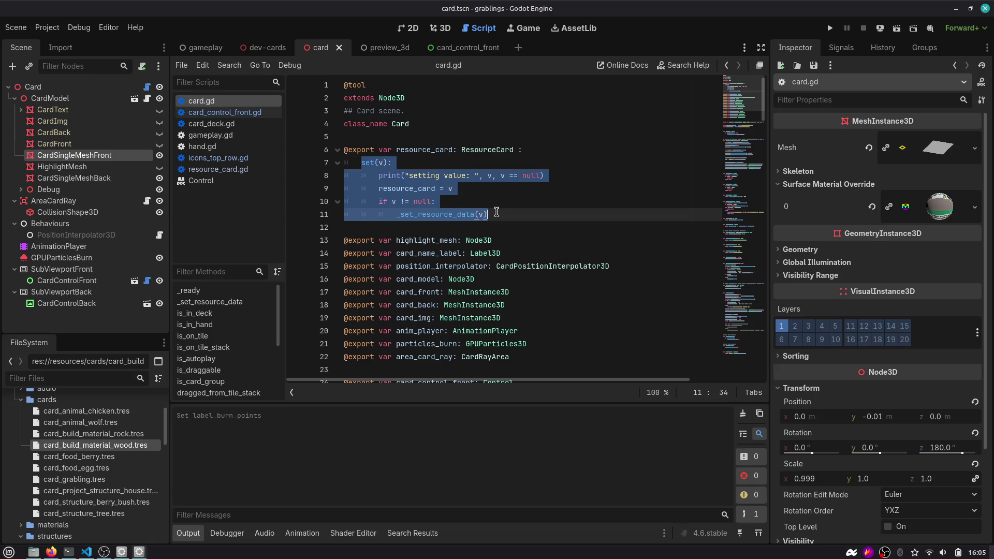
{"action": "left_click", "coordinate": [496, 212]}
{"action": "left_click_drag", "start_coordinate": [408, 175], "coordinate": [471, 175]}
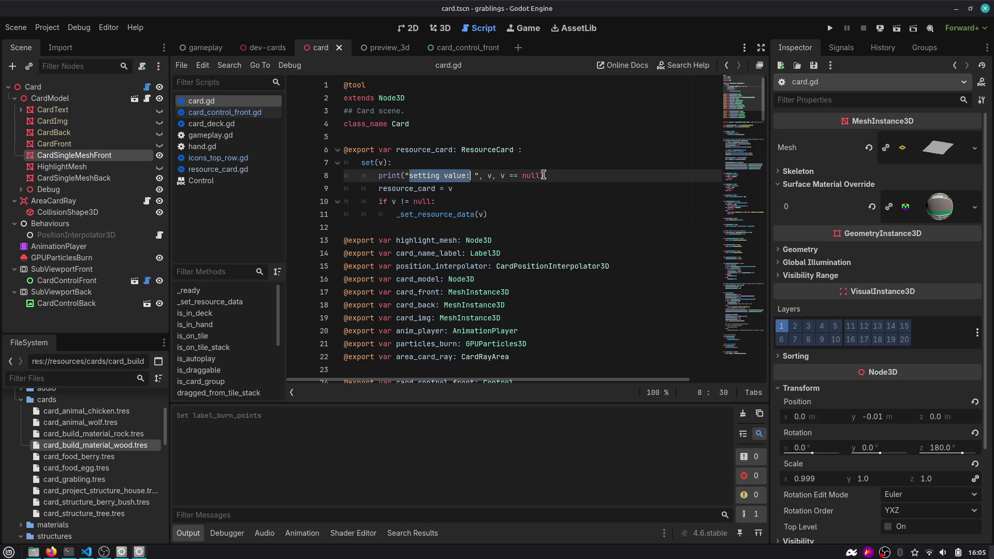
{"action": "double_click", "coordinate": [424, 189]}
{"action": "double_click", "coordinate": [432, 212]}
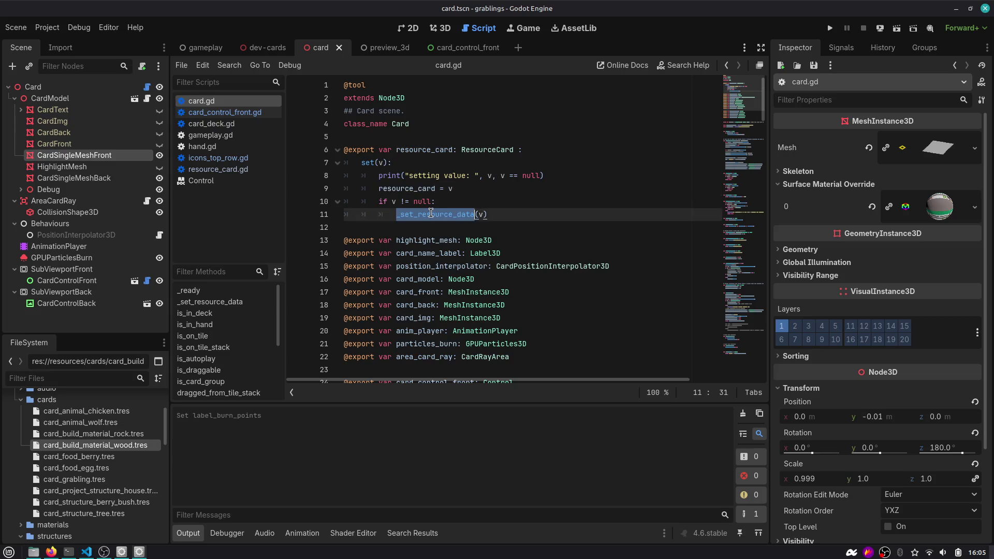
{"action": "scroll", "coordinate": [424, 207], "scroll_direction": "down", "scroll_amount": 11}
{"action": "scroll", "coordinate": [417, 207], "scroll_direction": "down", "scroll_amount": 4}
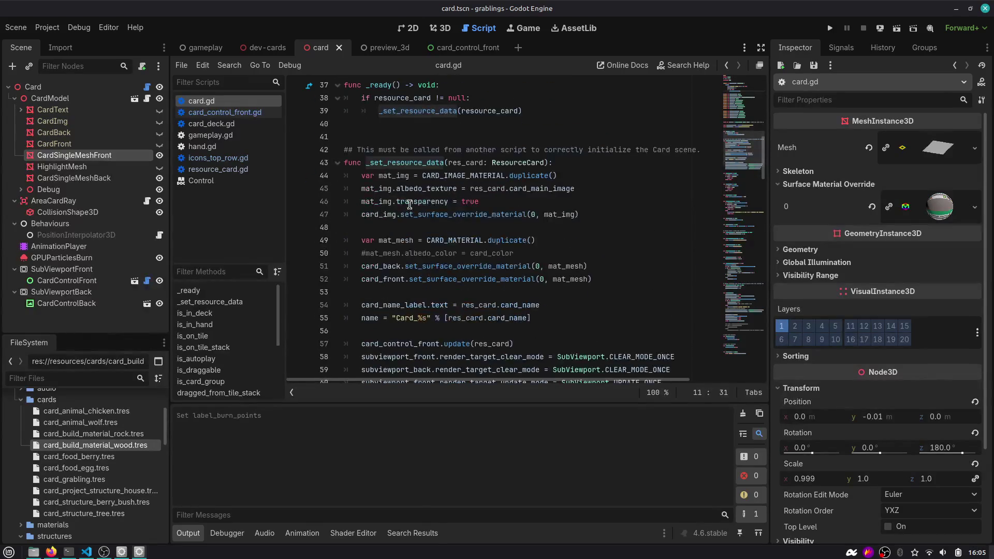
{"action": "double_click", "coordinate": [409, 228]}
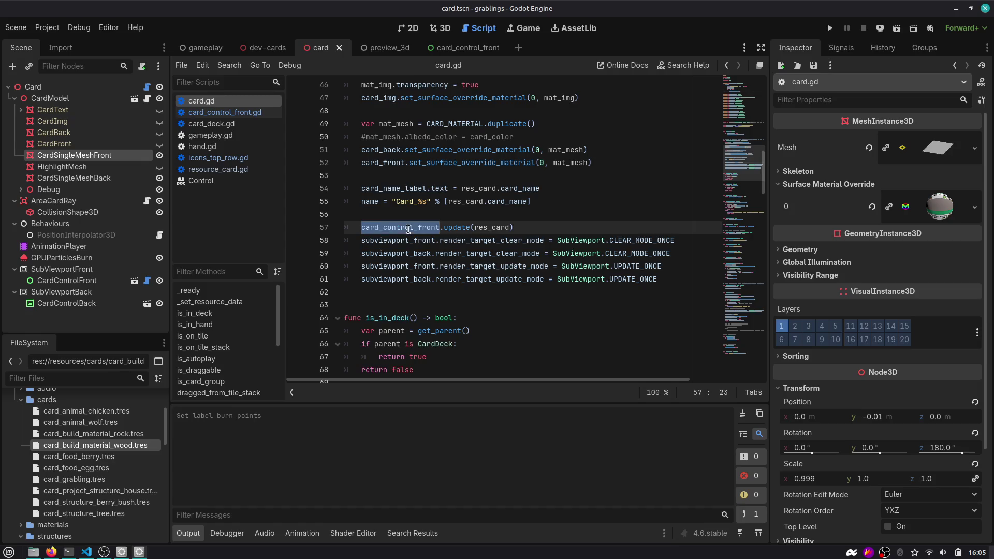
{"action": "double_click", "coordinate": [466, 227]}
{"action": "left_click", "coordinate": [441, 28]}
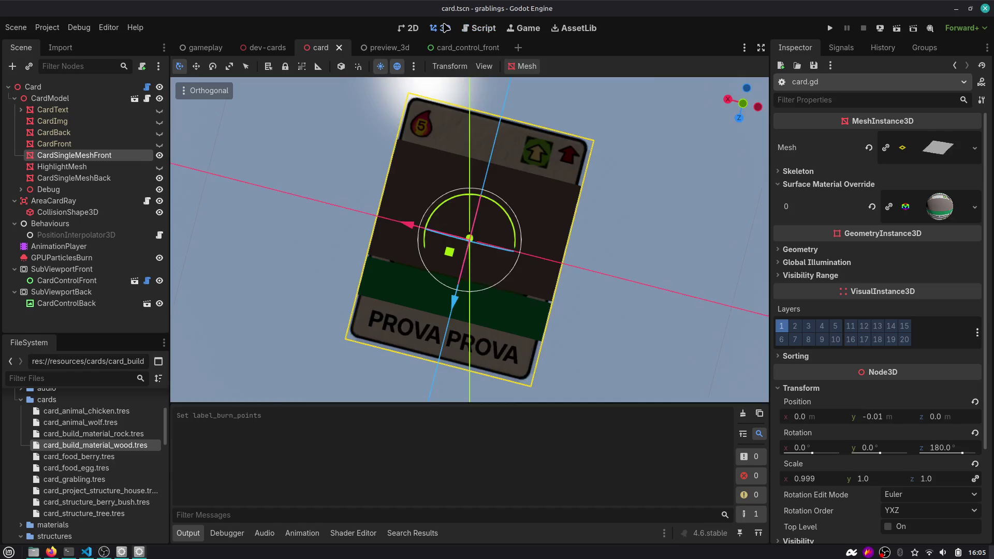
Step: Close the card scene and collapse the CardModel and Card_Wolf branches
{"action": "scroll", "coordinate": [442, 88], "scroll_direction": "down", "scroll_amount": 1}
{"action": "middle_click", "coordinate": [314, 50]}
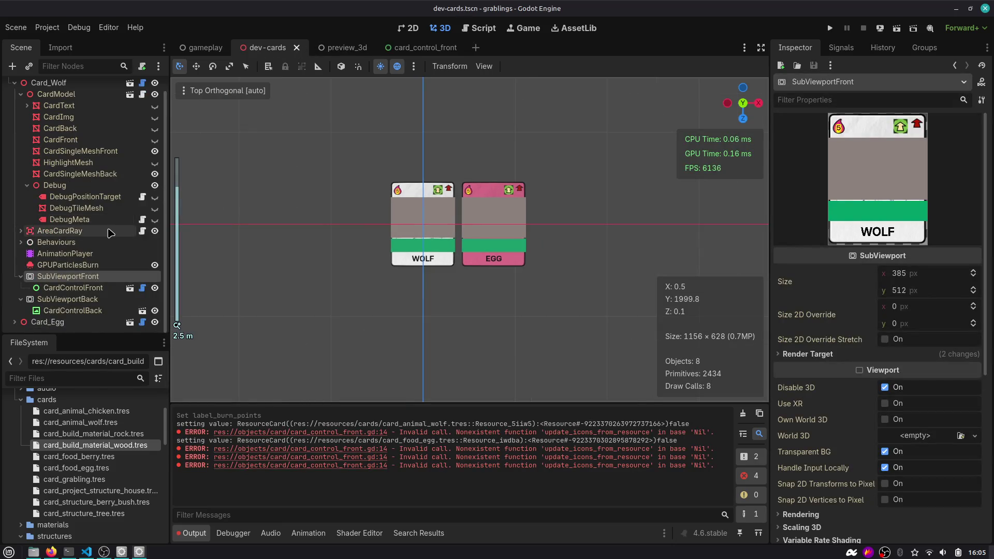
{"action": "left_click", "coordinate": [21, 94]}
{"action": "left_click", "coordinate": [14, 98]}
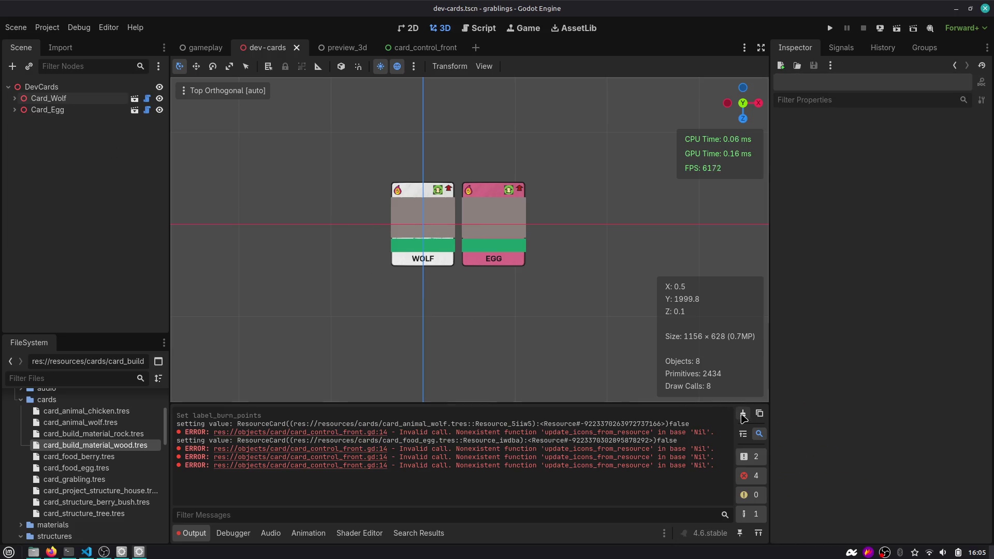
Step: Reload dev-cards, inspect the update_icons_from_resource Nil errors, and bring up card_control_front
{"action": "middle_click", "coordinate": [272, 50]}
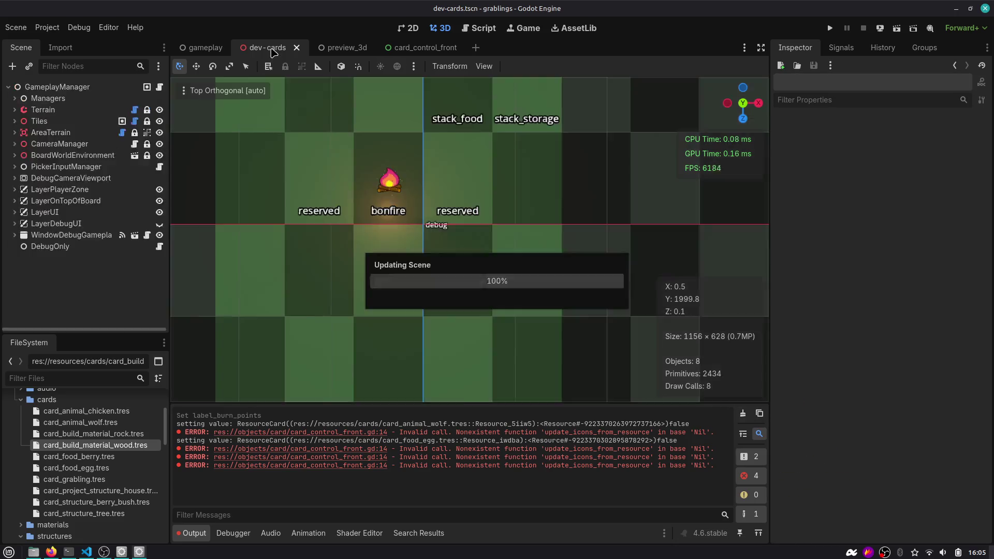
{"action": "key", "text": "ctrl+shift+t"}
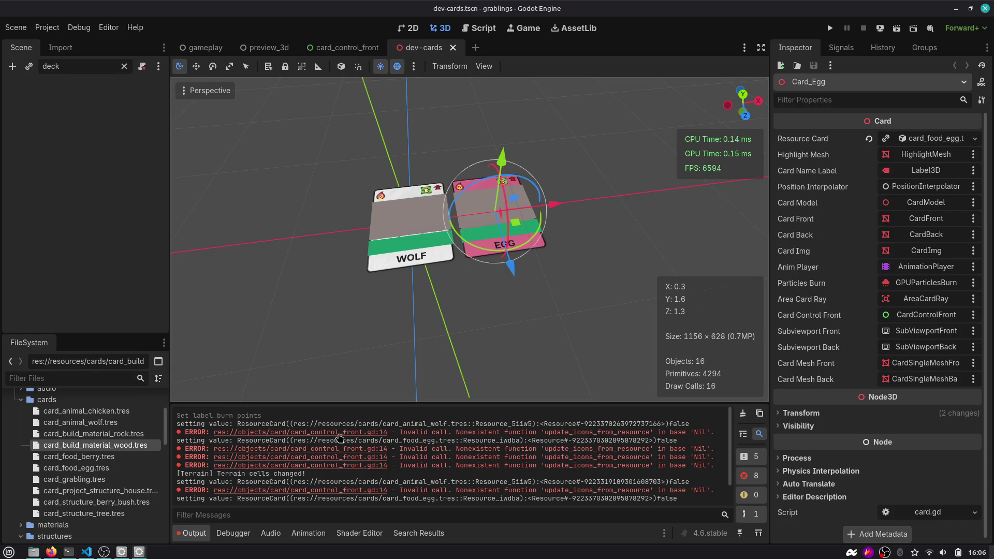
{"action": "left_click_drag", "start_coordinate": [472, 432], "coordinate": [647, 432]}
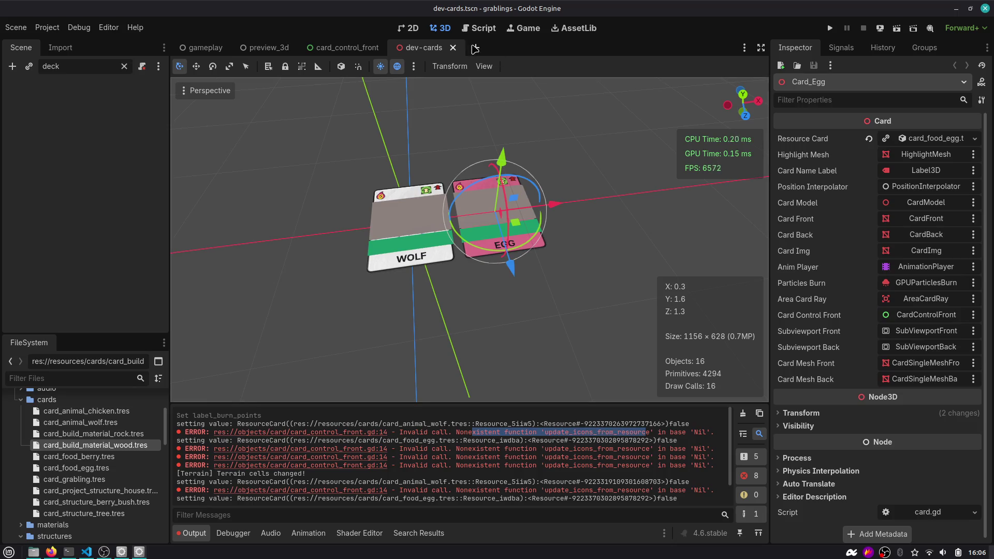
{"action": "left_click", "coordinate": [124, 67]}
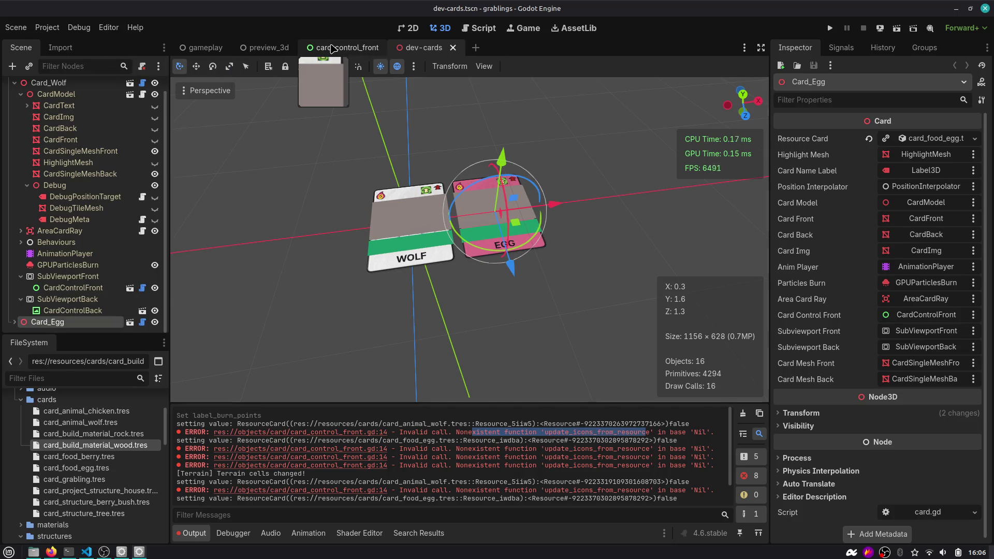
{"action": "left_click_drag", "start_coordinate": [323, 50], "coordinate": [450, 47]}
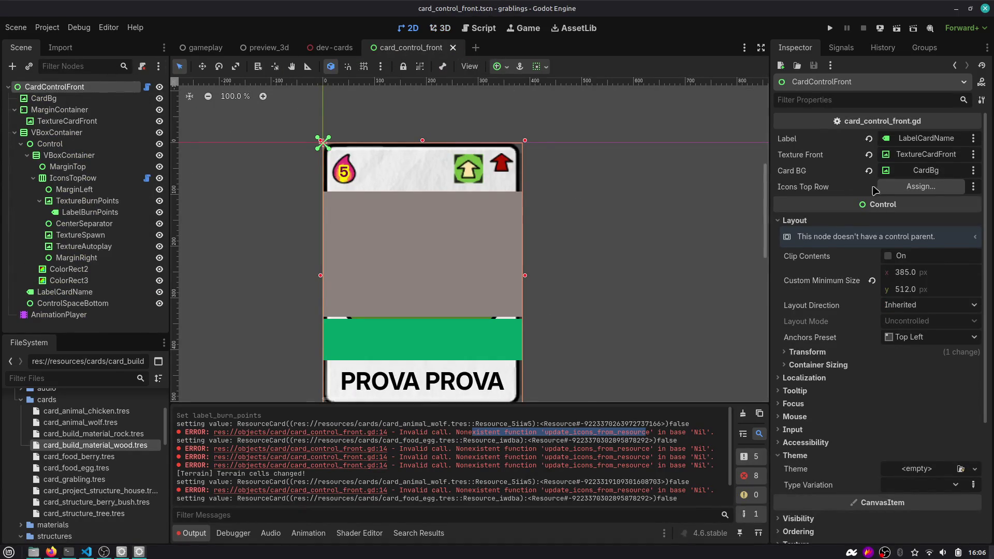
Step: Assign IconsTopRow to the card front's Icons Top Row export and save the scene
{"action": "left_click", "coordinate": [883, 189]}
{"action": "double_click", "coordinate": [499, 197]}
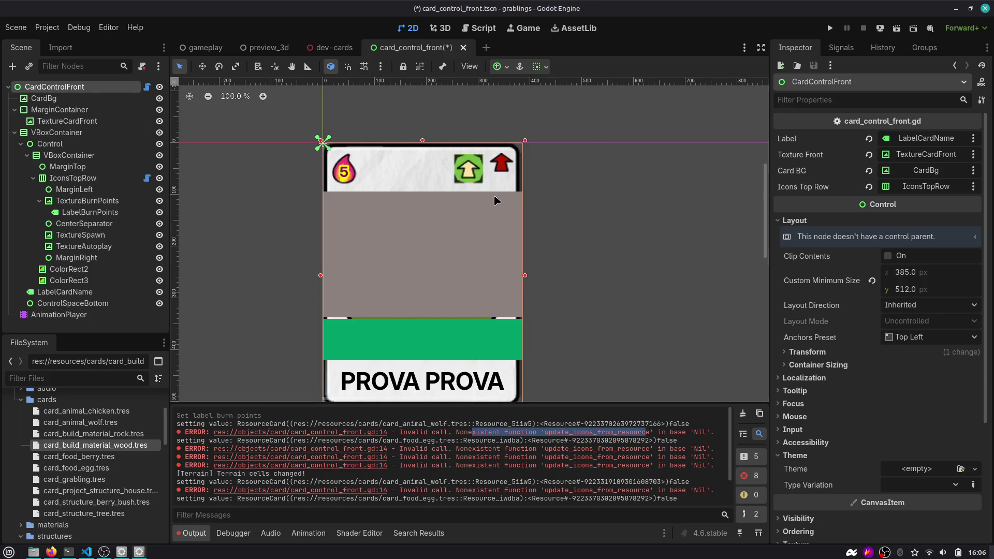
{"action": "key", "text": "ctrl+s"}
{"action": "left_click", "coordinate": [147, 86]}
{"action": "left_click", "coordinate": [411, 162]}
{"action": "left_click", "coordinate": [422, 182]}
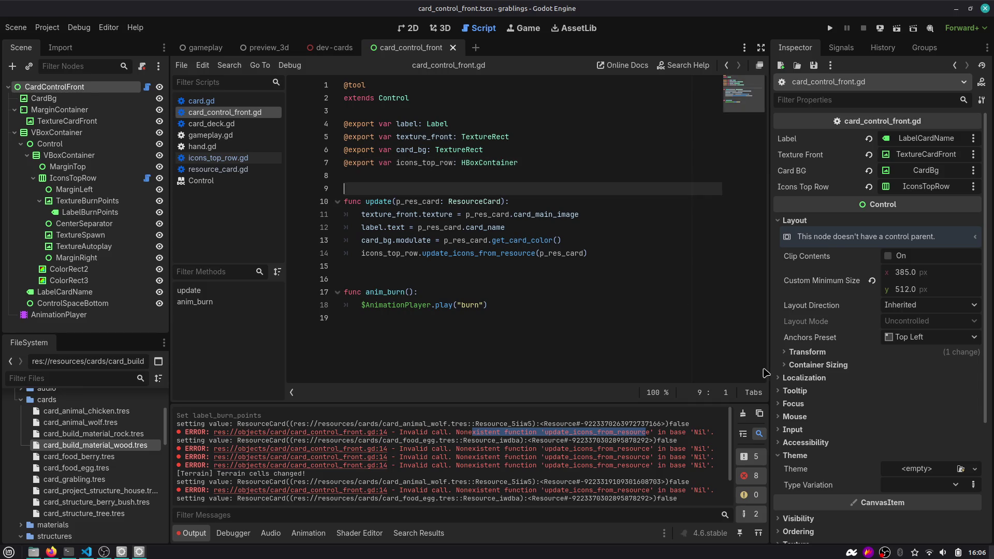
Step: Clear the output log and view the Wolf and Egg cards front-on in dev-cards 3D
{"action": "left_click", "coordinate": [743, 414]}
{"action": "left_click", "coordinate": [341, 51]}
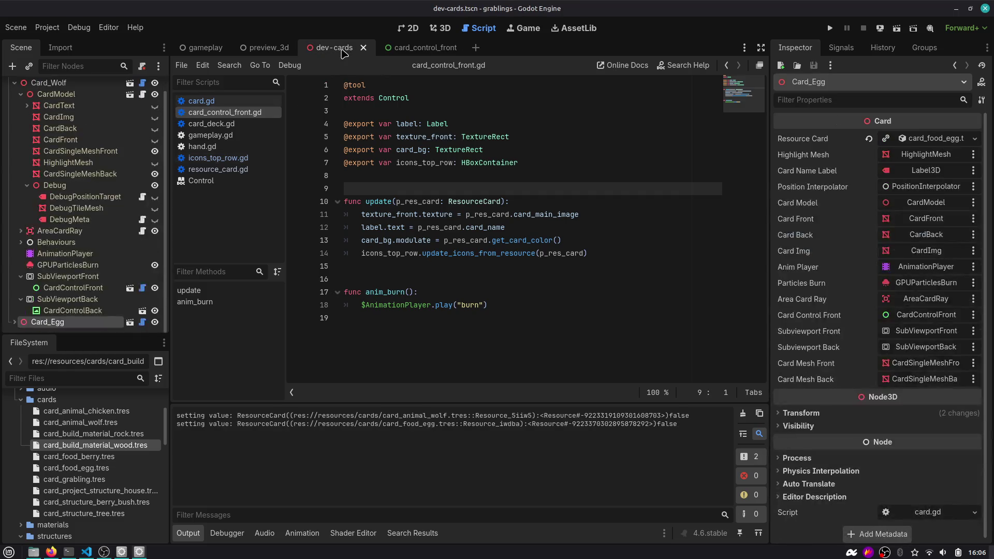
{"action": "left_click", "coordinate": [437, 28]}
{"action": "scroll", "coordinate": [464, 176], "scroll_direction": "up", "scroll_amount": 3}
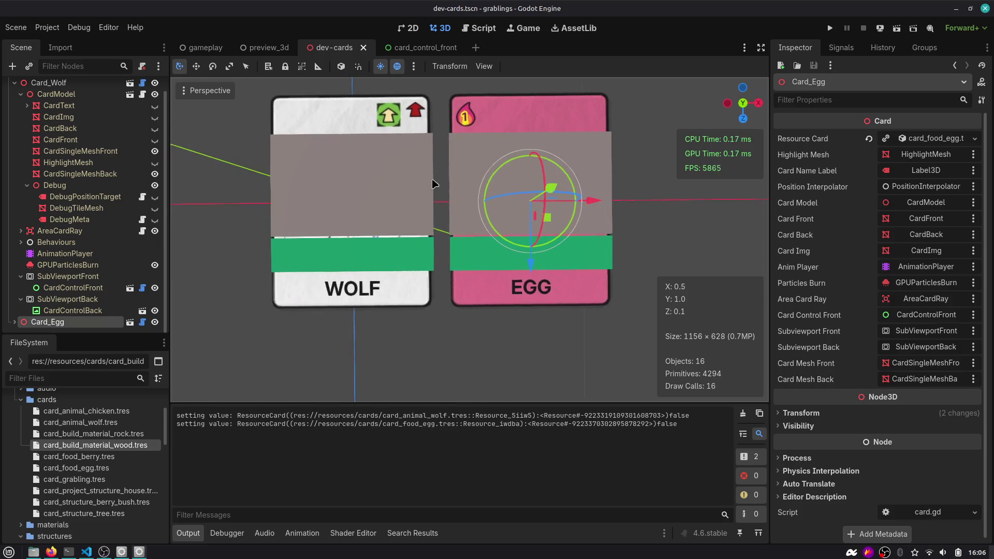
{"action": "key", "text": "KP_8"}
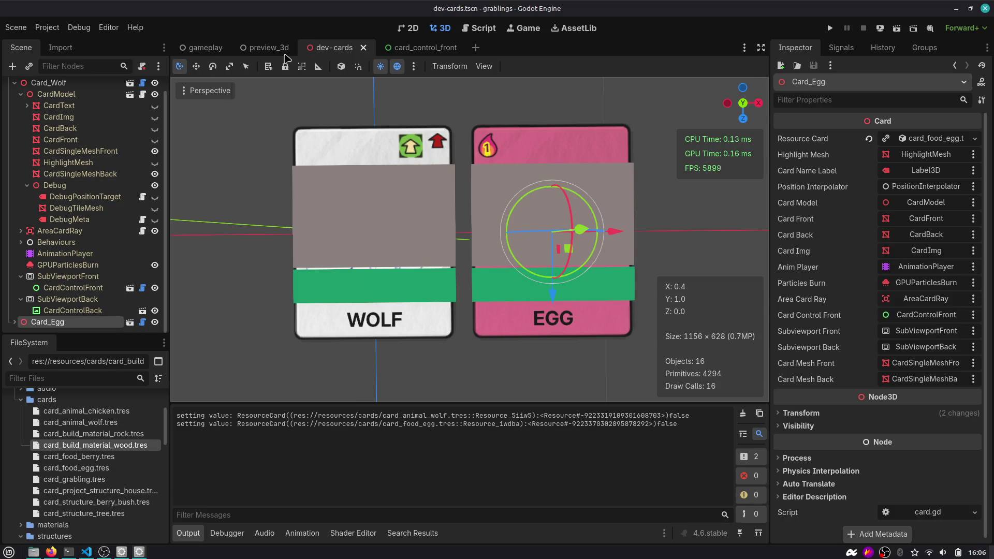
Step: Open the card_control_front scene and select ColorRect2 in the scene tree
{"action": "left_click", "coordinate": [420, 47]}
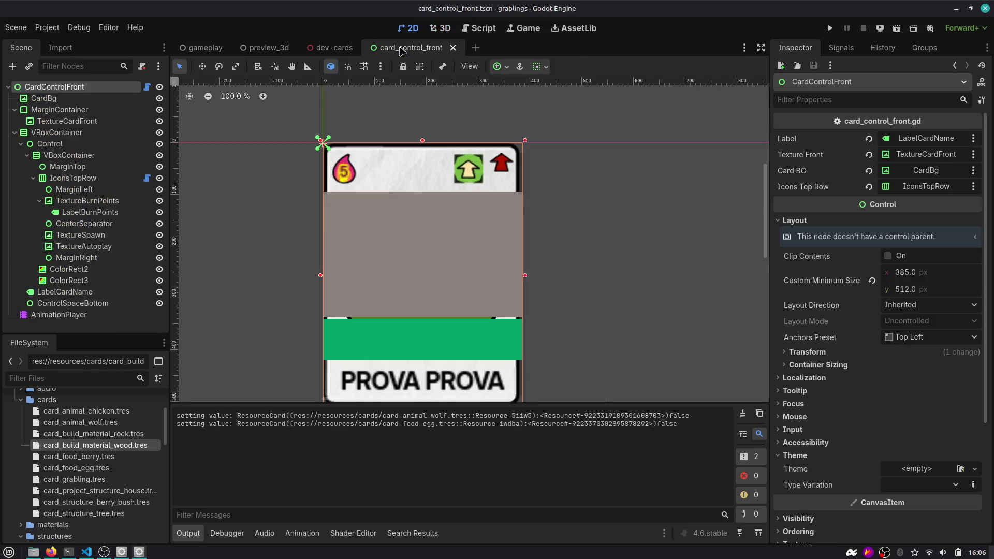
{"action": "left_click", "coordinate": [15, 133]}
{"action": "left_click", "coordinate": [14, 110]}
{"action": "left_click", "coordinate": [15, 109]}
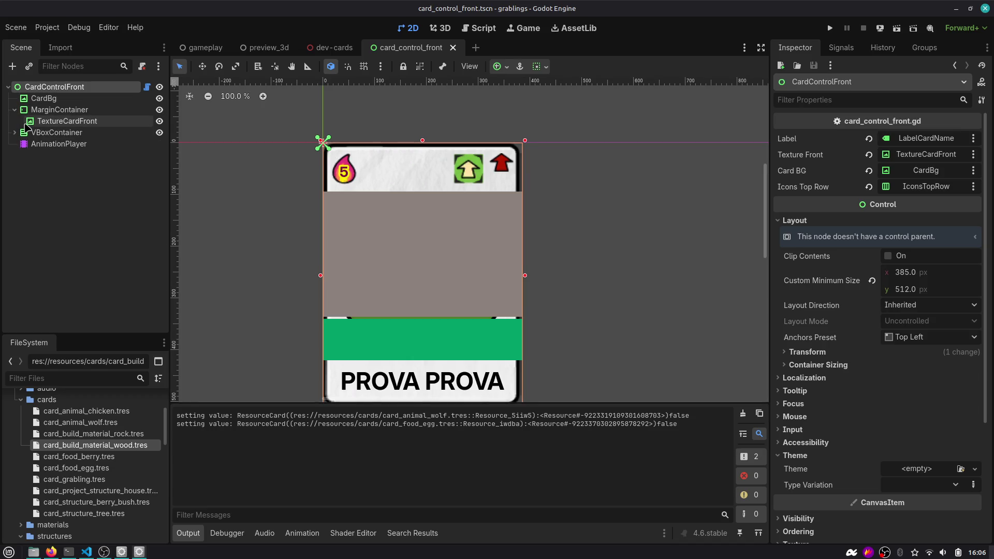
{"action": "left_click", "coordinate": [15, 133]}
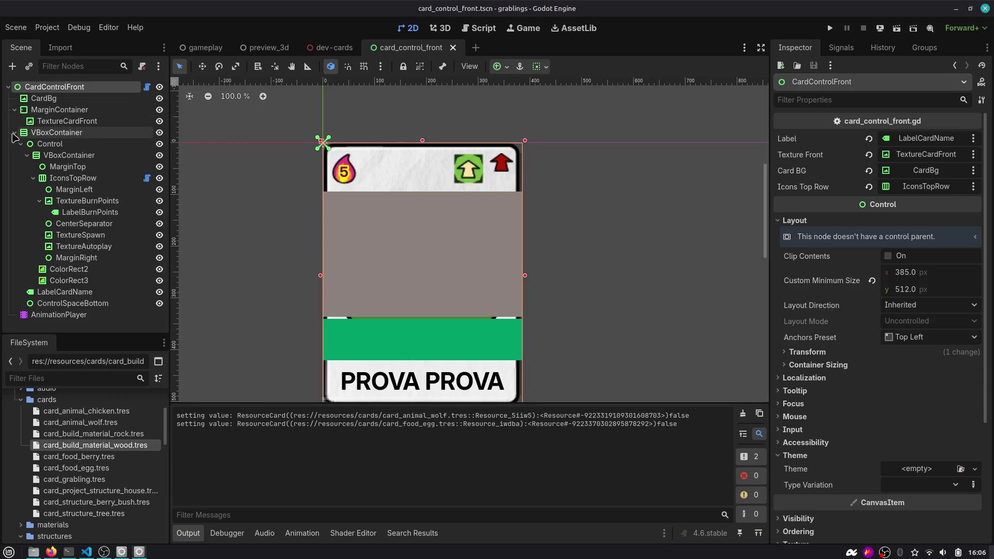
{"action": "left_click", "coordinate": [77, 167]}
{"action": "key", "text": "Down"}
{"action": "key", "text": "Left"}
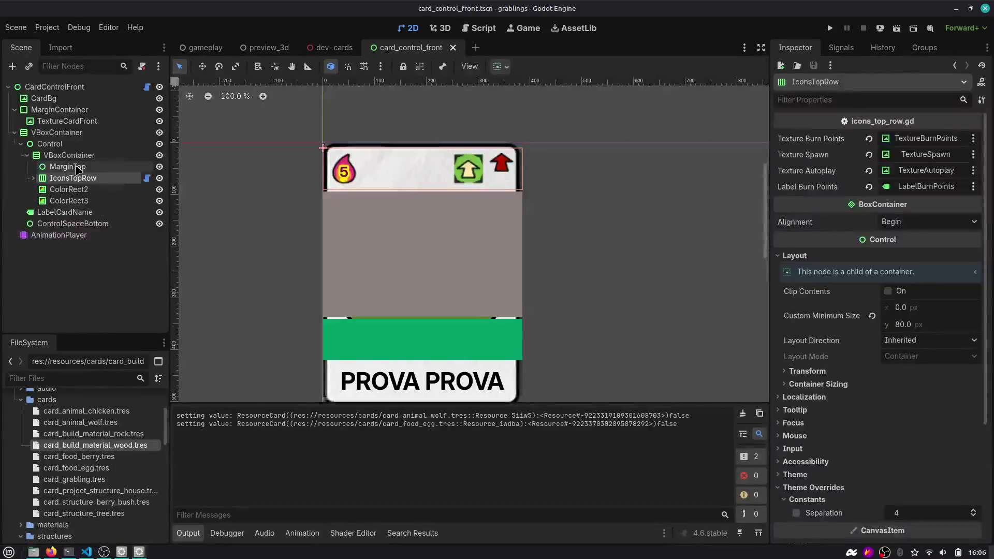
{"action": "key", "text": "Down"}
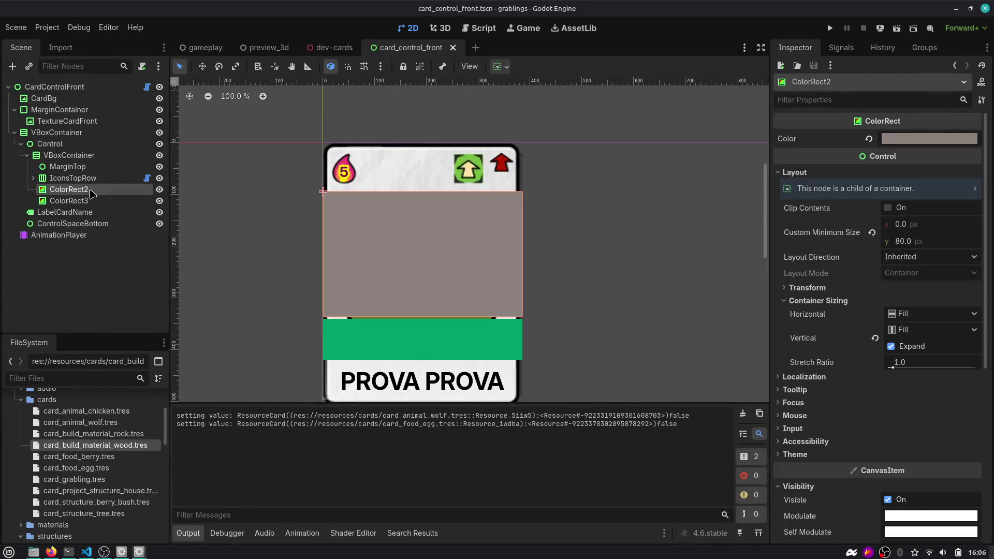
Step: Convert ColorRect2 to a plain Control node and rename it Spacer
{"action": "right_click", "coordinate": [93, 190]}
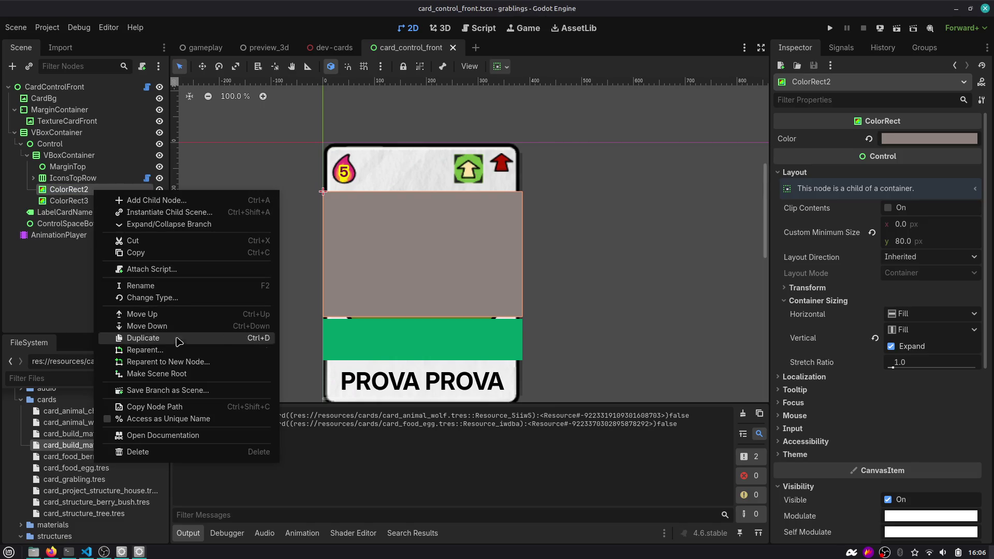
{"action": "left_click", "coordinate": [152, 297]}
{"action": "double_click", "coordinate": [407, 105]}
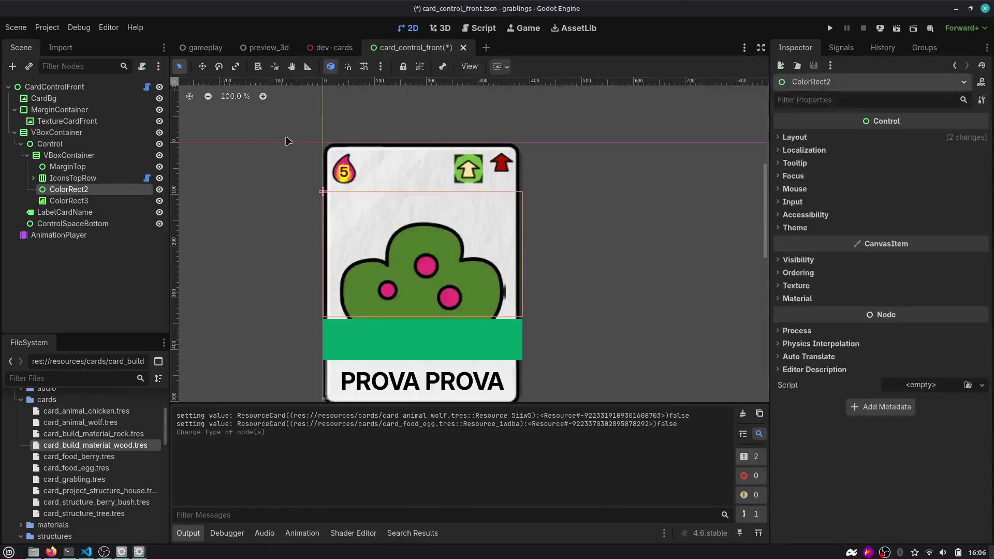
{"action": "double_click", "coordinate": [93, 189]}
{"action": "type", "text": "Spacer"}
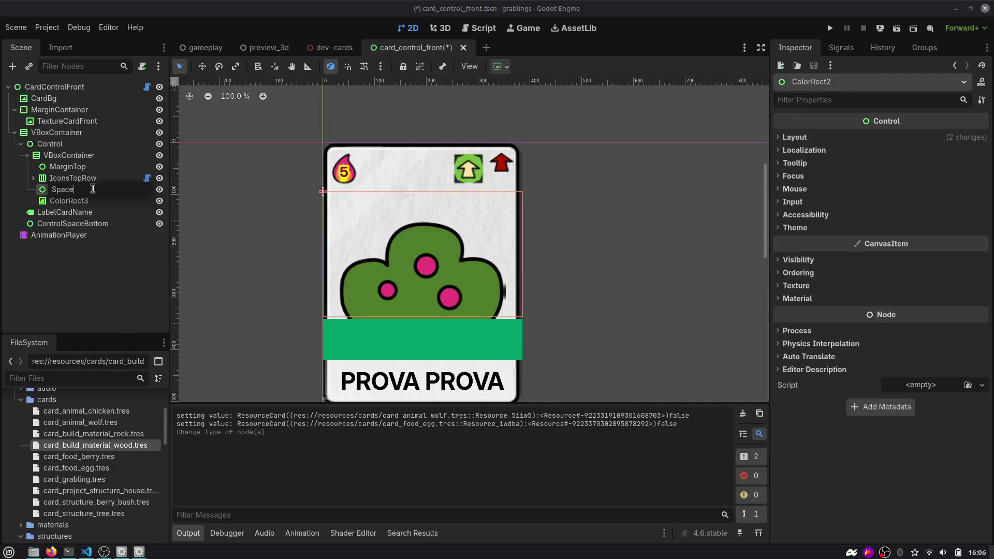
{"action": "key", "text": "Return"}
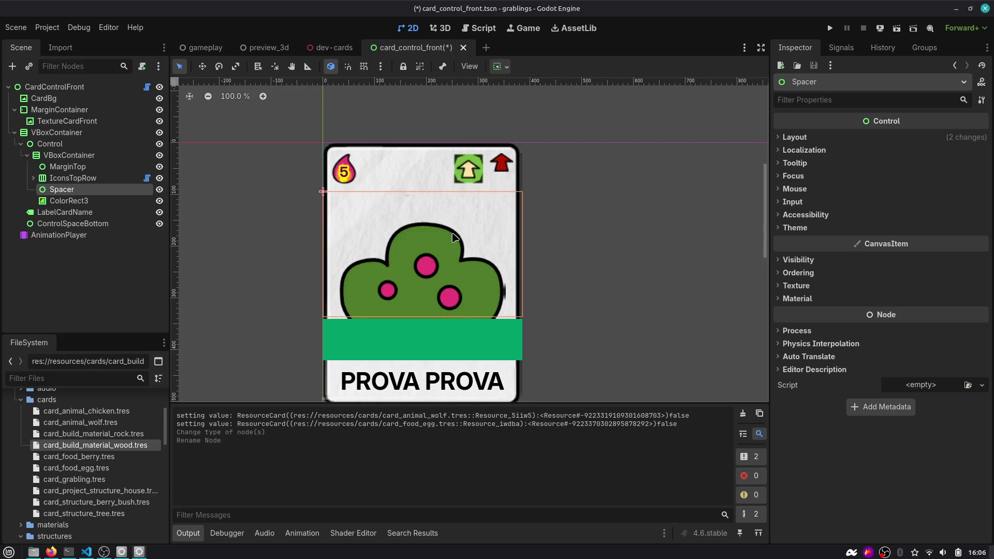
Step: Inspect ColorRect3, both VBoxContainers and LabelCardName in the card front tree
{"action": "left_click", "coordinate": [69, 201]}
{"action": "left_click", "coordinate": [61, 189]}
{"action": "scroll", "coordinate": [254, 274], "scroll_direction": "down", "scroll_amount": 3}
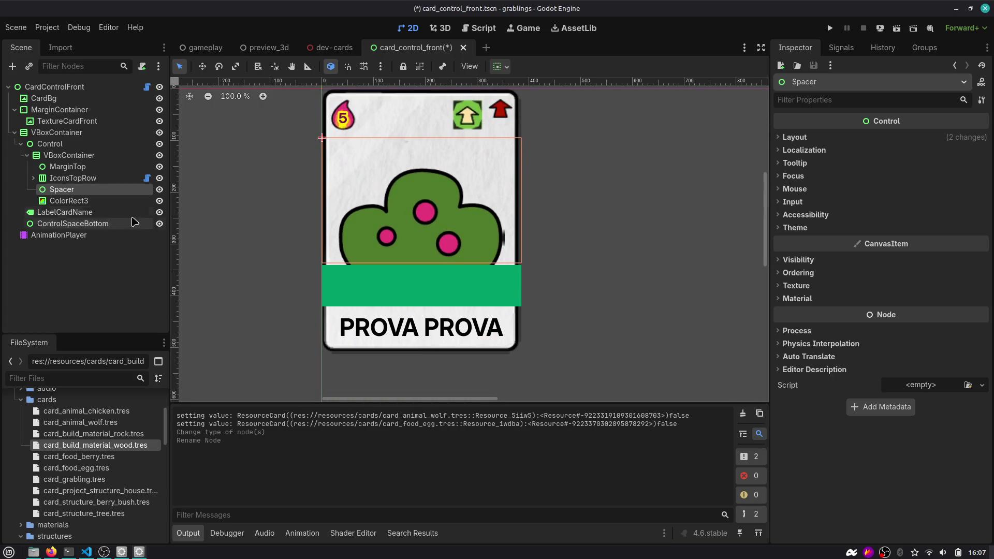
{"action": "left_click", "coordinate": [110, 201]}
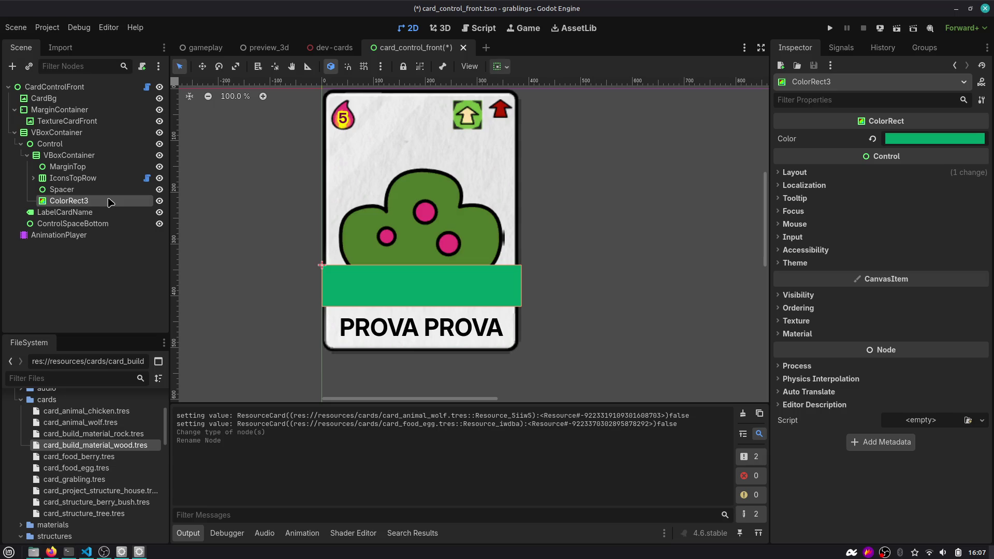
{"action": "left_click", "coordinate": [76, 135]}
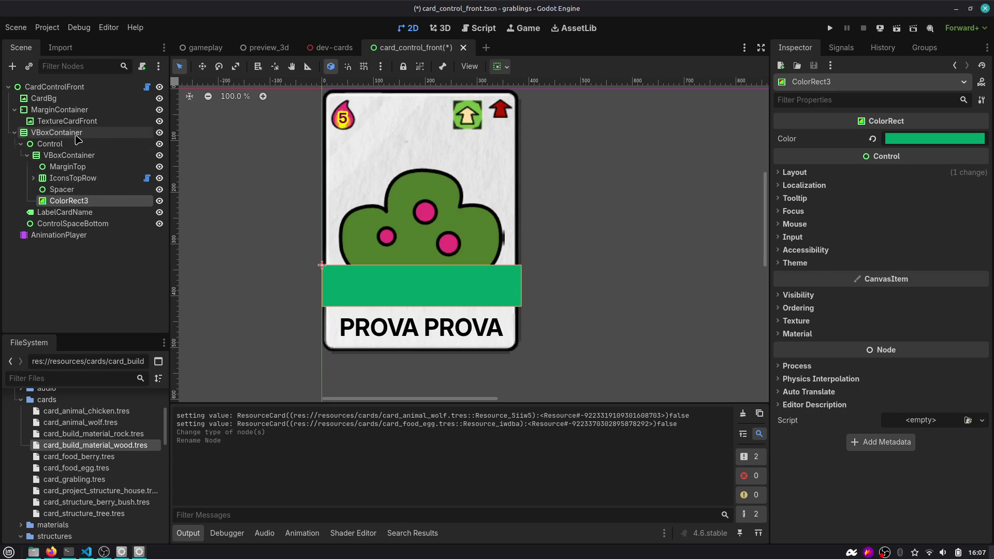
{"action": "left_click", "coordinate": [68, 157]}
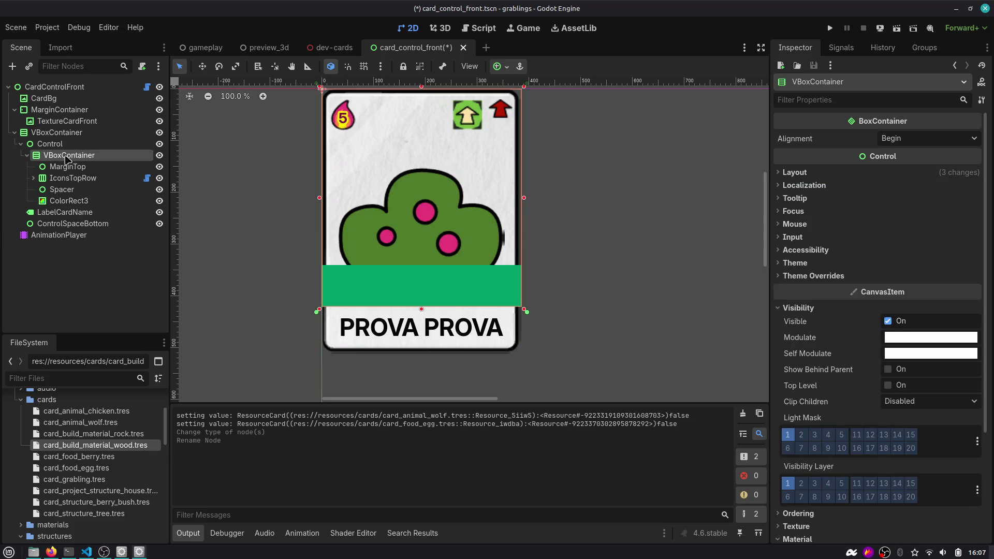
{"action": "left_click", "coordinate": [63, 213]}
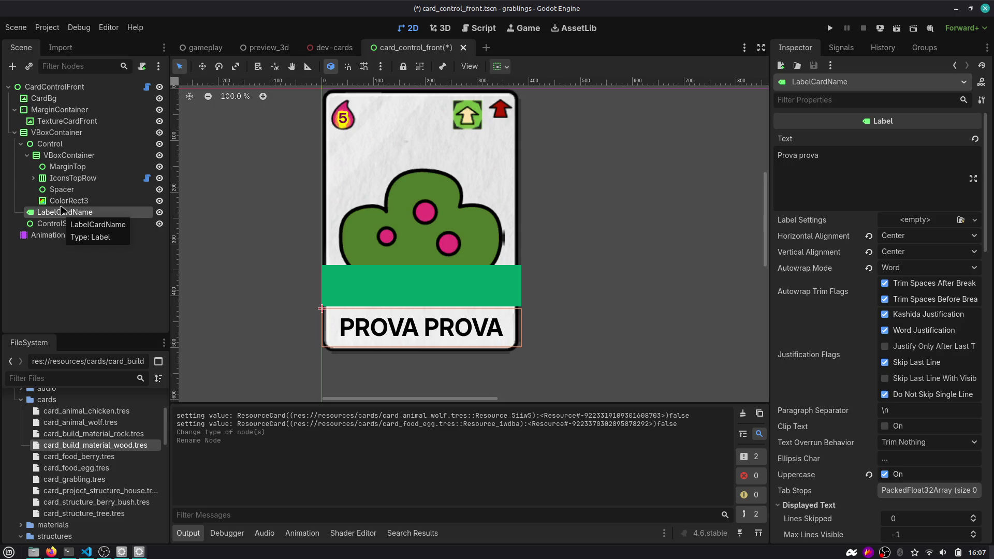
{"action": "left_click", "coordinate": [65, 202]}
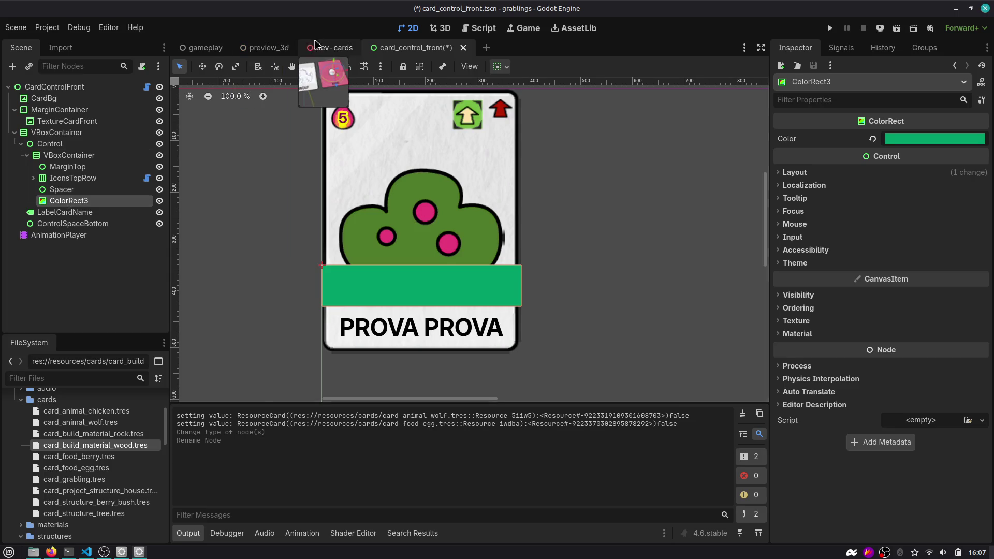
Step: Look over the cards in preview_3d, then save the card_control_front scene
{"action": "left_click", "coordinate": [266, 47]}
{"action": "scroll", "coordinate": [279, 248], "scroll_direction": "down", "scroll_amount": 3}
{"action": "left_click_drag", "start_coordinate": [279, 248], "coordinate": [372, 284]}
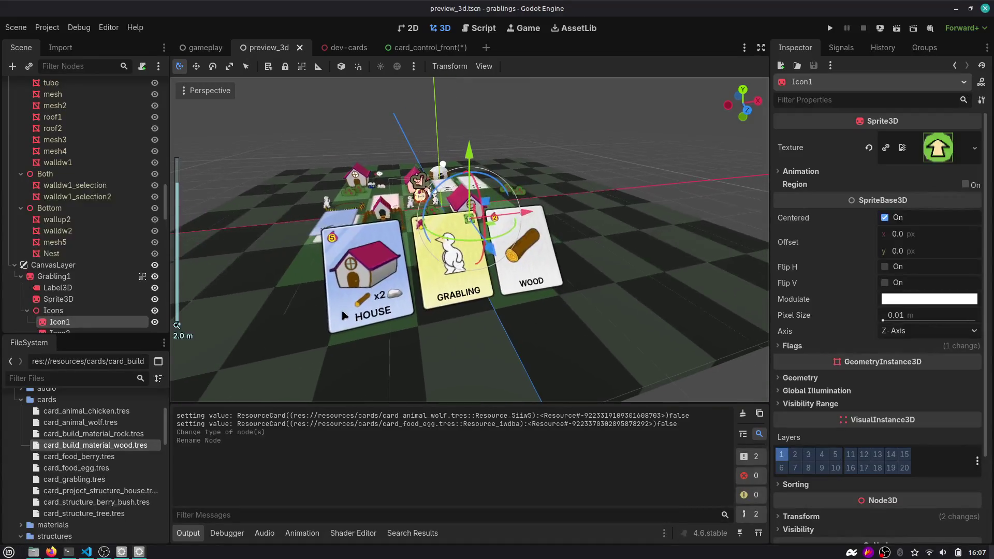
{"action": "scroll", "coordinate": [401, 292], "scroll_direction": "up", "scroll_amount": 2}
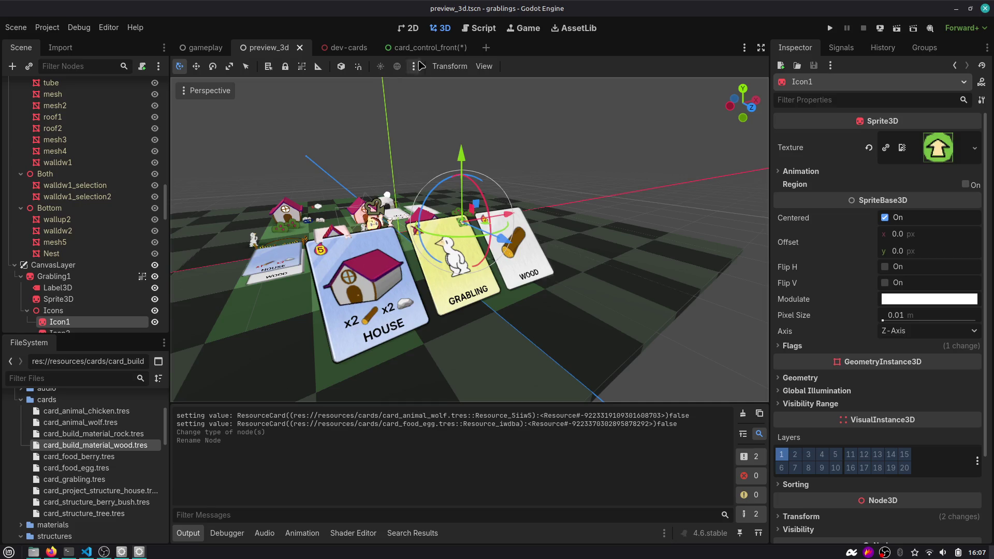
{"action": "left_click", "coordinate": [426, 47]}
{"action": "key", "text": "ctrl+s"}
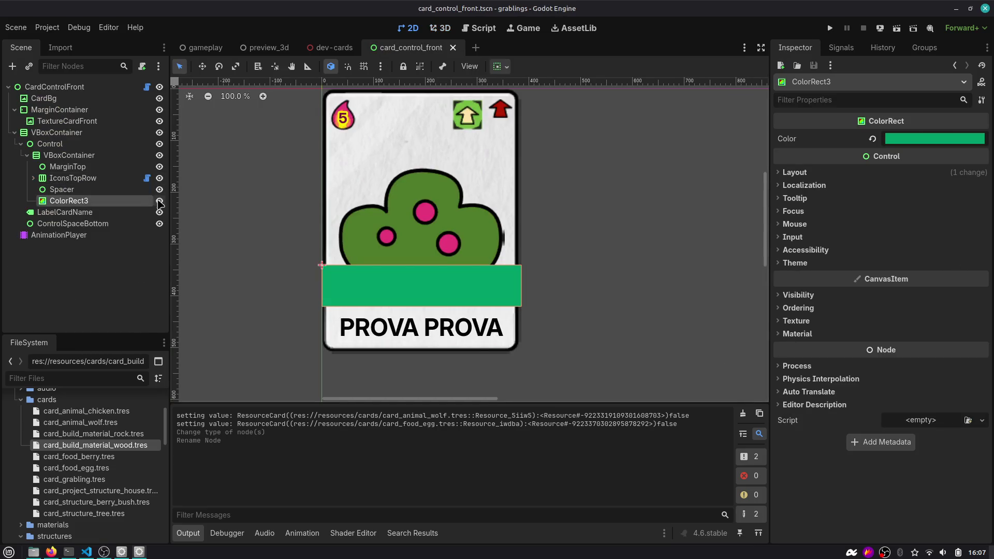
Step: Convert ColorRect3 to a Control named IconsBotRow and attach a new script to it
{"action": "right_click", "coordinate": [138, 202]}
{"action": "left_click", "coordinate": [194, 311]}
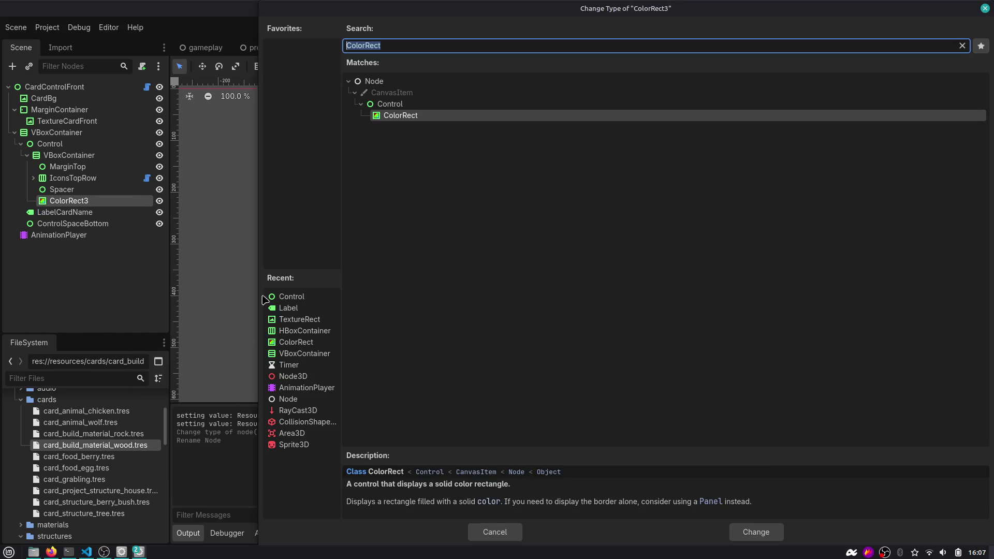
{"action": "key", "text": "Up"}
{"action": "key", "text": "Return"}
{"action": "double_click", "coordinate": [106, 205]}
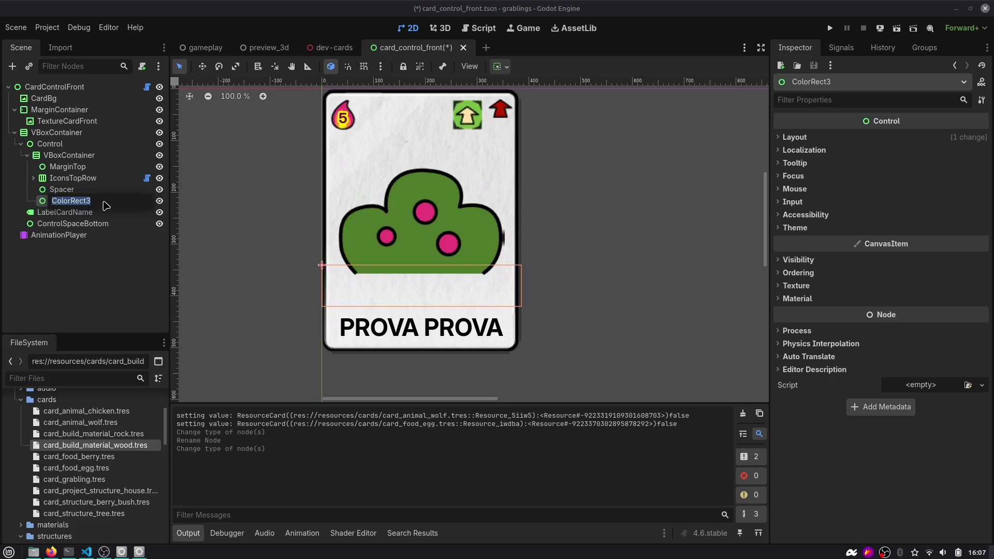
{"action": "type", "text": "IconsBot"}
{"action": "type", "text": "Row"}
{"action": "key", "text": "Return"}
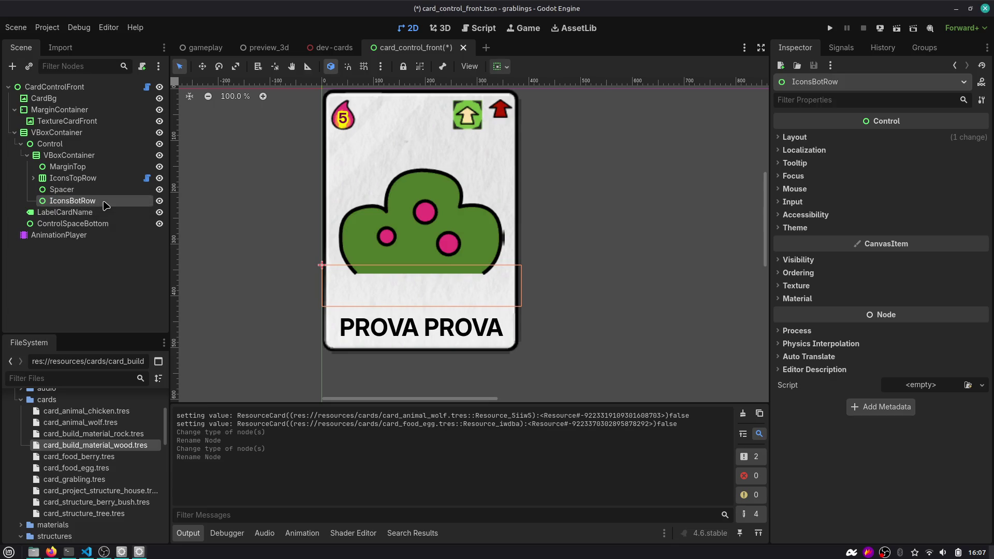
{"action": "left_click", "coordinate": [142, 66]}
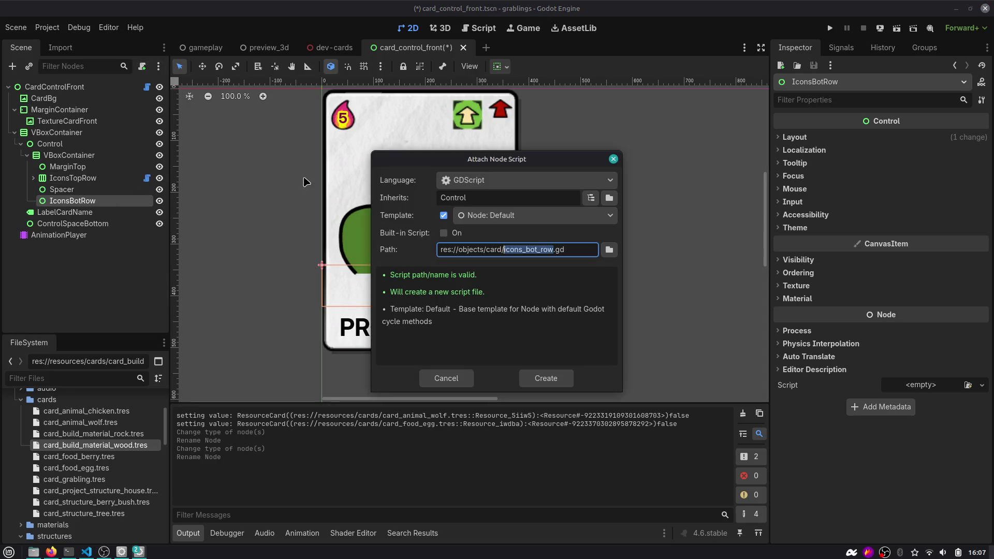
{"action": "left_click", "coordinate": [547, 380]}
{"action": "left_click_drag", "start_coordinate": [352, 229], "coordinate": [333, 123]}
{"action": "key", "text": "BackSpace"}
{"action": "left_click", "coordinate": [407, 96]}
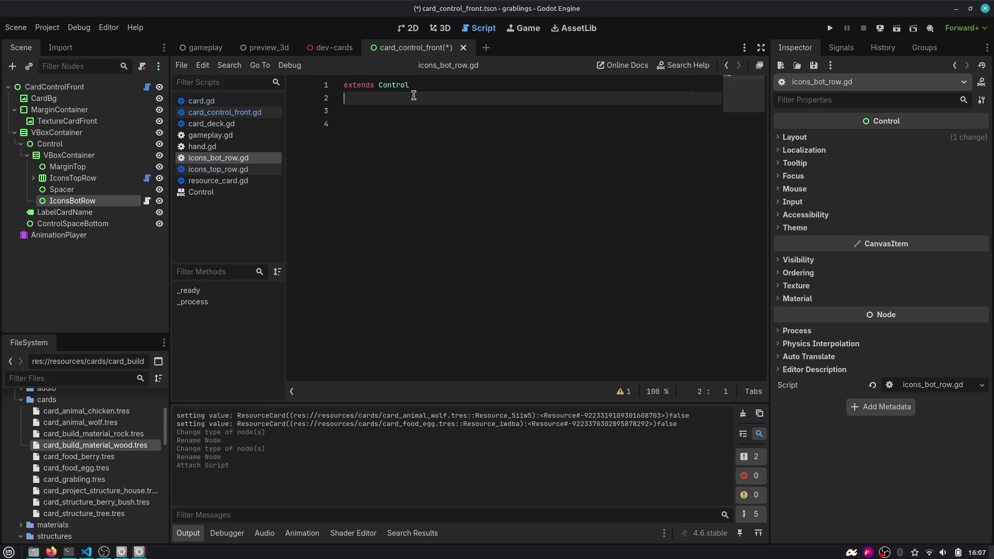
{"action": "key", "text": "Up"}
{"action": "key", "text": "Return"}
{"action": "key", "text": "Up"}
{"action": "type", "text": "@tool"}
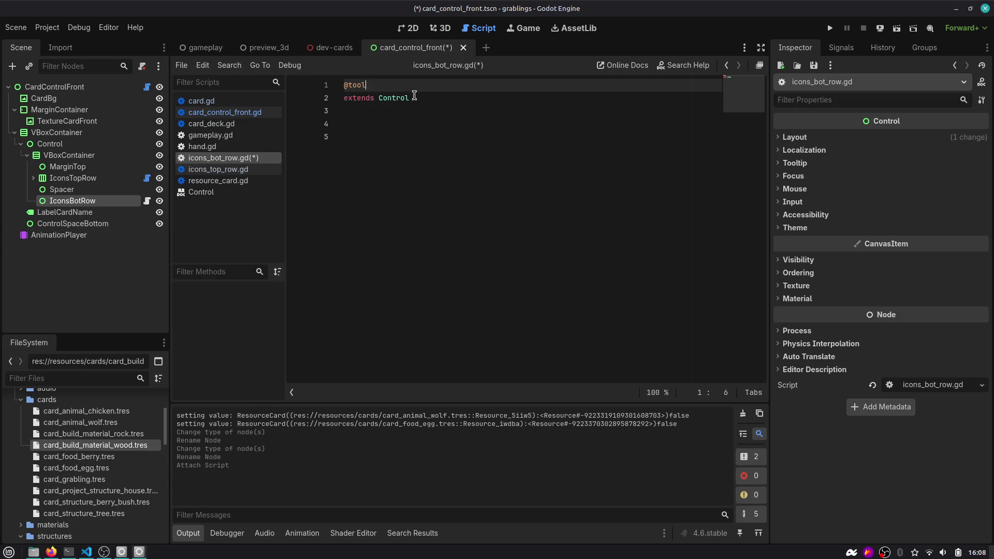
{"action": "key", "text": "Down"}
{"action": "key", "text": "Down"}
{"action": "key", "text": "ctrl+s"}
Step: Start a func update_icons_from_resource() line using the name copied from icons_top_row.gd
{"action": "left_click", "coordinate": [147, 178]}
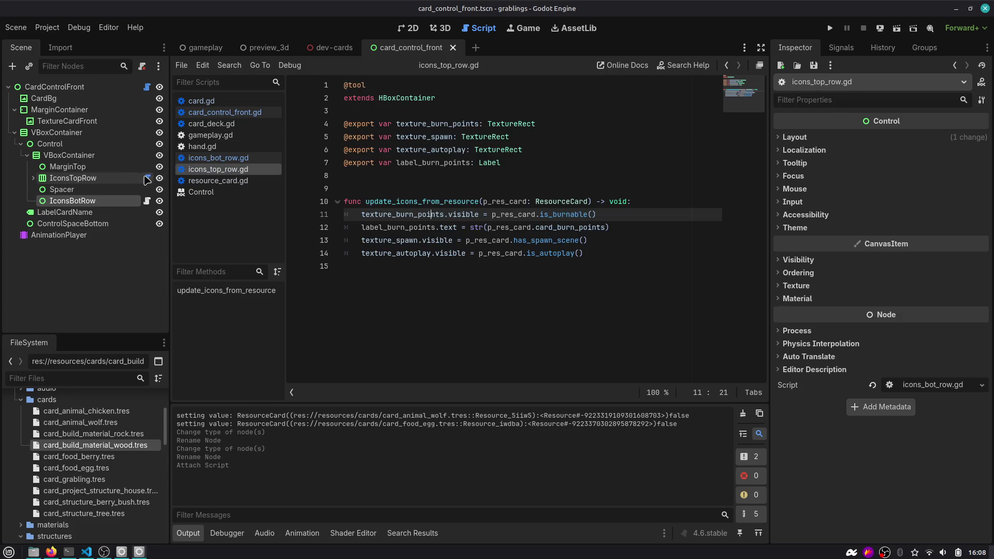
{"action": "left_click", "coordinate": [450, 153]}
{"action": "double_click", "coordinate": [469, 201]}
{"action": "key", "text": "ctrl+c"}
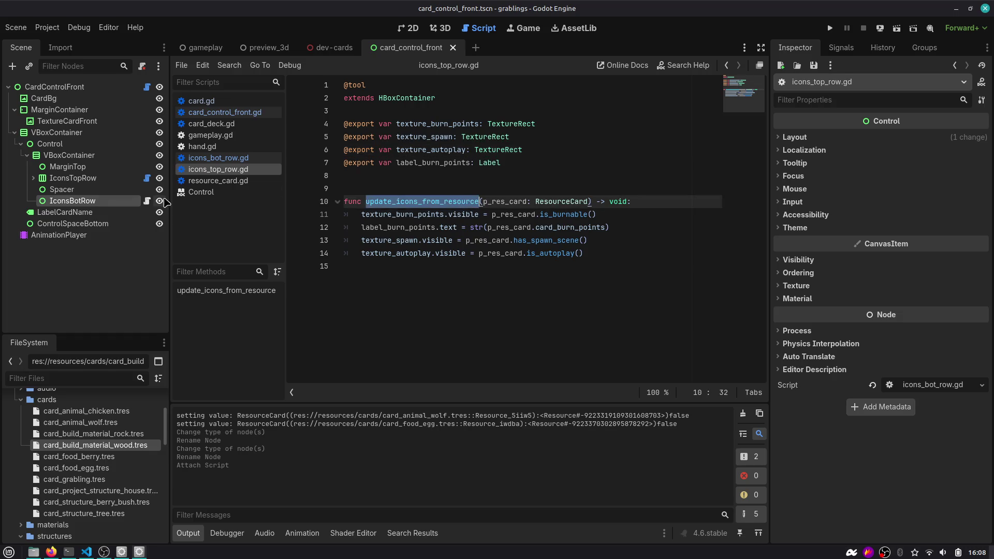
{"action": "left_click", "coordinate": [147, 201]}
{"action": "key", "text": "Return"}
{"action": "key", "text": "Return"}
{"action": "key", "text": "ctrl+v"}
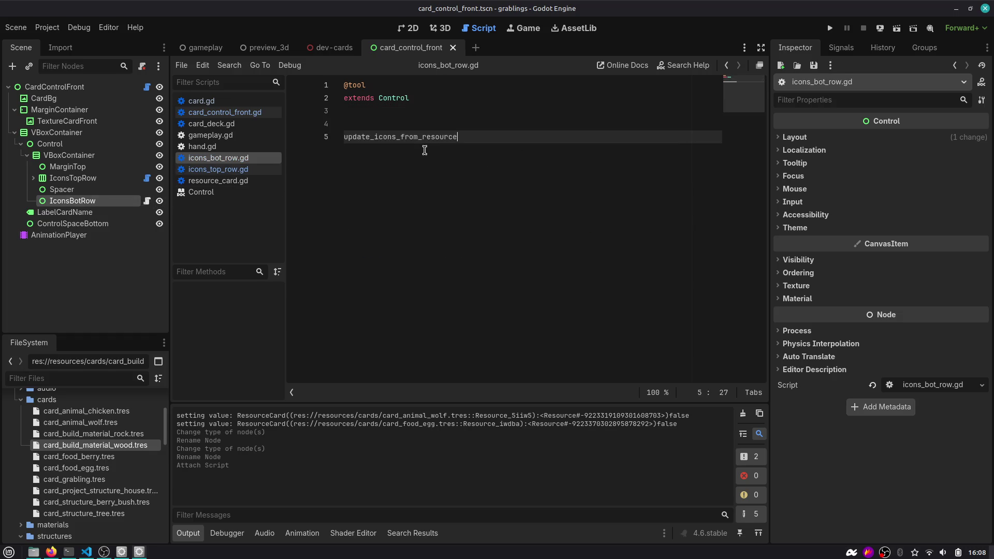
{"action": "type", "text": "func"}
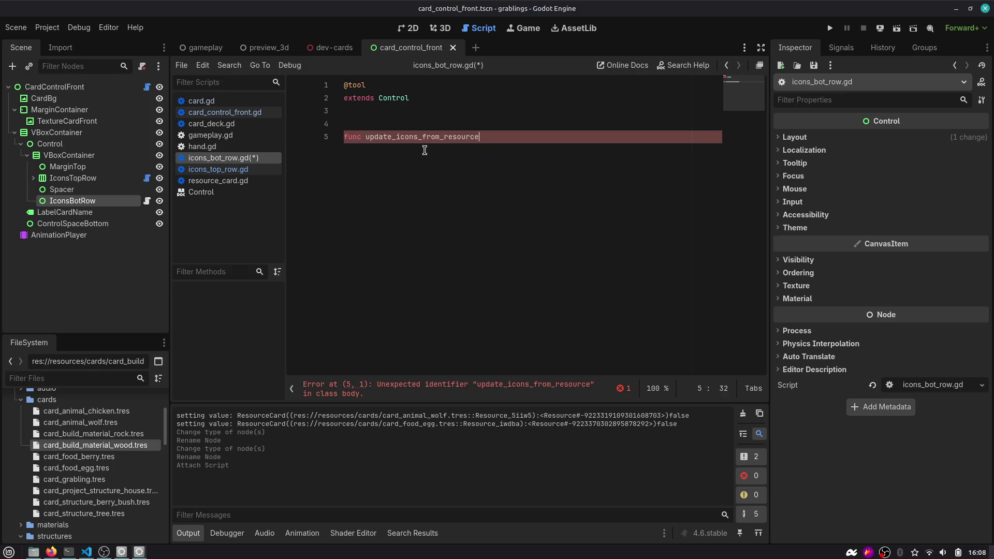
{"action": "key", "text": "End"}
{"action": "type", "text": "()"}
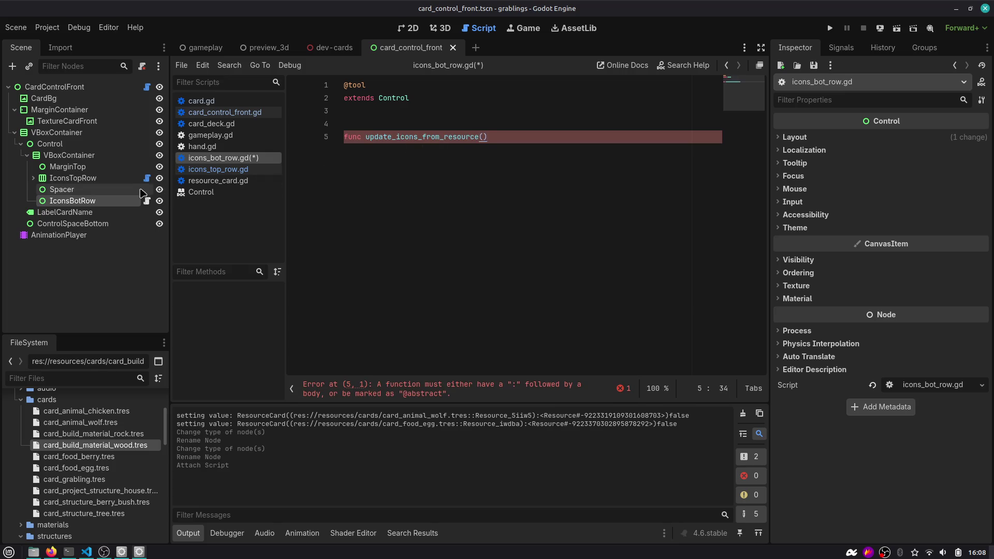
Step: Paste the full update_icons_from_resource function from icons_top_row.gd into icons_bot_row.gd
{"action": "left_click", "coordinate": [147, 178]}
{"action": "left_click_drag", "start_coordinate": [405, 253], "coordinate": [318, 206]}
{"action": "key", "text": "ctrl+c"}
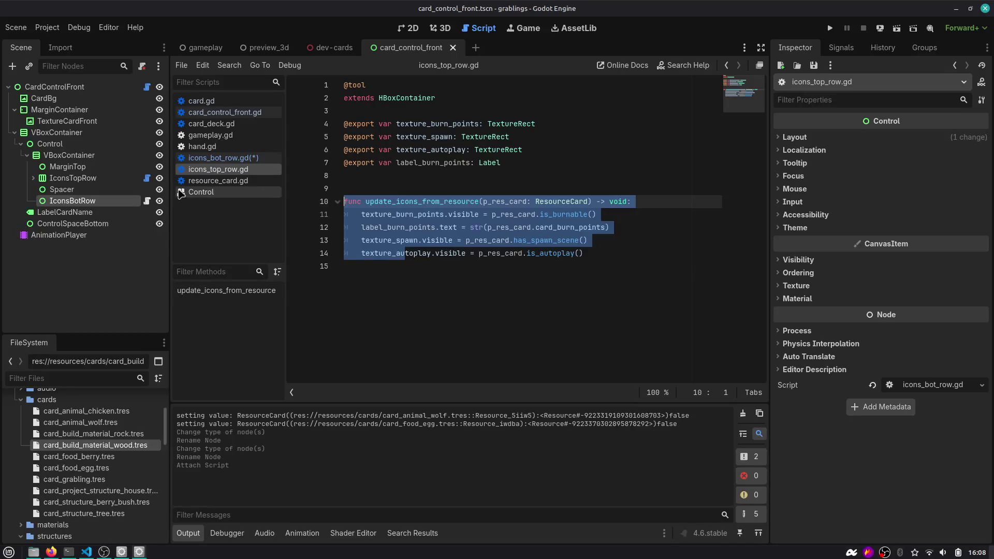
{"action": "left_click", "coordinate": [147, 201]}
{"action": "key", "text": "shift+Home"}
{"action": "key", "text": "ctrl+v"}
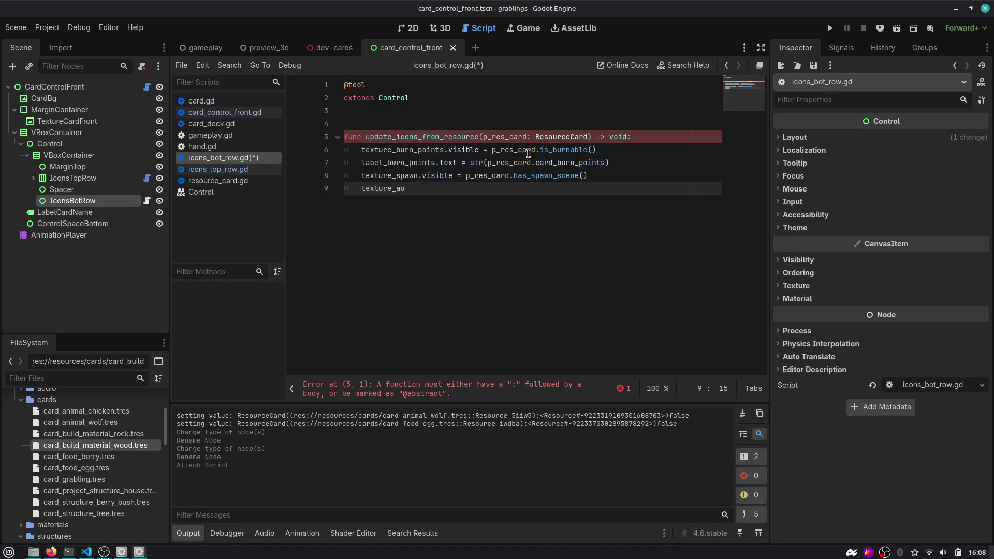
Step: Replace the function body with pass, save the script, and close the Control help page
{"action": "left_click", "coordinate": [345, 150], "text": "shift"}
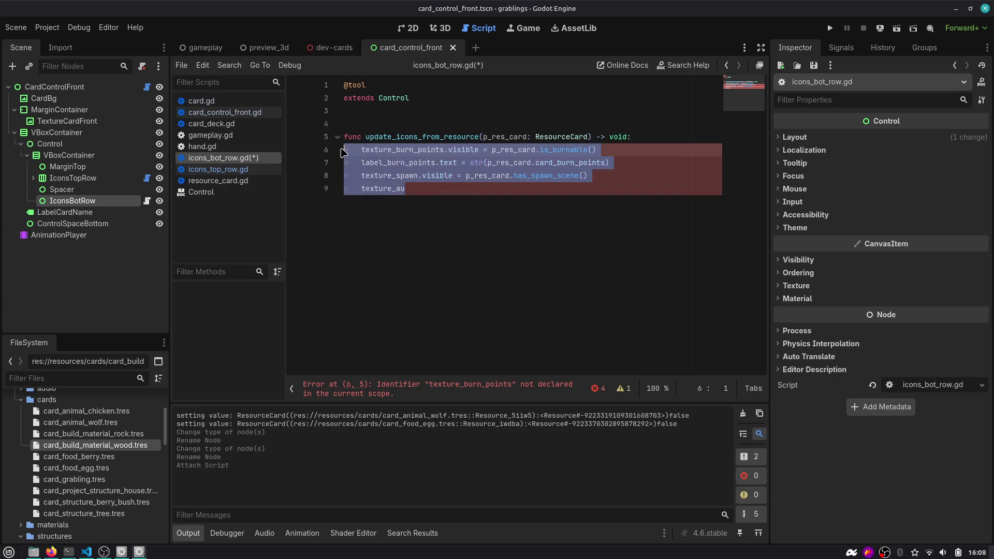
{"action": "key", "text": "BackSpace"}
{"action": "type", "text": "pass"}
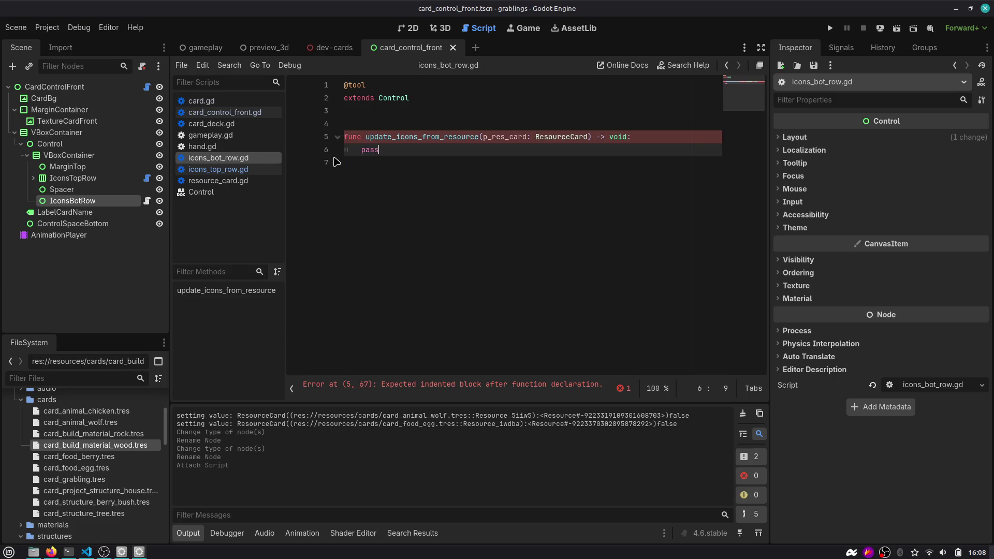
{"action": "key", "text": "Return"}
{"action": "key", "text": "ctrl+s"}
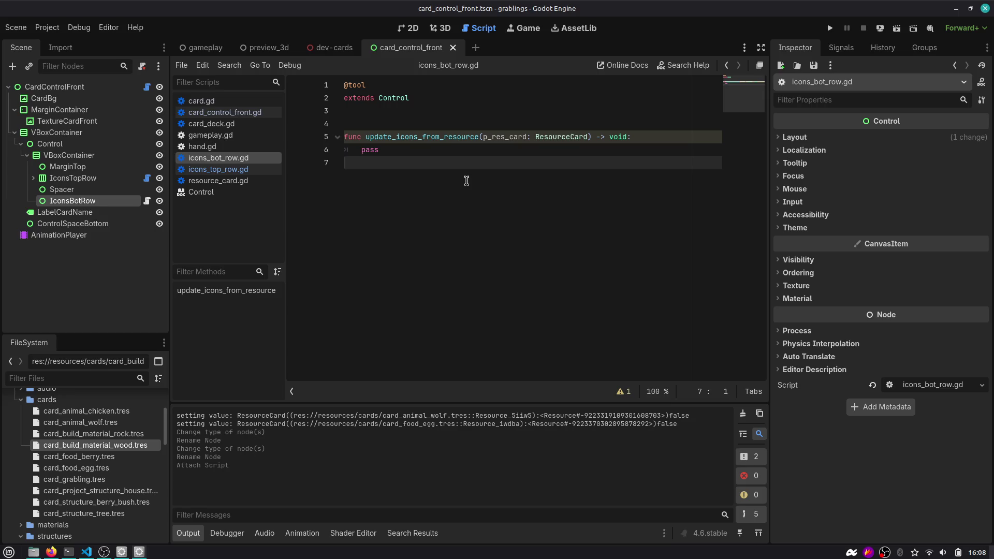
{"action": "middle_click", "coordinate": [245, 193]}
{"action": "key", "text": "alt+Tab"}
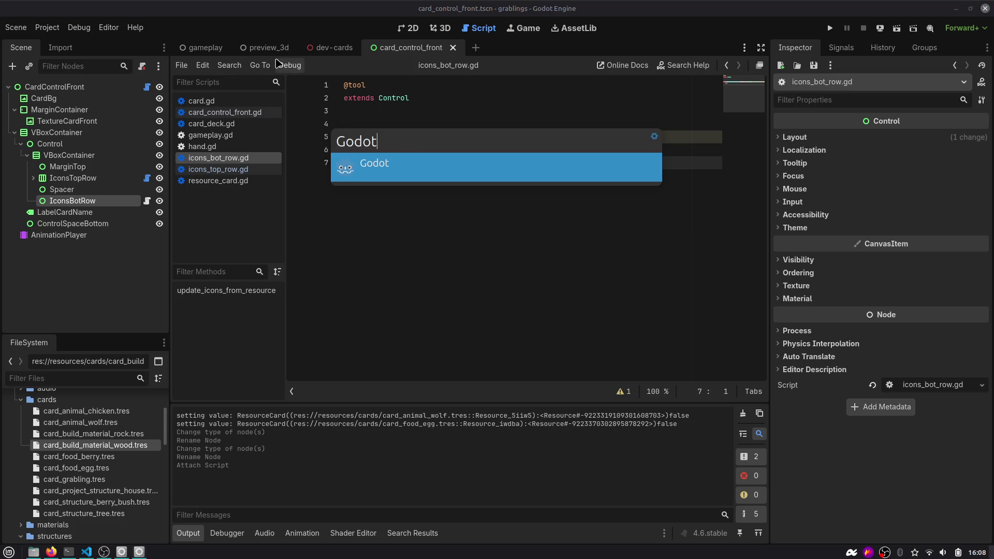
{"action": "key", "text": "alt+Tab"}
{"action": "key", "text": "alt+Tab"}
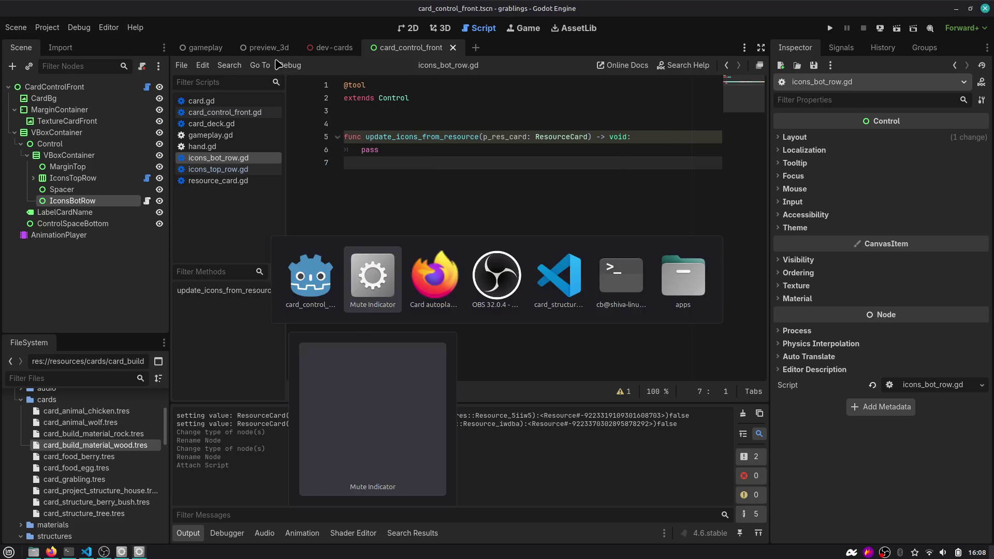
{"action": "scroll", "coordinate": [437, 171], "scroll_direction": "down", "scroll_amount": 5}
{"action": "scroll", "coordinate": [477, 196], "scroll_direction": "up", "scroll_amount": 10}
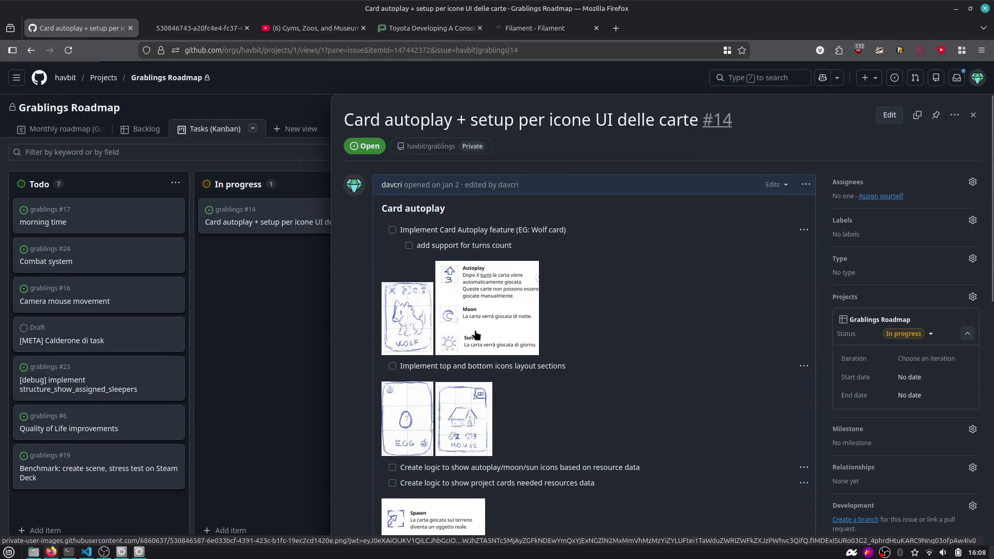
{"action": "scroll", "coordinate": [453, 343], "scroll_direction": "down", "scroll_amount": 3}
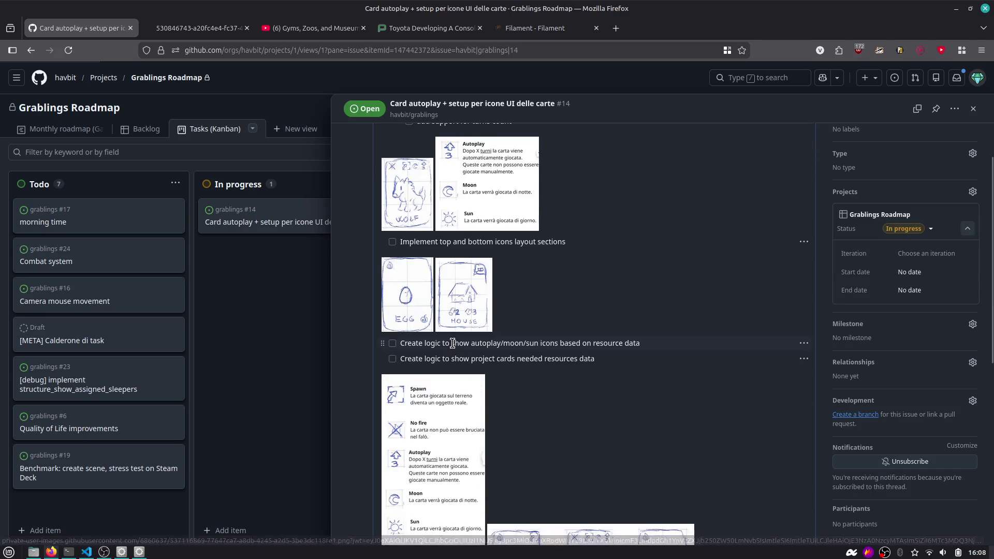
{"action": "left_click", "coordinate": [411, 321]}
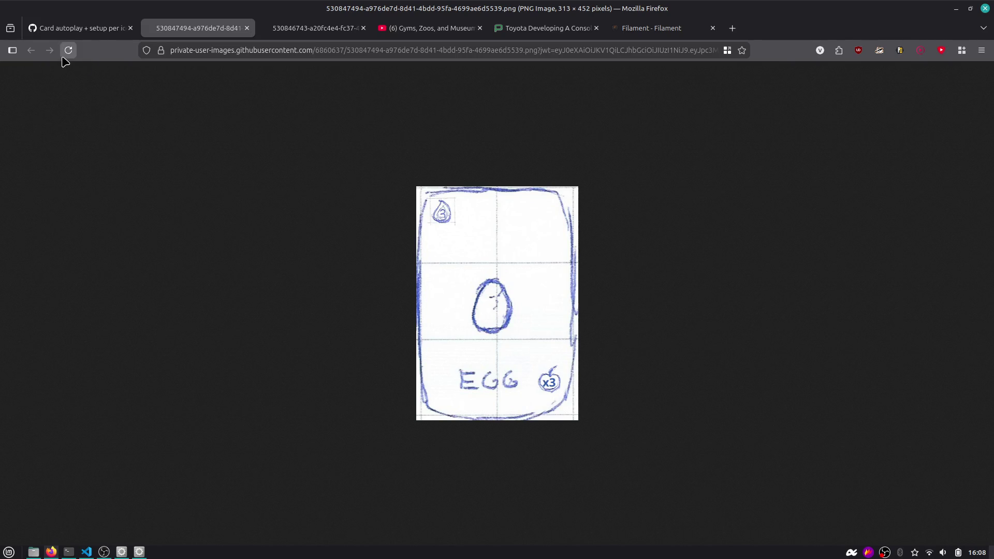
{"action": "middle_click", "coordinate": [179, 30]}
{"action": "scroll", "coordinate": [434, 315], "scroll_direction": "down", "scroll_amount": 5}
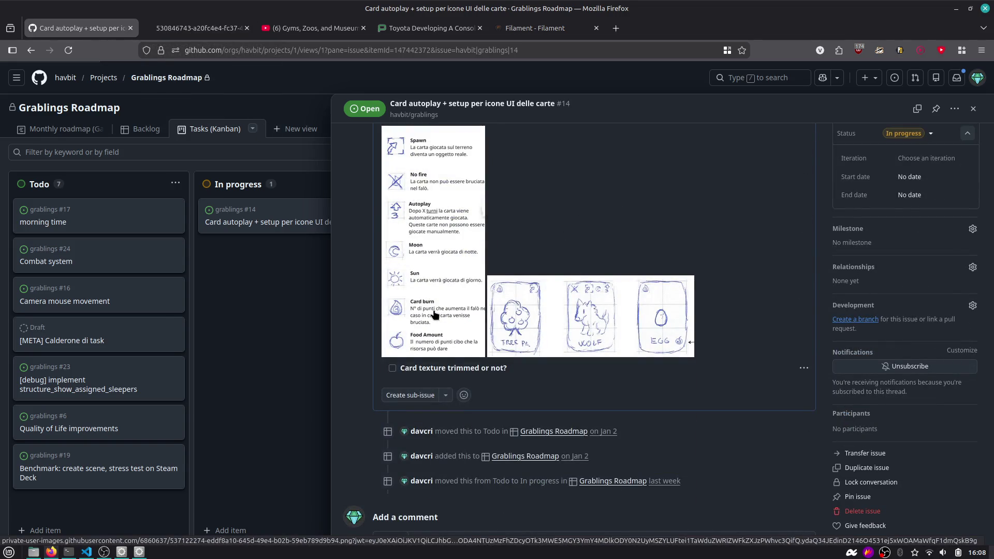
{"action": "scroll", "coordinate": [435, 314], "scroll_direction": "up", "scroll_amount": 10}
{"action": "key", "text": "alt+Tab"}
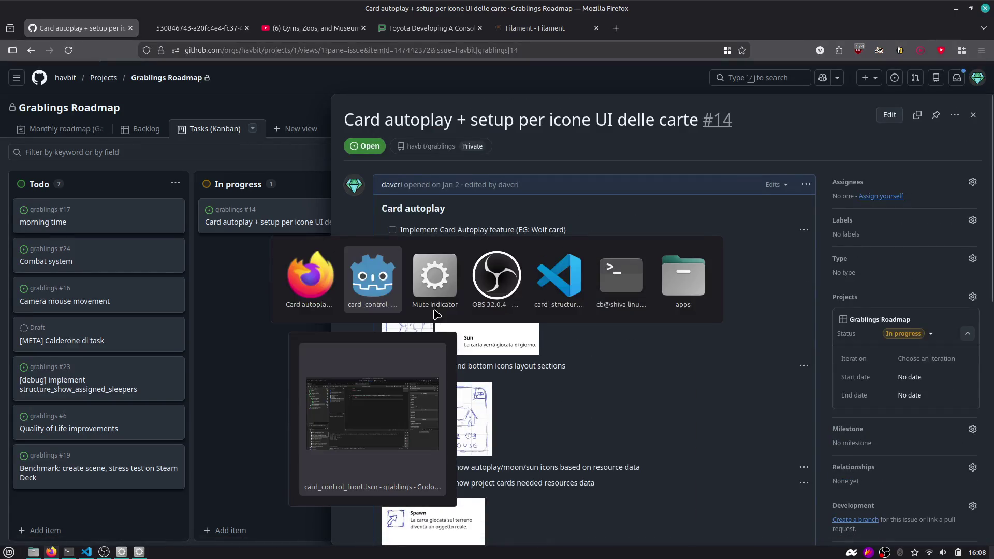
{"action": "left_click", "coordinate": [417, 149]}
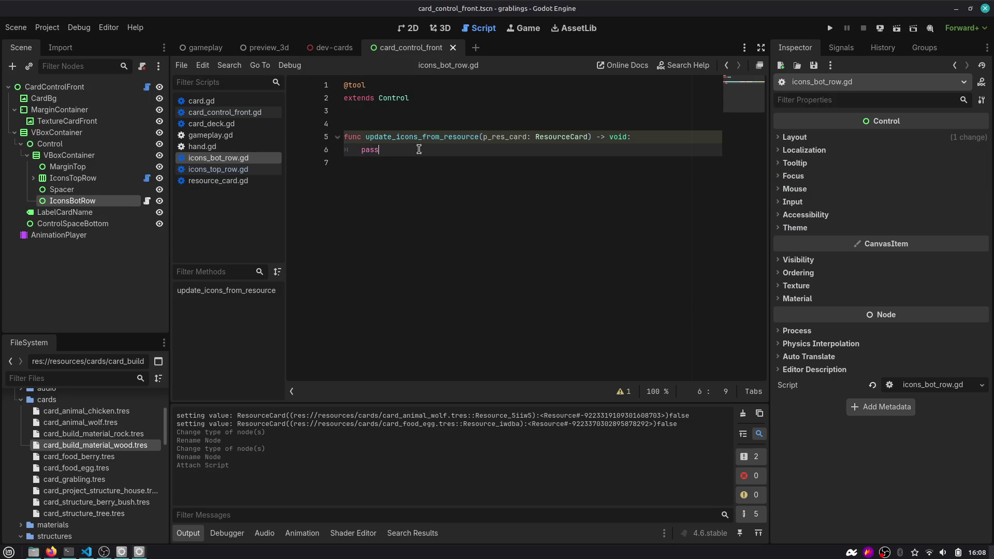
Step: Show the card in the 2D view and change IconsBotRow to an HBoxContainer
{"action": "left_click", "coordinate": [436, 30]}
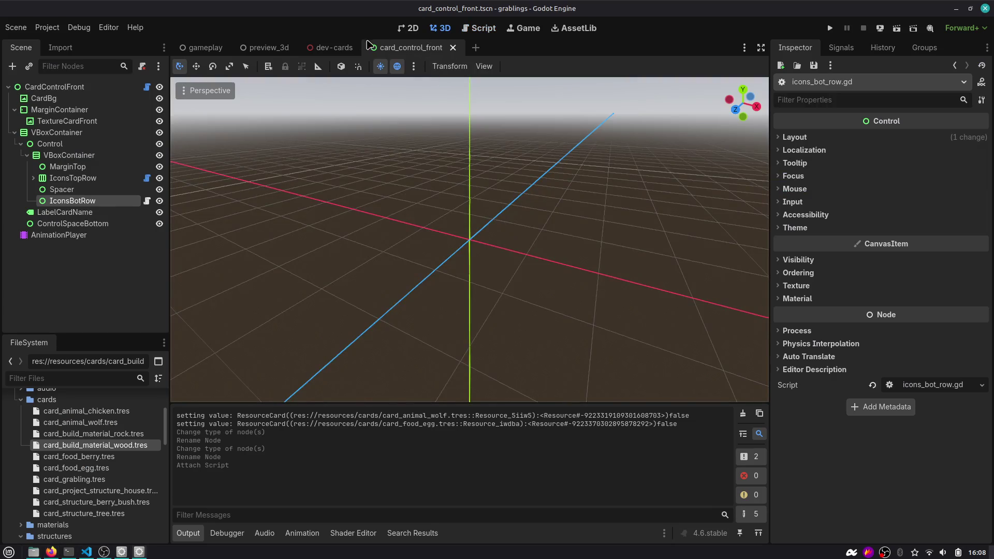
{"action": "left_click", "coordinate": [409, 28]}
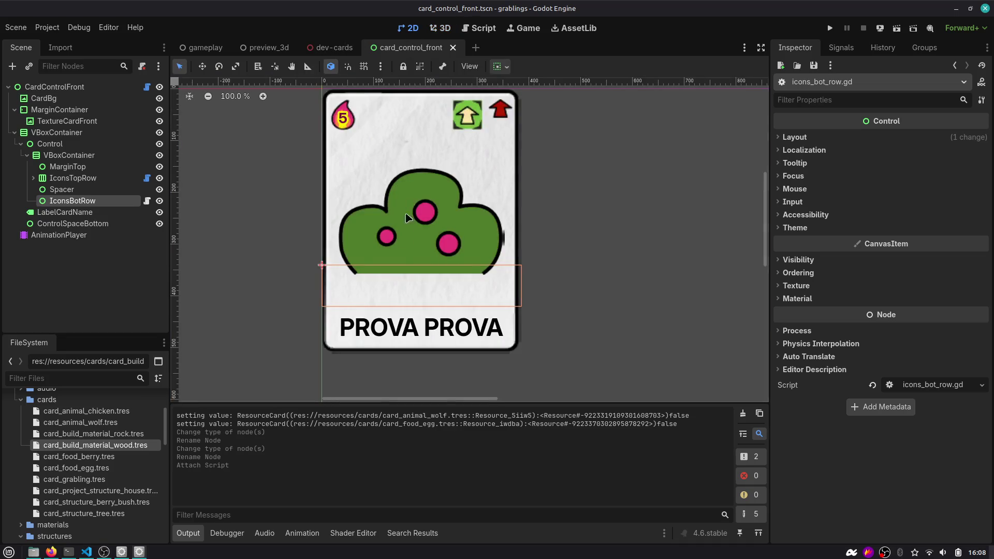
{"action": "scroll", "coordinate": [414, 233], "scroll_direction": "down", "scroll_amount": 2}
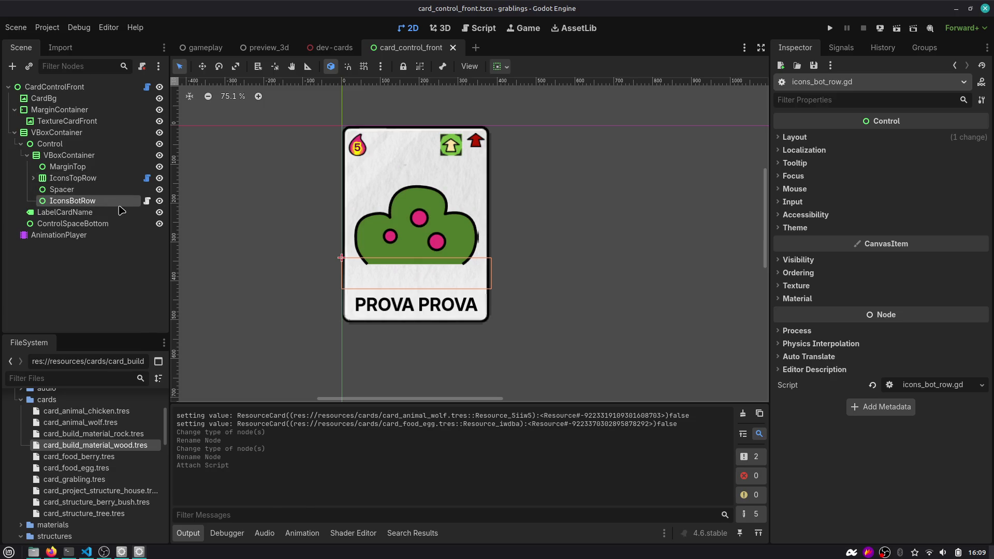
{"action": "right_click", "coordinate": [121, 201]}
{"action": "left_click", "coordinate": [188, 351]}
{"action": "type", "text": "hbox"}
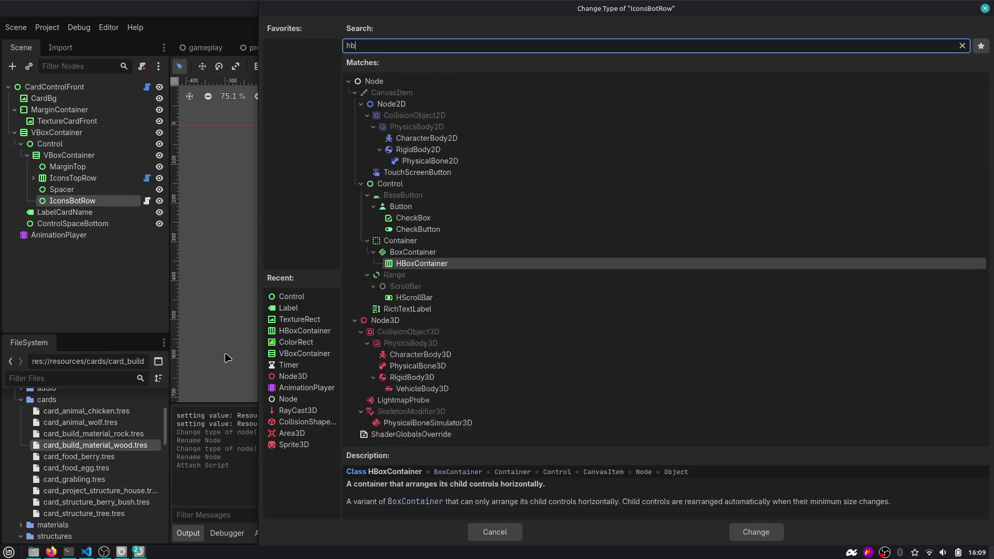
{"action": "key", "text": "Return"}
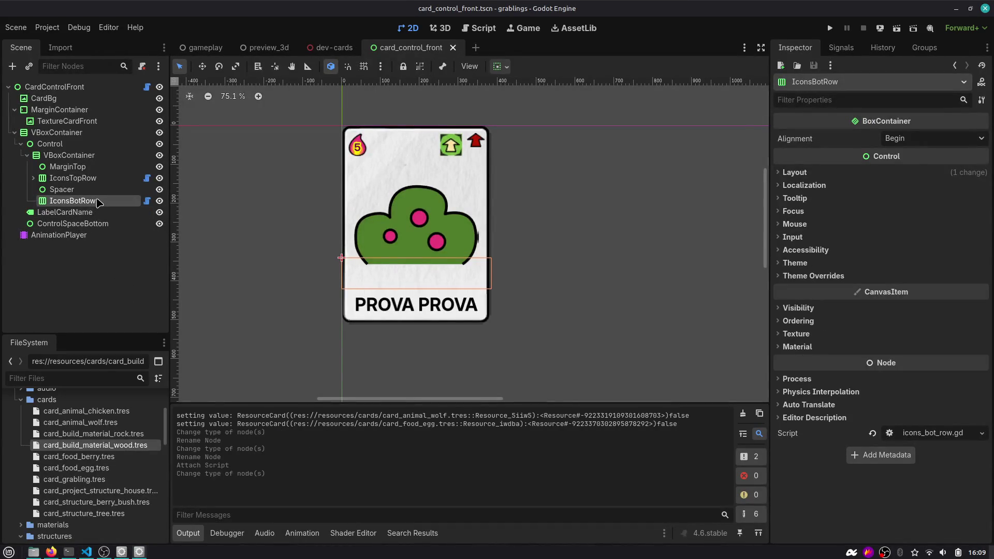
Step: Add two trial Control children under IconsBotRow, then delete both
{"action": "key", "text": "ctrl+a"}
{"action": "double_click", "coordinate": [390, 110]}
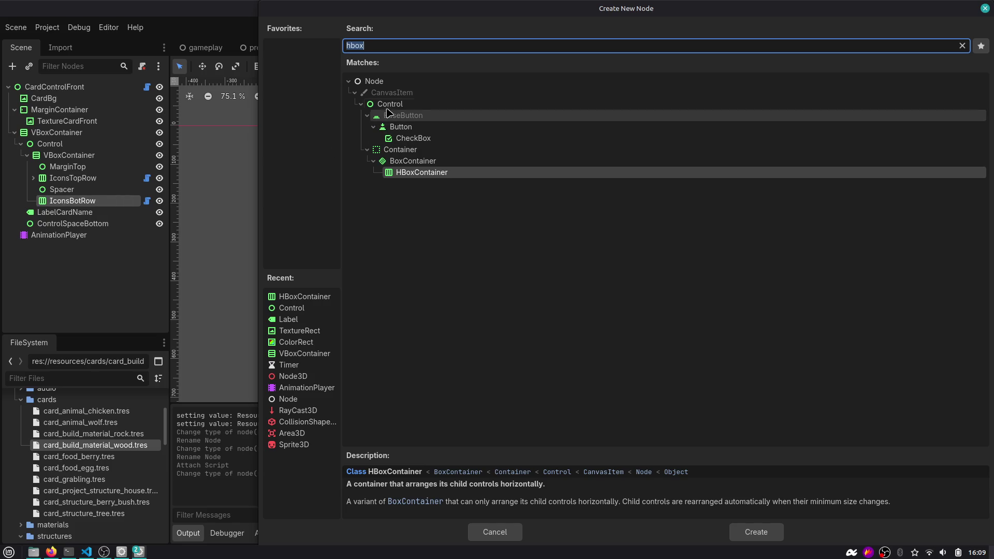
{"action": "key", "text": "ctrl+d"}
{"action": "left_click", "coordinate": [91, 227], "text": "shift"}
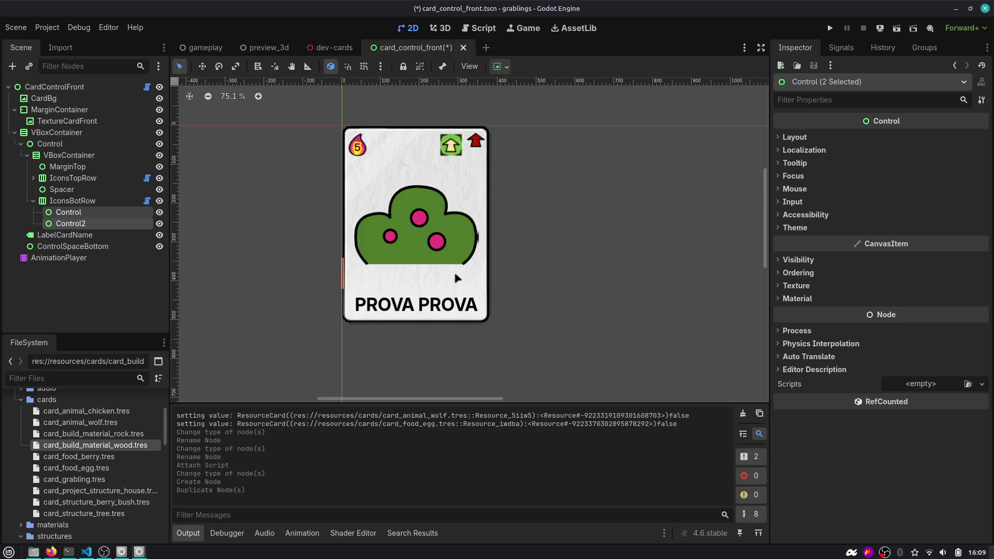
{"action": "left_click", "coordinate": [90, 211]}
{"action": "left_click", "coordinate": [95, 226], "text": "shift"}
{"action": "key", "text": "Delete"}
{"action": "key", "text": "Return"}
Step: Set IconsBotRow's alignment to Center in the Inspector
{"action": "left_click", "coordinate": [98, 202]}
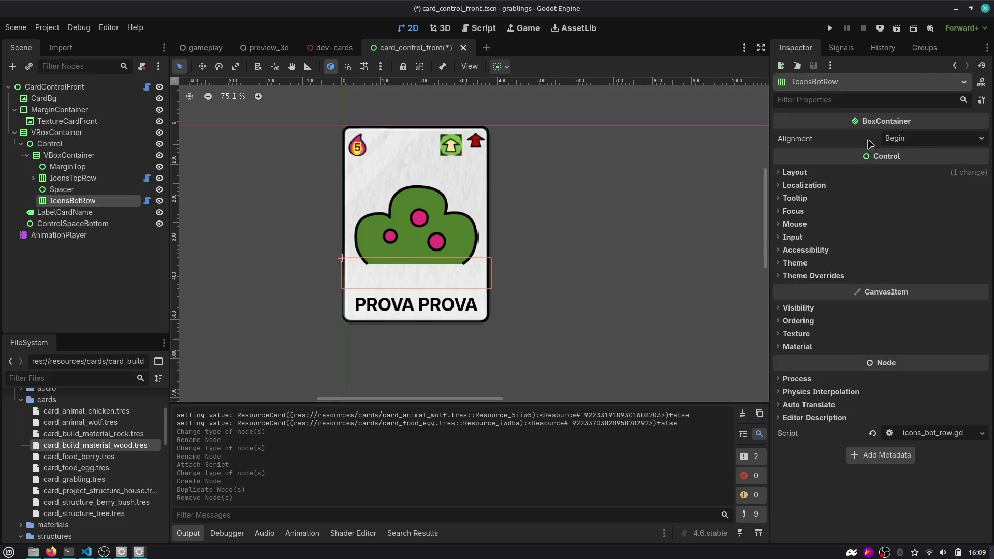
{"action": "left_click", "coordinate": [911, 143]}
{"action": "left_click", "coordinate": [913, 168]}
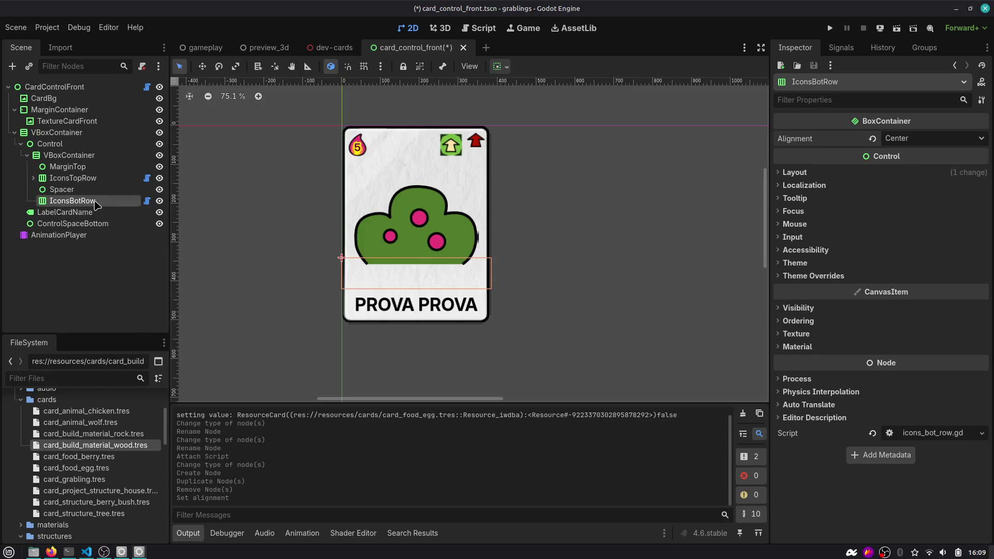
{"action": "left_click", "coordinate": [81, 215]}
{"action": "left_click", "coordinate": [86, 202]}
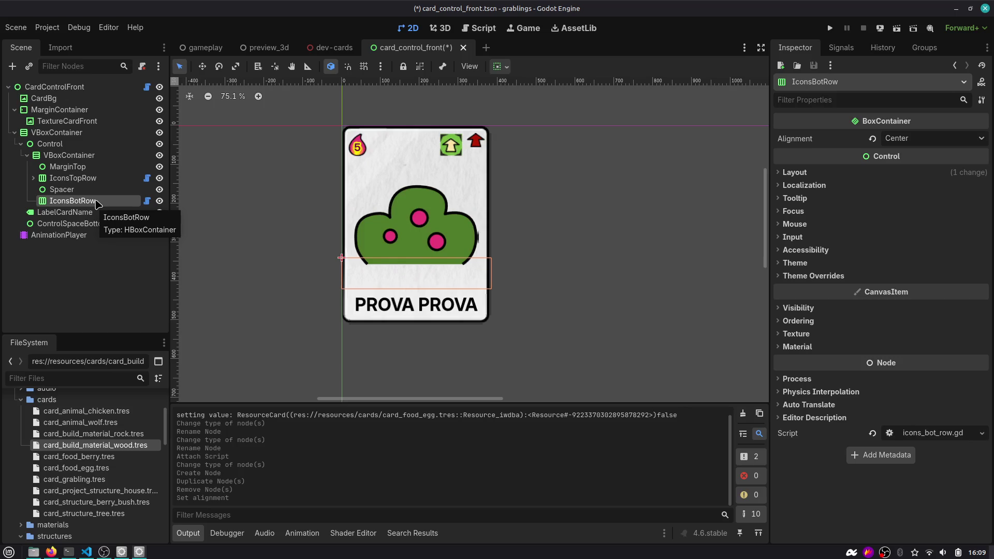
{"action": "left_click", "coordinate": [33, 178]}
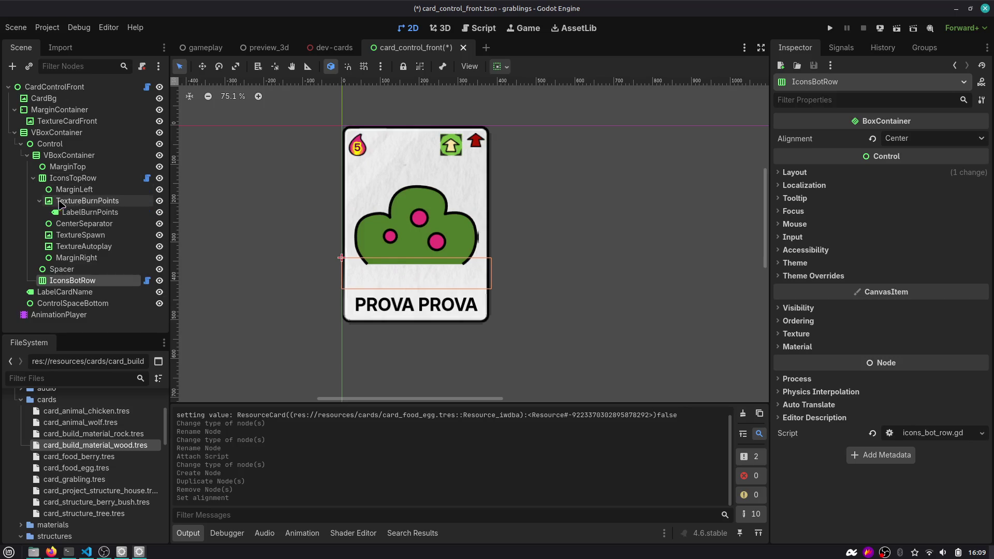
Step: Copy TextureSpawn from IconsTopRow into IconsBotRow, undoing the extra duplicate
{"action": "left_click", "coordinate": [61, 203]}
{"action": "left_click", "coordinate": [40, 201]}
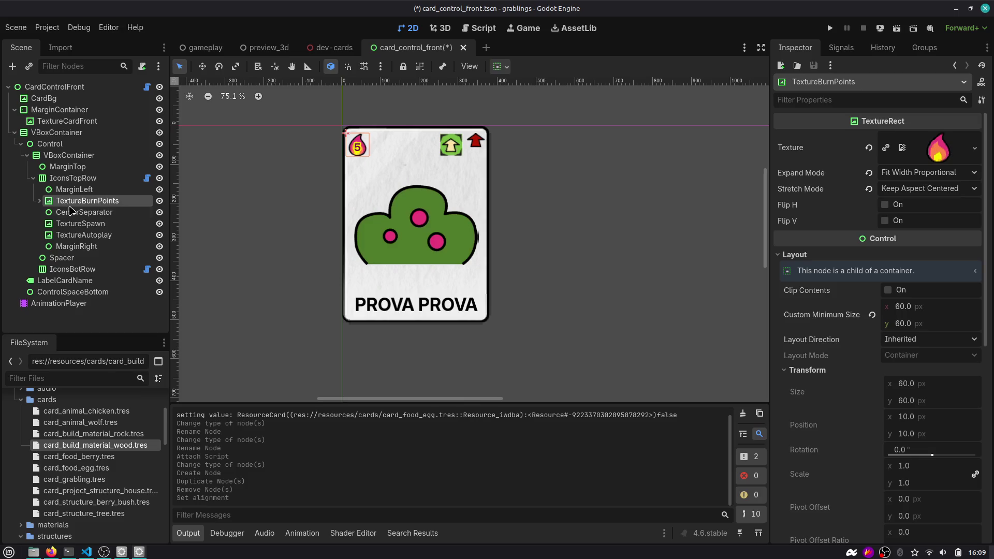
{"action": "left_click", "coordinate": [80, 223]}
{"action": "key", "text": "ctrl+c"}
{"action": "left_click", "coordinate": [78, 269]}
{"action": "key", "text": "ctrl+v"}
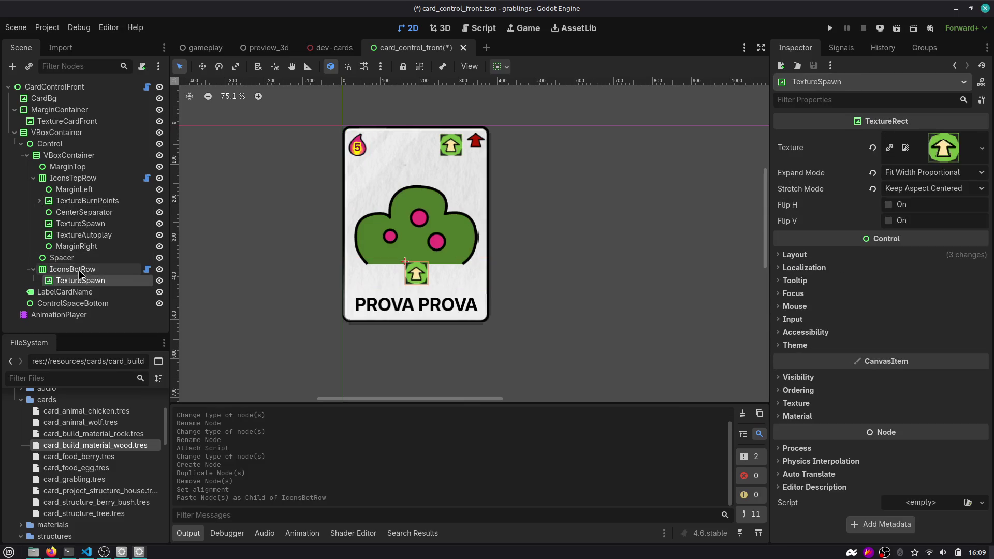
{"action": "key", "text": "ctrl+d"}
{"action": "key", "text": "ctrl+d"}
{"action": "key", "text": "ctrl+d"}
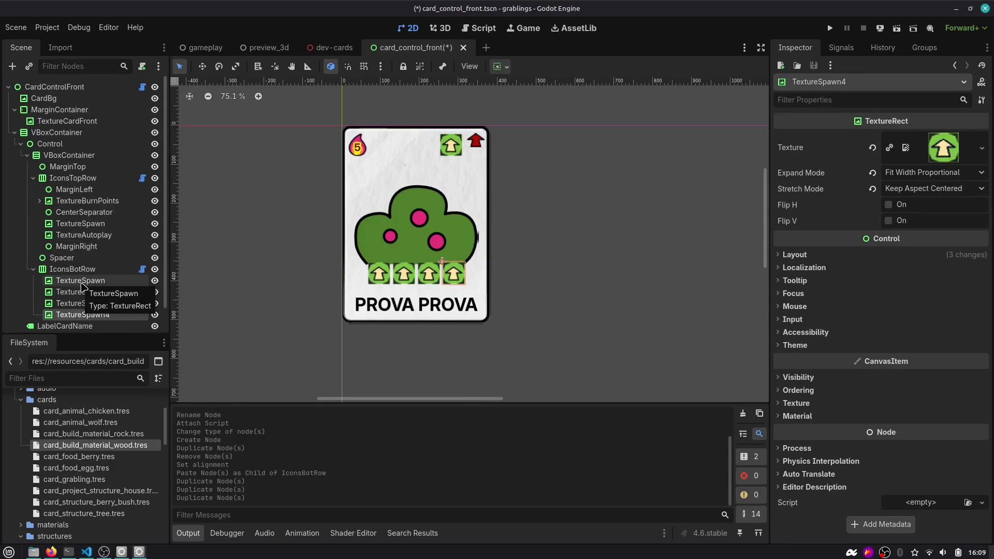
{"action": "key", "text": "ctrl+z"}
{"action": "key", "text": "ctrl+z"}
{"action": "key", "text": "ctrl+z"}
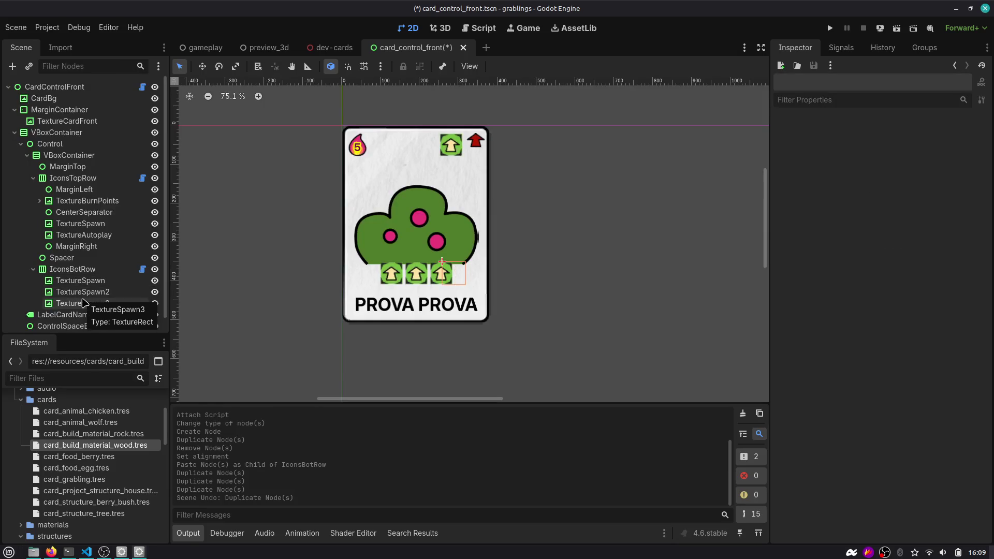
Step: Change the TextureSpawn copy to a Control node and clear its name for renaming
{"action": "left_click", "coordinate": [87, 281]}
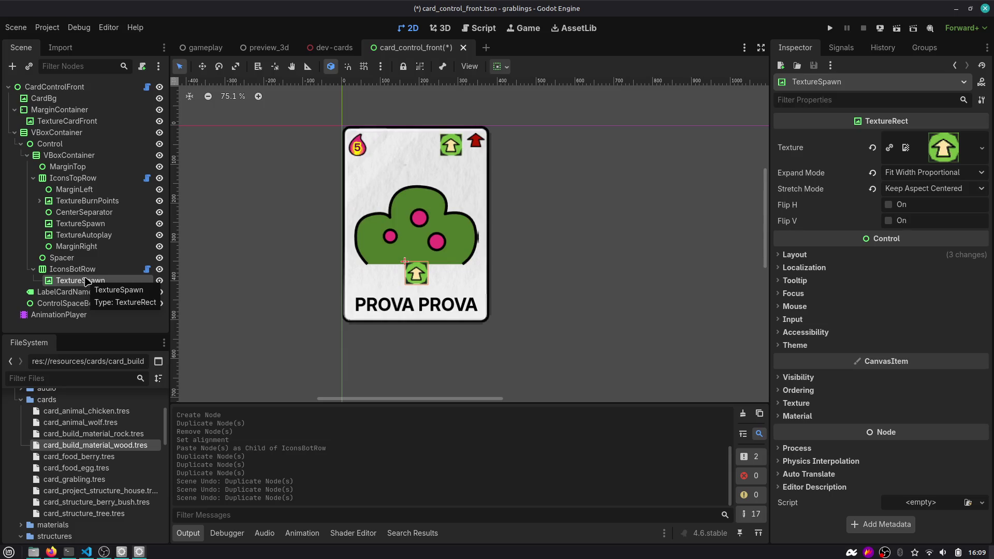
{"action": "right_click", "coordinate": [87, 281]}
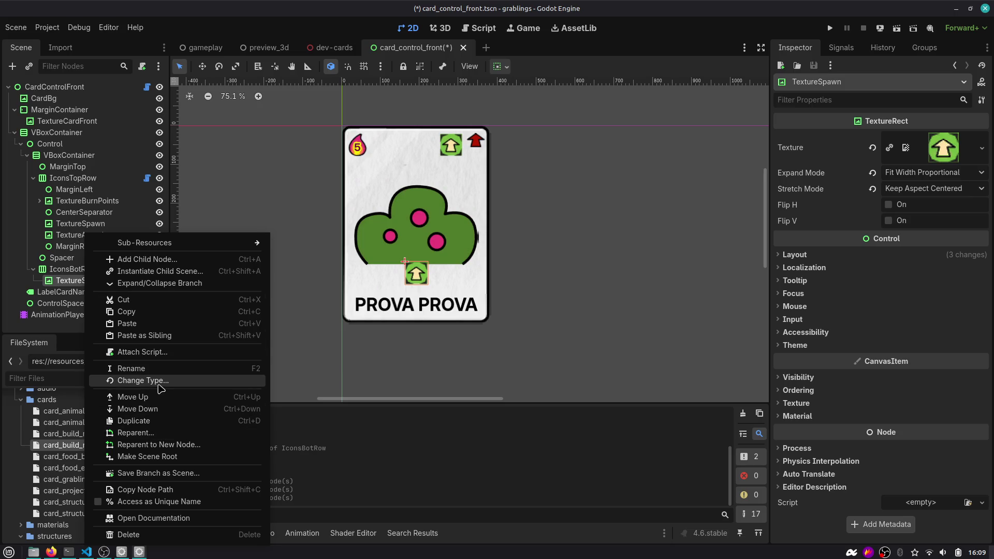
{"action": "left_click", "coordinate": [160, 381]}
{"action": "double_click", "coordinate": [434, 106]}
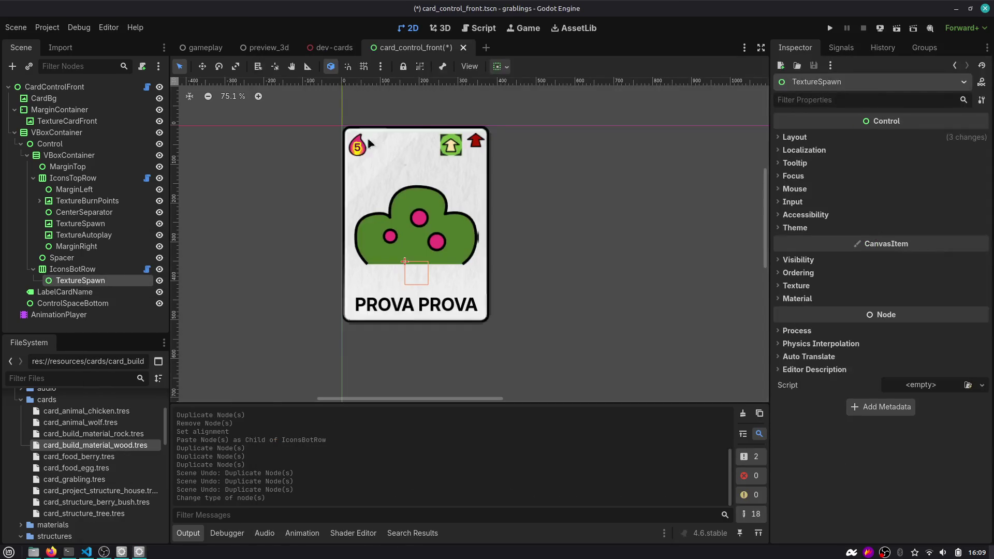
{"action": "double_click", "coordinate": [95, 281]}
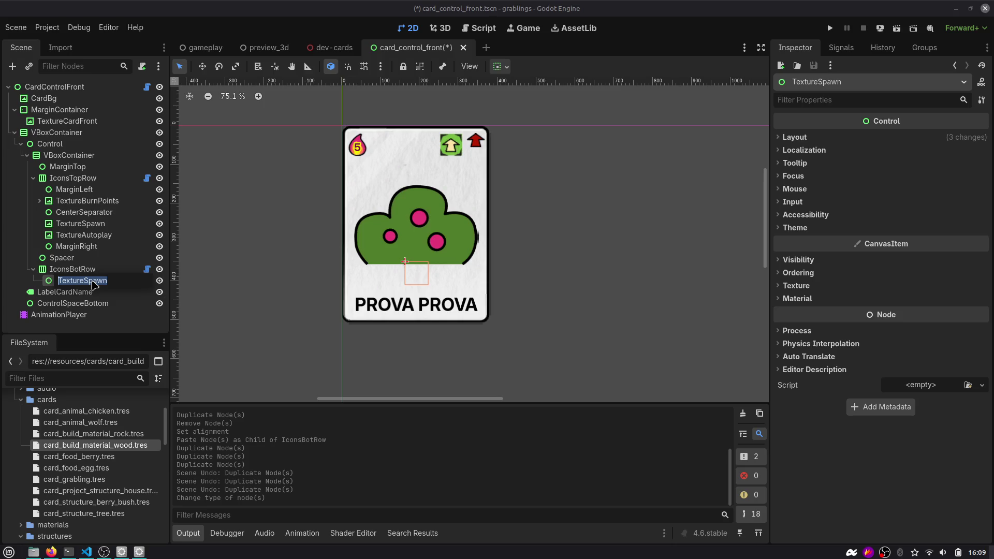
{"action": "key", "text": "BackSpace"}
{"action": "type", "text": "Material1"}
{"action": "key", "text": "Return"}
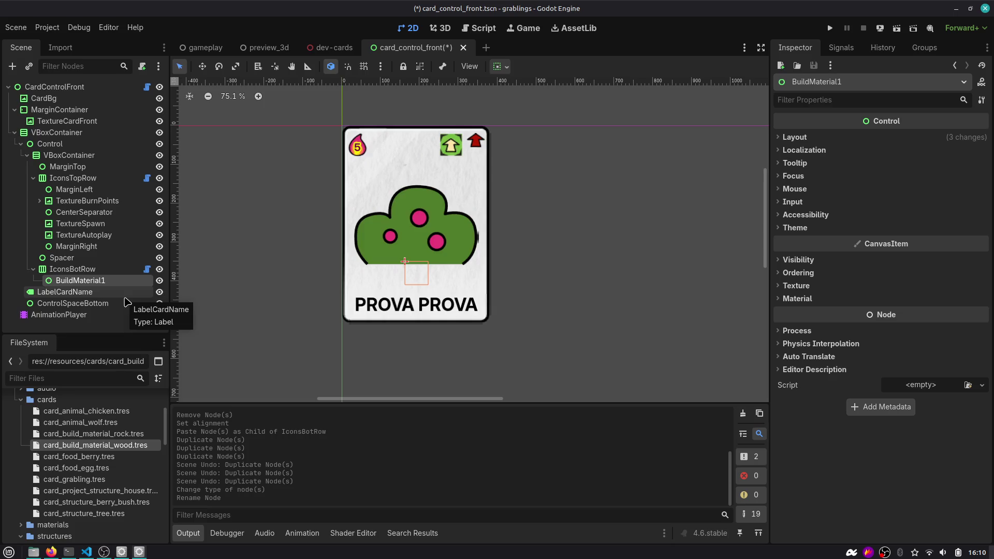
{"action": "left_click", "coordinate": [81, 269]}
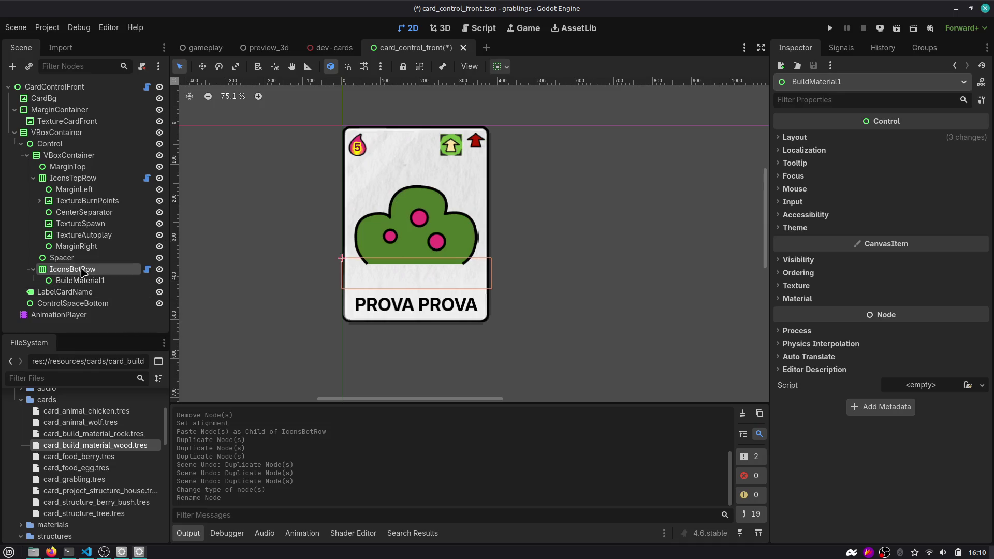
{"action": "left_click", "coordinate": [119, 281]}
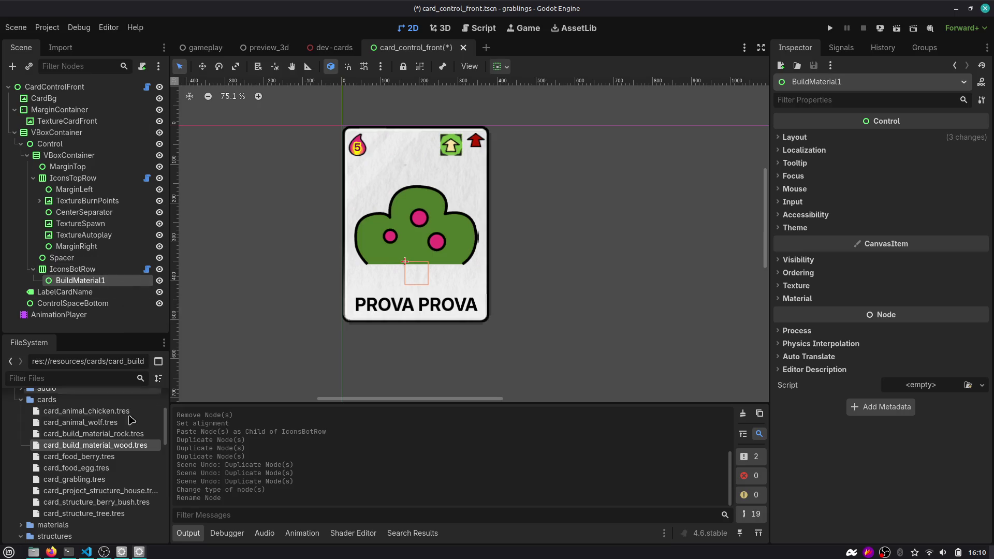
{"action": "mouse_move", "coordinate": [52, 553]}
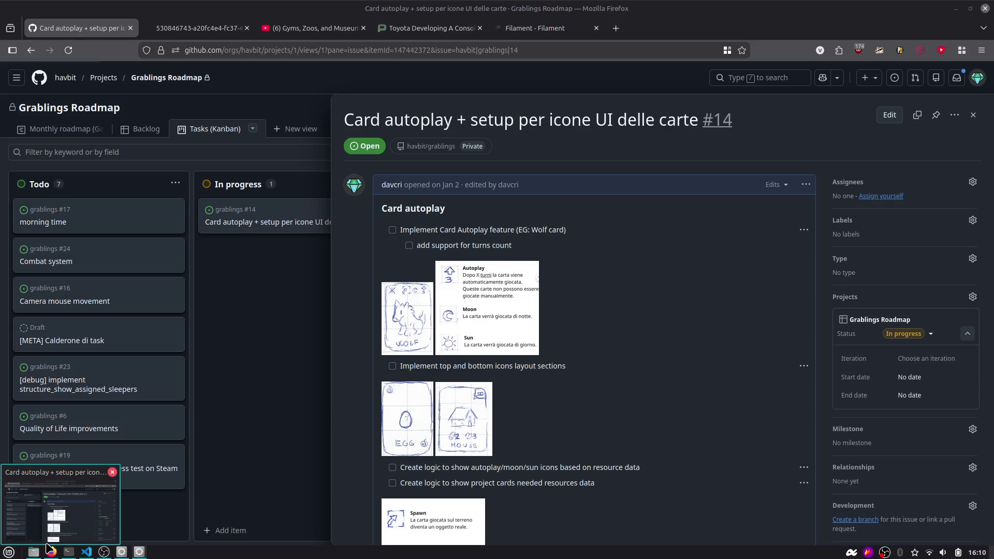
Step: In a new Firefox tab, search DuckDuckGo for 'ddd digital design days'
{"action": "key", "text": "alt+Tab"}
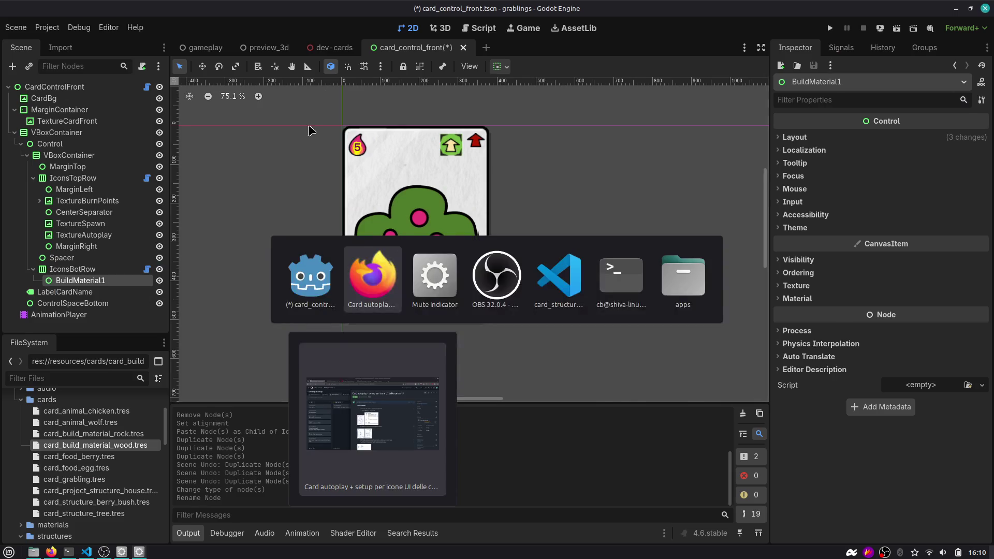
{"action": "left_click", "coordinate": [615, 29]}
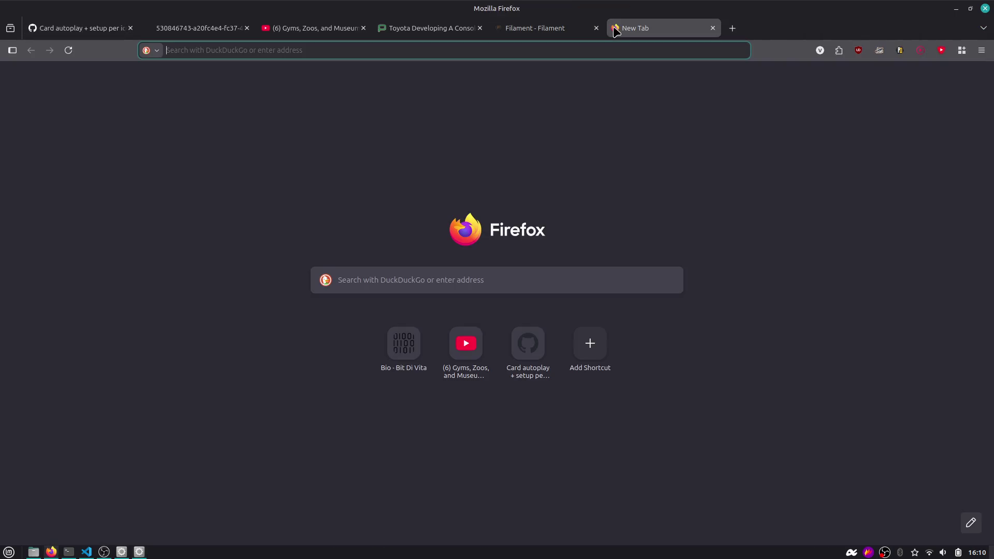
{"action": "type", "text": "d"}
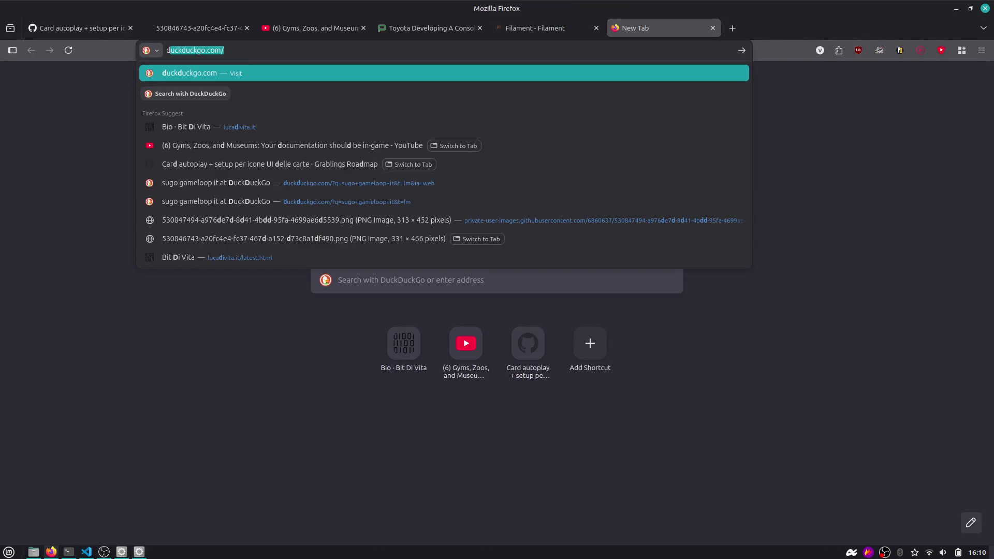
{"action": "type", "text": "dd"}
{"action": "key", "text": "Return"}
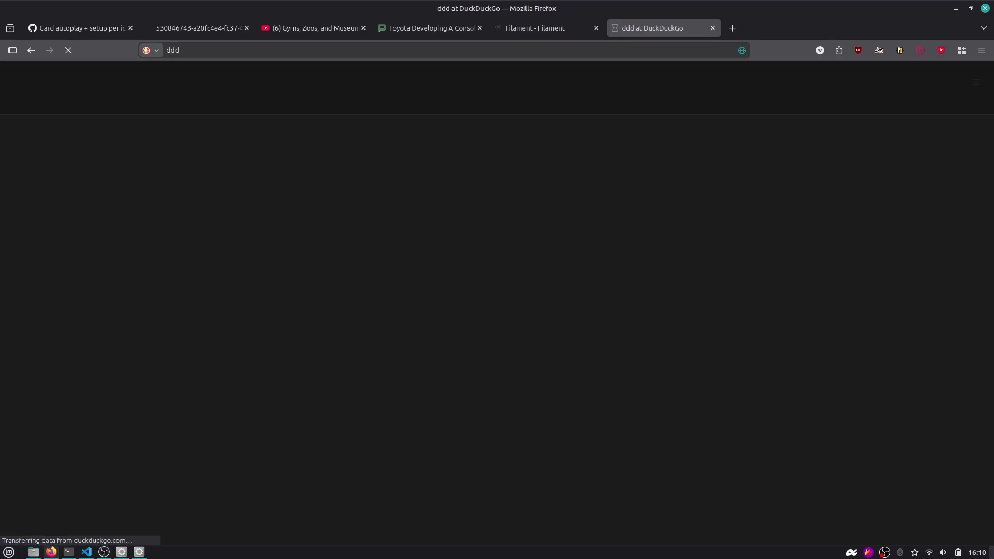
{"action": "left_click", "coordinate": [185, 83]}
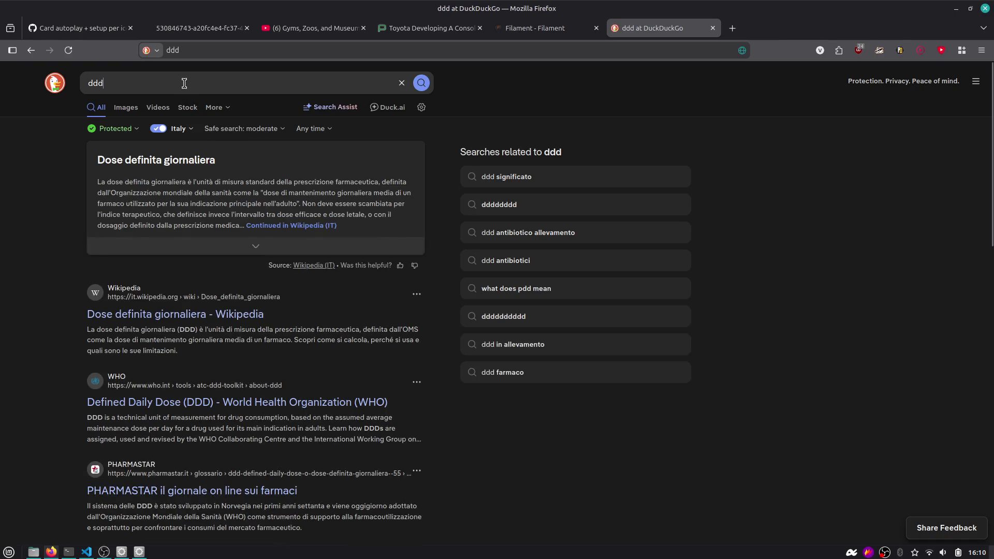
{"action": "type", "text": "de"}
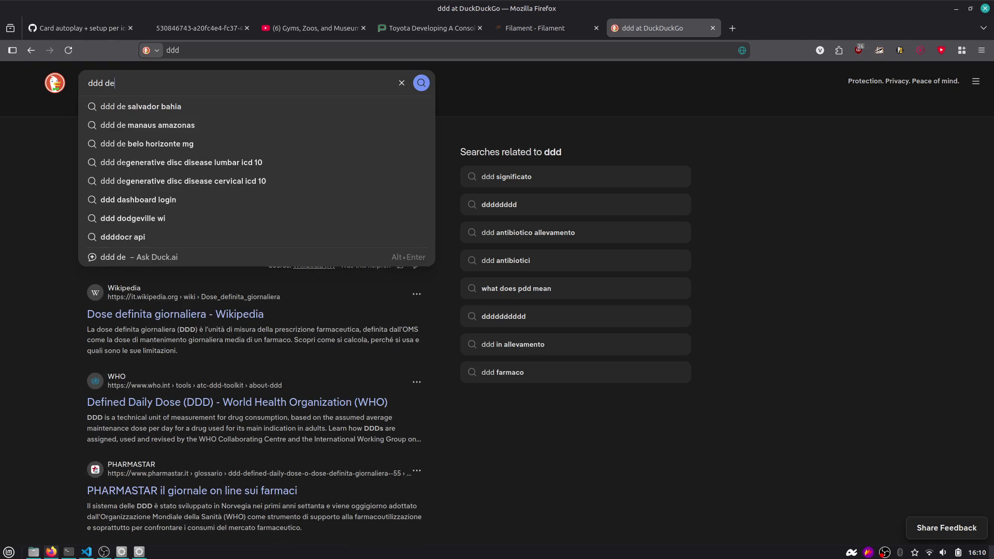
{"action": "type", "text": "igital design day"}
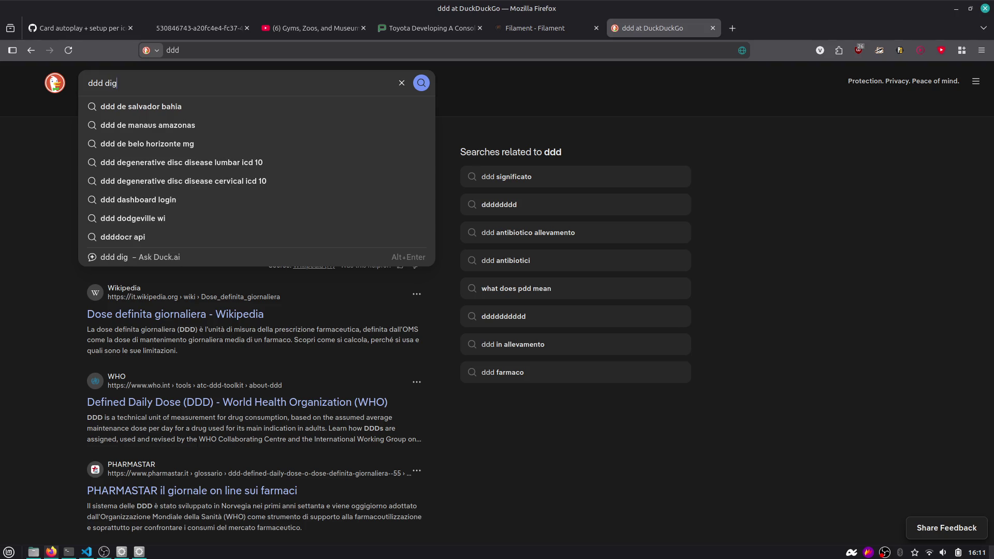
{"action": "type", "text": "s"}
{"action": "key", "text": "Return"}
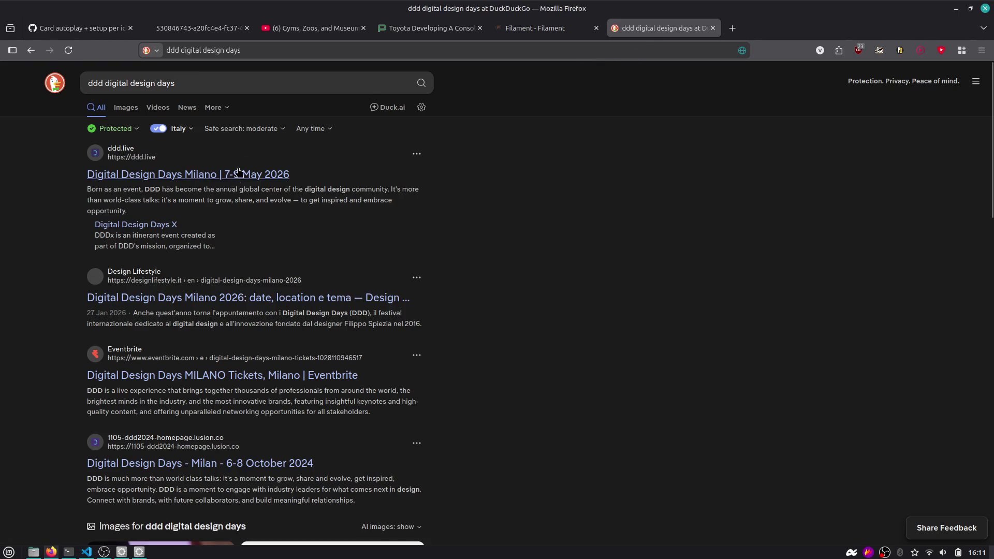
Step: Search for 'svilupparty bologna' and open the Multiplayer.it article
{"action": "left_click", "coordinate": [253, 86]}
{"action": "type", "text": "sviluppar"}
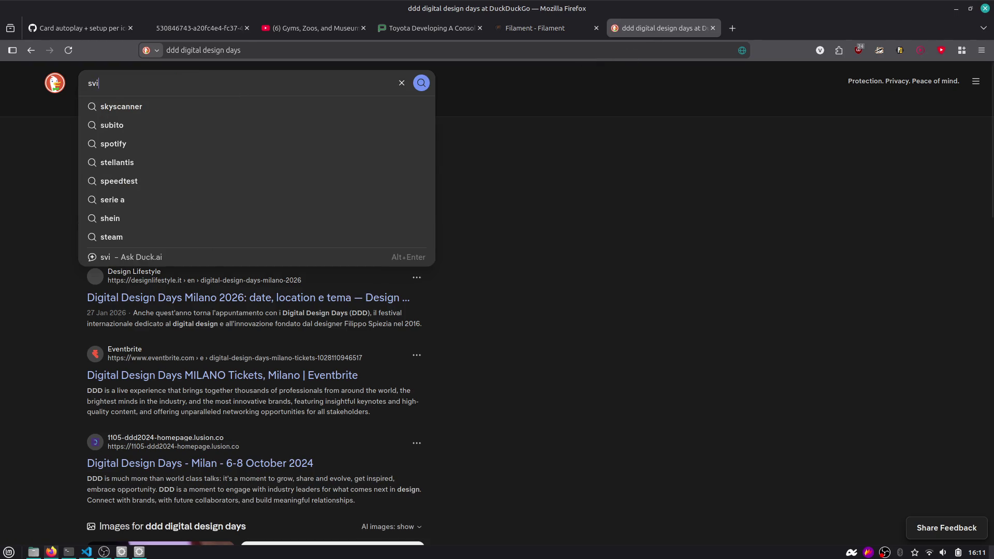
{"action": "type", "text": "ty bologna"}
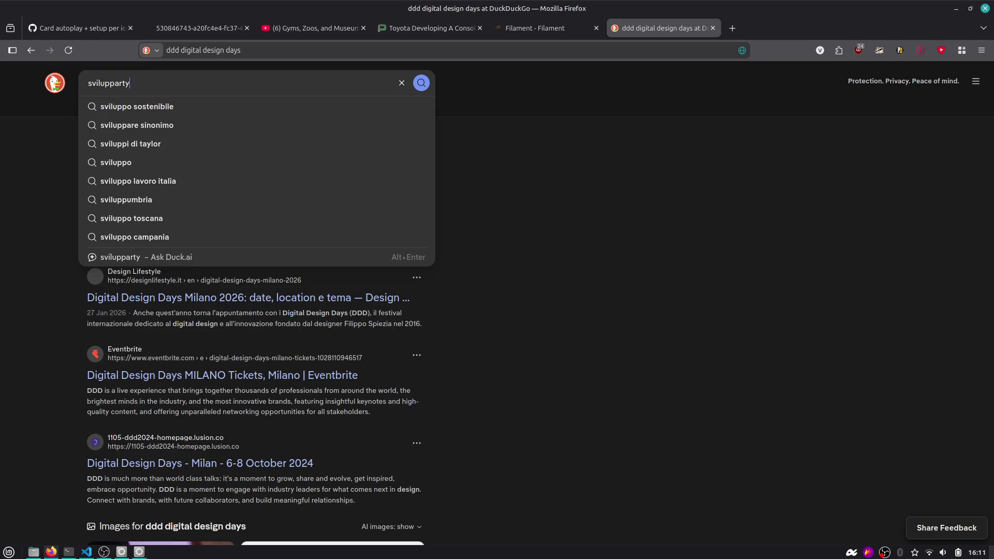
{"action": "key", "text": "Return"}
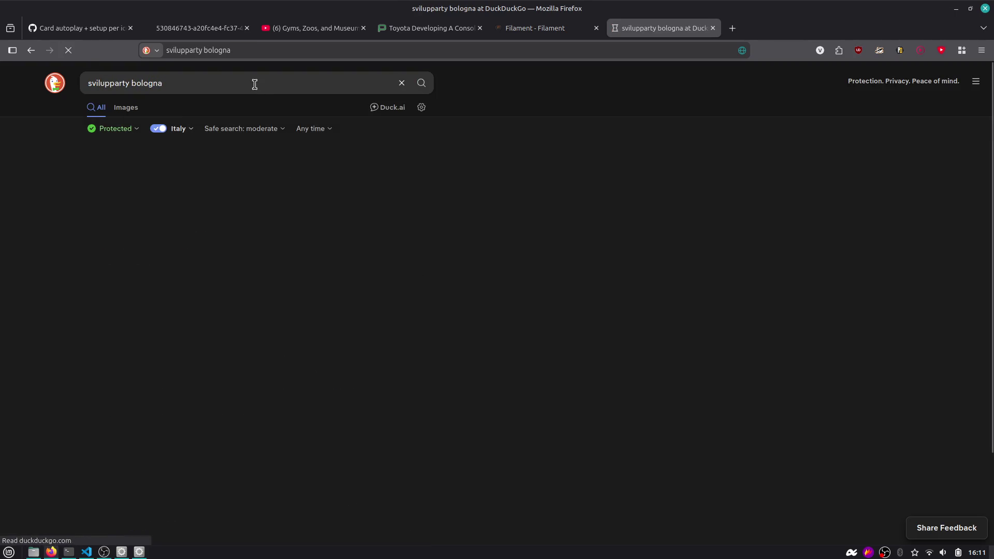
{"action": "left_click", "coordinate": [255, 87]}
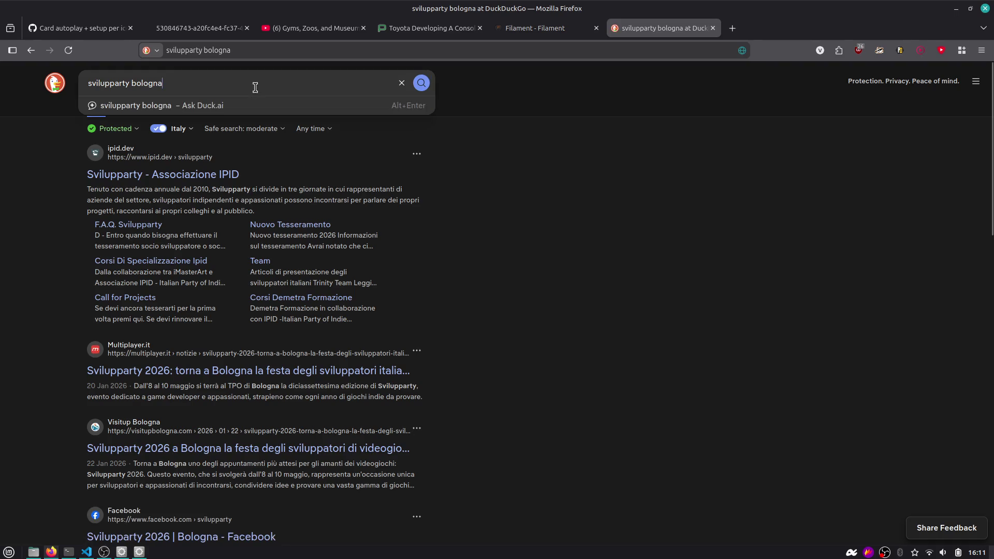
{"action": "left_click", "coordinate": [194, 376]}
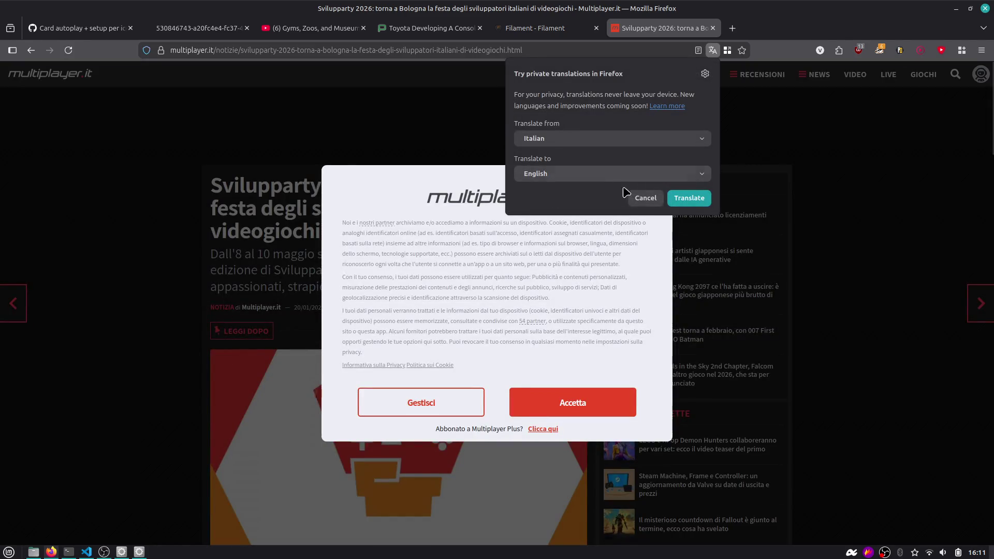
Step: Dismiss the translation and cookie prompts, read the Svilupparty article, then return to Godot
{"action": "left_click", "coordinate": [632, 195]}
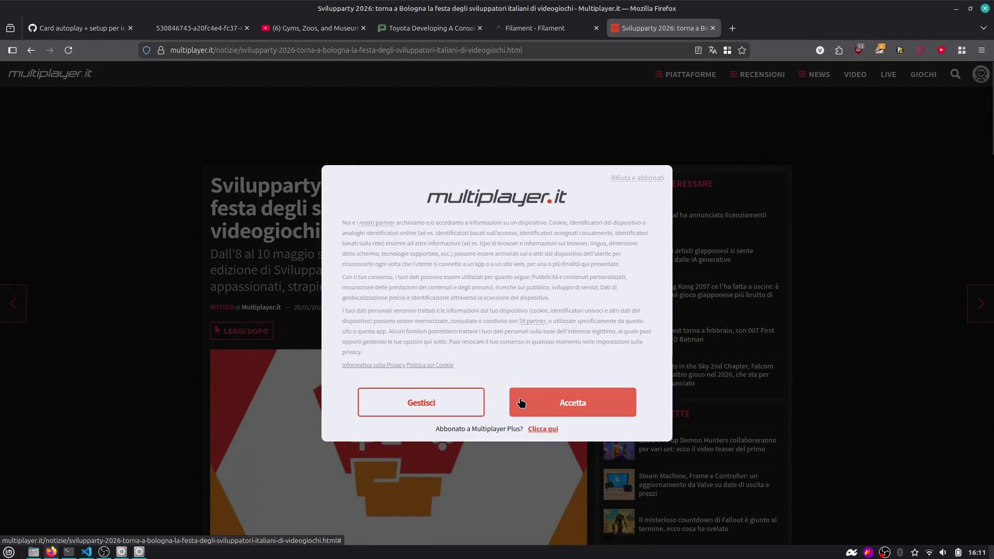
{"action": "left_click", "coordinate": [518, 400]}
{"action": "scroll", "coordinate": [383, 282], "scroll_direction": "down", "scroll_amount": 5}
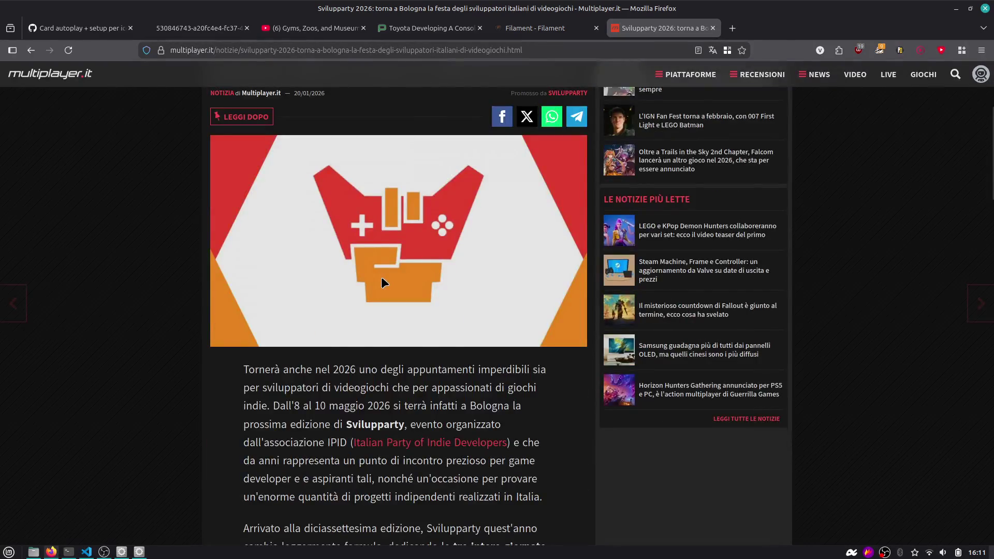
{"action": "scroll", "coordinate": [383, 282], "scroll_direction": "down", "scroll_amount": 2}
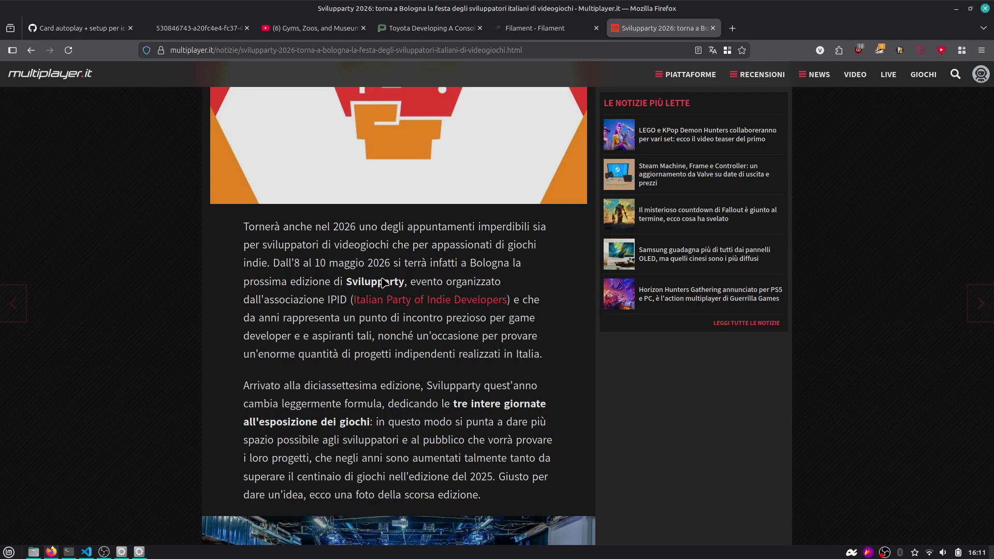
{"action": "scroll", "coordinate": [383, 282], "scroll_direction": "down", "scroll_amount": 1}
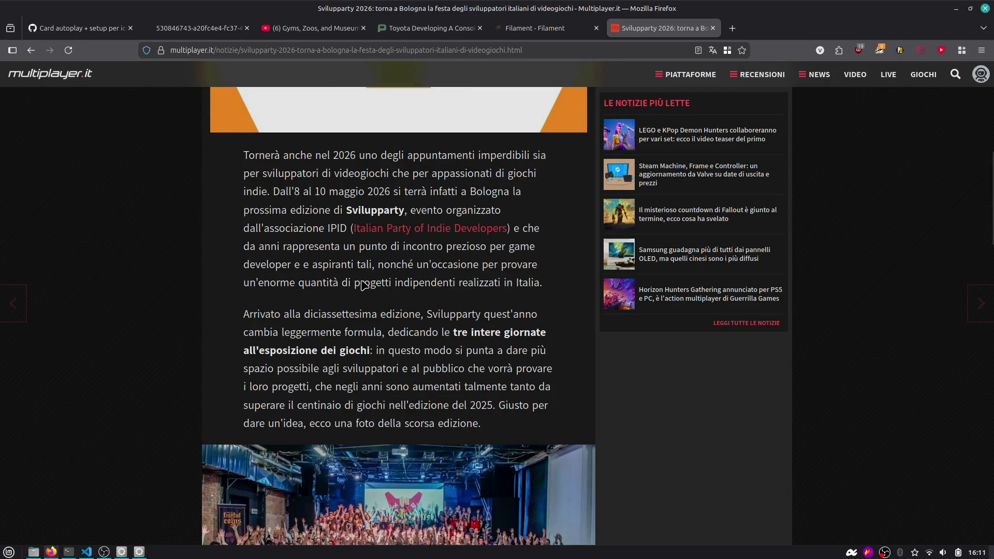
{"action": "scroll", "coordinate": [364, 286], "scroll_direction": "down", "scroll_amount": 1}
{"action": "scroll", "coordinate": [243, 238], "scroll_direction": "down", "scroll_amount": 1}
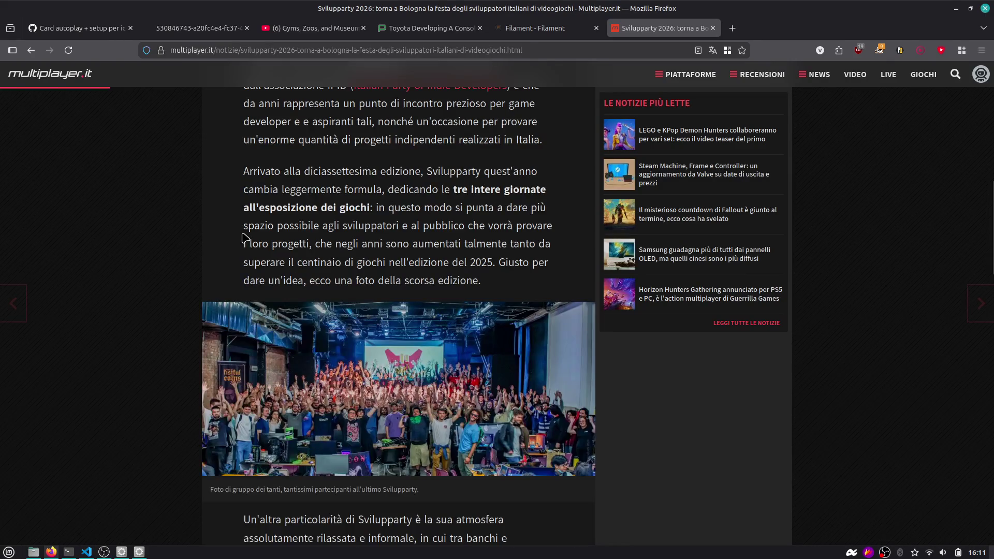
{"action": "scroll", "coordinate": [244, 237], "scroll_direction": "down", "scroll_amount": 1}
{"action": "scroll", "coordinate": [244, 237], "scroll_direction": "up", "scroll_amount": 2}
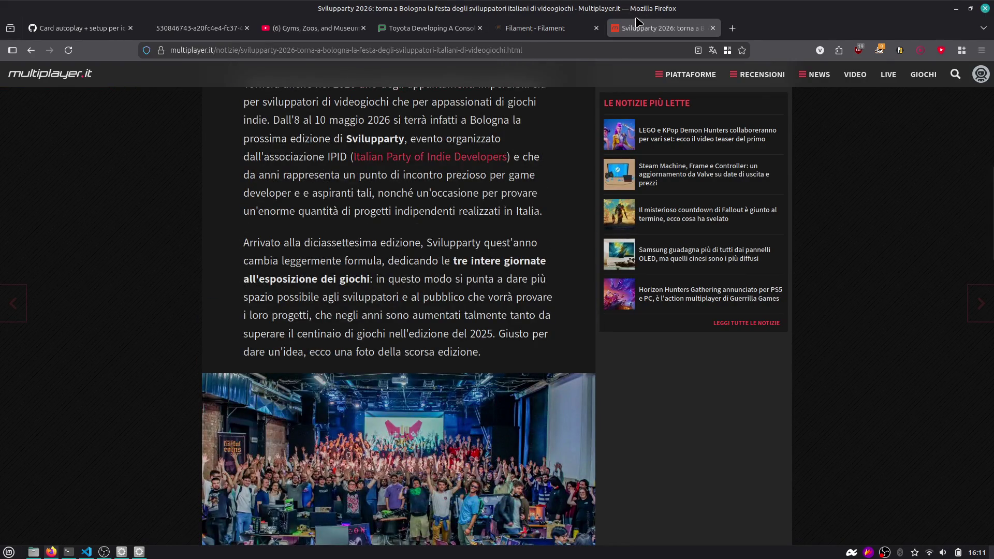
{"action": "key", "text": "ctrl+Tab"}
{"action": "key", "text": "alt+Tab"}
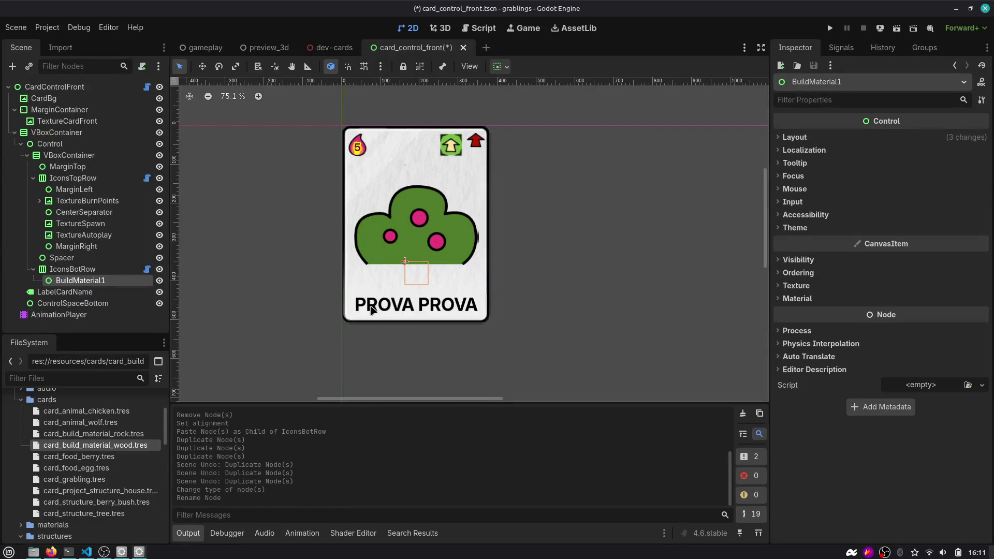
{"action": "left_click", "coordinate": [95, 270]}
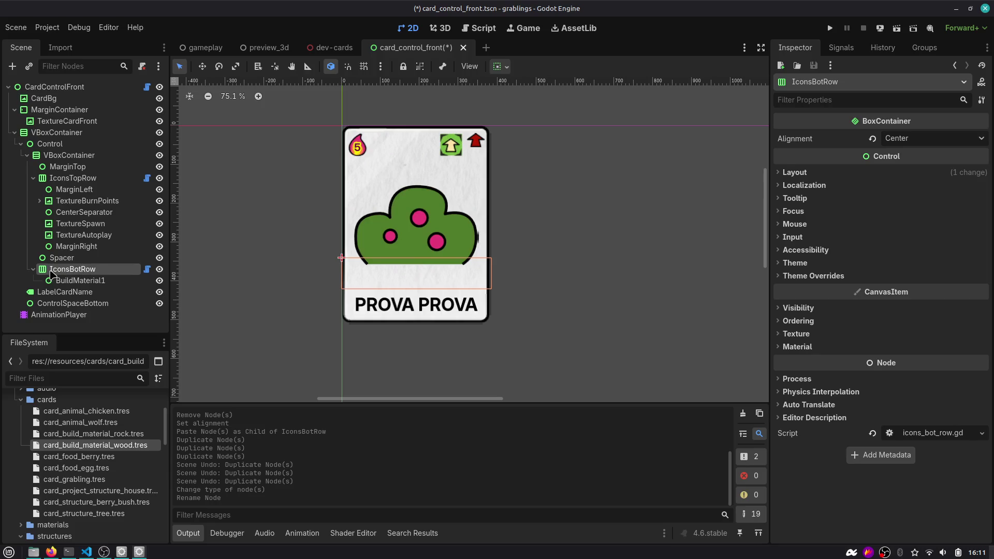
{"action": "left_click", "coordinate": [78, 280]}
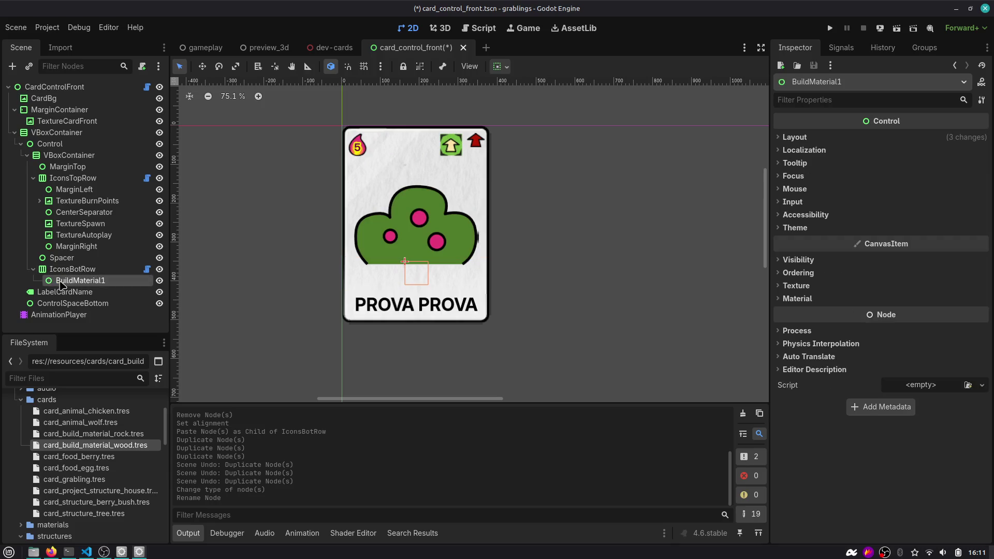
{"action": "left_click", "coordinate": [117, 272], "text": "ctrl"}
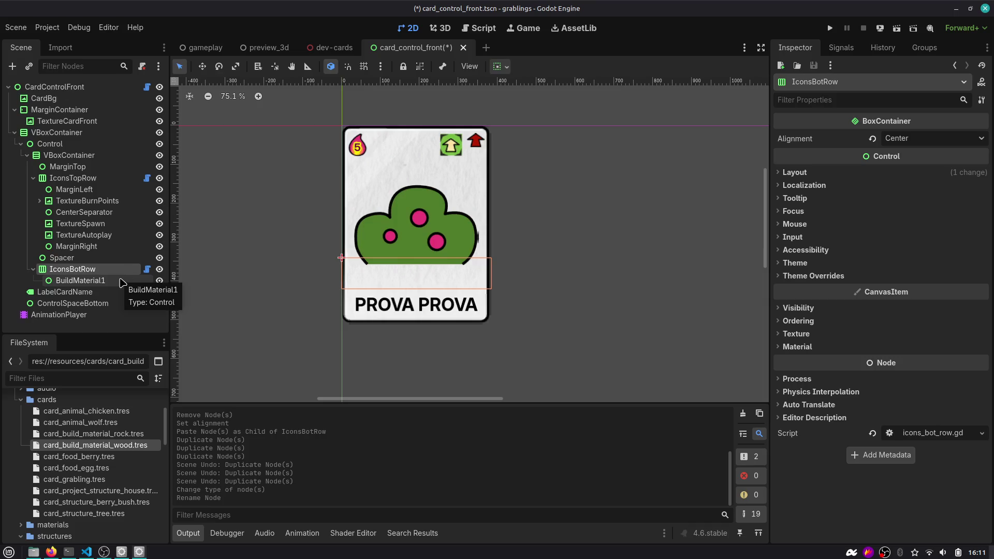
{"action": "left_click", "coordinate": [121, 280]}
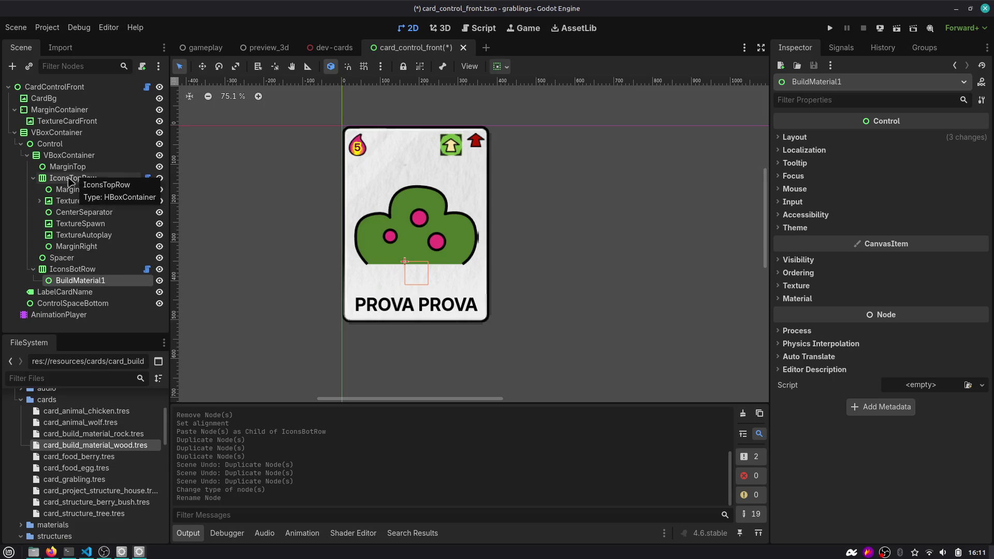
{"action": "left_click", "coordinate": [91, 269]}
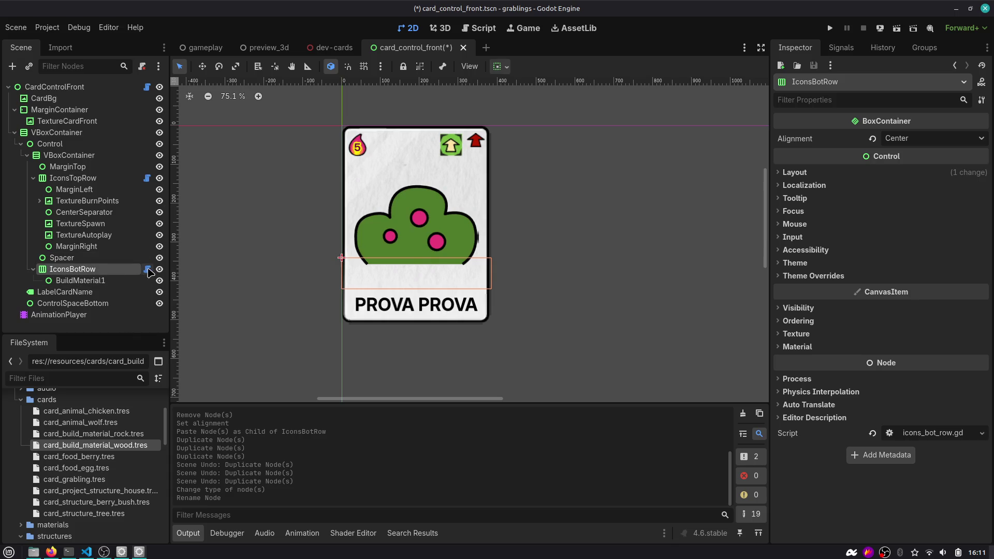
{"action": "left_click", "coordinate": [101, 281]}
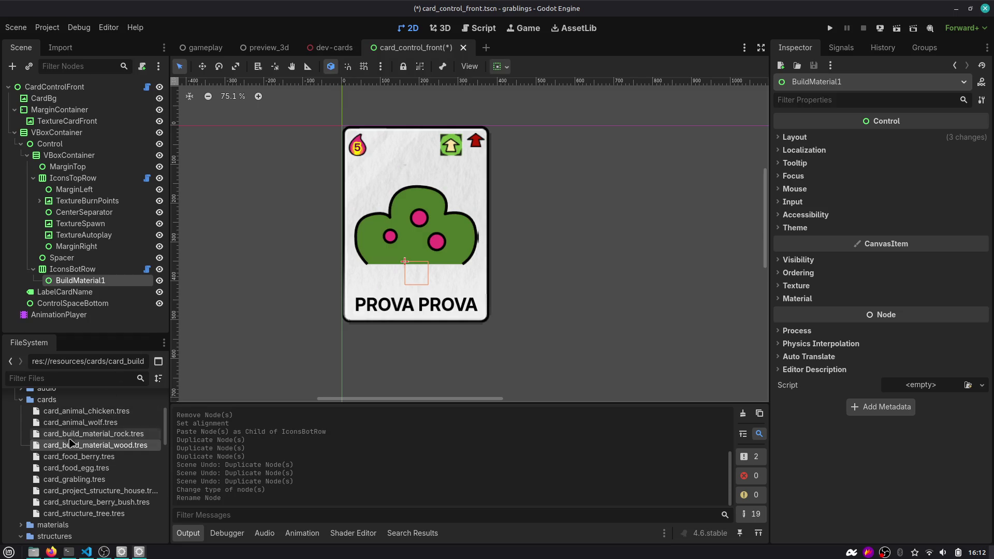
{"action": "scroll", "coordinate": [98, 481], "scroll_direction": "down", "scroll_amount": 2}
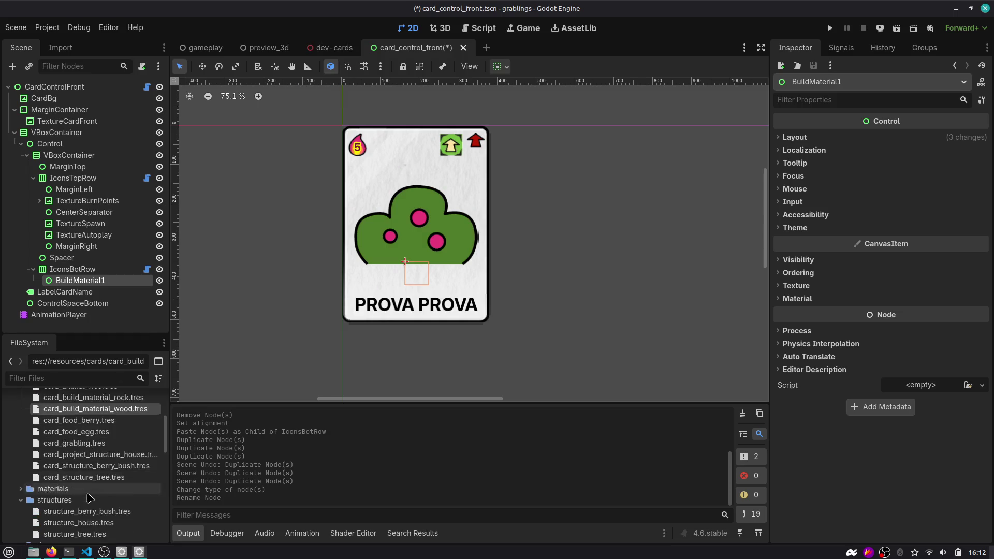
Step: Set the house card resource's required build materials to Wood 2 and Rock 2
{"action": "left_click", "coordinate": [99, 468]}
{"action": "left_click", "coordinate": [98, 455]}
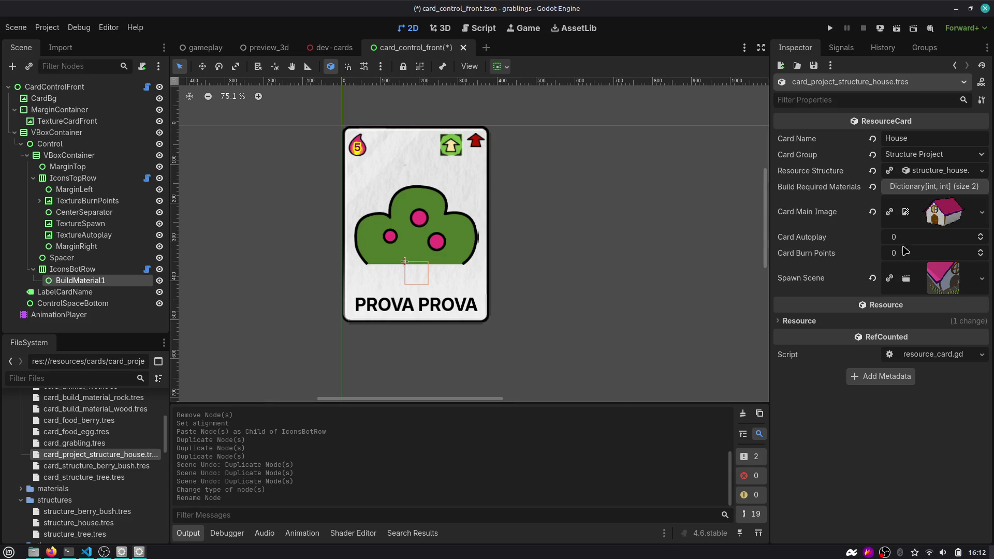
{"action": "scroll", "coordinate": [764, 192], "scroll_direction": "down", "scroll_amount": 1}
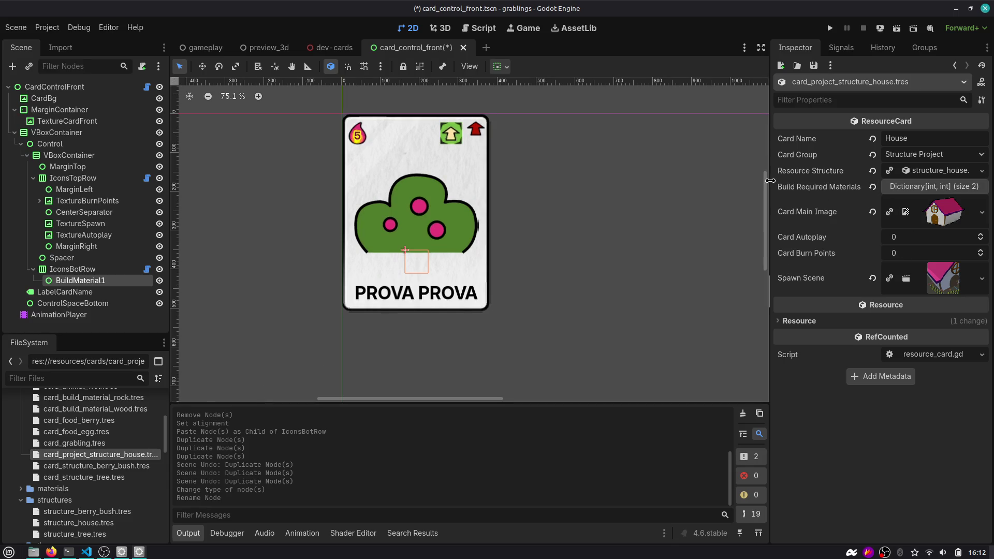
{"action": "left_click_drag", "start_coordinate": [770, 195], "coordinate": [713, 195]}
{"action": "left_click", "coordinate": [894, 185]}
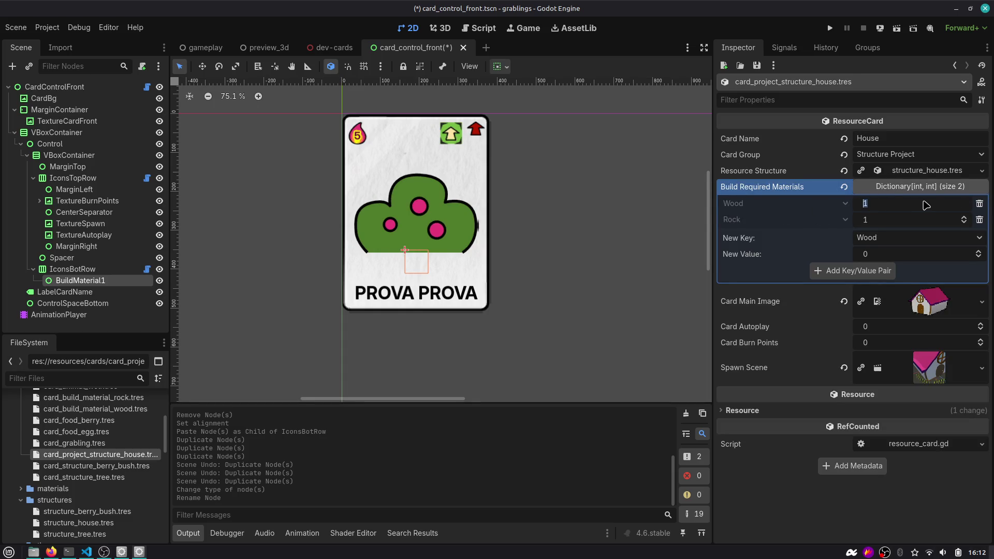
{"action": "left_click", "coordinate": [963, 201]}
{"action": "left_click", "coordinate": [963, 217]}
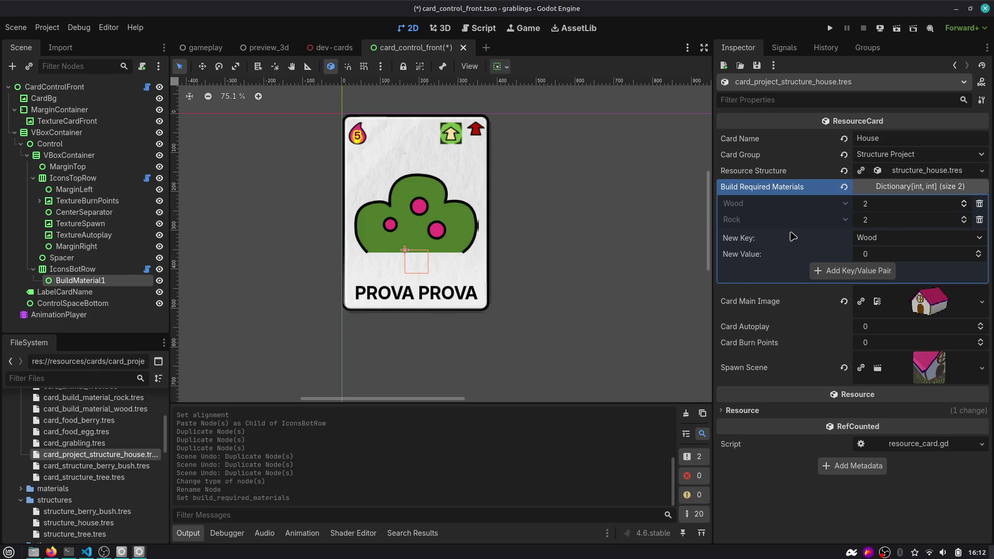
{"action": "left_click", "coordinate": [851, 272]}
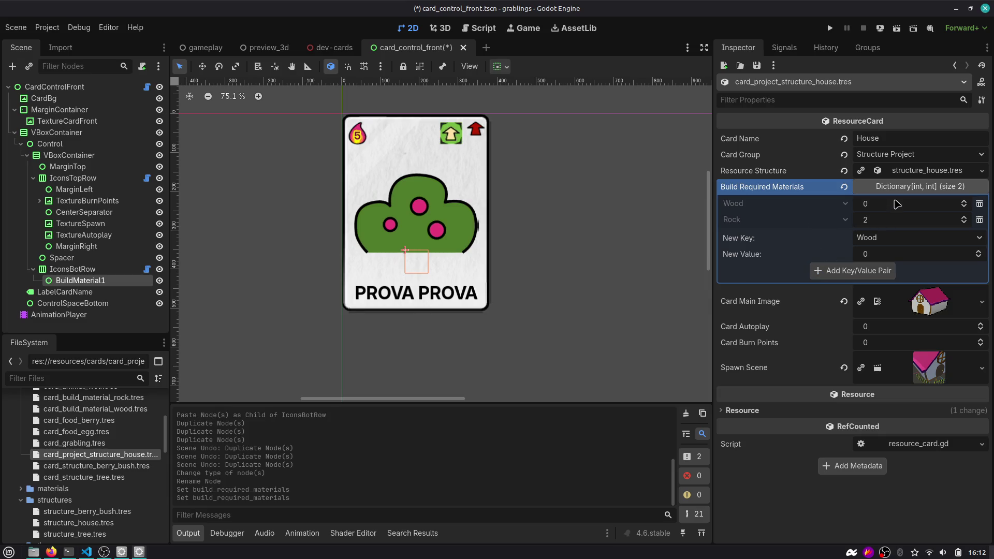
{"action": "left_click", "coordinate": [963, 201]}
{"action": "left_click", "coordinate": [964, 200]}
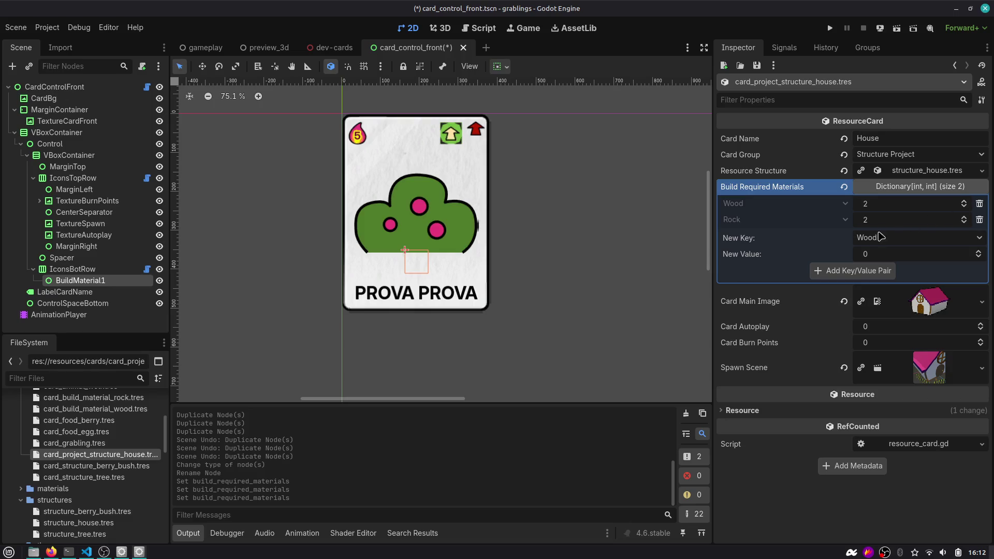
Step: Try the New Key dropdown without changes, then select the BuildMaterial1 node
{"action": "left_click", "coordinate": [880, 237]}
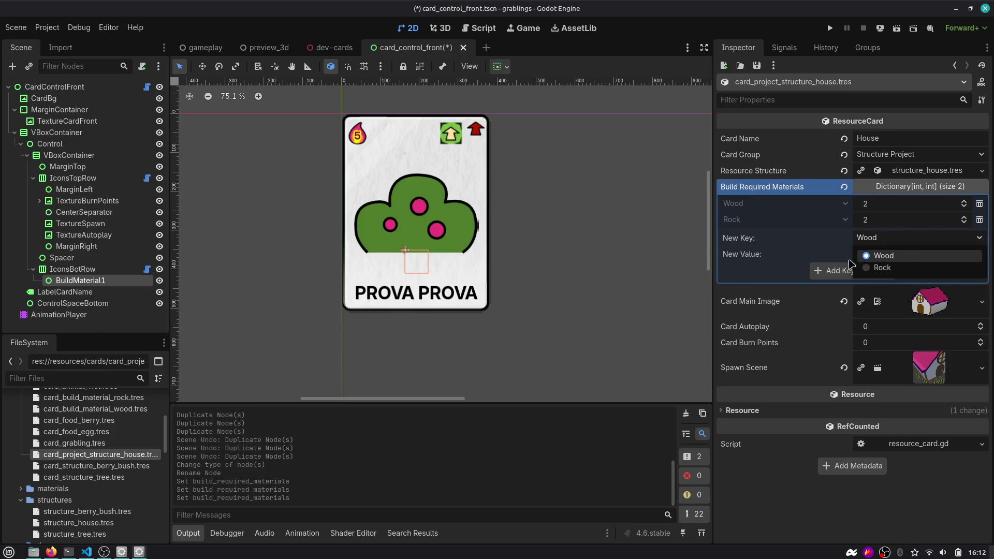
{"action": "left_click", "coordinate": [873, 239]}
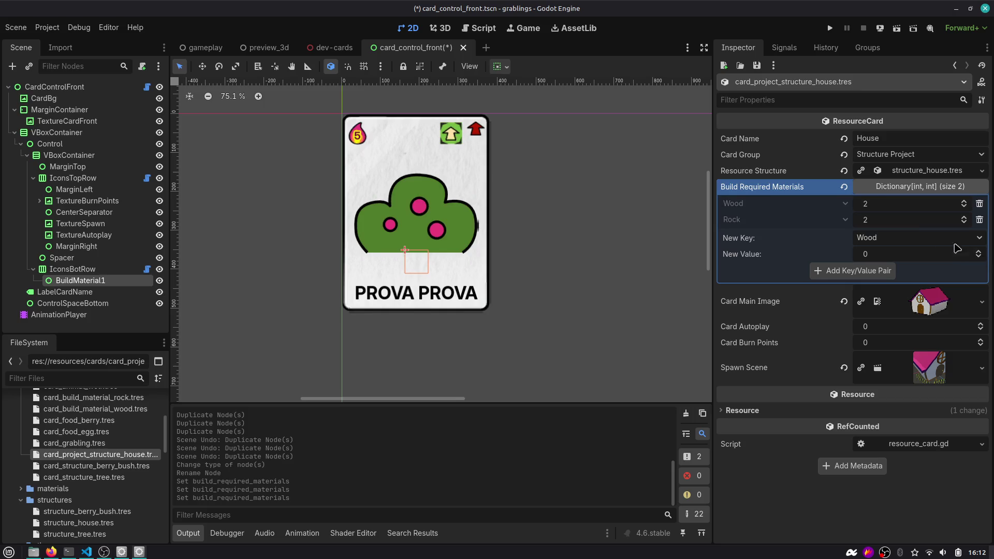
{"action": "left_click", "coordinate": [880, 238]}
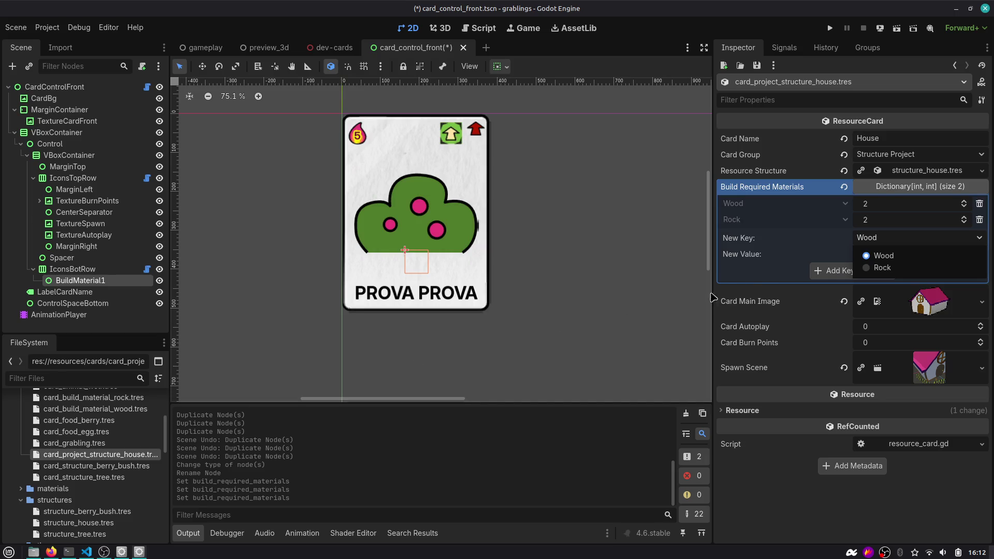
{"action": "left_click", "coordinate": [775, 274]}
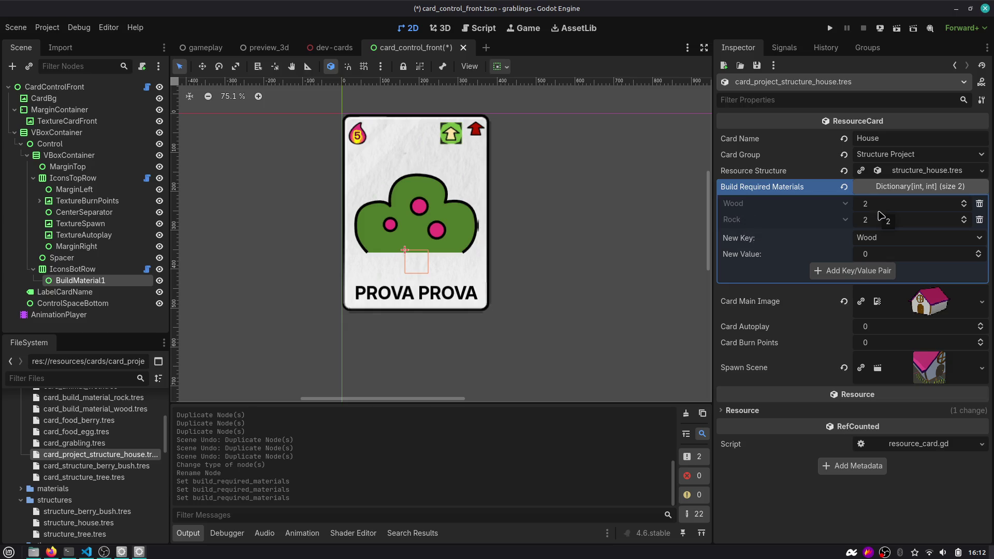
{"action": "left_click", "coordinate": [94, 281]}
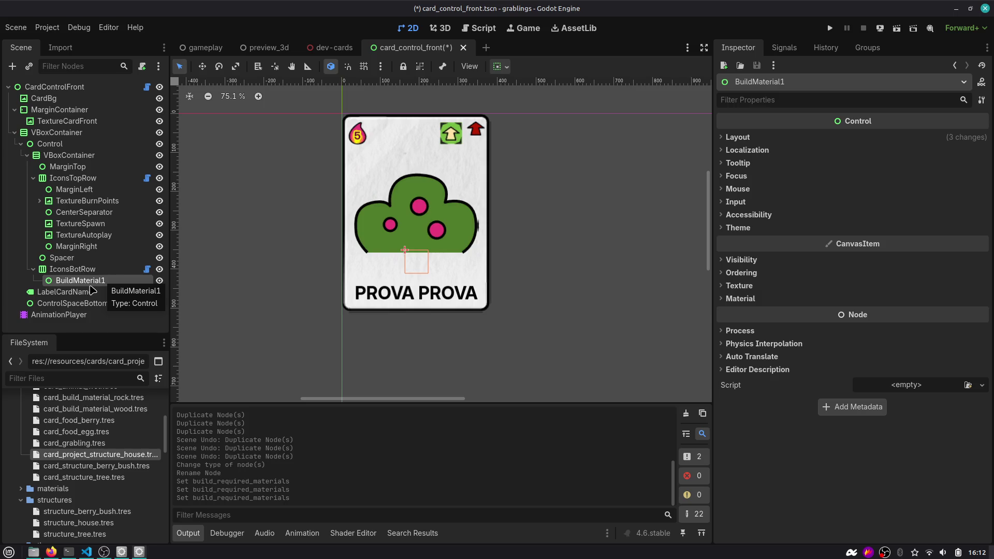
Step: Compare the Rock and Wood build material card resources, then save the card_control_front scene
{"action": "scroll", "coordinate": [93, 434], "scroll_direction": "up", "scroll_amount": 3}
{"action": "left_click", "coordinate": [97, 435]}
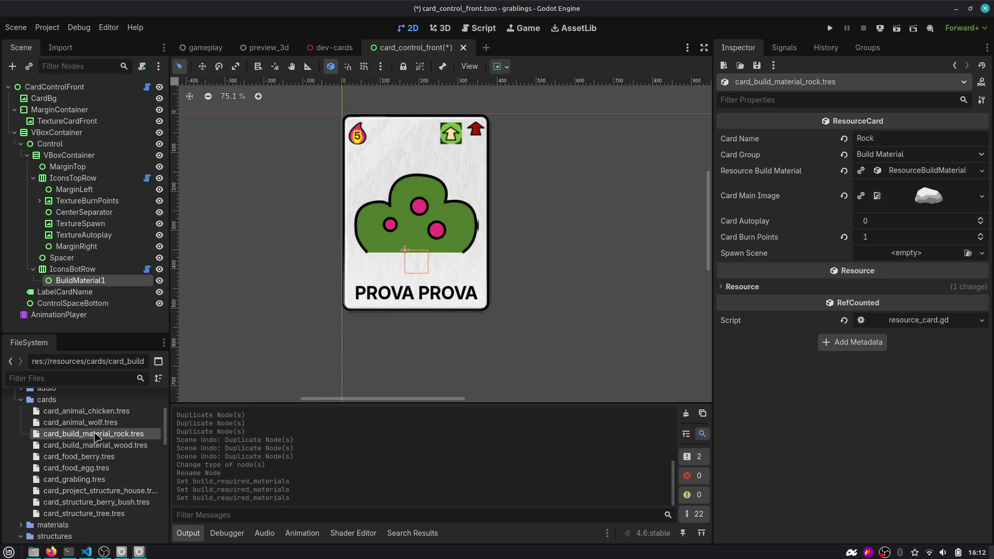
{"action": "left_click", "coordinate": [101, 447]}
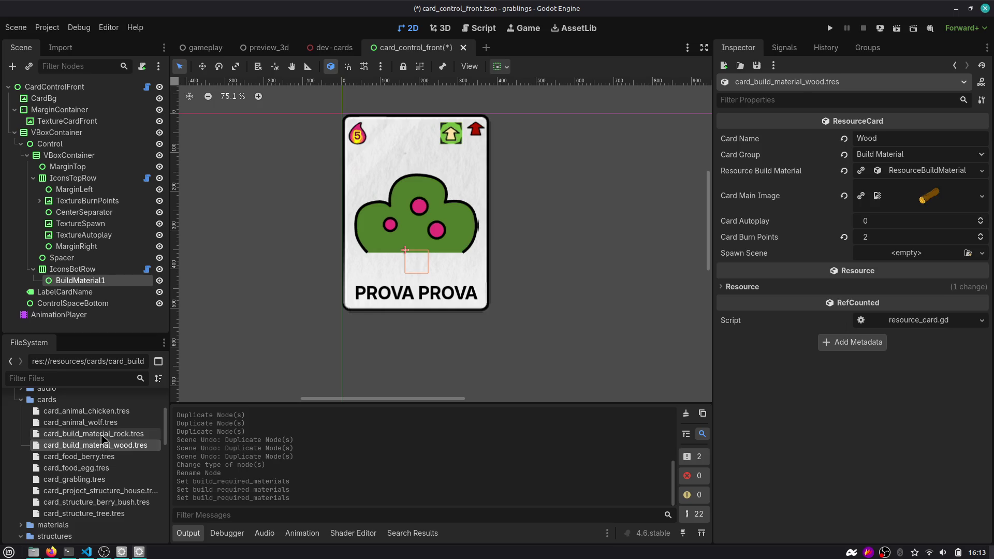
{"action": "left_click", "coordinate": [103, 436]}
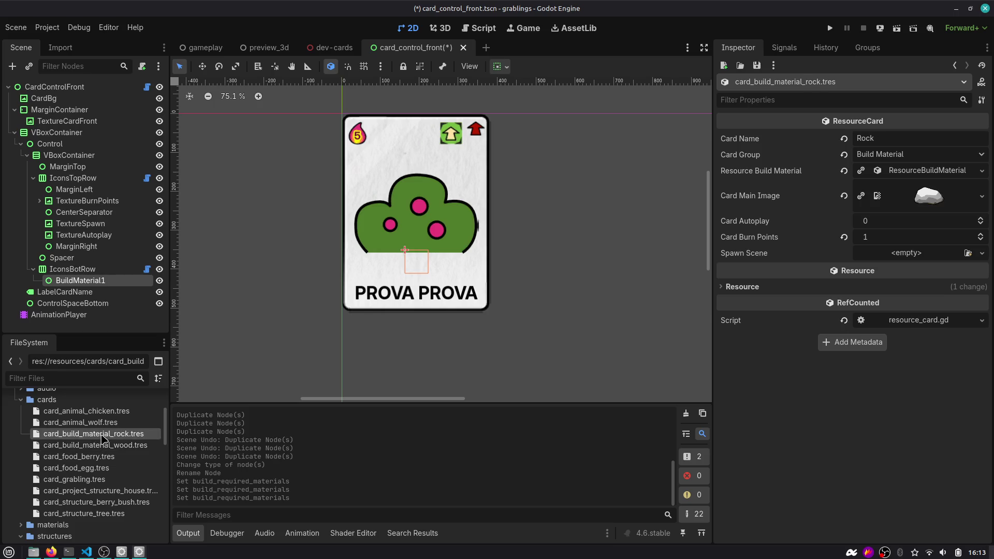
{"action": "left_click", "coordinate": [102, 442]}
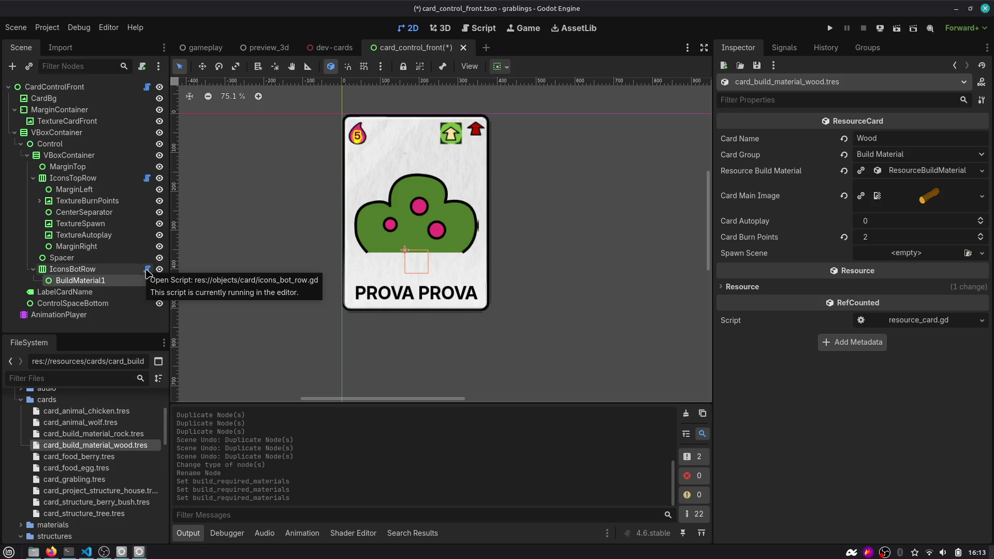
{"action": "key", "text": "ctrl+s"}
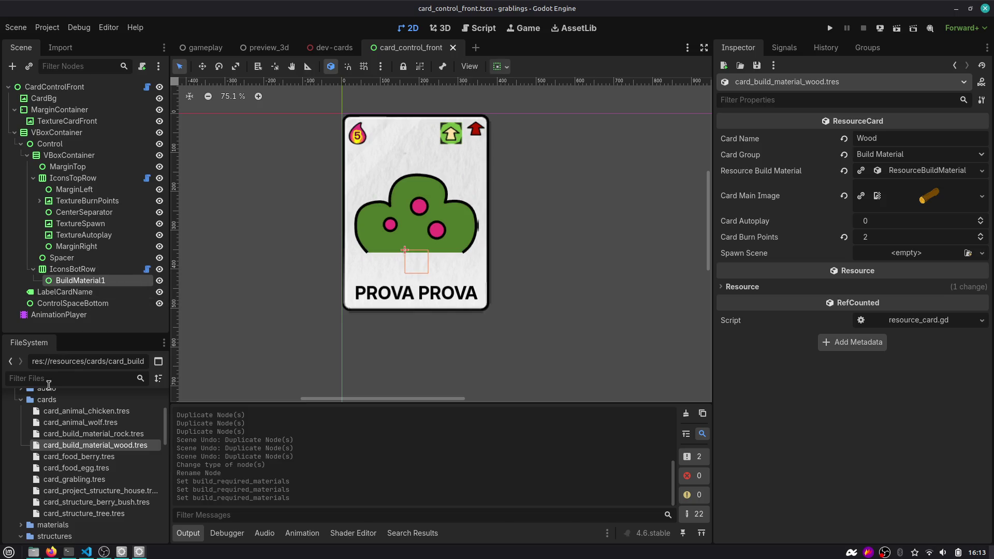
Step: Inspect the house structure card resource and its material key options without changing them
{"action": "left_click", "coordinate": [78, 491]}
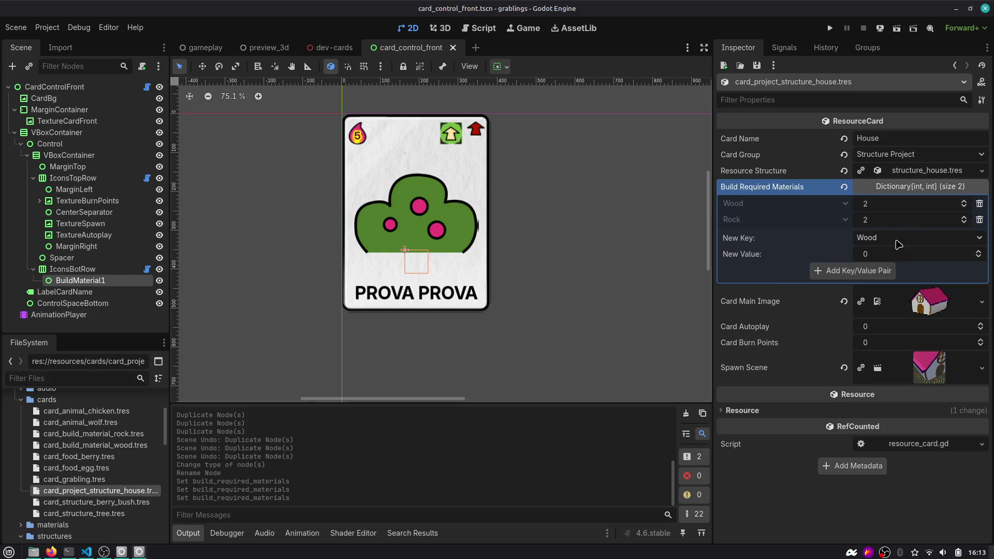
{"action": "left_click", "coordinate": [899, 239]}
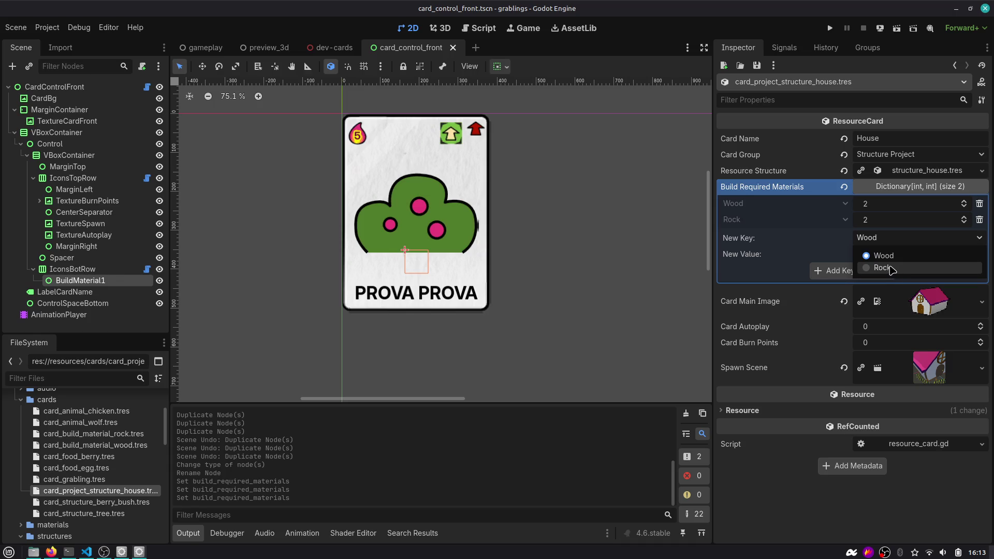
{"action": "key", "text": "Escape"}
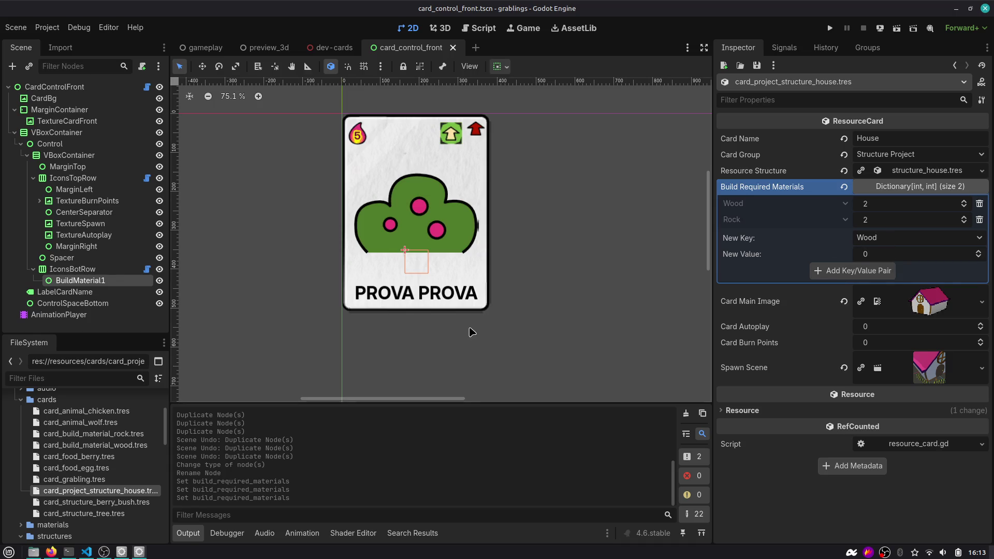
Step: Expand the Rock card's Resource Build Material and confirm its Type is Rock
{"action": "left_click", "coordinate": [97, 436]}
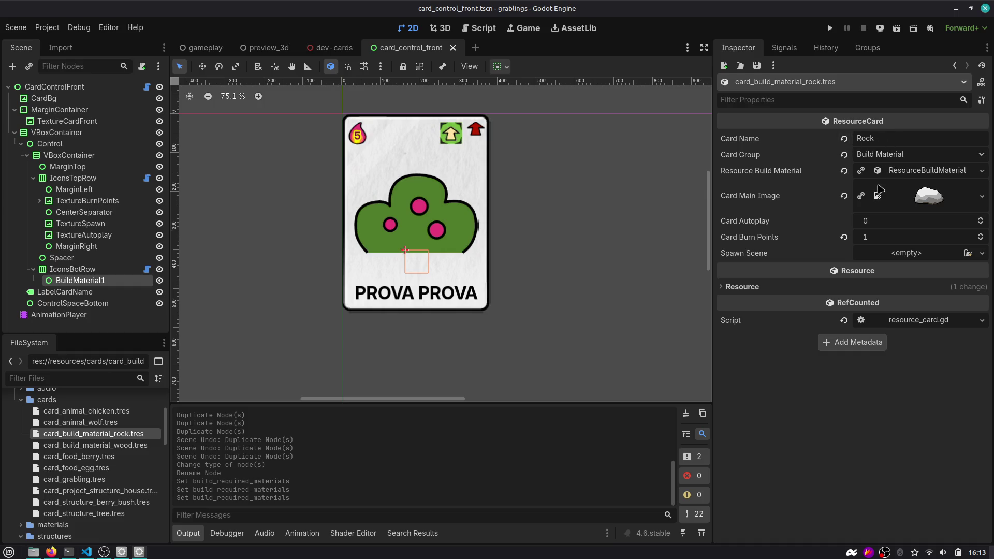
{"action": "left_click", "coordinate": [917, 172]}
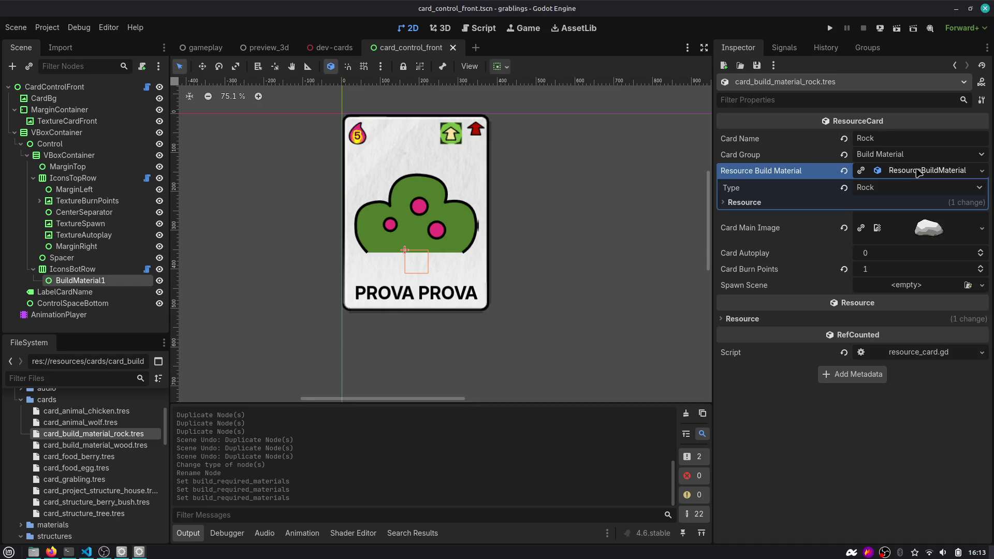
{"action": "left_click", "coordinate": [899, 190]}
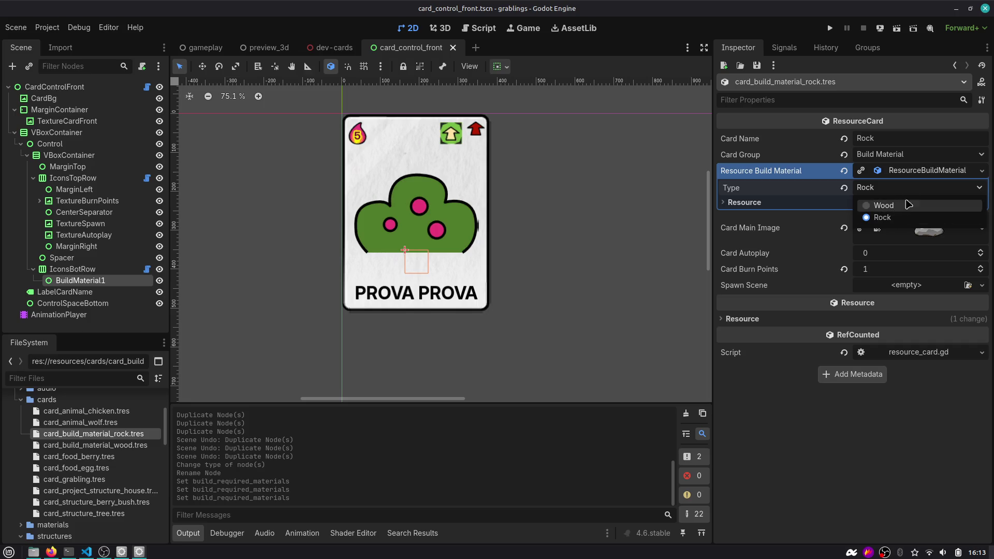
{"action": "left_click", "coordinate": [920, 185]}
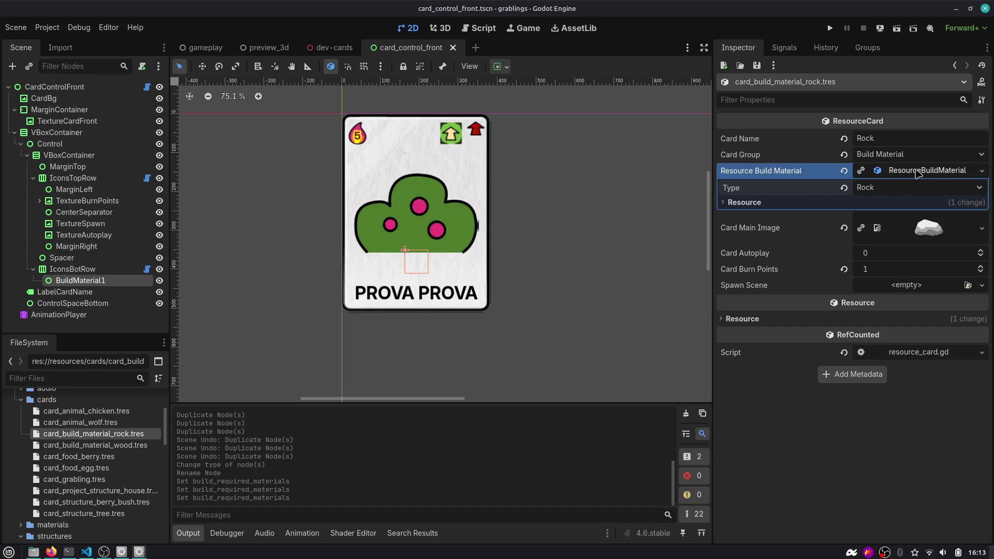
{"action": "left_click", "coordinate": [937, 173]}
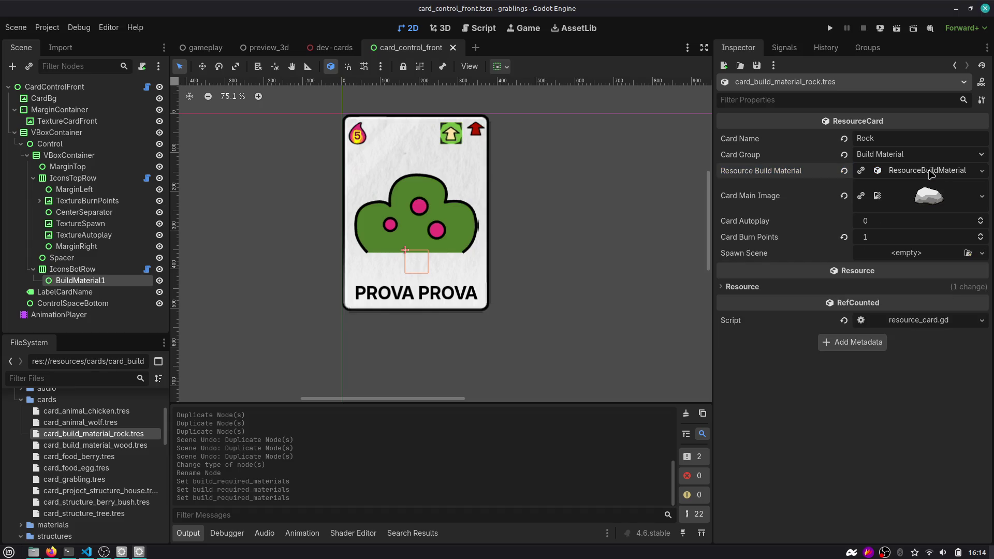
{"action": "left_click", "coordinate": [930, 174]}
{"action": "left_click", "coordinate": [482, 31]}
Step: Quick-open the resource_build_material.gd script
{"action": "key", "text": "F1"}
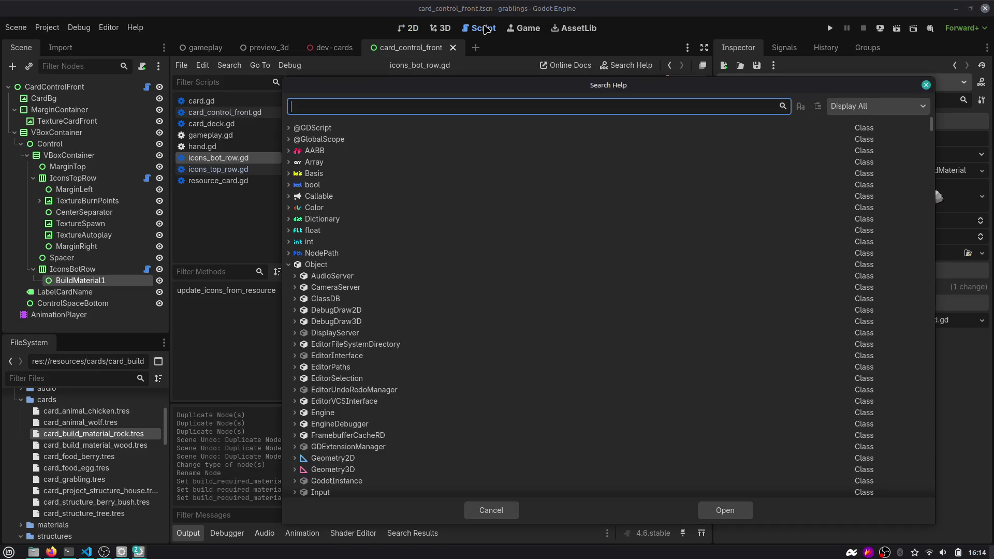
{"action": "type", "text": "resourcec"}
{"action": "key", "text": "Escape"}
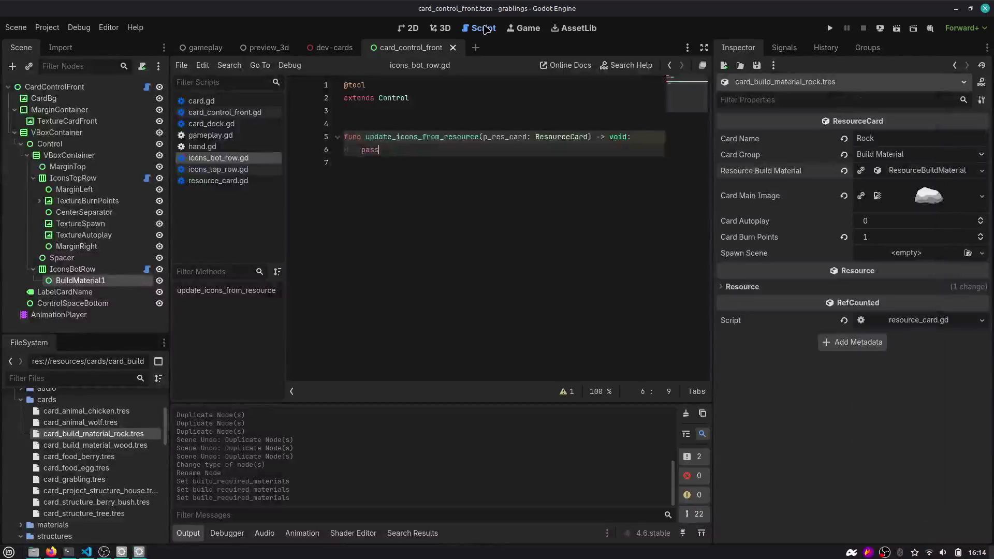
{"action": "key", "text": "ctrl+alt+o"}
{"action": "type", "text": "resource_build_m"}
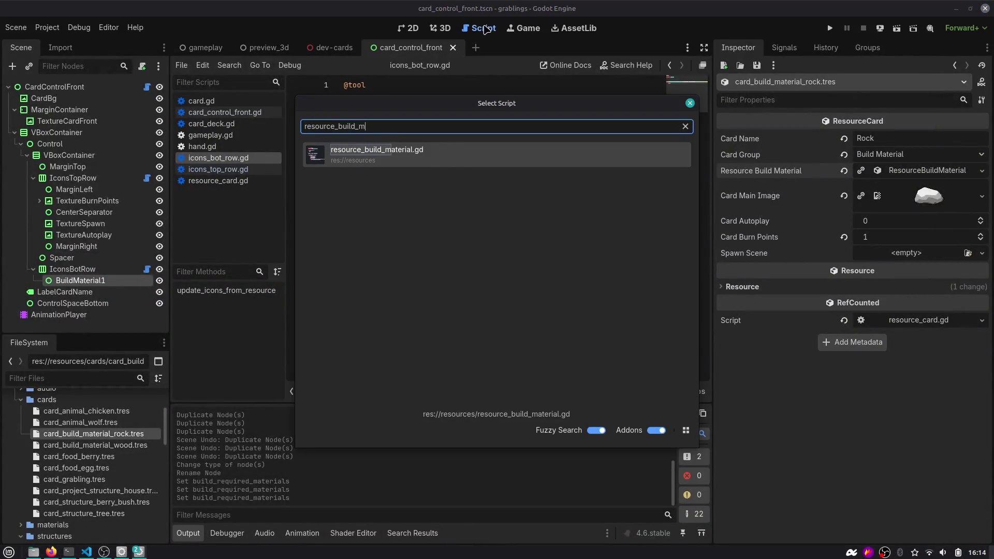
{"action": "type", "text": "ater"}
{"action": "key", "text": "Return"}
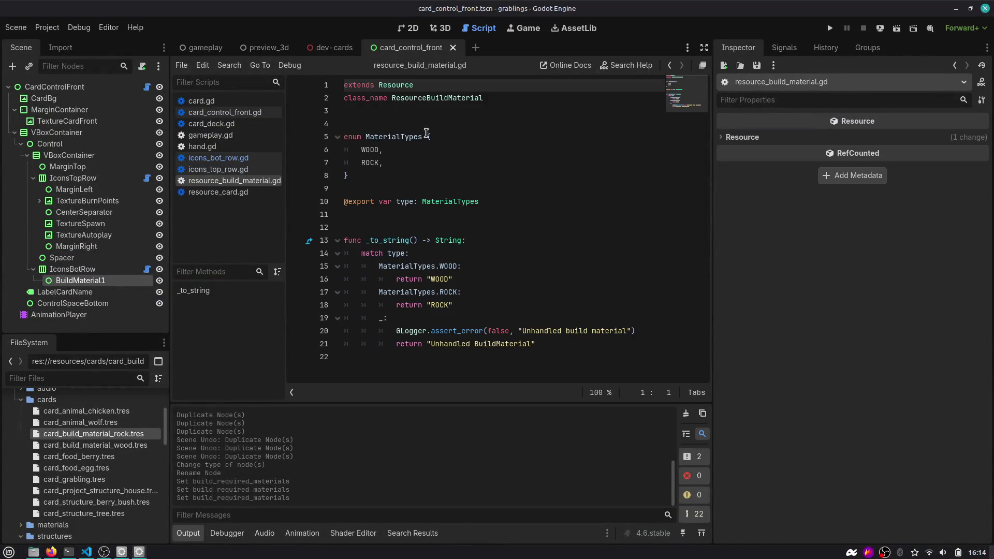
Step: Add a WOOL entry after ROCK in the MaterialTypes enum and save the script
{"action": "left_click", "coordinate": [429, 100]}
{"action": "double_click", "coordinate": [430, 101]}
{"action": "double_click", "coordinate": [389, 137]}
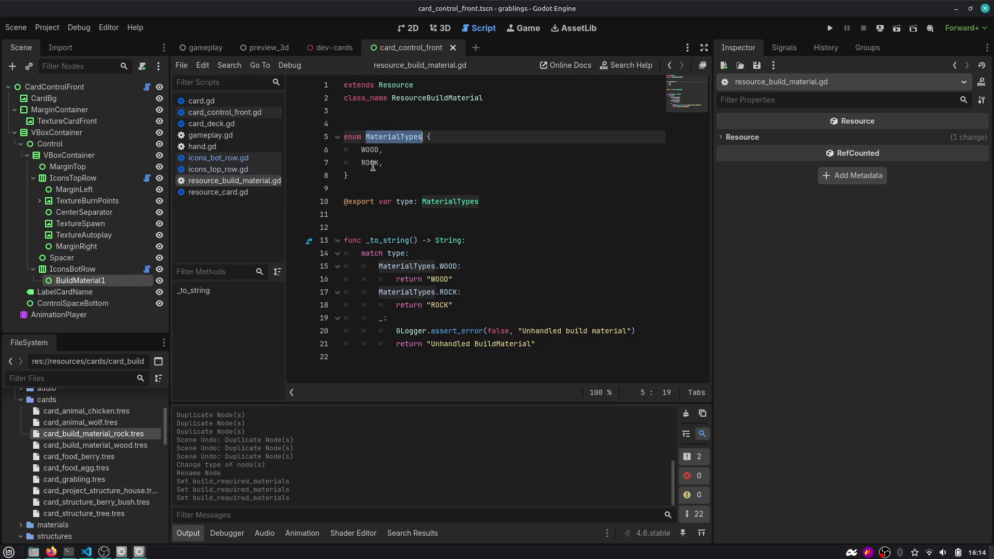
{"action": "left_click_drag", "start_coordinate": [360, 176], "coordinate": [322, 143]}
{"action": "left_click", "coordinate": [391, 150]}
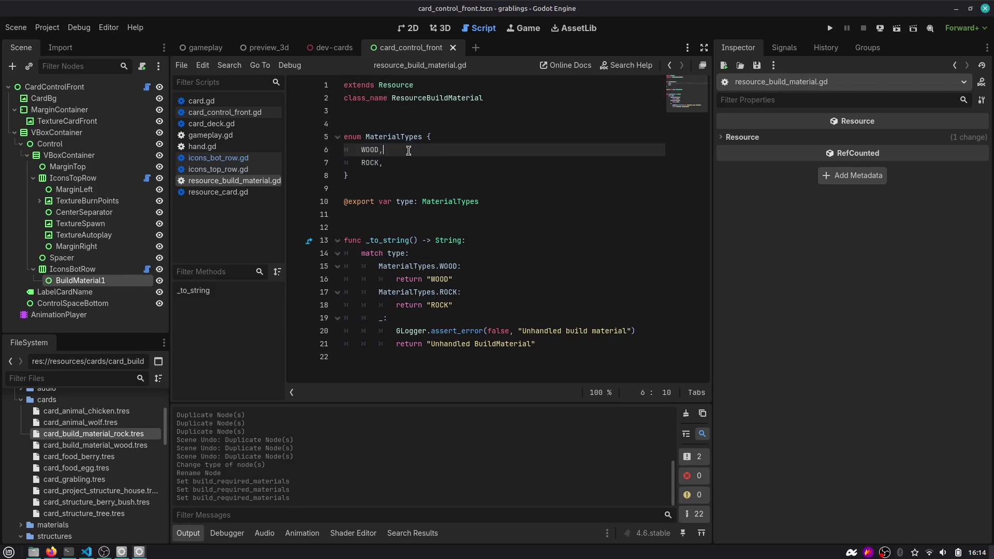
{"action": "left_click", "coordinate": [395, 165]}
{"action": "key", "text": "Return"}
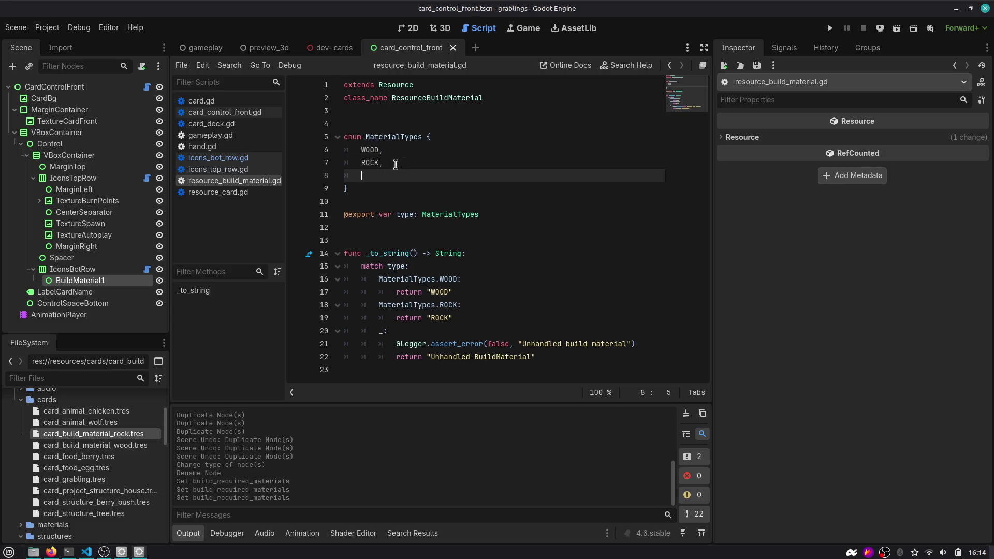
{"action": "type", "text": "WOOL"}
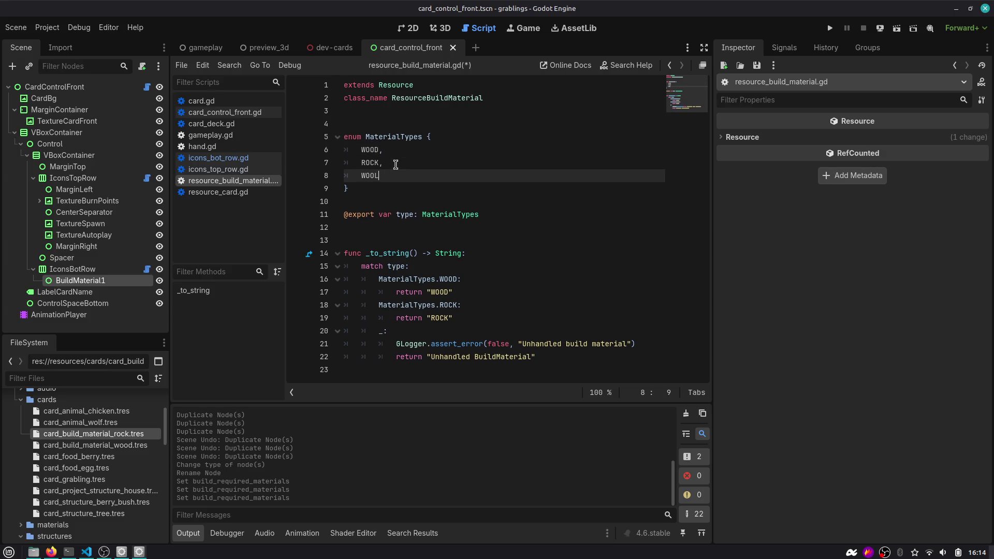
{"action": "key", "text": "ctrl+s"}
{"action": "left_click", "coordinate": [396, 195]}
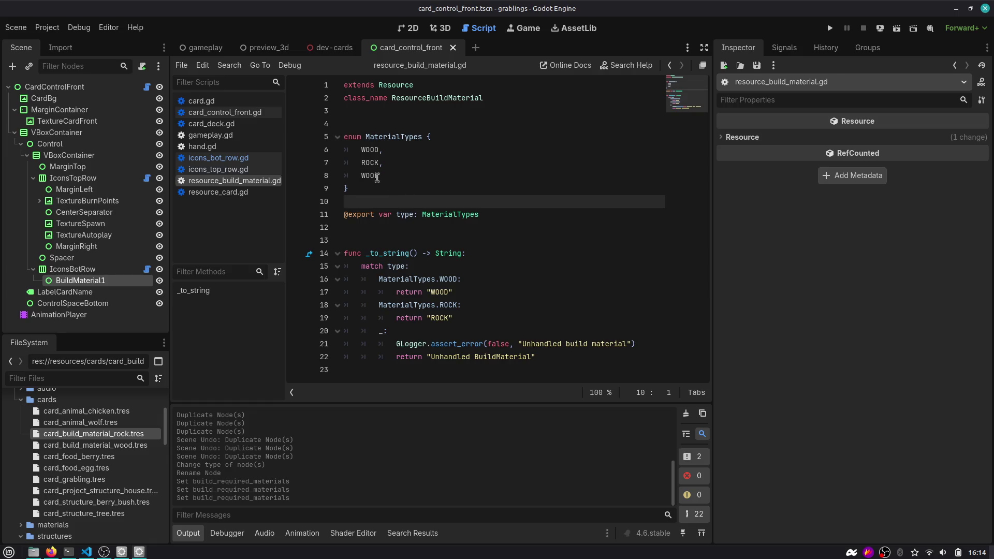
{"action": "key", "text": "alt+Tab"}
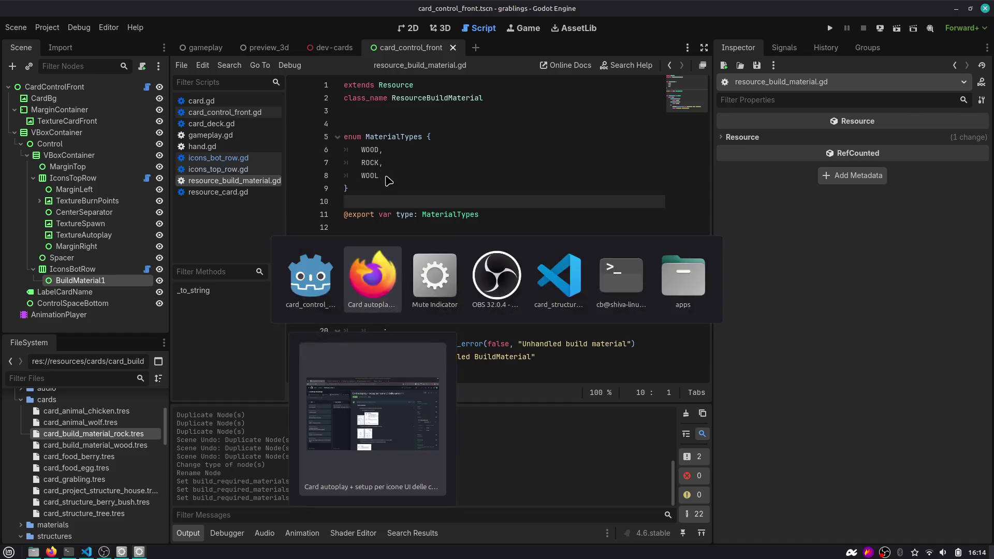
Step: Search DuckDuckGo for 'wool' to check its spelling and the Italian 'lana', then return to Godot
{"action": "key", "text": "ctrl+t"}
{"action": "type", "text": "whool"}
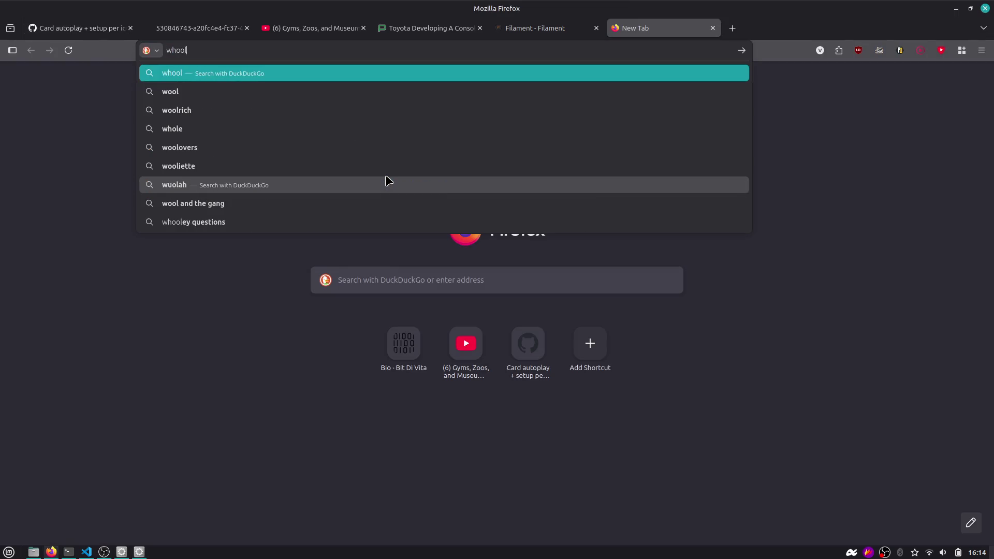
{"action": "key", "text": "BackSpace"}
{"action": "key", "text": "Return"}
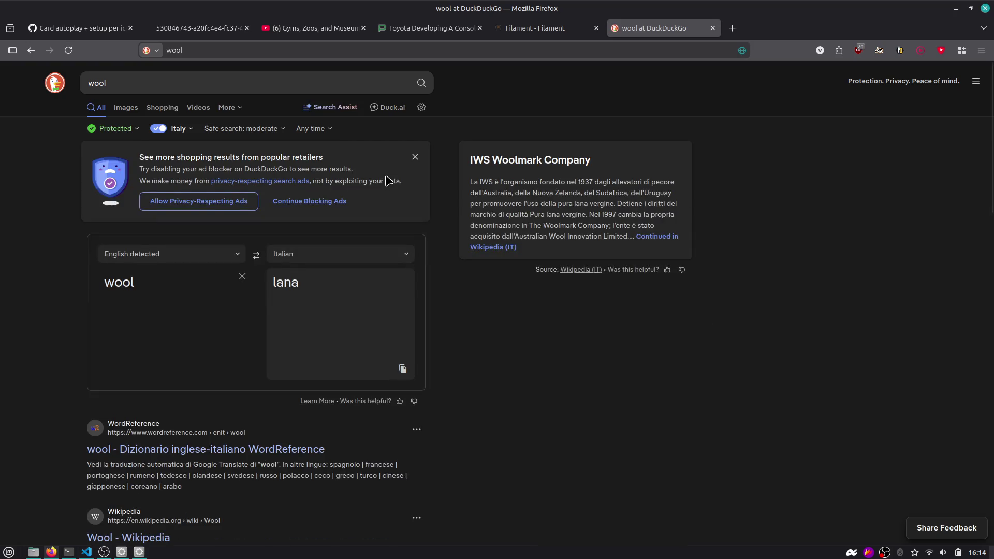
{"action": "key", "text": "alt+Tab"}
{"action": "double_click", "coordinate": [371, 176]}
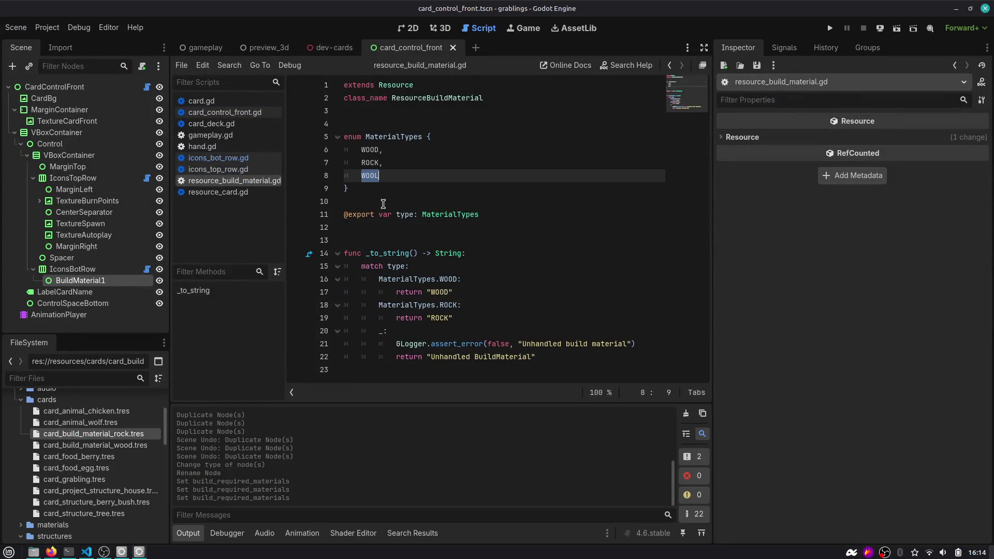
Step: Check in the Inspector that the rock card's build material Type is still Rock
{"action": "left_click", "coordinate": [401, 181]}
{"action": "left_click", "coordinate": [122, 435]}
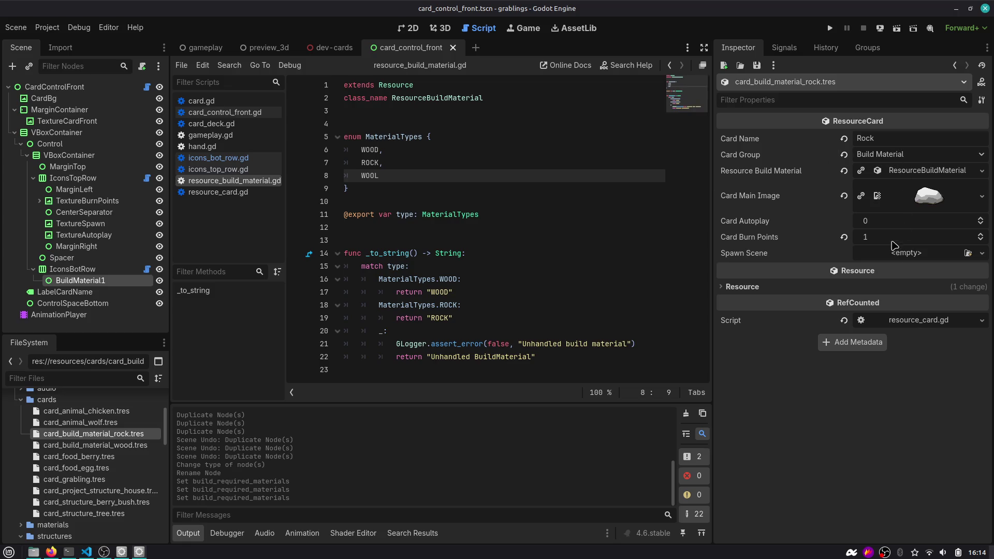
{"action": "left_click", "coordinate": [893, 171]}
{"action": "left_click", "coordinate": [891, 154]}
{"action": "left_click", "coordinate": [893, 155]}
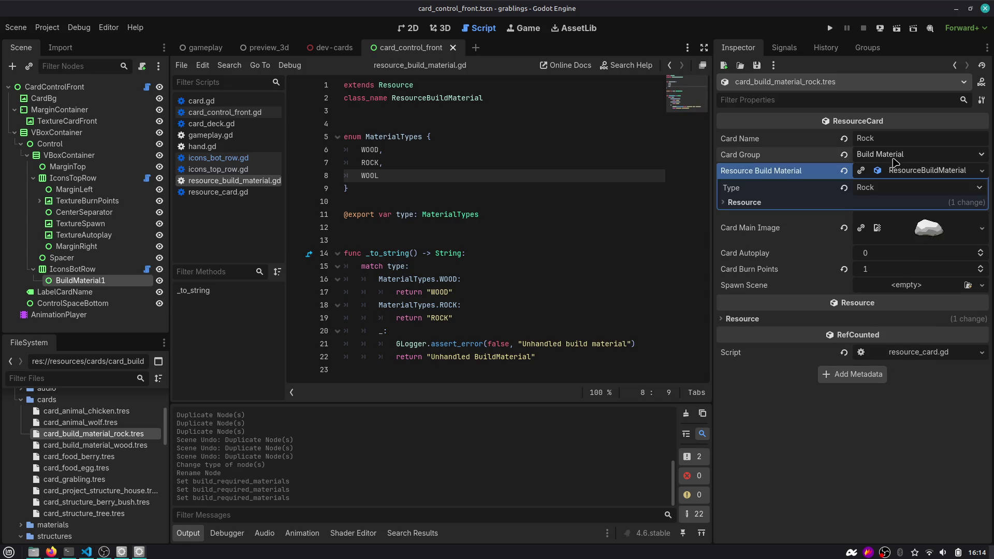
{"action": "left_click", "coordinate": [889, 192]}
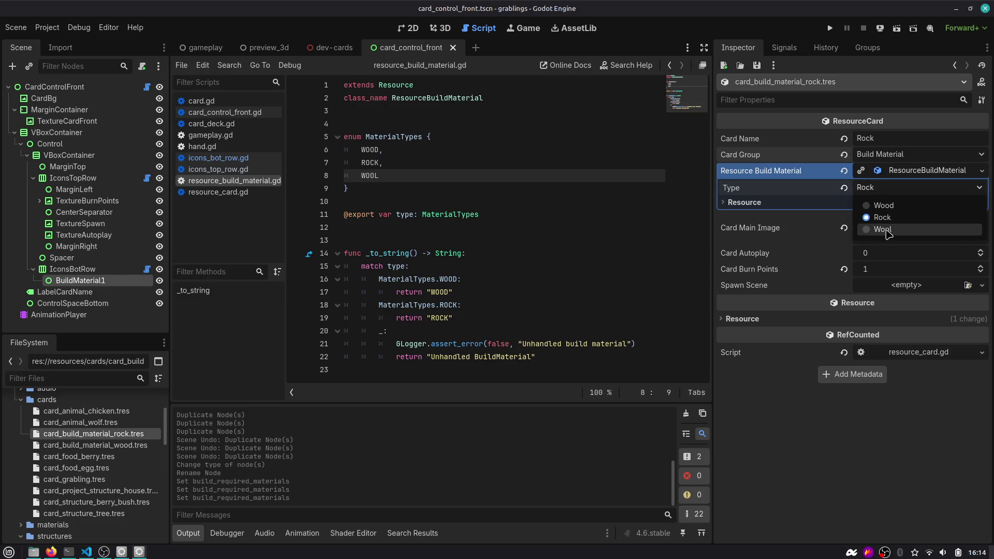
{"action": "left_click", "coordinate": [469, 198]}
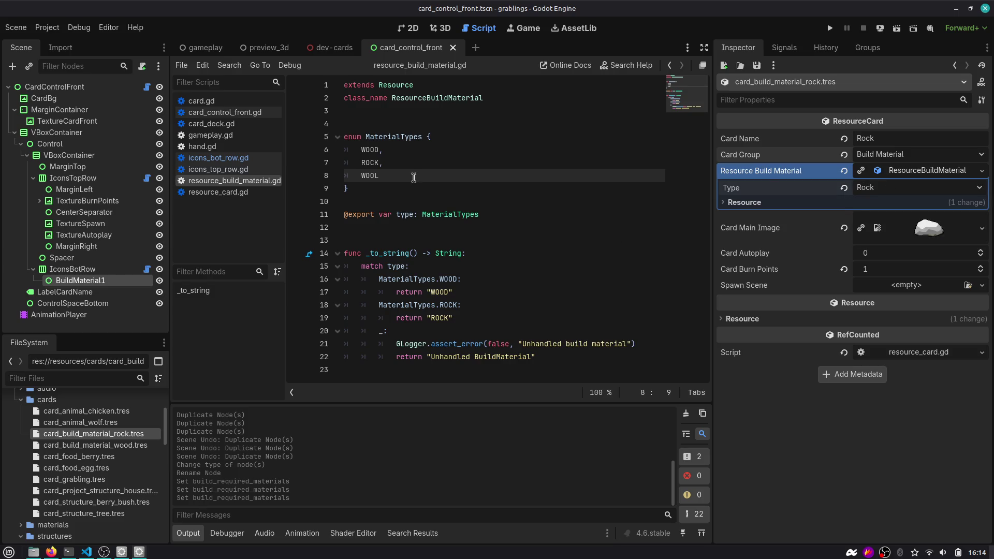
Step: Delete the WOOL entry from the MaterialTypes enum
{"action": "key", "text": "ctrl+shift+Left"}
{"action": "key", "text": "BackSpace"}
{"action": "key", "text": "BackSpace"}
{"action": "key", "text": "BackSpace"}
{"action": "left_click", "coordinate": [402, 190]}
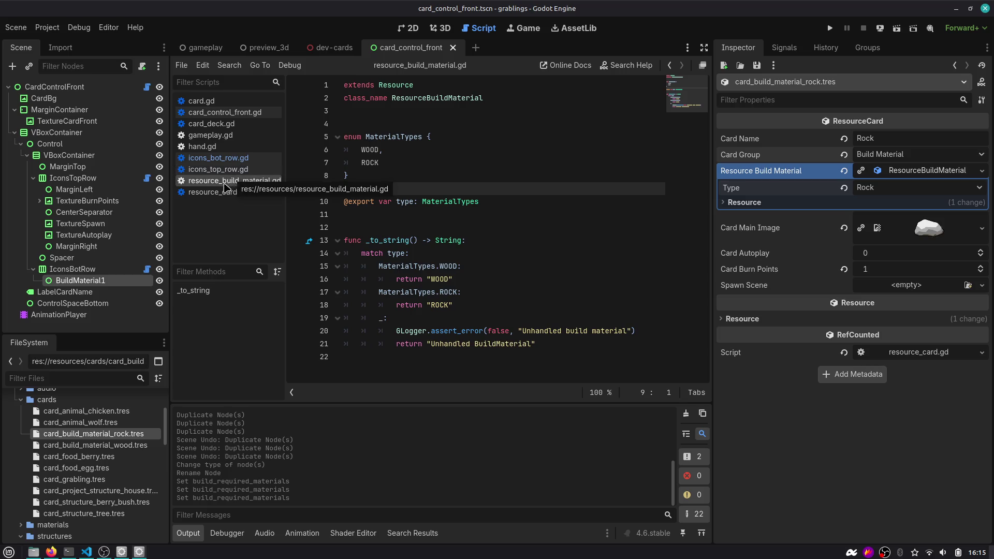
{"action": "left_click", "coordinate": [369, 176]}
{"action": "left_click_drag", "start_coordinate": [376, 180], "coordinate": [316, 136]}
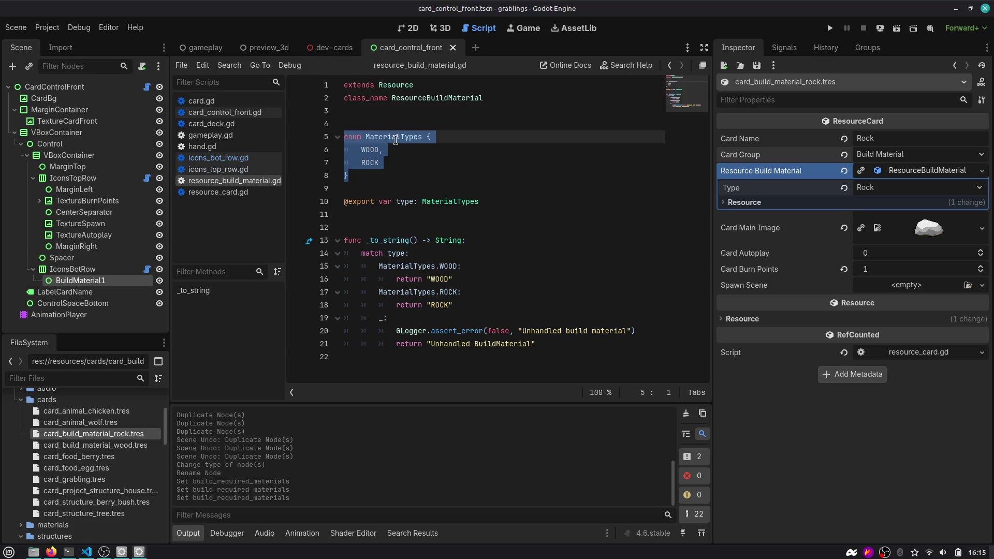
{"action": "key", "text": "ctrl+z"}
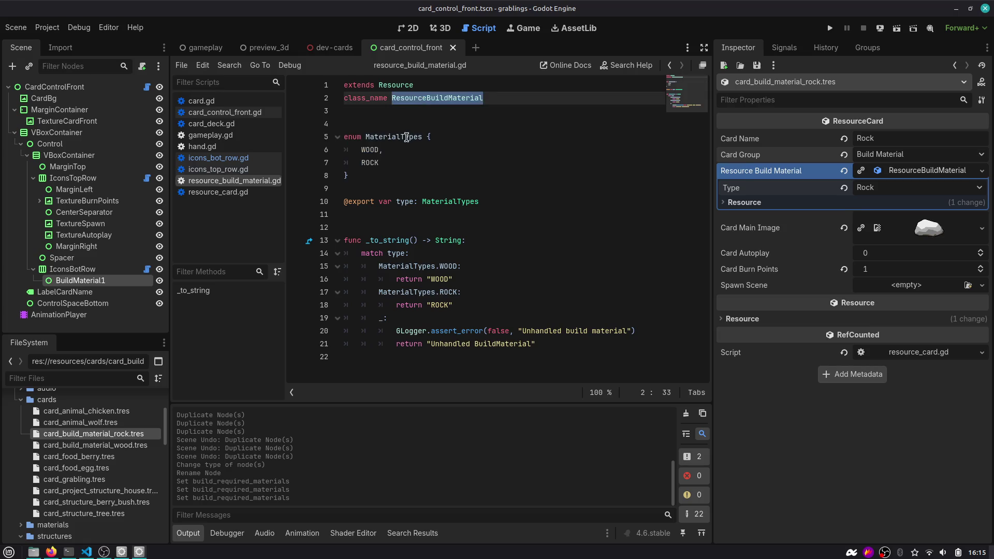
Step: Review where WOOD and ROCK are used and insert an empty line after the enum
{"action": "left_click", "coordinate": [383, 216]}
{"action": "left_click", "coordinate": [383, 175]}
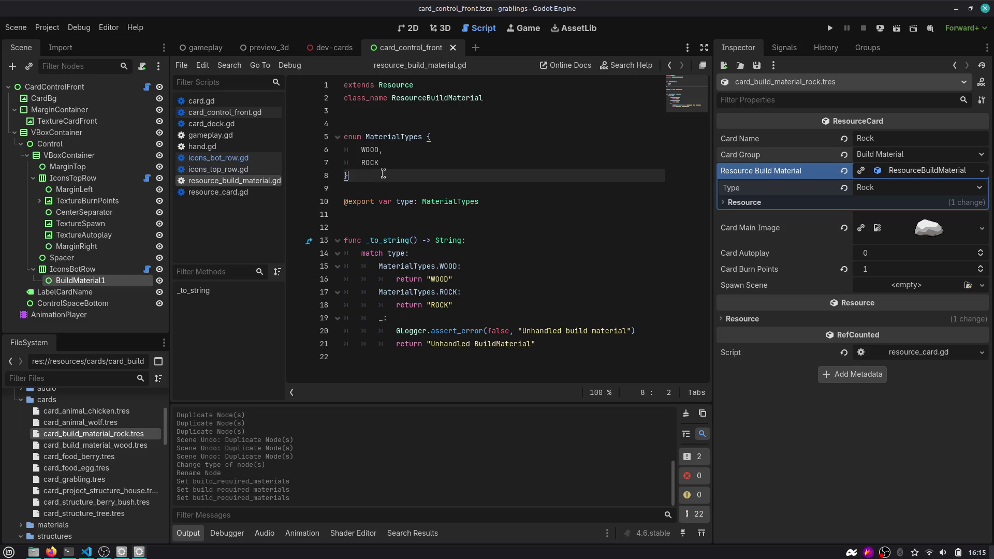
{"action": "left_click", "coordinate": [374, 163]}
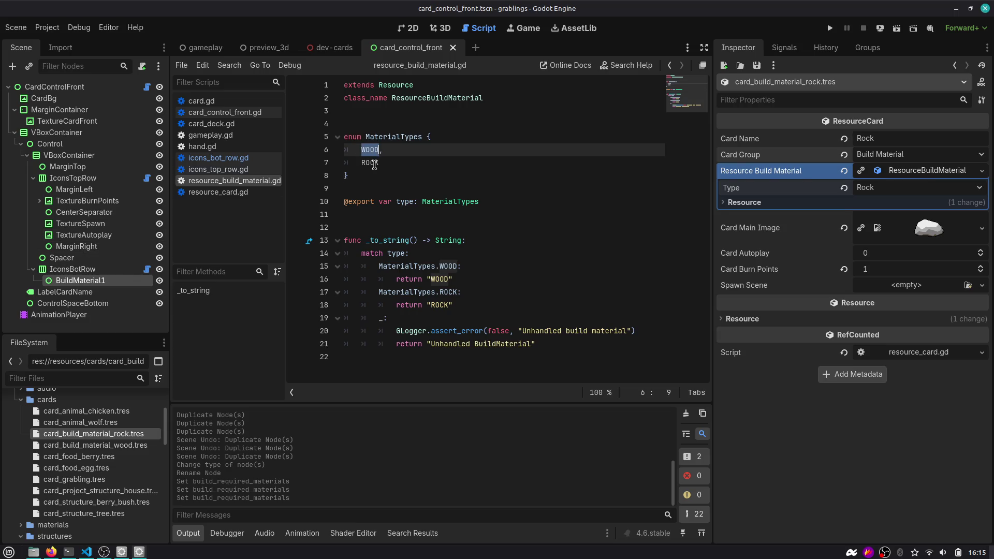
{"action": "double_click", "coordinate": [374, 163]}
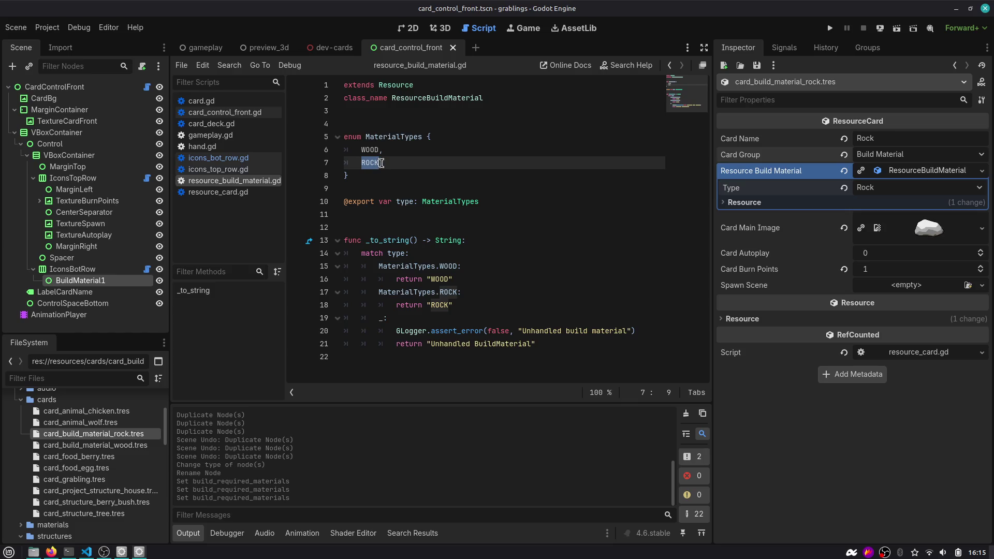
{"action": "double_click", "coordinate": [370, 150]}
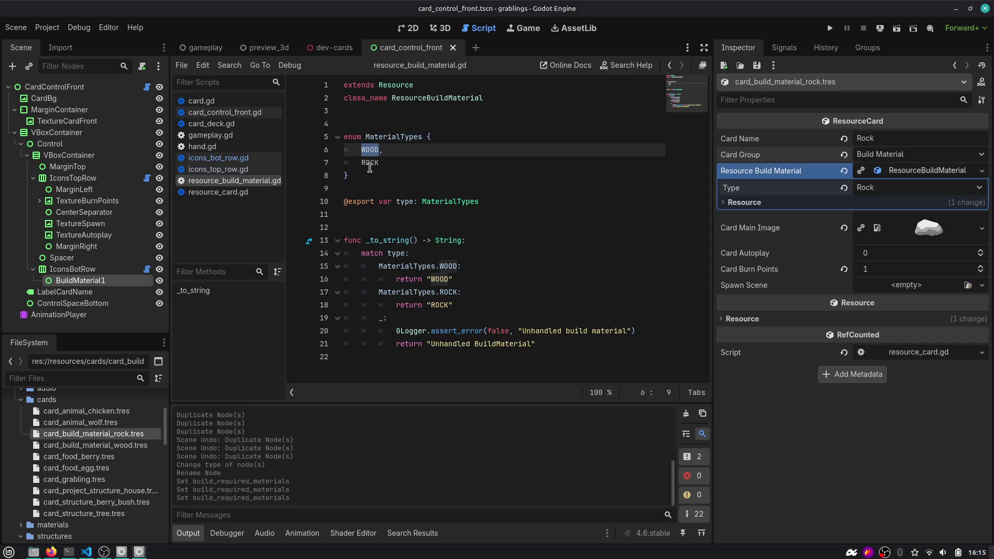
{"action": "left_click", "coordinate": [367, 176]}
{"action": "left_click", "coordinate": [365, 187]}
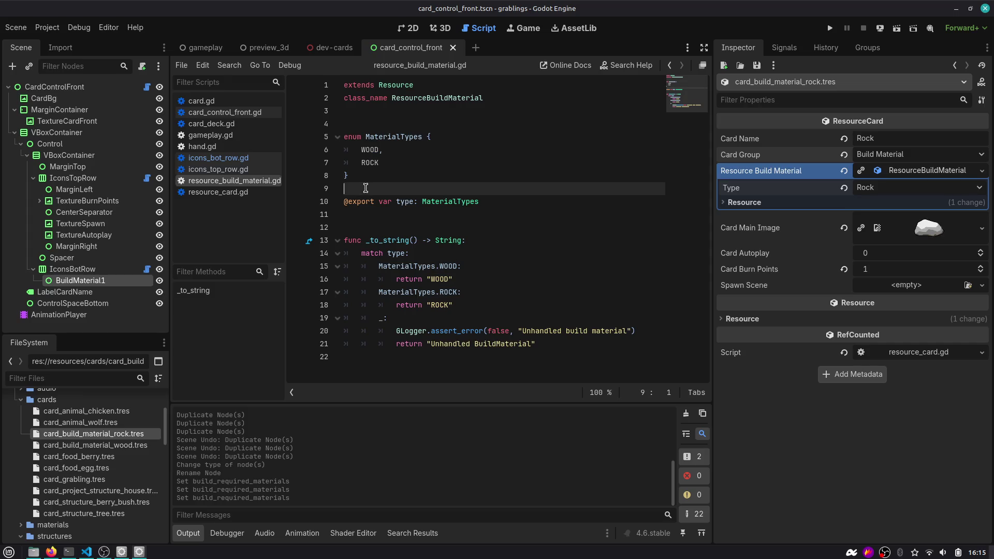
{"action": "key", "text": "Return"}
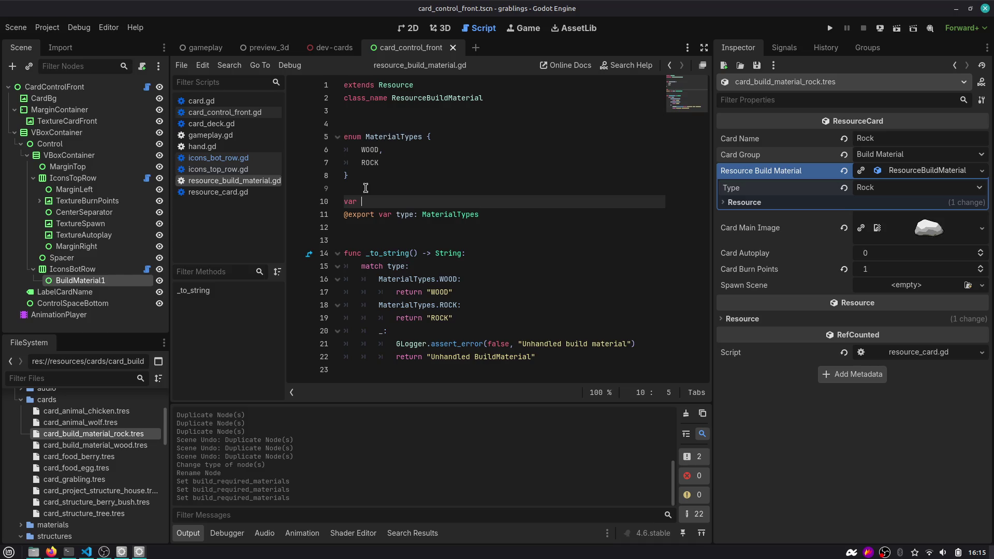
Step: Declare 'var material_to_texture = {' with a MaterialTypes.WOOD key below the enum
{"action": "key", "text": "shift+Home"}
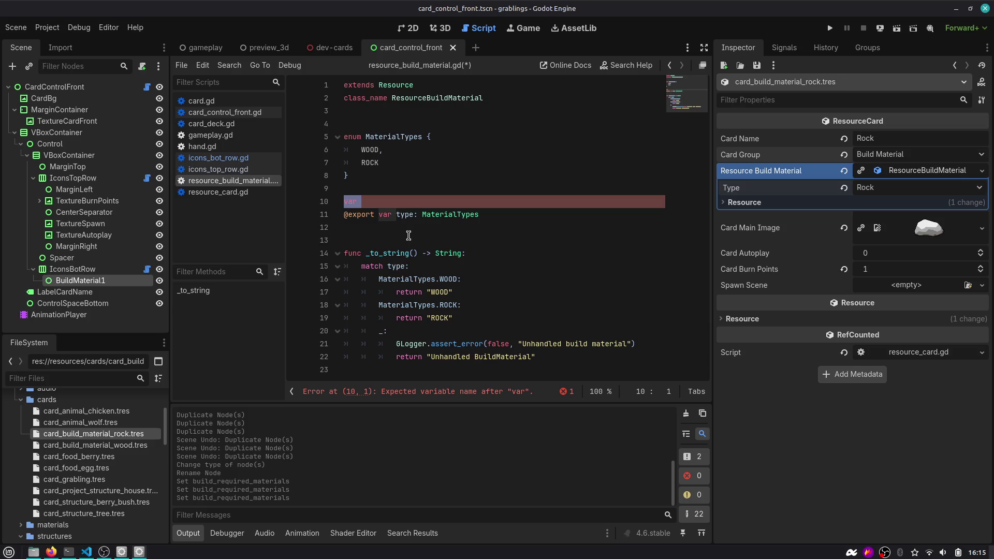
{"action": "key", "text": "End"}
{"action": "type", "text": "aterial"}
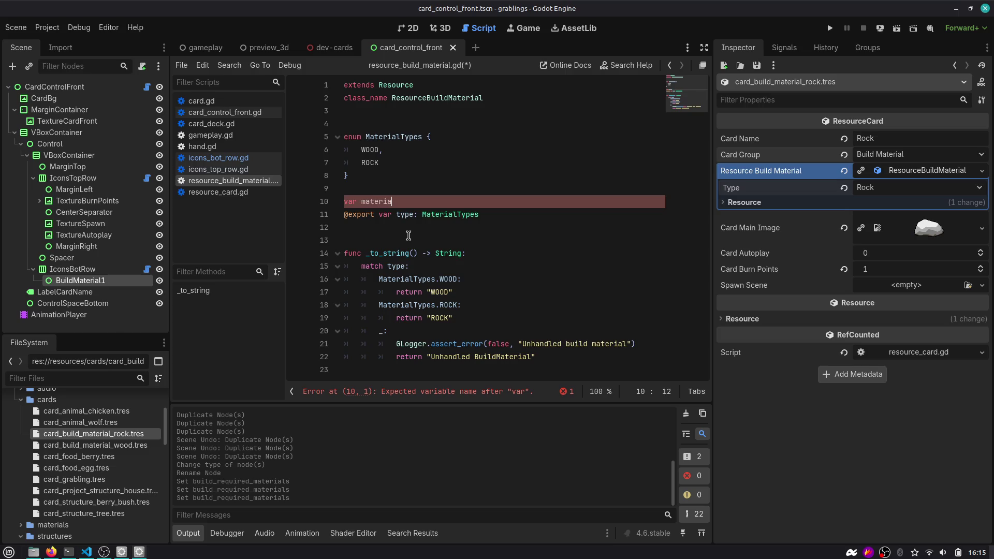
{"action": "type", "text": "_to_te"}
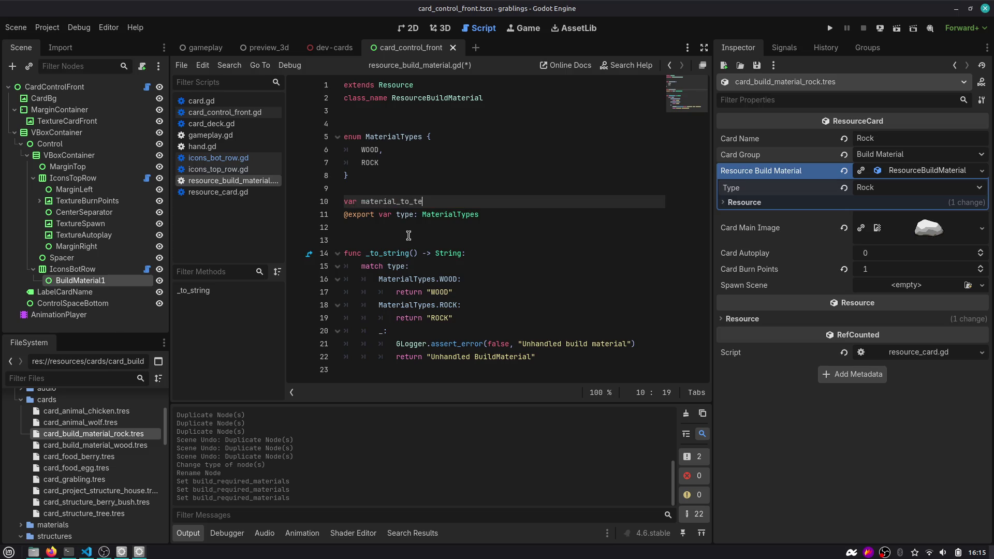
{"action": "type", "text": "xture = {"}
{"action": "key", "text": "Return"}
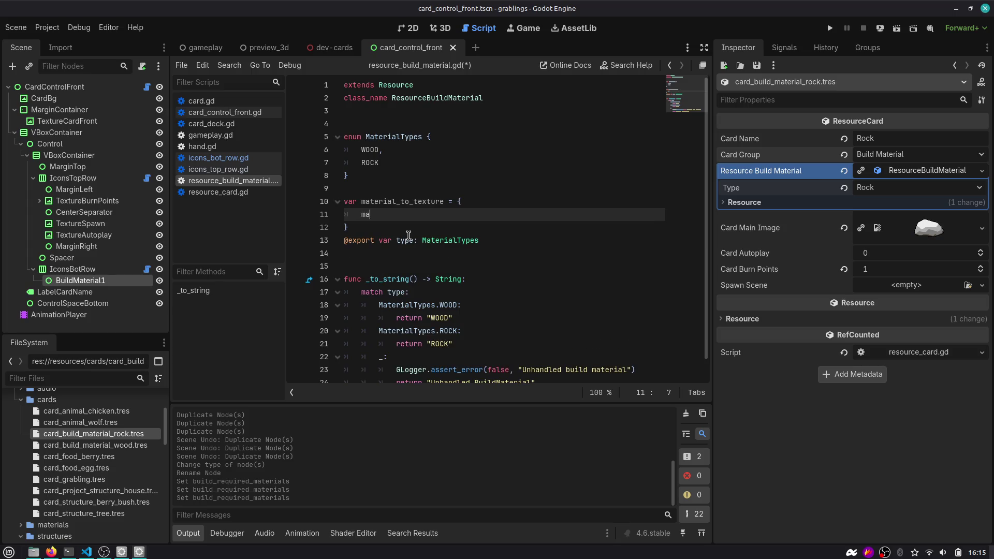
{"action": "type", "text": "ter"}
{"action": "key", "text": "Return"}
{"action": "type", "text": "."}
{"action": "key", "text": "Return"}
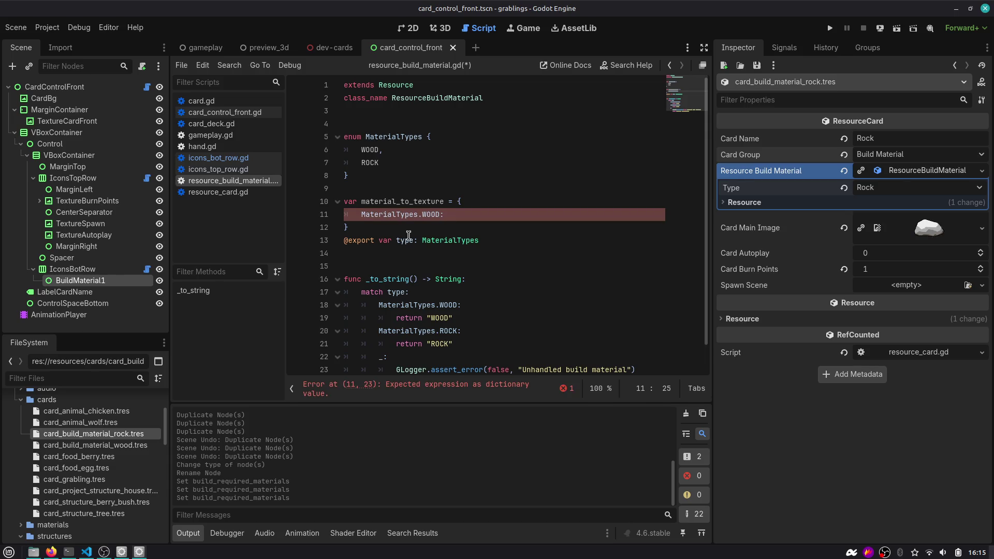
Step: Start the WOOD entry's value as preload( with the file path suggestions showing
{"action": "key", "text": "Down"}
{"action": "key", "text": "Return"}
{"action": "key", "text": "Up"}
{"action": "key", "text": "Up"}
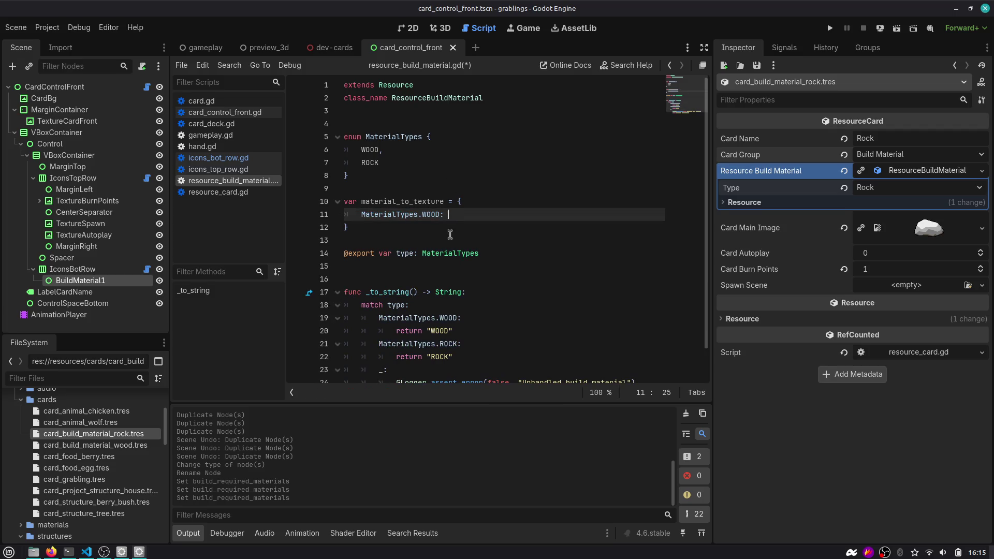
{"action": "key", "text": "BackSpace"}
{"action": "key", "text": "Escape"}
{"action": "type", "text": "preload("}
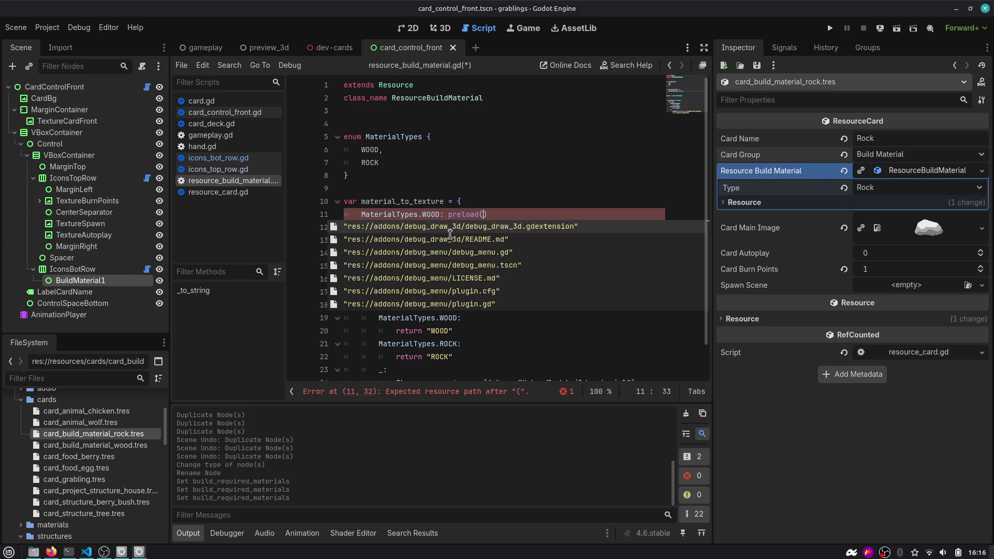
{"action": "key", "text": "Right"}
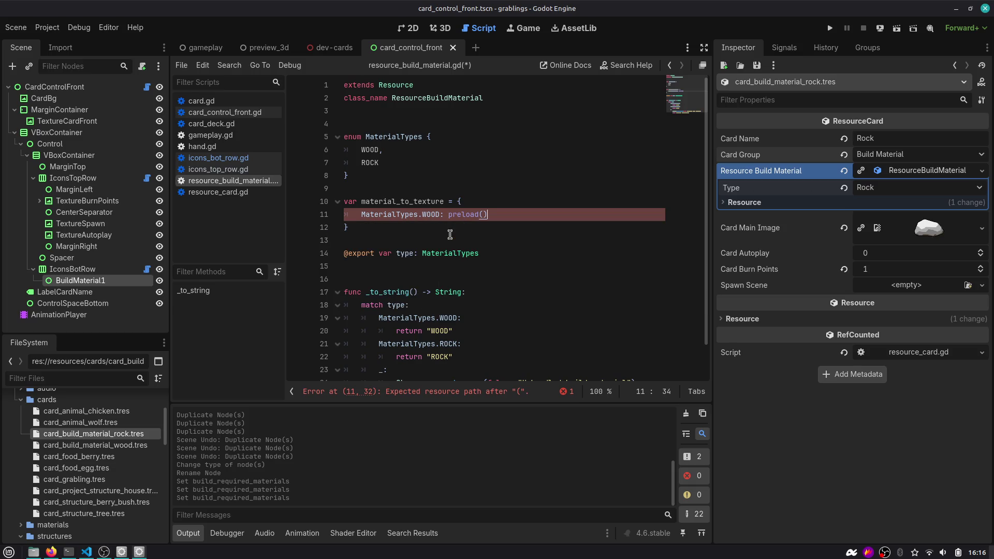
{"action": "key", "text": "Left"}
{"action": "key", "text": "ctrl+space"}
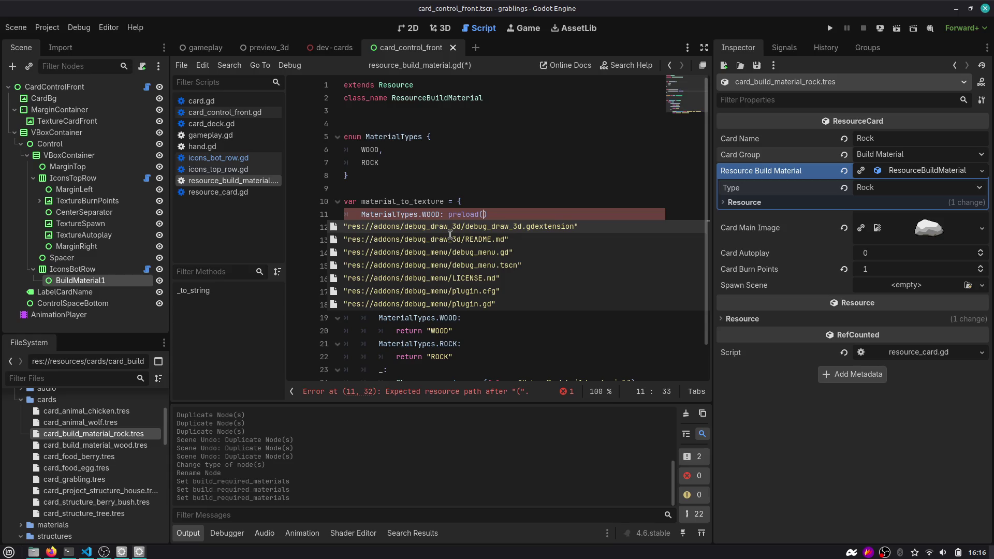
Step: Complete the WOOD entry so it preloads the wood.png texture
{"action": "type", "text": "\"wood"}
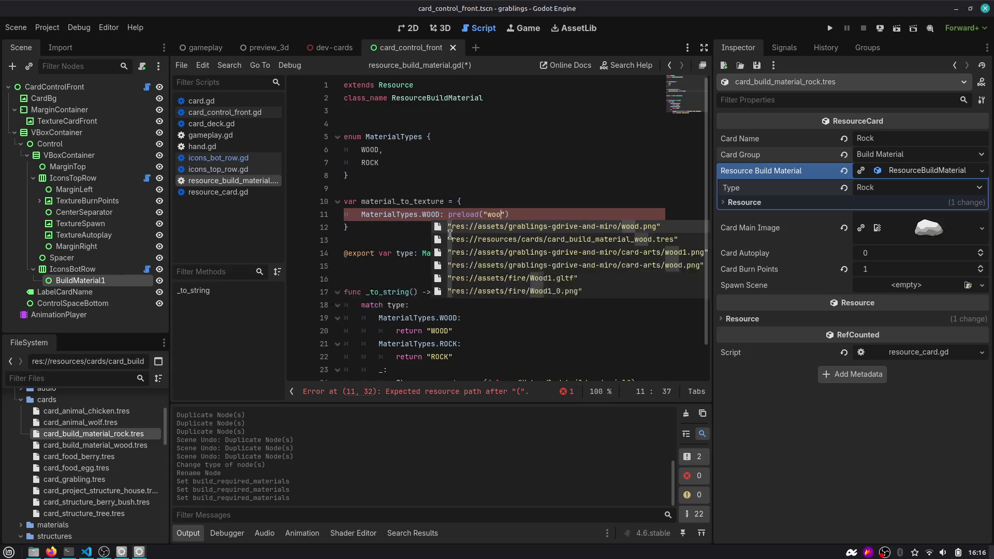
{"action": "key", "text": "Return"}
{"action": "type", "text": "),"}
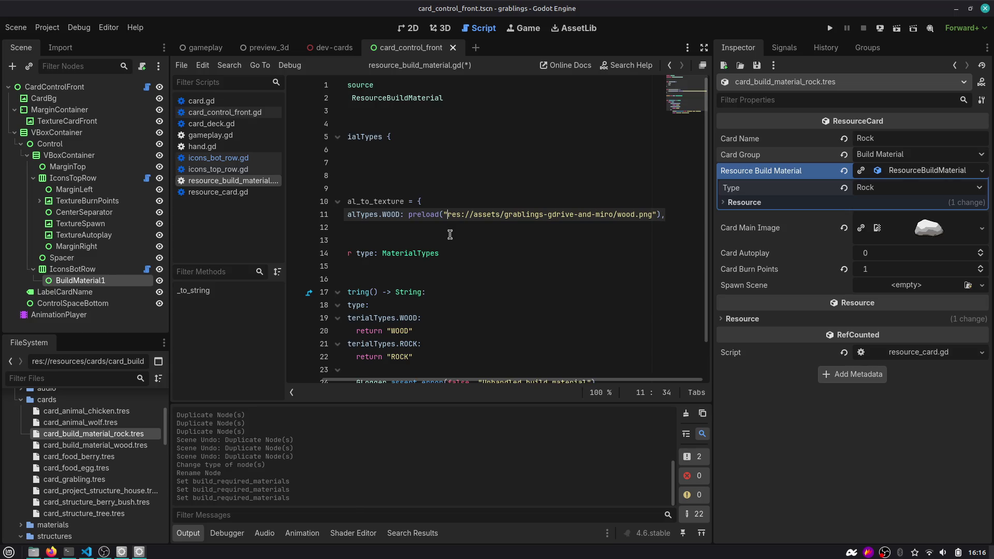
{"action": "key", "text": "Left"}
{"action": "key", "text": "Left"}
{"action": "key", "text": "ctrl+shift+Left"}
{"action": "key", "text": "BackSpace"}
{"action": "key", "text": "ctrl+z"}
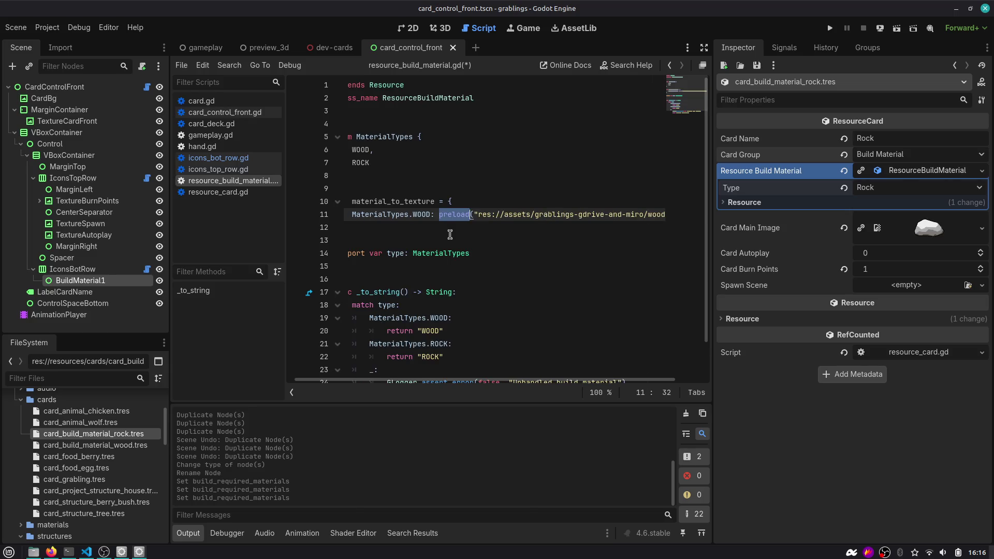
Step: Duplicate the WOOD line into a MaterialTypes.ROCK entry and clear its texture path
{"action": "key", "text": "End"}
{"action": "key", "text": "shift+Home"}
{"action": "key", "text": "ctrl+alt+Down"}
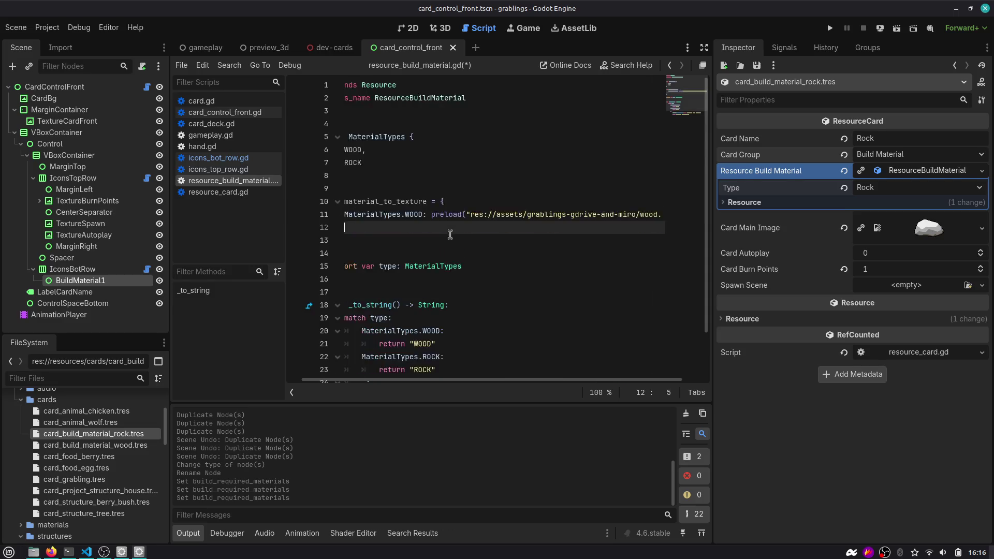
{"action": "key", "text": "ctrl+BackSpace"}
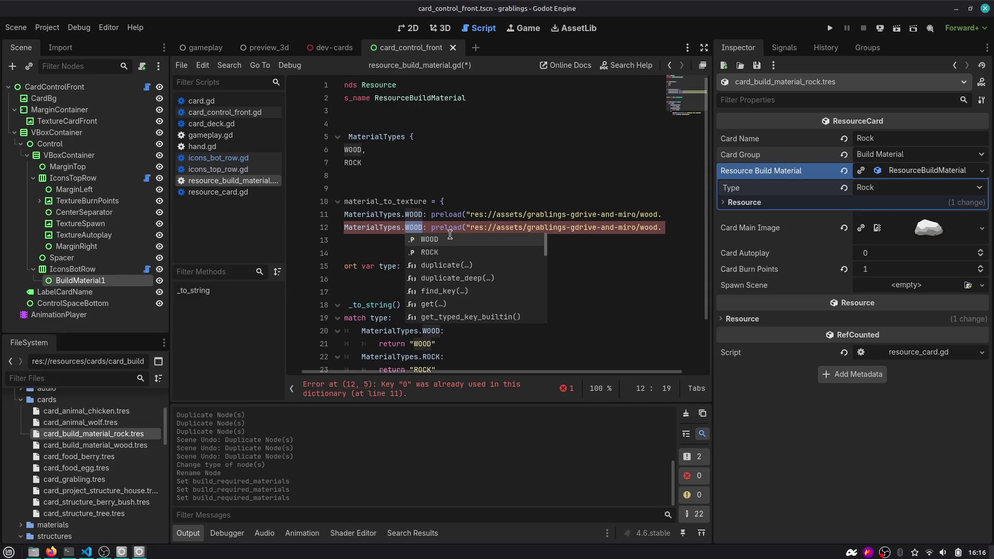
{"action": "key", "text": "Down"}
{"action": "key", "text": "Return"}
{"action": "key", "text": "End"}
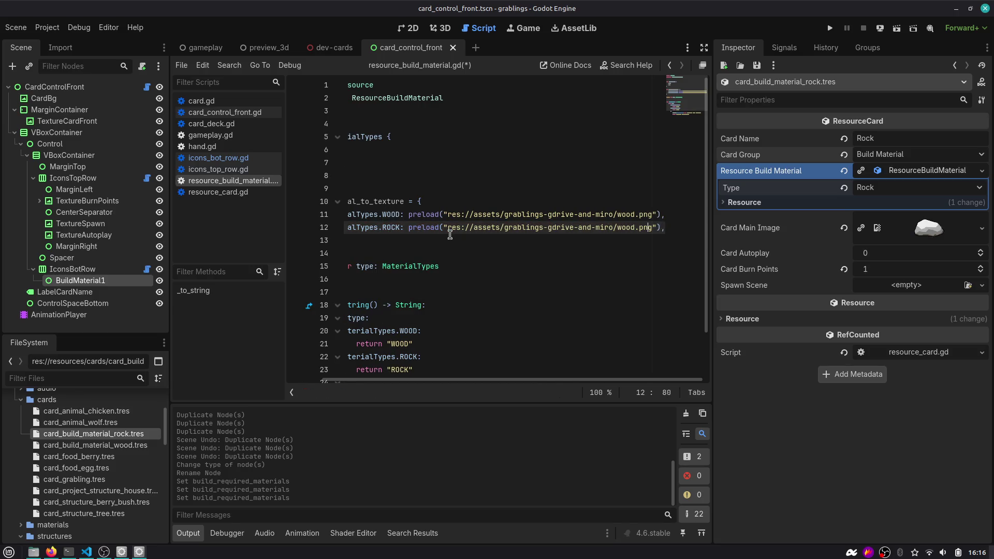
{"action": "key", "text": "ctrl+BackSpace"}
{"action": "type", "text": "rock"}
{"action": "key", "text": "ctrl+BackSpace"}
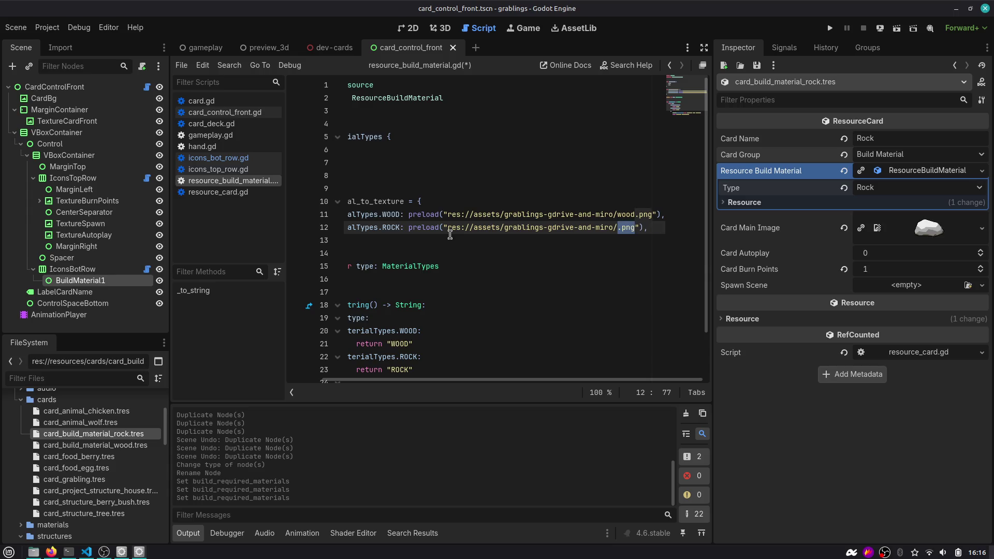
{"action": "key", "text": "ctrl+shift+Left"}
{"action": "key", "text": "ctrl+shift+Left"}
{"action": "key", "text": "ctrl+shift+Left"}
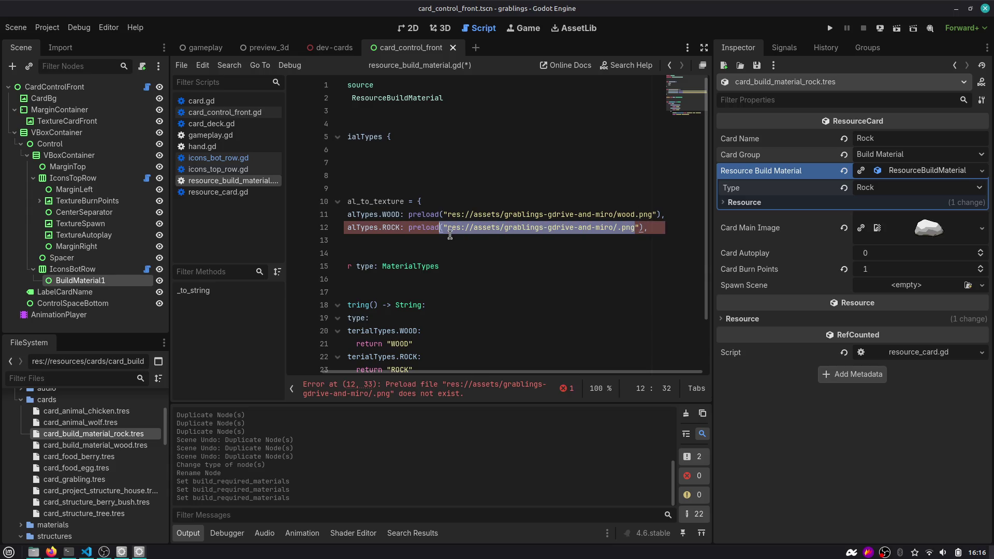
{"action": "type", "text": "(\"rock"}
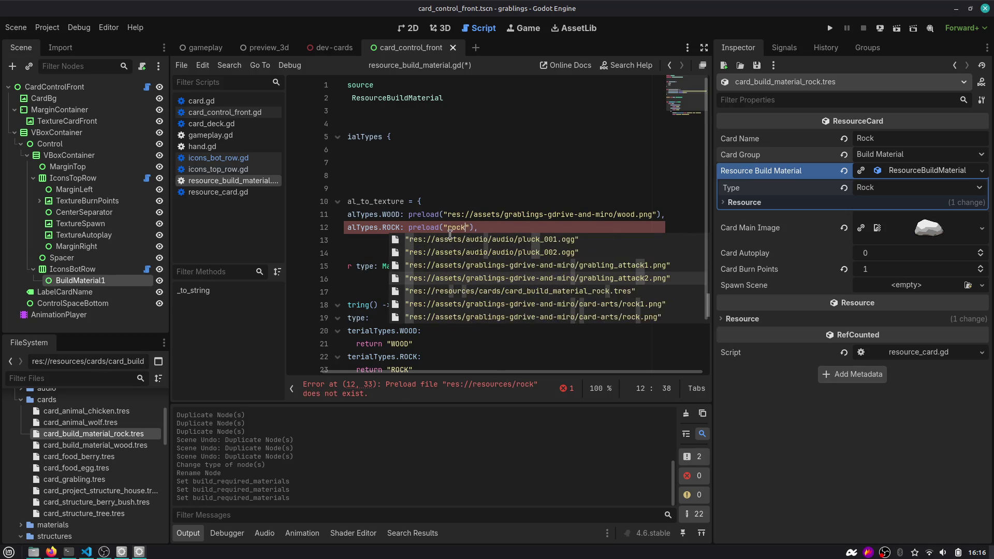
{"action": "key", "text": "Escape"}
Step: Try pasting the copied Card Main Image resource into the ROCK preload, then undo it
{"action": "mouse_move", "coordinate": [921, 230]}
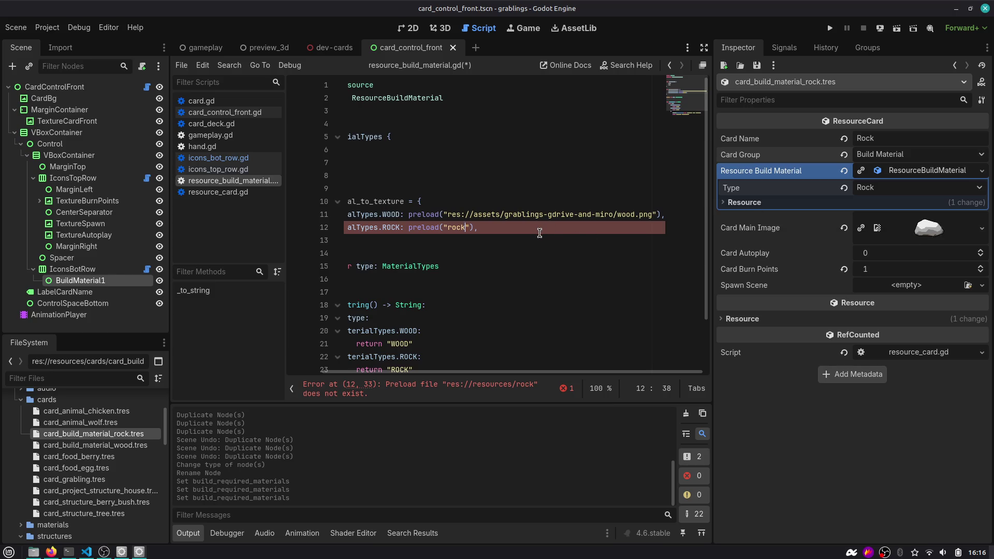
{"action": "type", "text": "ck"}
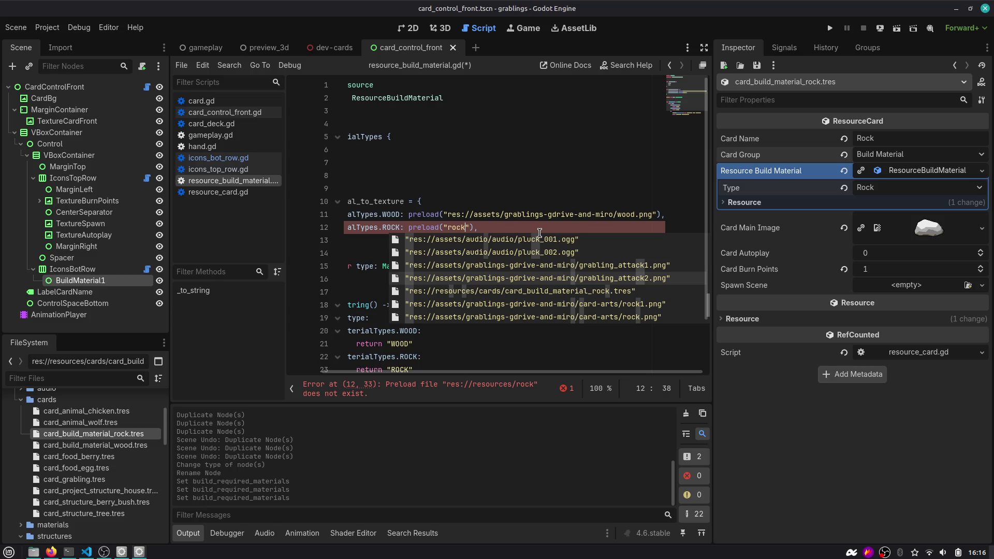
{"action": "left_click", "coordinate": [982, 228]}
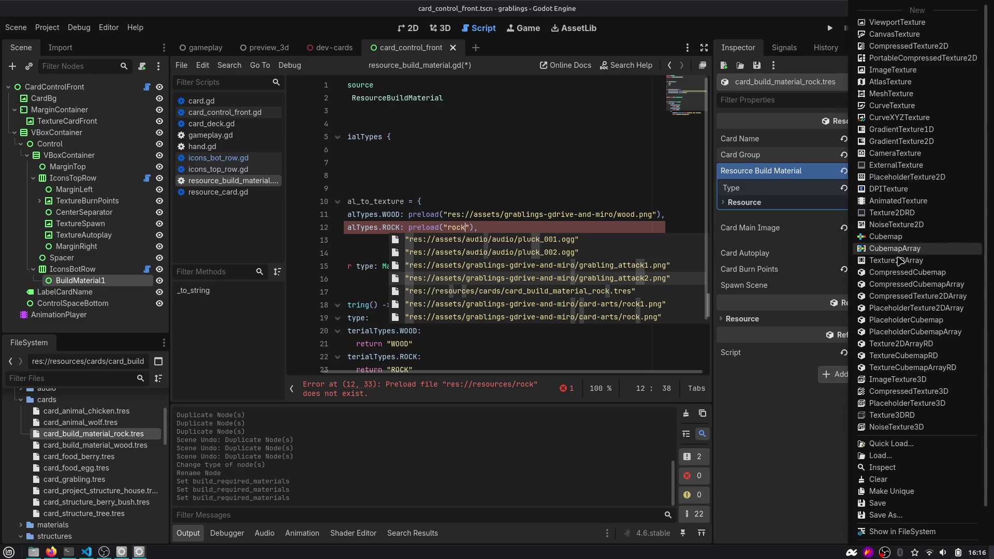
{"action": "scroll", "coordinate": [895, 510], "scroll_direction": "down", "scroll_amount": 1}
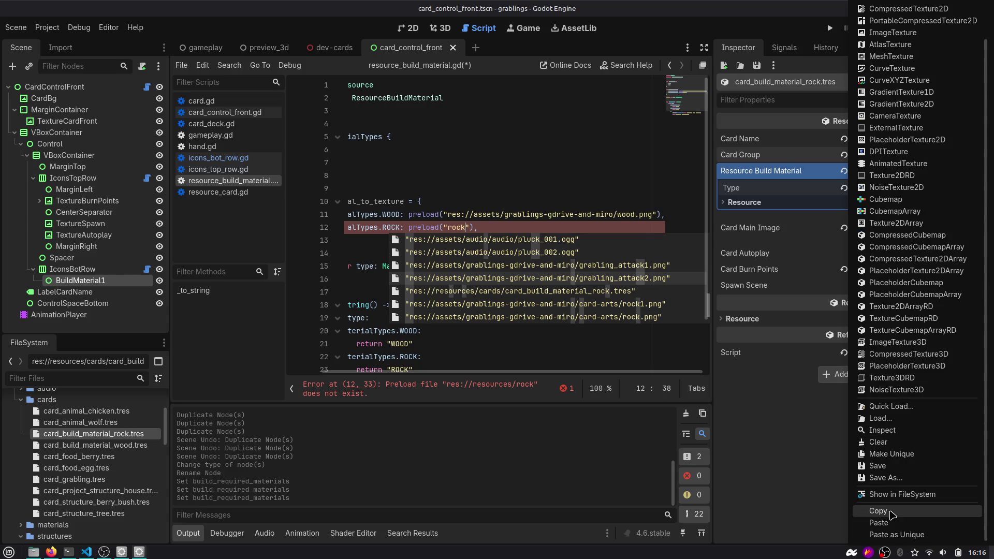
{"action": "left_click", "coordinate": [891, 514]}
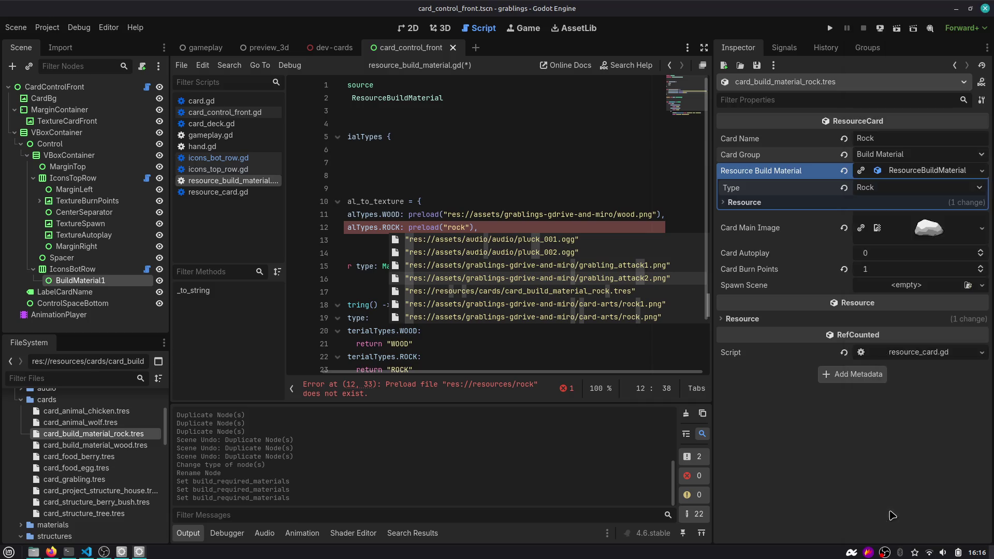
{"action": "left_click", "coordinate": [462, 232]}
{"action": "double_click", "coordinate": [462, 232]}
{"action": "key", "text": "ctrl+v"}
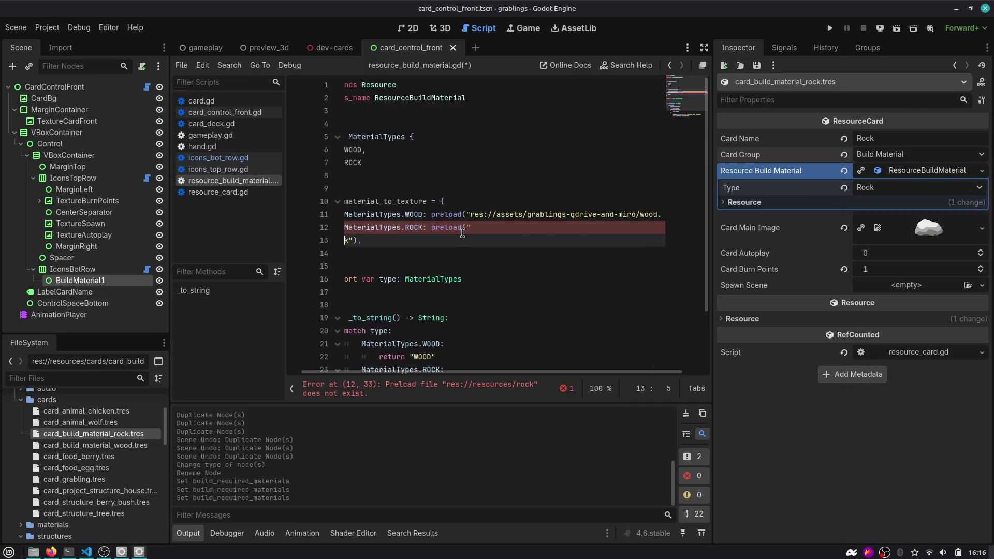
{"action": "key", "text": "ctrl+z"}
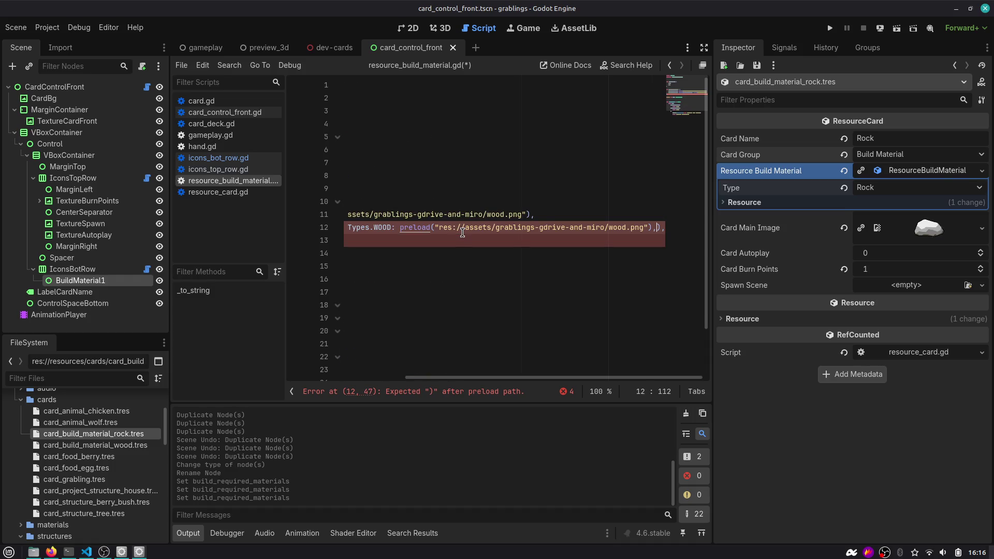
{"action": "key", "text": "ctrl+z"}
{"action": "key", "text": "ctrl+z"}
{"action": "left_click", "coordinate": [981, 228]}
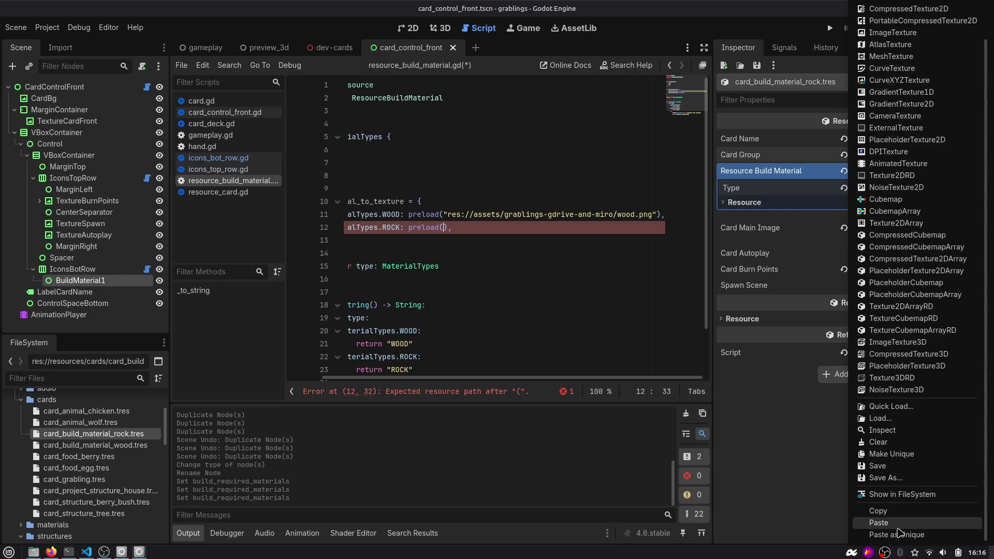
{"action": "scroll", "coordinate": [897, 529], "scroll_direction": "up", "scroll_amount": 2}
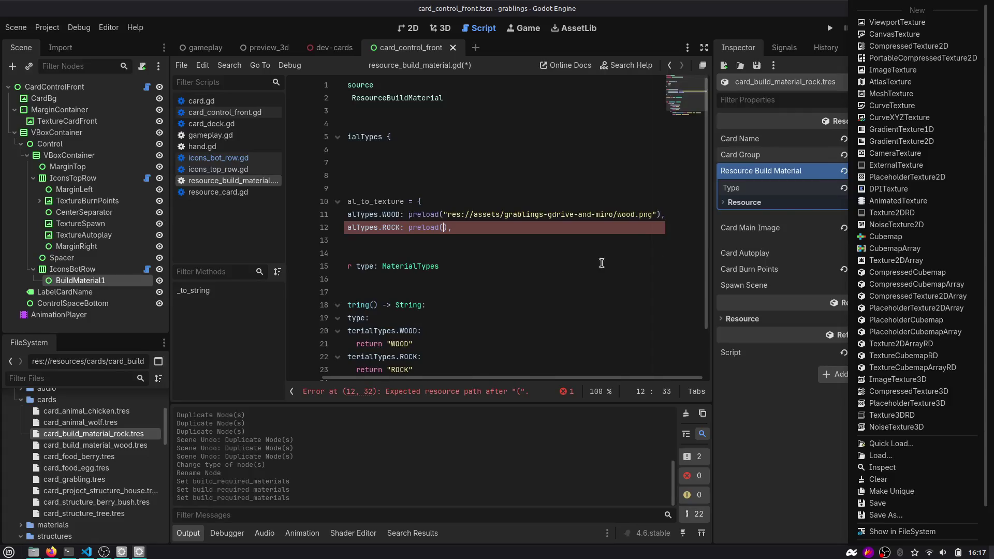
{"action": "left_click", "coordinate": [528, 288]}
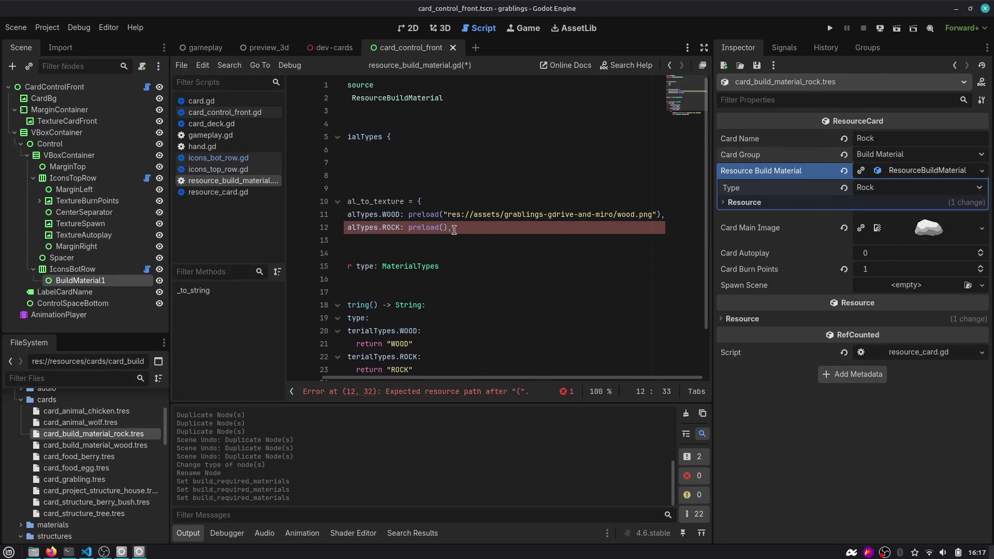
{"action": "left_click", "coordinate": [96, 378]}
Step: Paste the copied card-arts/rock.png path, quoted, into the ROCK preload and save
{"action": "type", "text": "rock"}
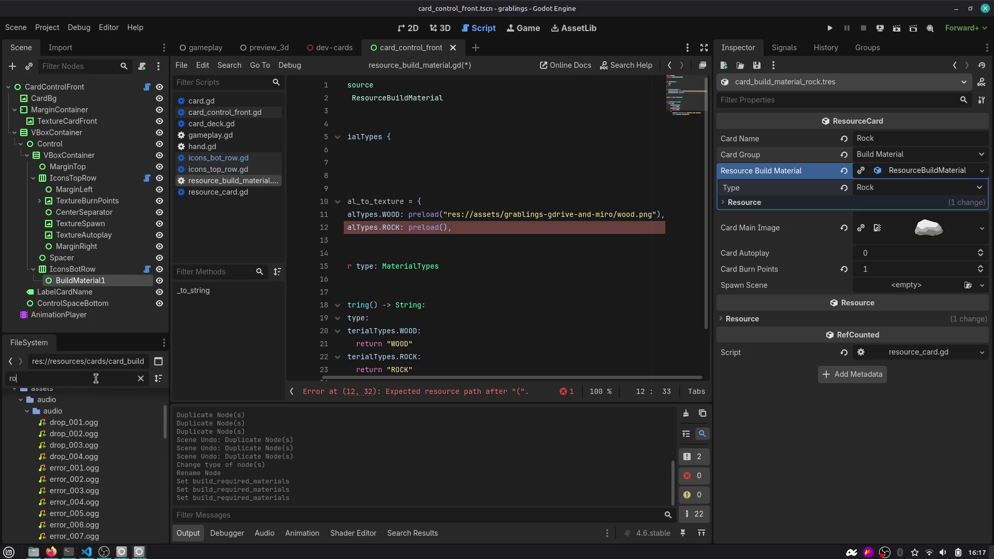
{"action": "right_click", "coordinate": [74, 468]}
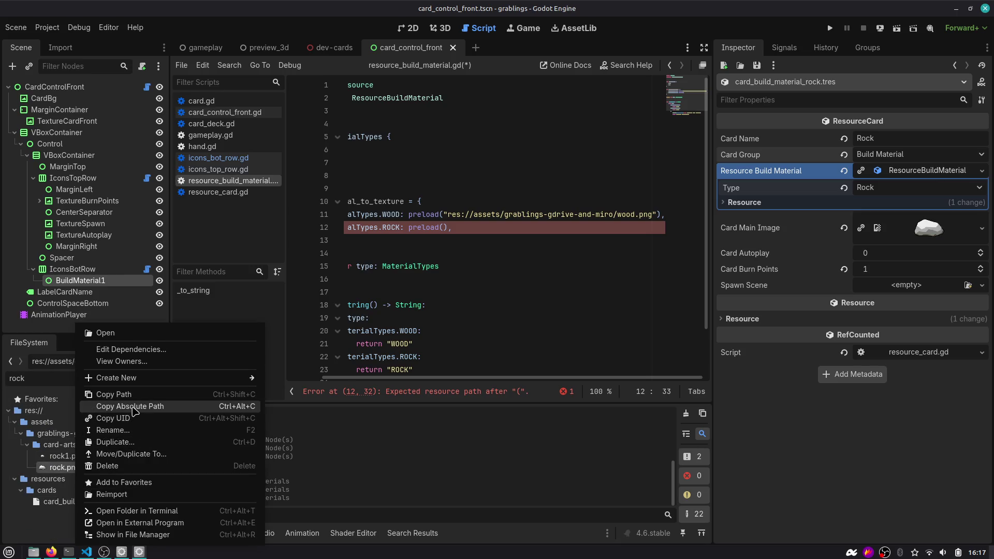
{"action": "left_click", "coordinate": [134, 394]}
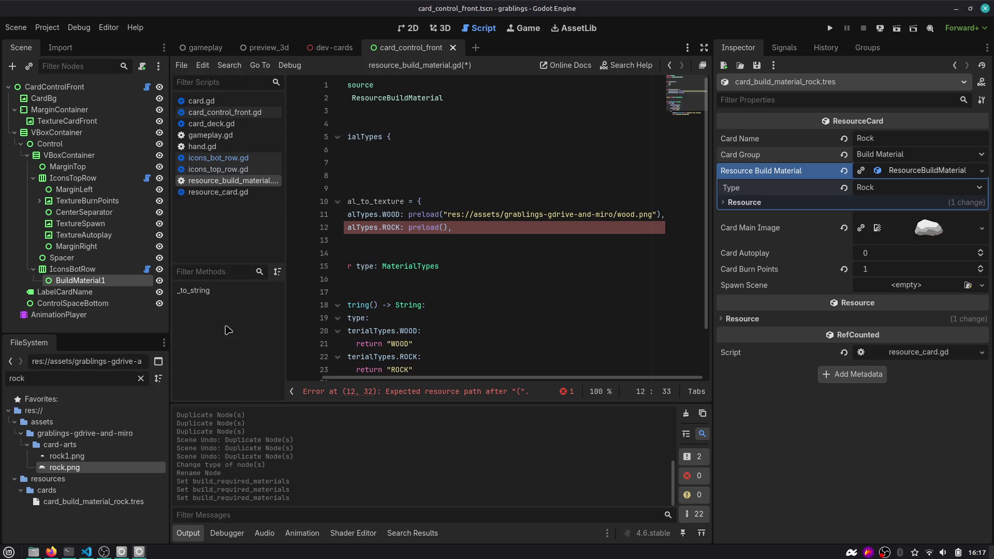
{"action": "left_click", "coordinate": [445, 227]}
{"action": "key", "text": "ctrl+v"}
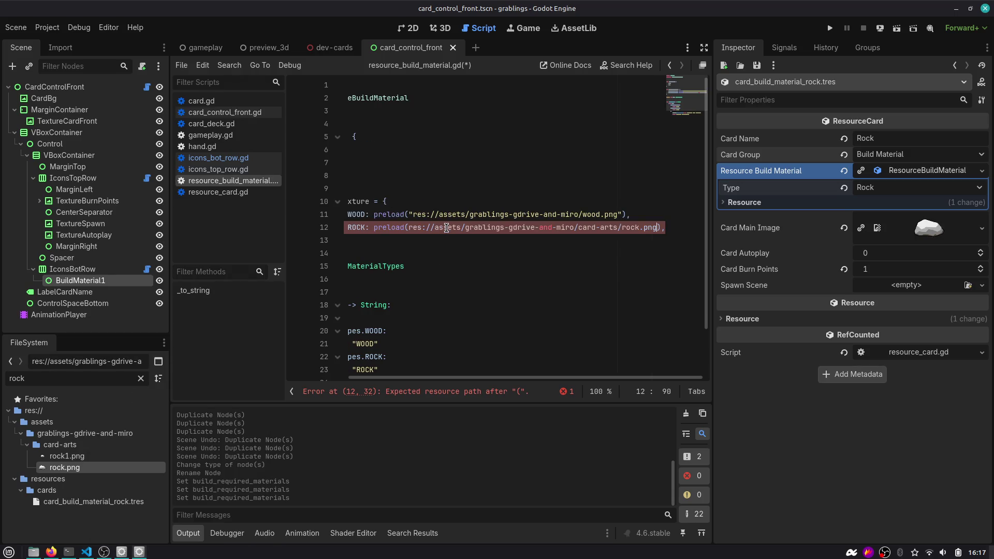
{"action": "key", "text": "ctrl+z"}
{"action": "type", "text": "\""}
{"action": "key", "text": "ctrl+v"}
{"action": "key", "text": "Escape"}
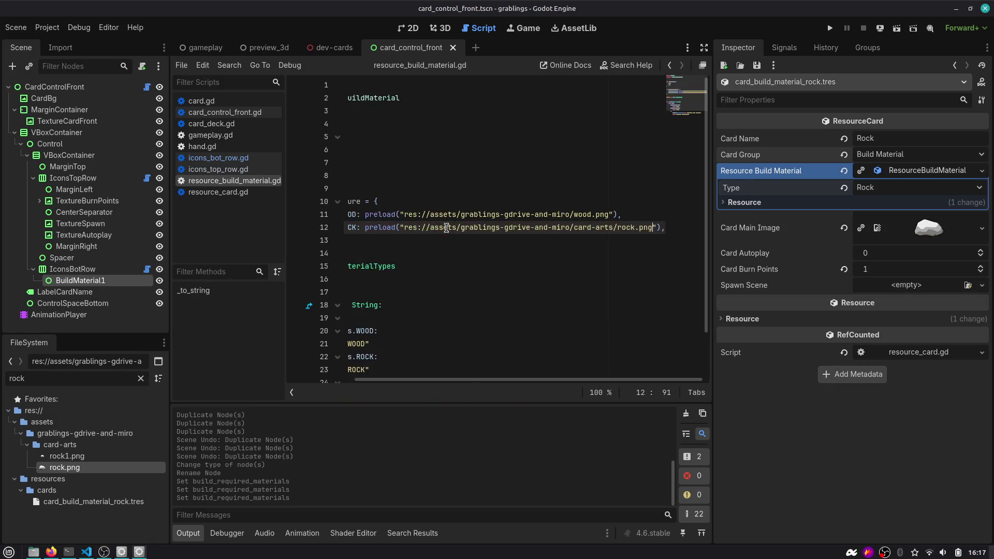
{"action": "key", "text": "Home"}
{"action": "key", "text": "ctrl+s"}
Step: Try making material_to_texture a const, revert it to var, save, and select IconsBotRow
{"action": "scroll", "coordinate": [439, 228], "scroll_direction": "down", "scroll_amount": 1}
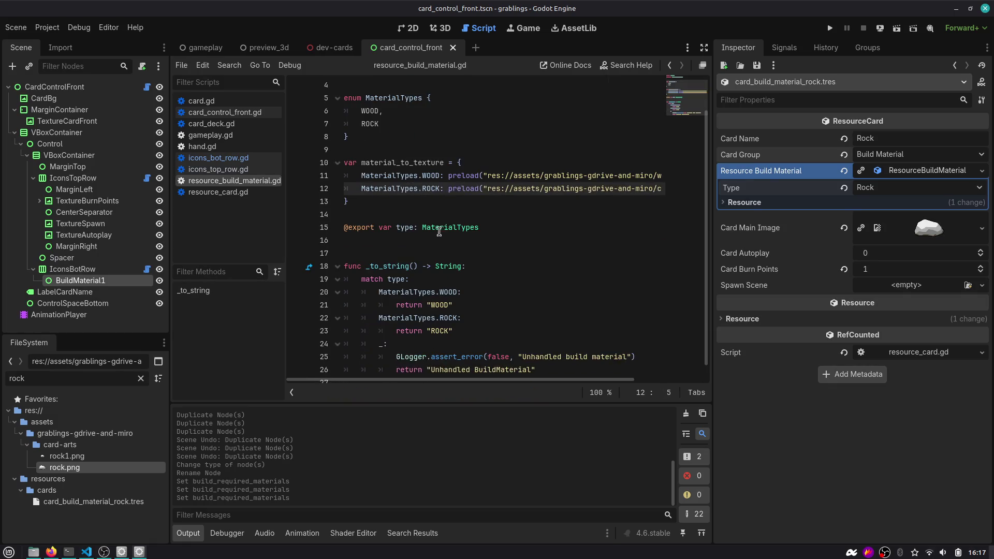
{"action": "double_click", "coordinate": [407, 163]}
{"action": "double_click", "coordinate": [354, 164]}
{"action": "type", "text": "const"}
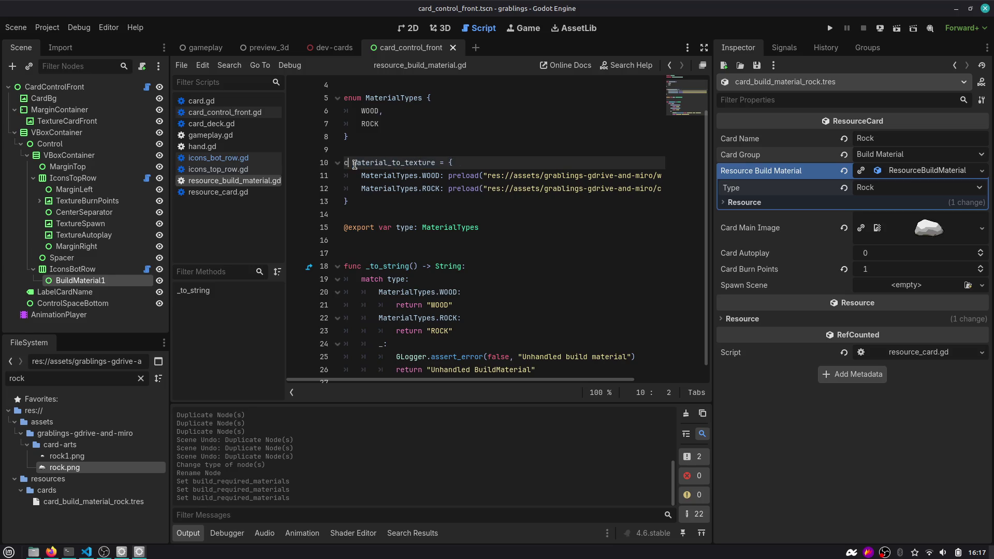
{"action": "key", "text": "BackSpace"}
{"action": "key", "text": "BackSpace"}
{"action": "key", "text": "BackSpace"}
{"action": "type", "text": "var"}
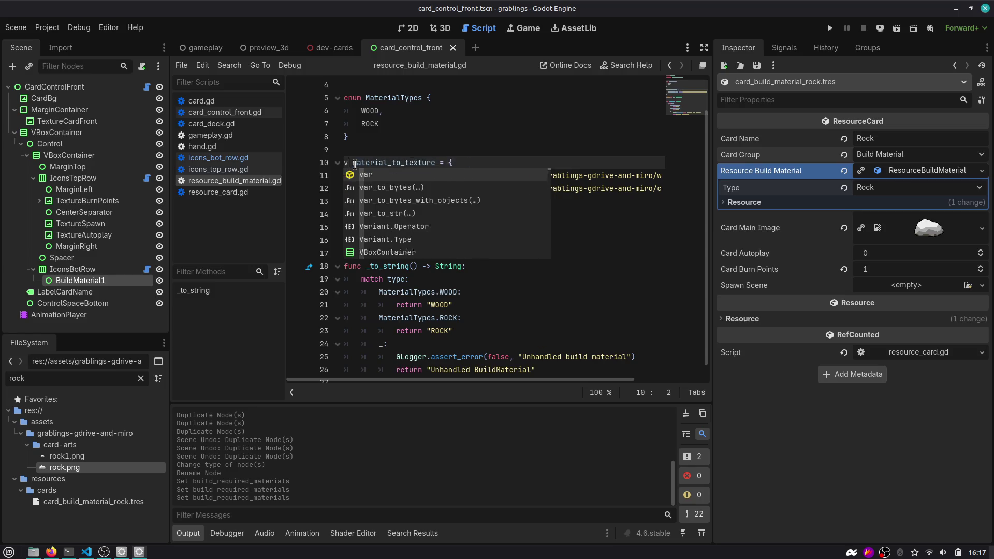
{"action": "key", "text": "Escape"}
{"action": "key", "text": "ctrl+s"}
{"action": "scroll", "coordinate": [407, 192], "scroll_direction": "up", "scroll_amount": 1}
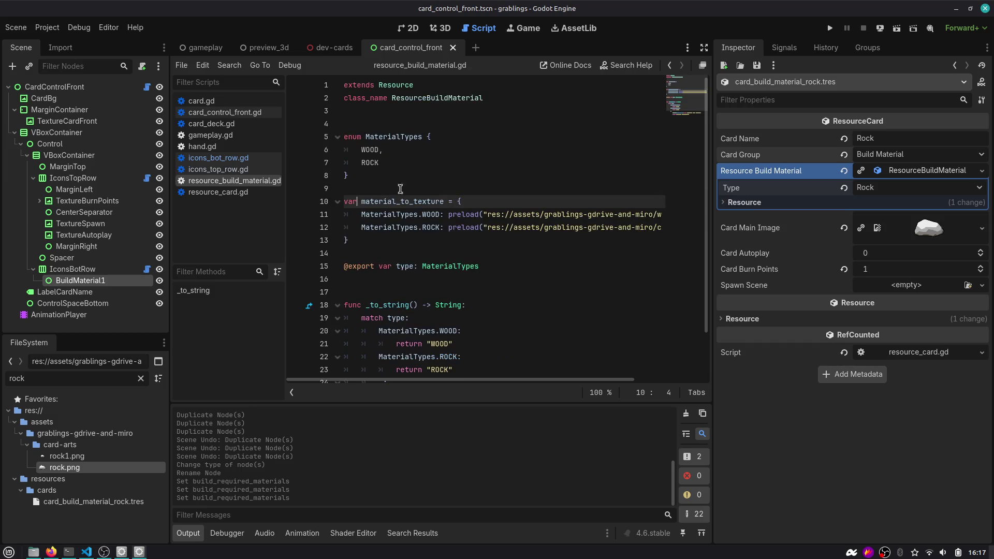
{"action": "left_click", "coordinate": [122, 270]}
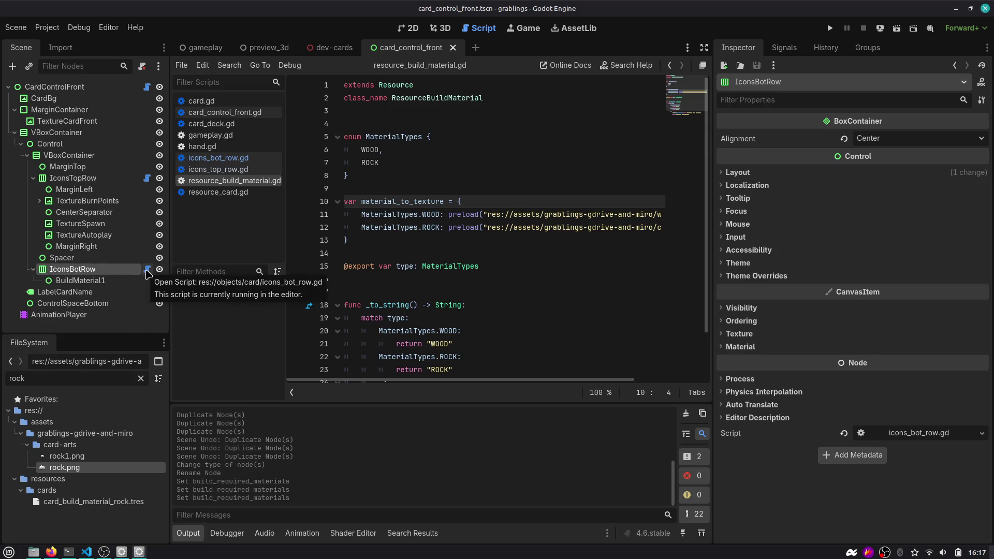
Step: Open the IconsBotRow script and switch the rock build material card's Type to Wood
{"action": "left_click", "coordinate": [147, 270]}
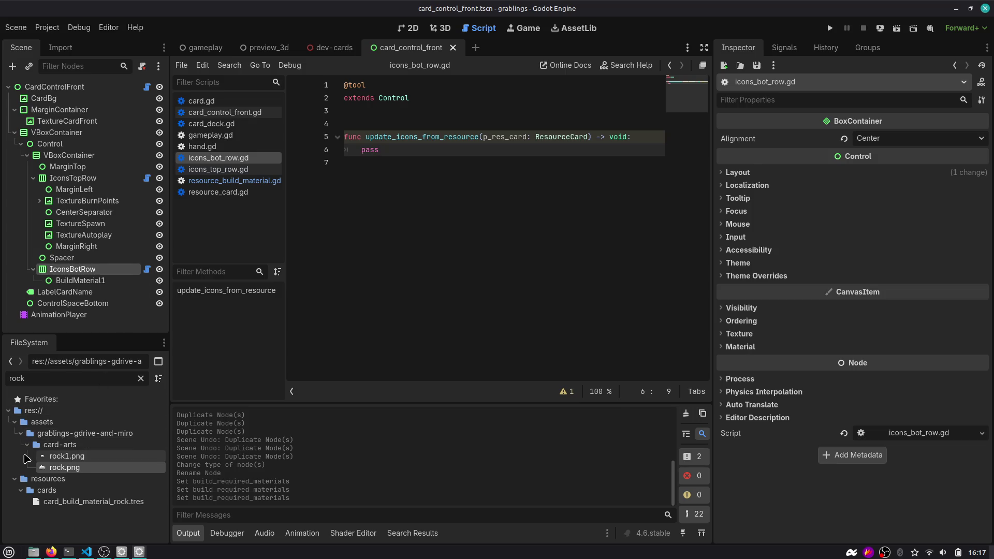
{"action": "left_click", "coordinate": [65, 503]}
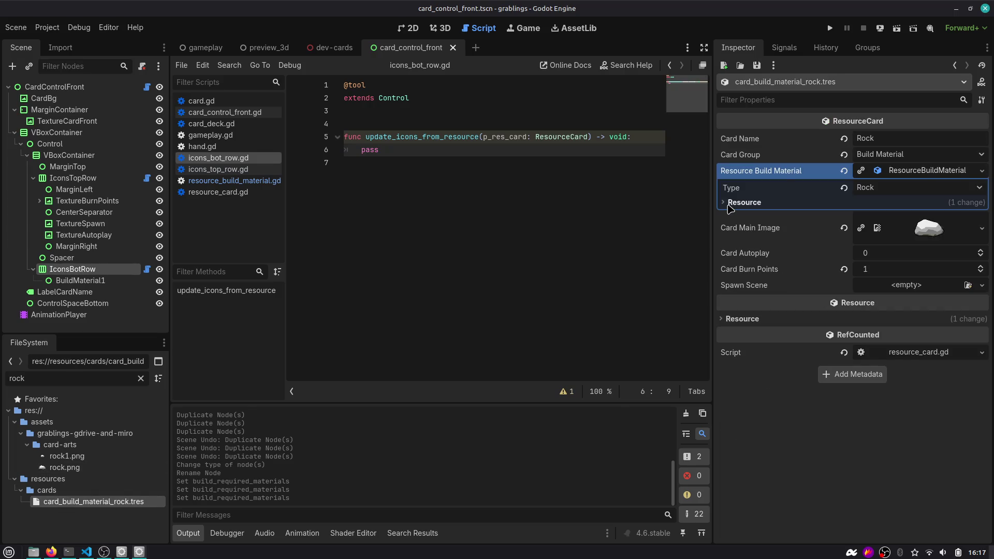
{"action": "left_click", "coordinate": [901, 193]}
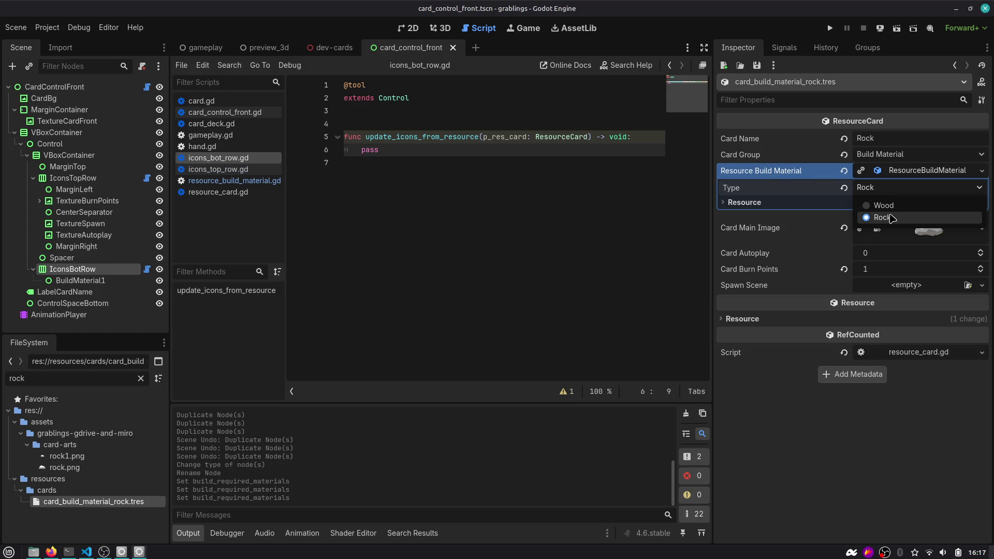
{"action": "left_click", "coordinate": [889, 206]}
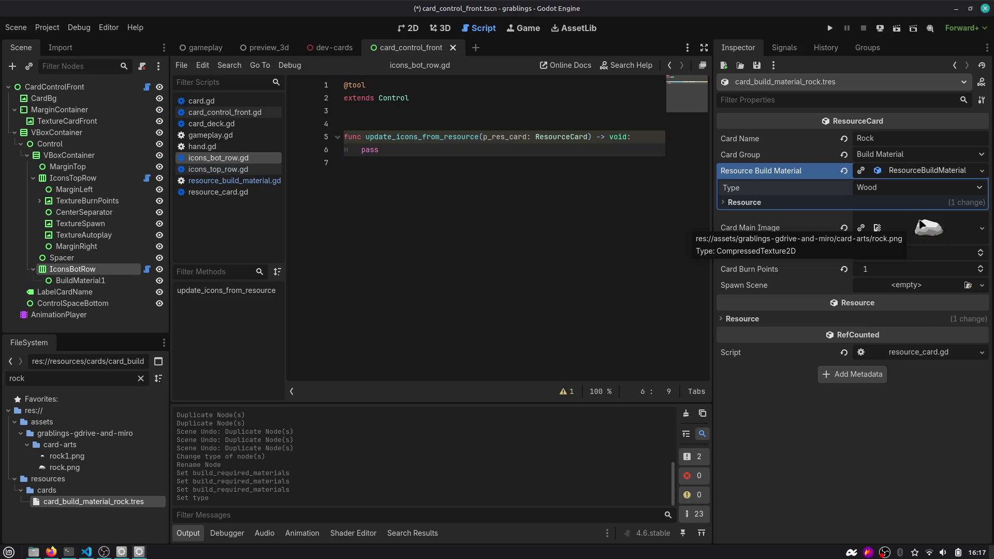
Step: Stub update_icons_from_resource(p_res_card: ResourceCard) -> void with a pass body in icons_bot_row.gd
{"action": "left_click", "coordinate": [563, 225]}
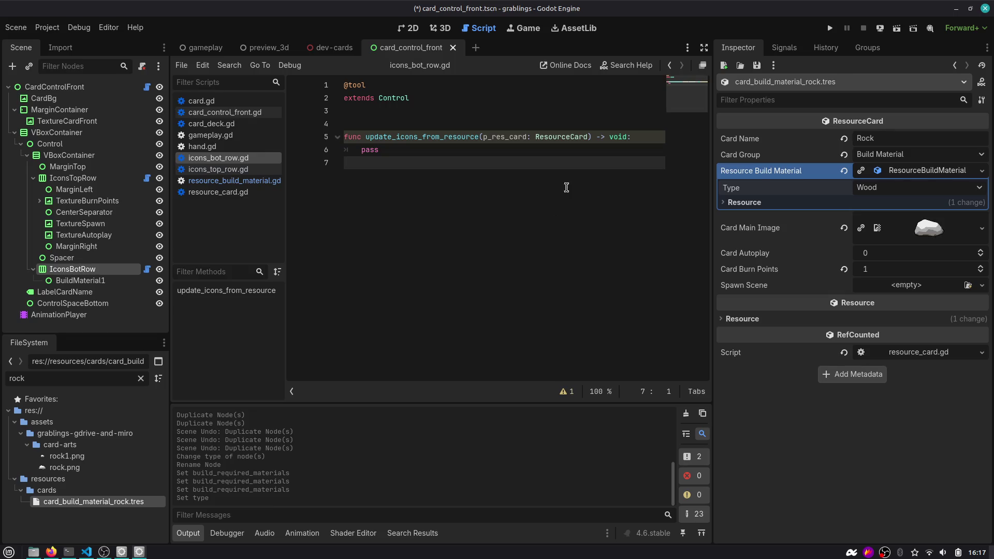
{"action": "mouse_move", "coordinate": [855, 180]}
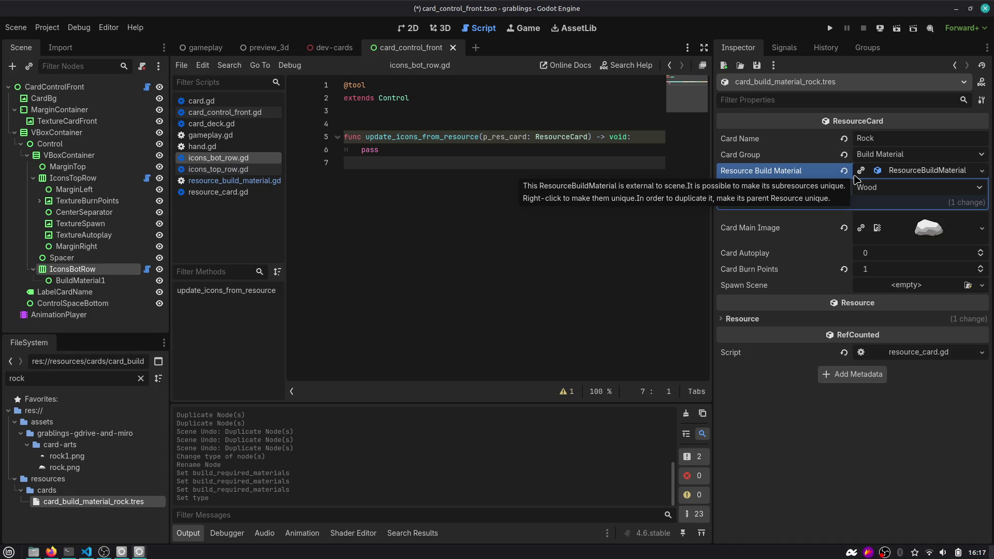
{"action": "mouse_move", "coordinate": [854, 161]}
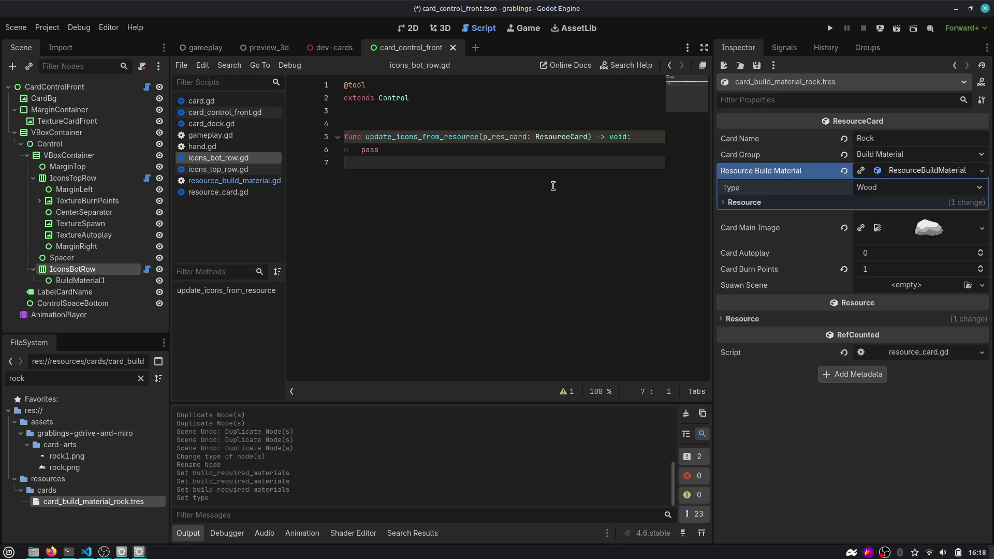
{"action": "left_click_drag", "start_coordinate": [285, 212], "coordinate": [282, 212]}
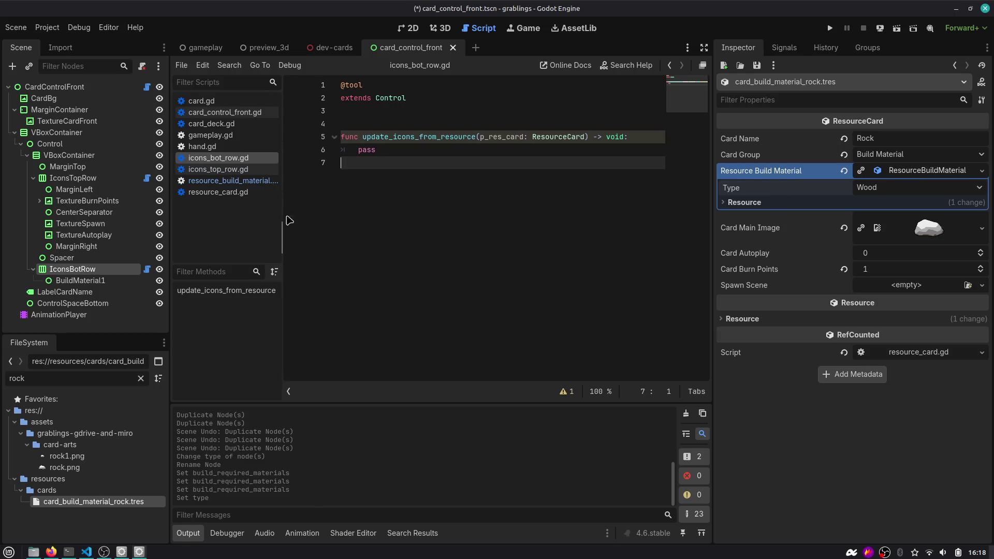
{"action": "left_click", "coordinate": [9, 133]}
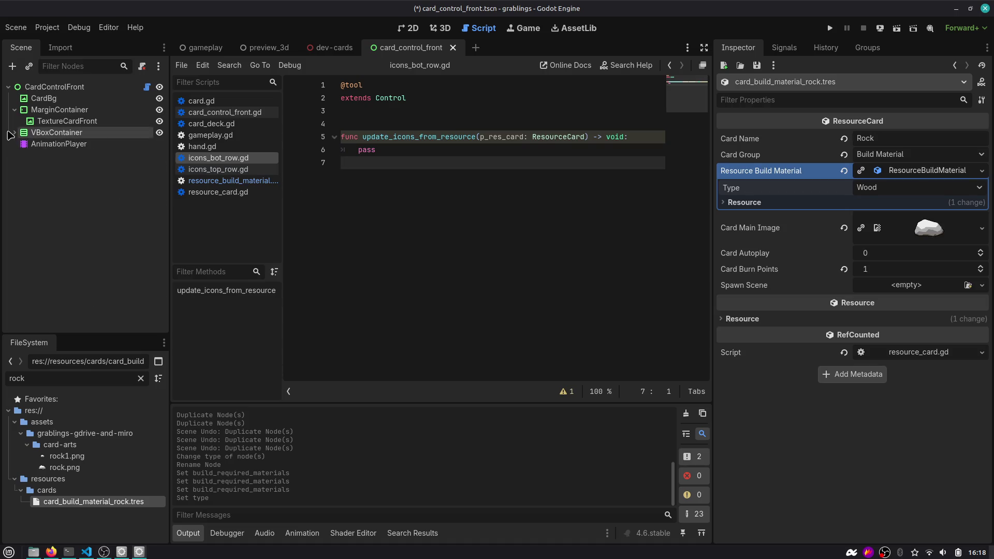
{"action": "left_click", "coordinate": [417, 146]}
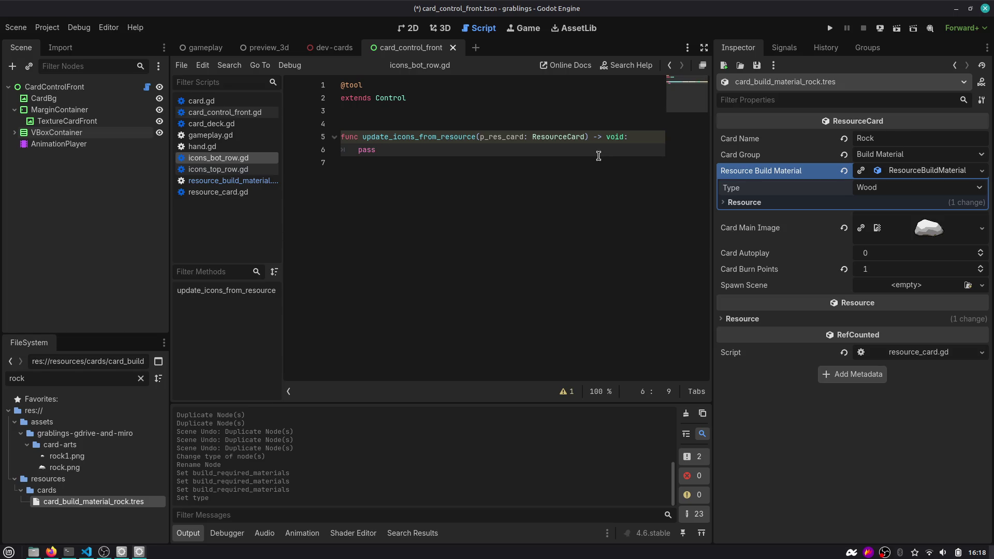
{"action": "key", "text": "ctrl+alt+o"}
Step: Quick-open resource_card.gd and look over the ResourceCard class and its exported properties
{"action": "type", "text": "resource_car"}
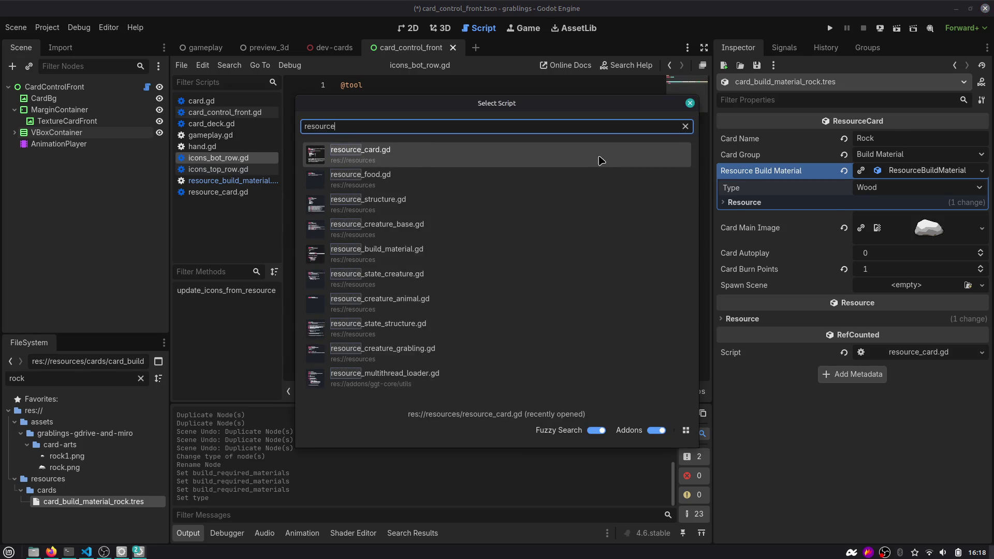
{"action": "key", "text": "Down"}
{"action": "key", "text": "Down"}
{"action": "key", "text": "Down"}
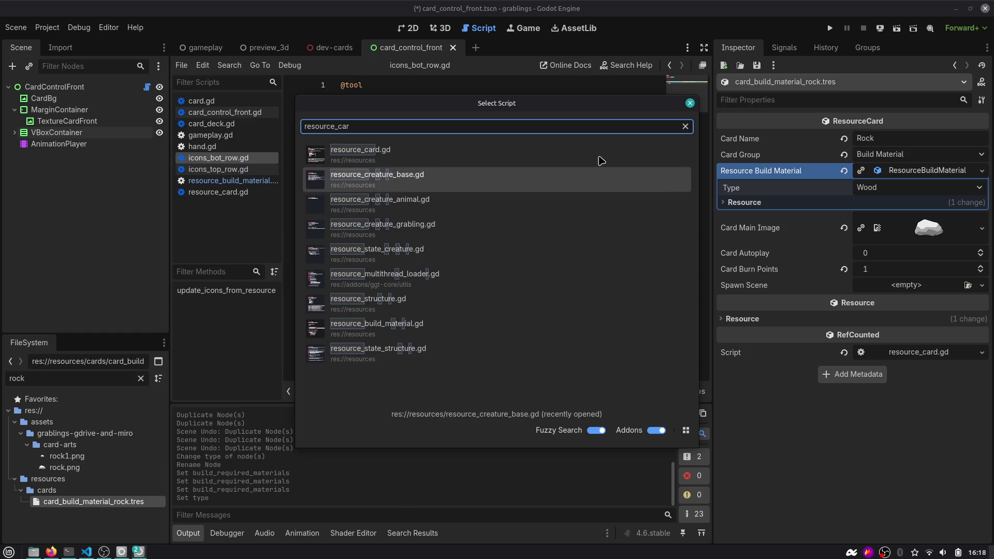
{"action": "key", "text": "Up"}
{"action": "key", "text": "Up"}
{"action": "key", "text": "Up"}
{"action": "left_click", "coordinate": [600, 160]}
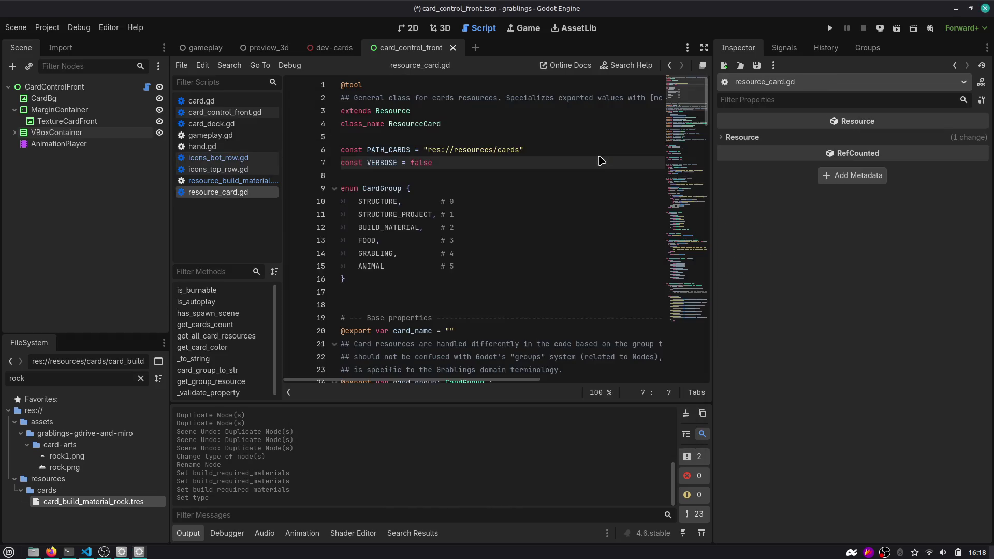
{"action": "double_click", "coordinate": [362, 85]}
{"action": "double_click", "coordinate": [411, 124]}
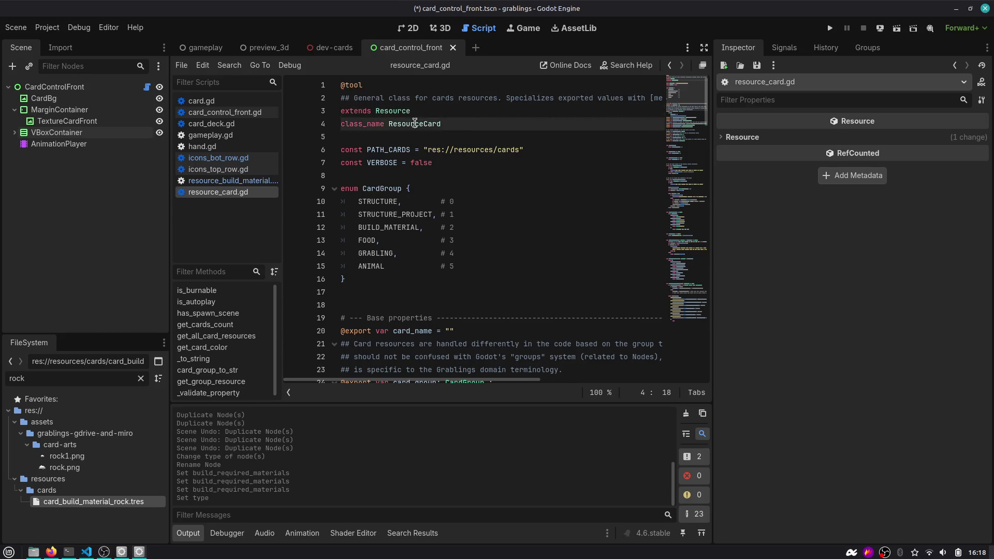
{"action": "scroll", "coordinate": [414, 207], "scroll_direction": "down", "scroll_amount": 8}
{"action": "double_click", "coordinate": [428, 189]}
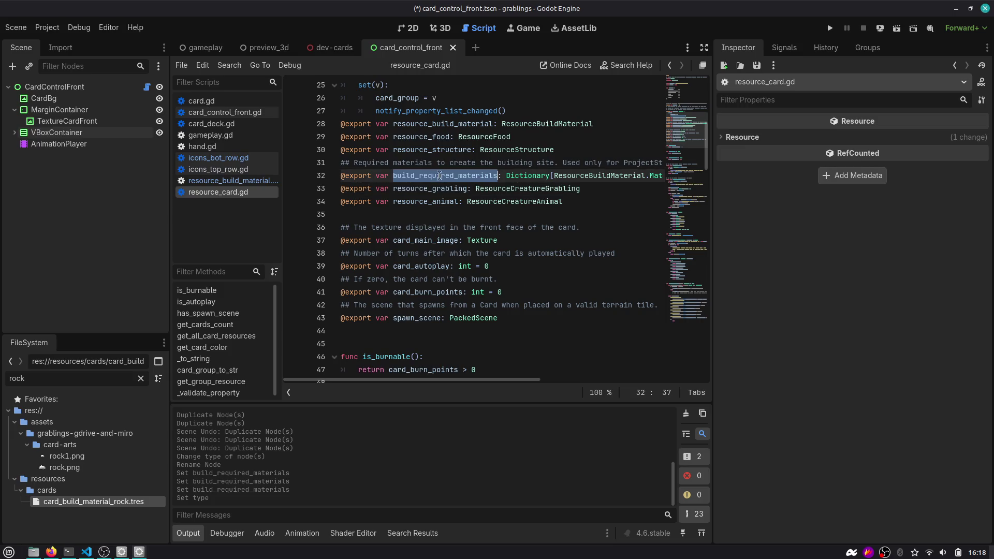
{"action": "double_click", "coordinate": [444, 124]}
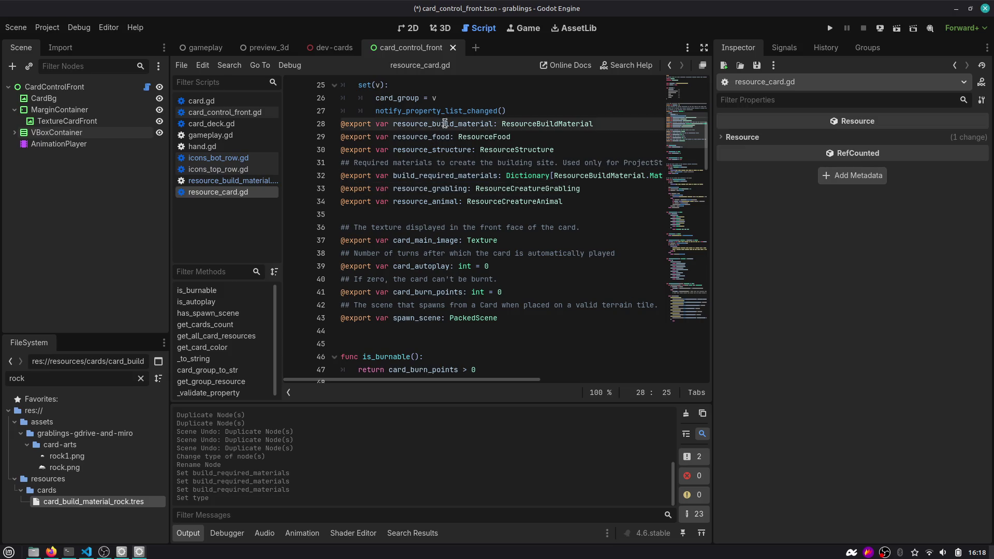
Step: Check the ResourceBuildMaterial definition, then return to the resource_build_material declaration on line 28
{"action": "left_click", "coordinate": [547, 123], "text": "ctrl"}
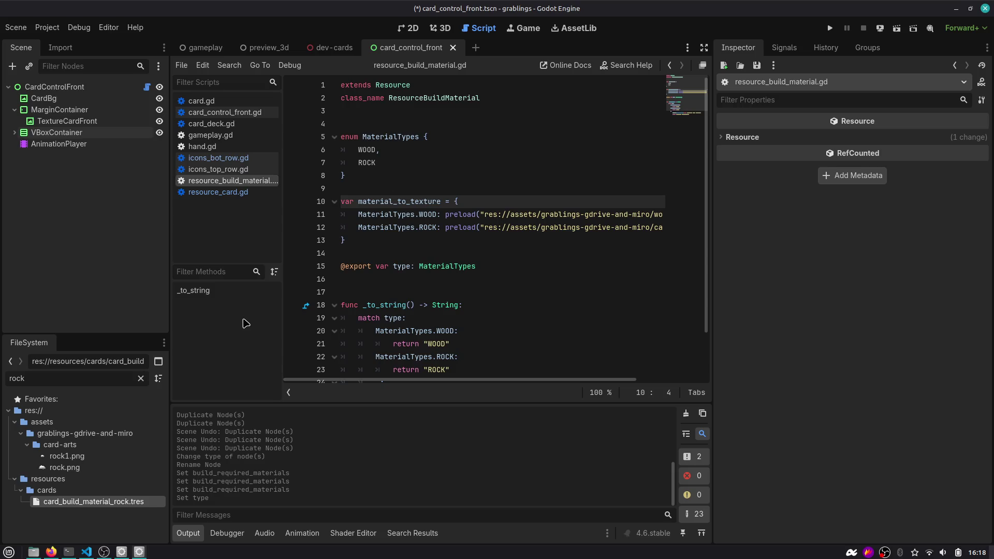
{"action": "left_click", "coordinate": [106, 503]}
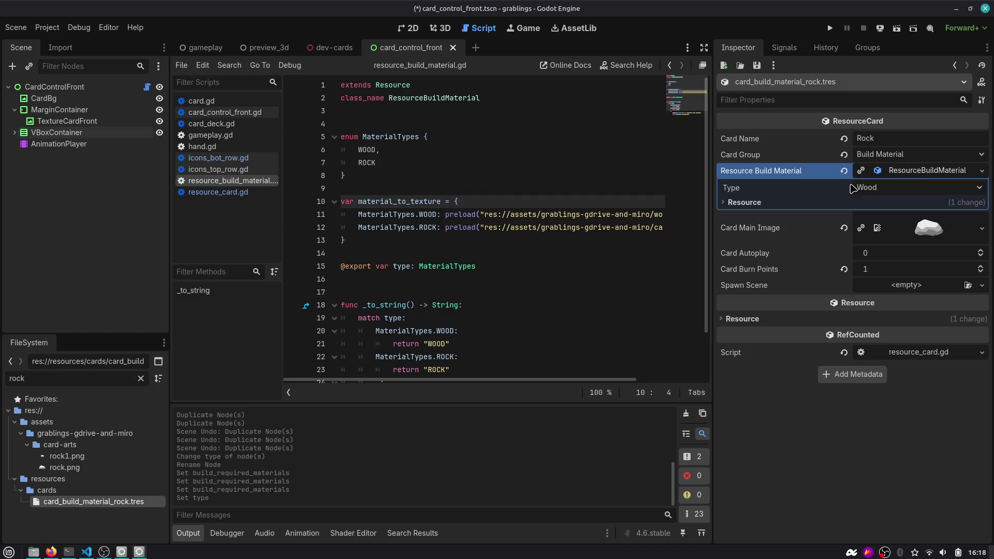
{"action": "left_click", "coordinate": [670, 66]}
{"action": "double_click", "coordinate": [466, 124]}
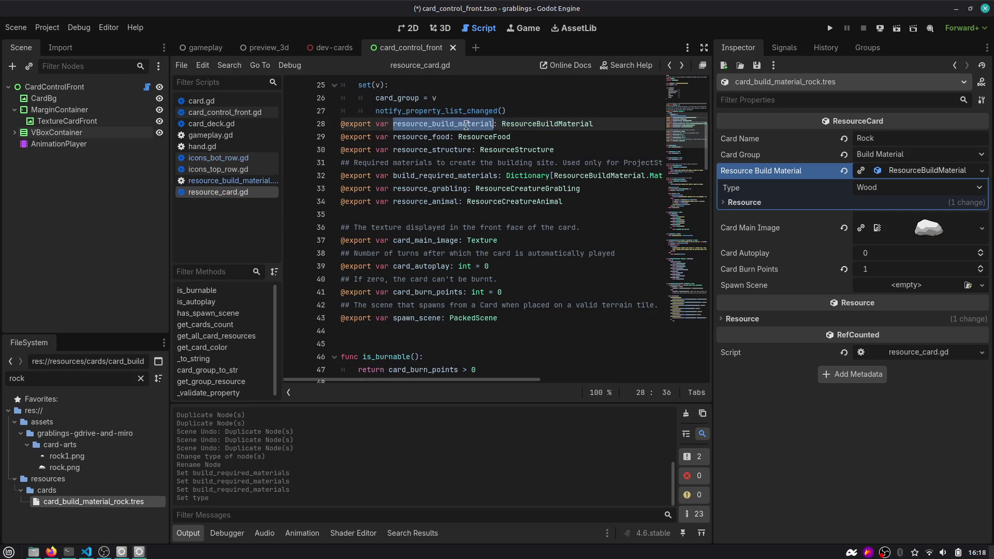
{"action": "left_click", "coordinate": [609, 122]}
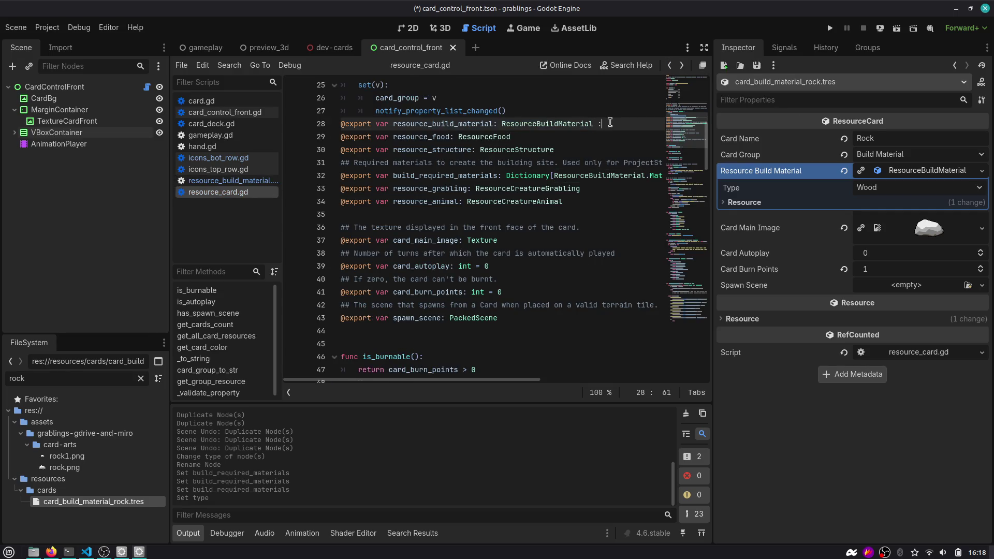
Step: Add a set(v) setter to resource_build_material that assigns resource_build_material = v
{"action": "key", "text": "Return"}
{"action": "type", "text": "set(v):"}
{"action": "key", "text": "Return"}
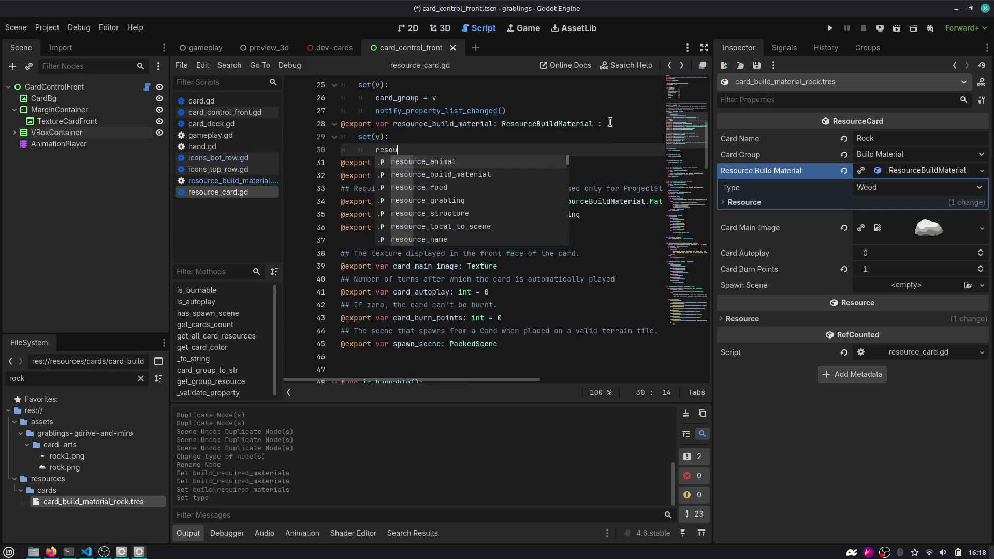
{"action": "key", "text": "Down"}
{"action": "key", "text": "Return"}
{"action": "type", "text": "v"}
{"action": "key", "text": "Return"}
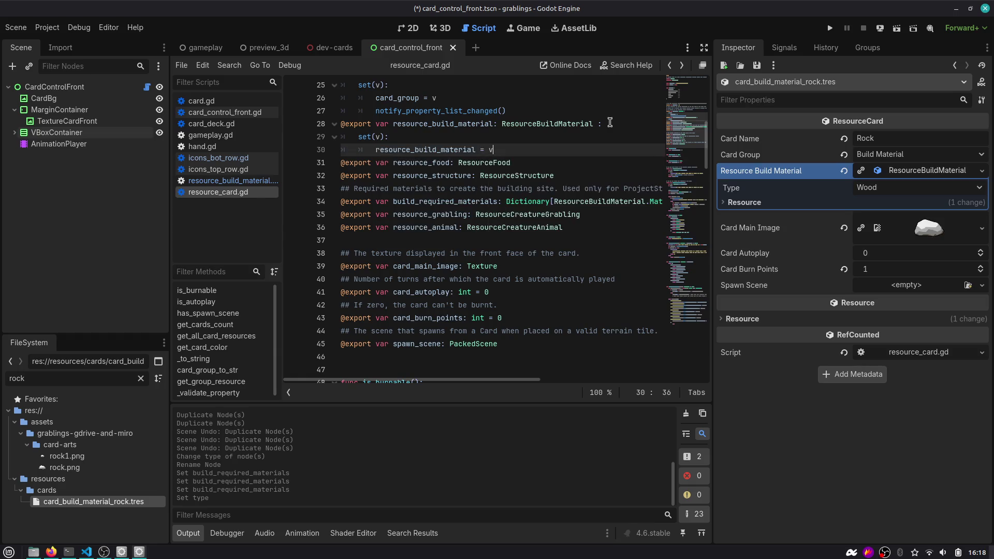
{"action": "key", "text": "Return"}
Step: Print "build material assigned" with v, then begin card_main_image = ResourceBuildMaterial
{"action": "type", "text": "print(\""}
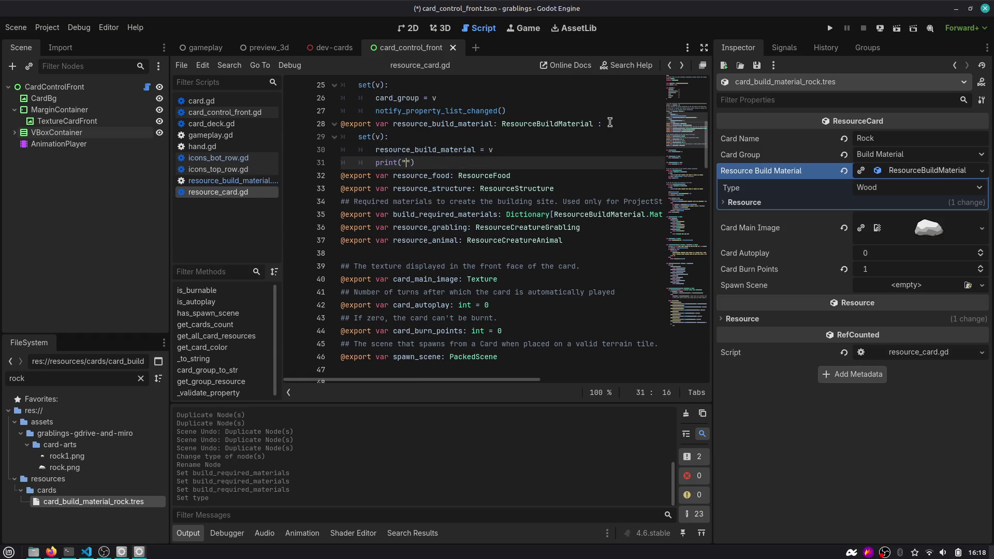
{"action": "type", "text": "build material as"}
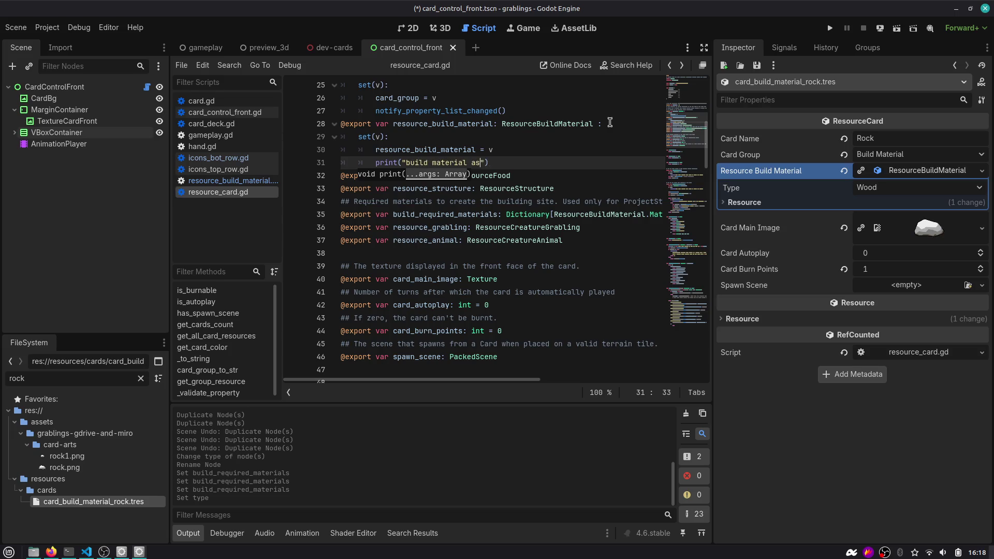
{"action": "type", "text": "signed"}
{"action": "key", "text": "Left"}
{"action": "type", "text": ", v"}
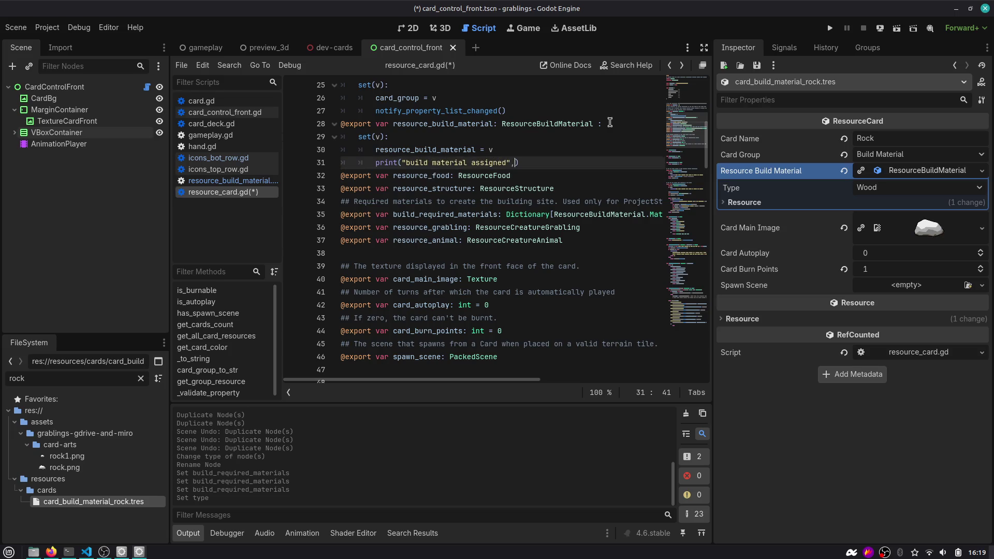
{"action": "key", "text": "Return"}
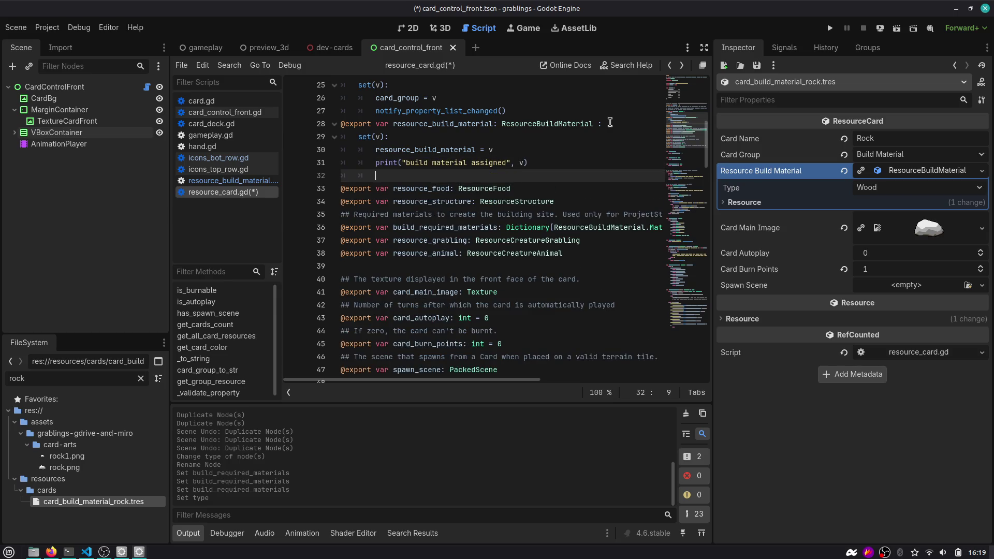
{"action": "type", "text": "rd_main_image "}
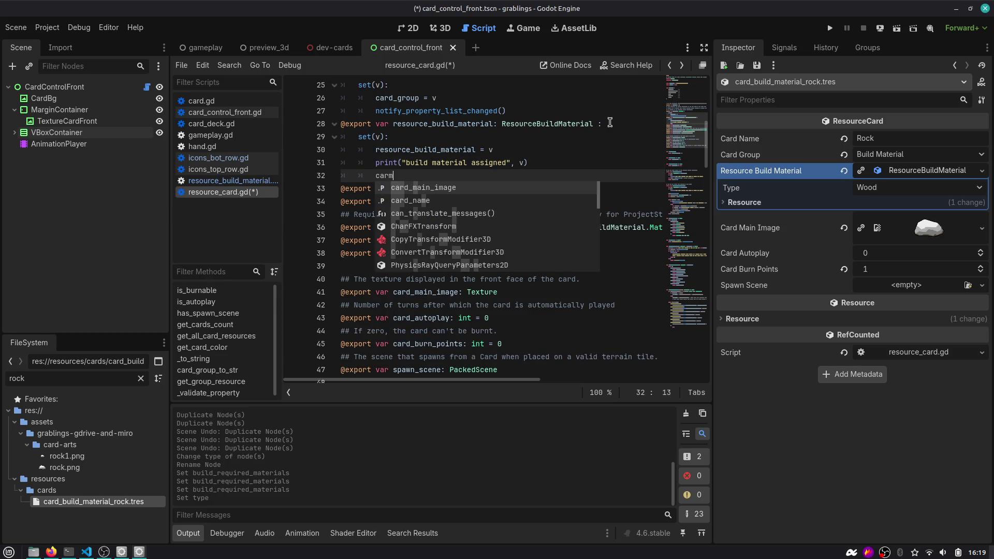
{"action": "type", "text": "= "}
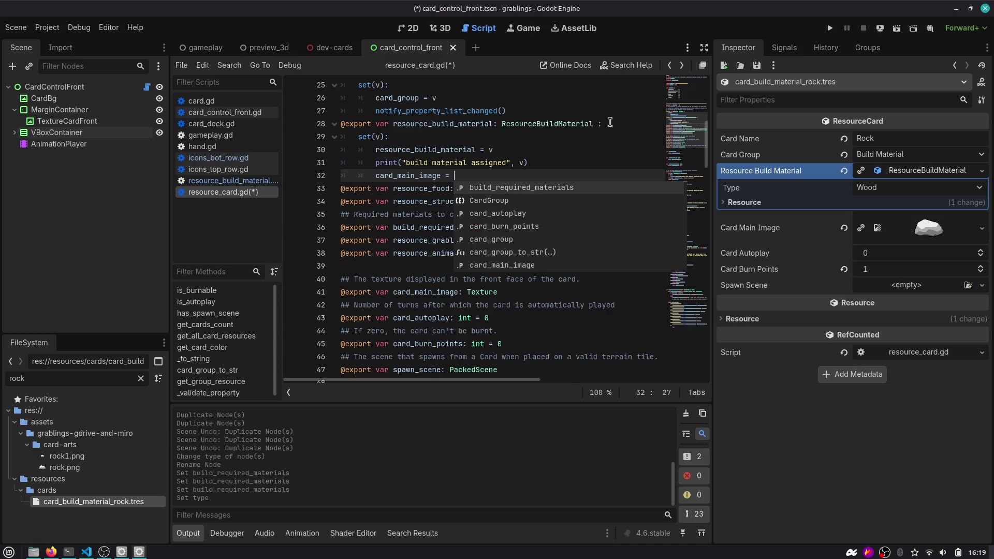
{"action": "type", "text": "Resou"}
{"action": "key", "text": "Return"}
{"action": "type", "text": "."}
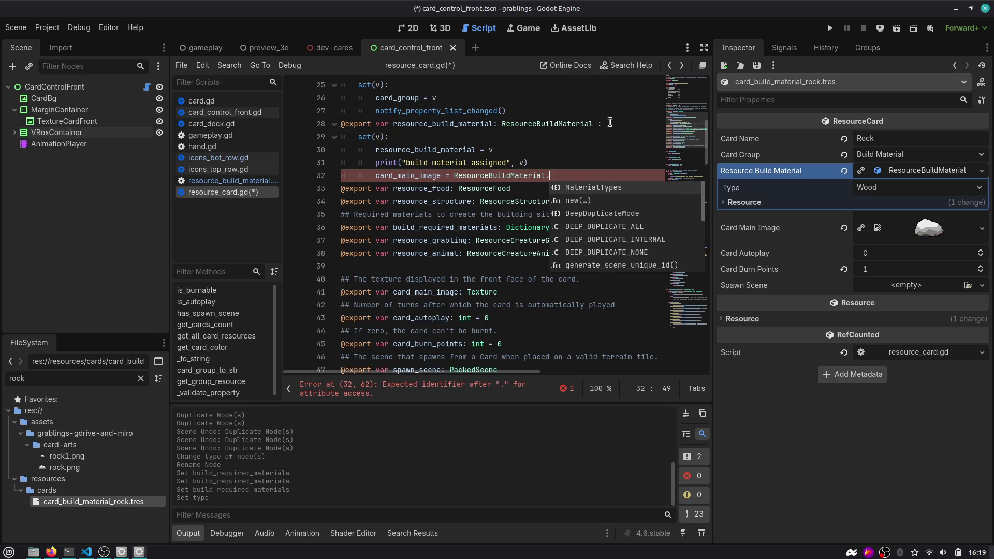
{"action": "type", "text": "mate"}
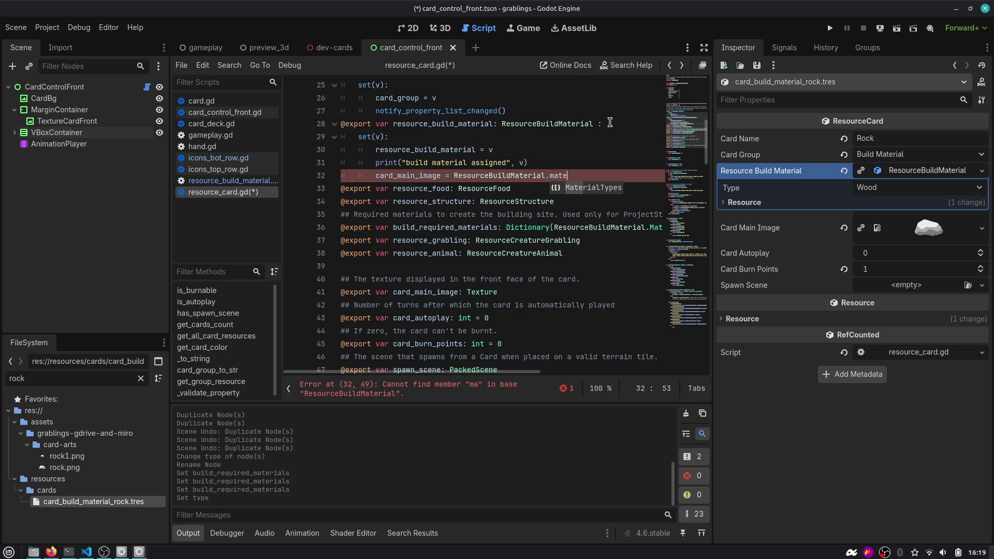
{"action": "key", "text": "BackSpace"}
{"action": "key", "text": "BackSpace"}
{"action": "key", "text": "BackSpace"}
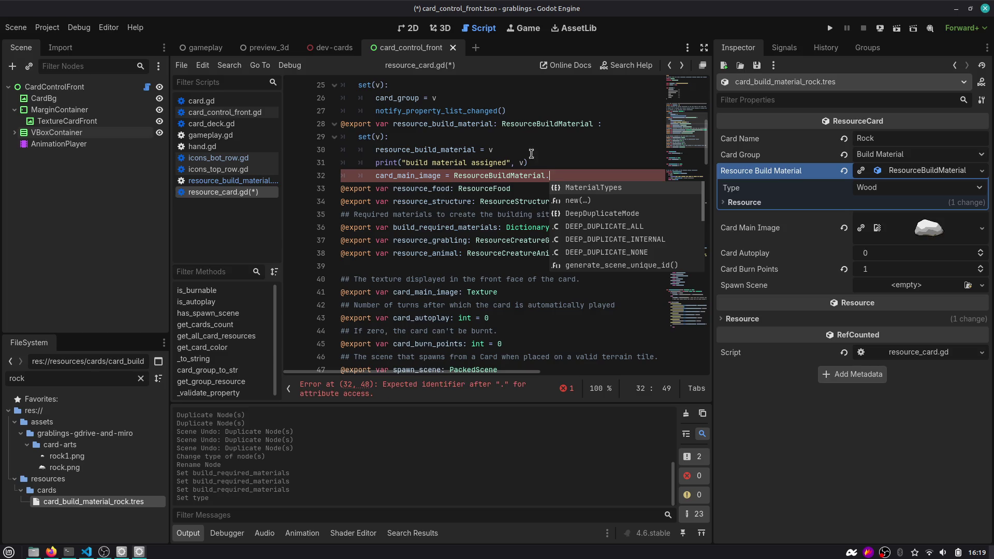
{"action": "left_click", "coordinate": [543, 124], "text": "ctrl"}
{"action": "double_click", "coordinate": [405, 201]}
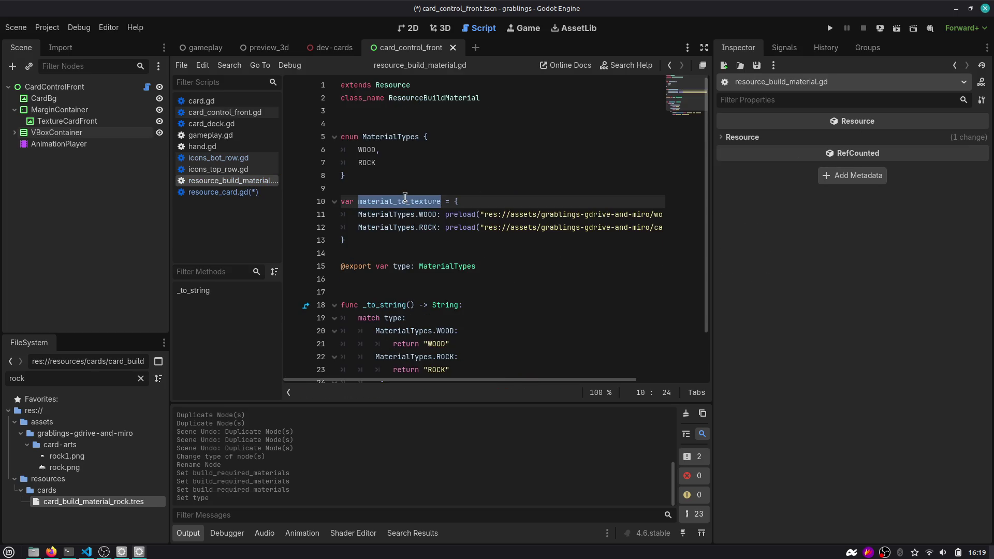
Step: Make the material_to_texture dictionary static in resource_build_material.gd and save it
{"action": "key", "text": "Home"}
{"action": "key", "text": "ctrl+shift+Right"}
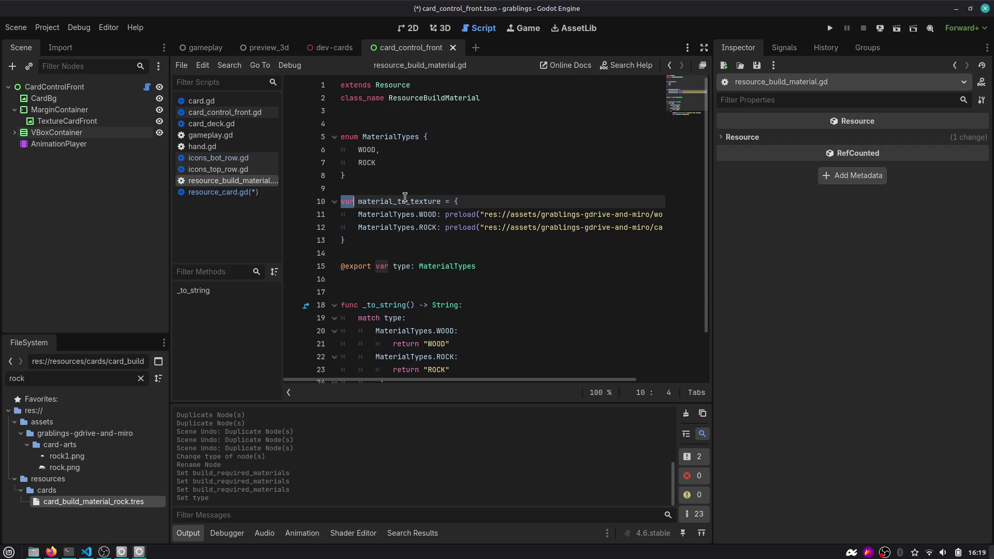
{"action": "key", "text": "Home"}
{"action": "type", "text": "static"}
{"action": "key", "text": "ctrl+s"}
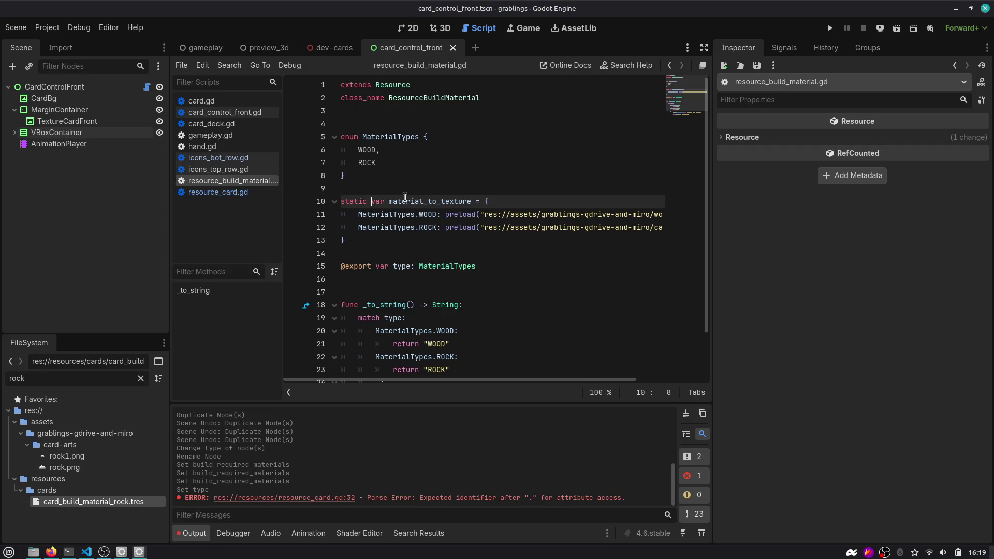
Step: Set card_main_image to ResourceBuildMaterial.material_to_texture[v] in the setter and save
{"action": "key", "text": "alt+Left"}
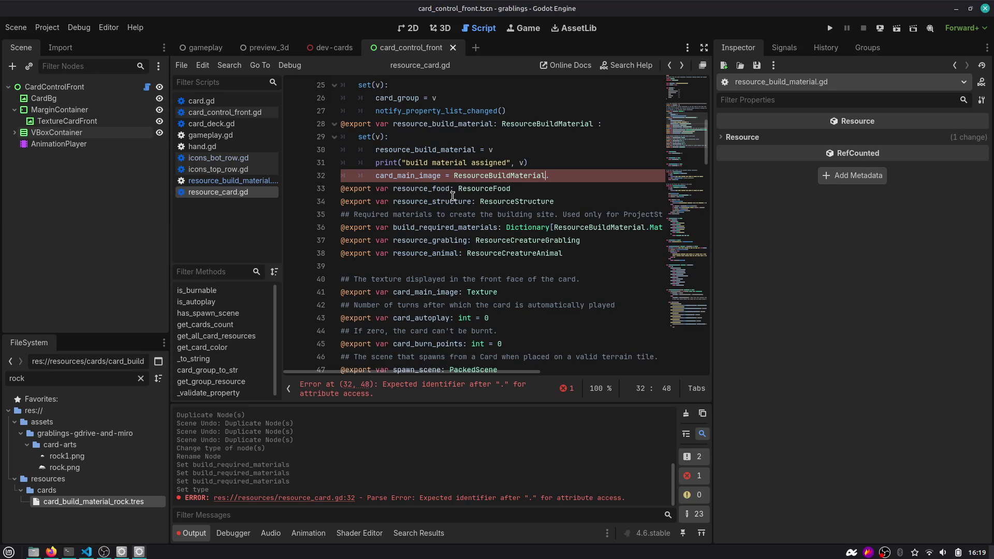
{"action": "key", "text": "ctrl+space"}
{"action": "key", "text": "Down"}
{"action": "key", "text": "Return"}
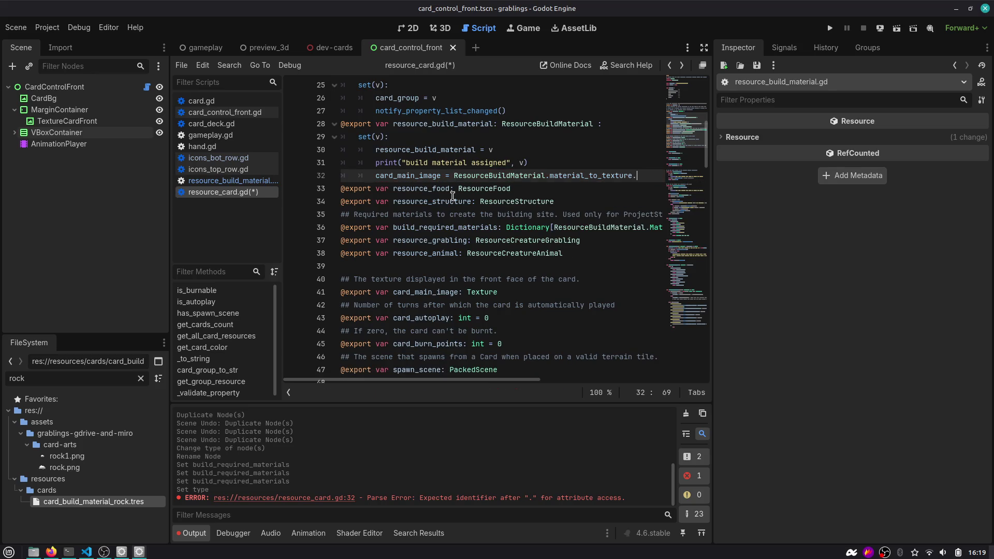
{"action": "type", "text": ".v"}
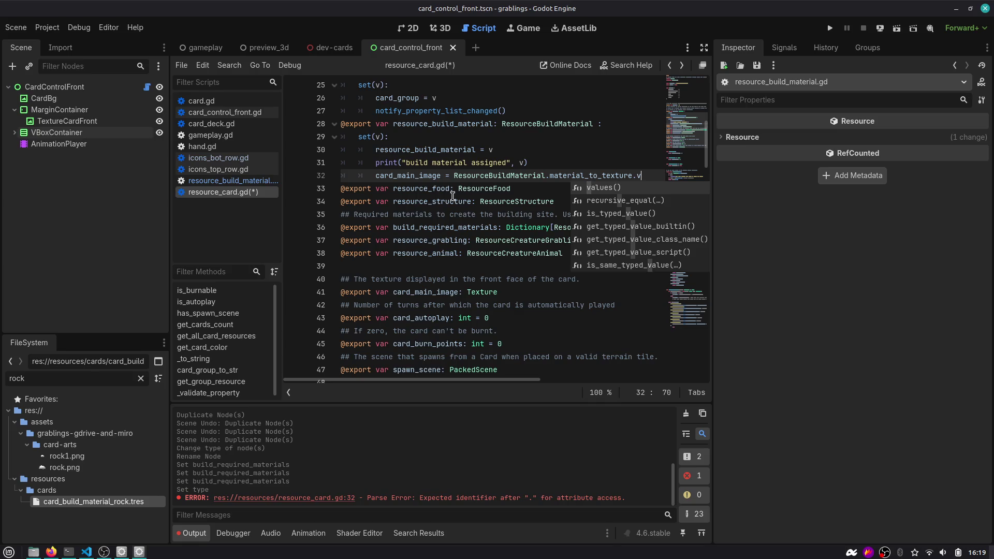
{"action": "key", "text": "BackSpace"}
{"action": "key", "text": "BackSpace"}
{"action": "type", "text": "[v]"}
{"action": "key", "text": "ctrl+s"}
Step: Index material_to_texture by v.type instead of v and save the card script
{"action": "left_click", "coordinate": [452, 193]}
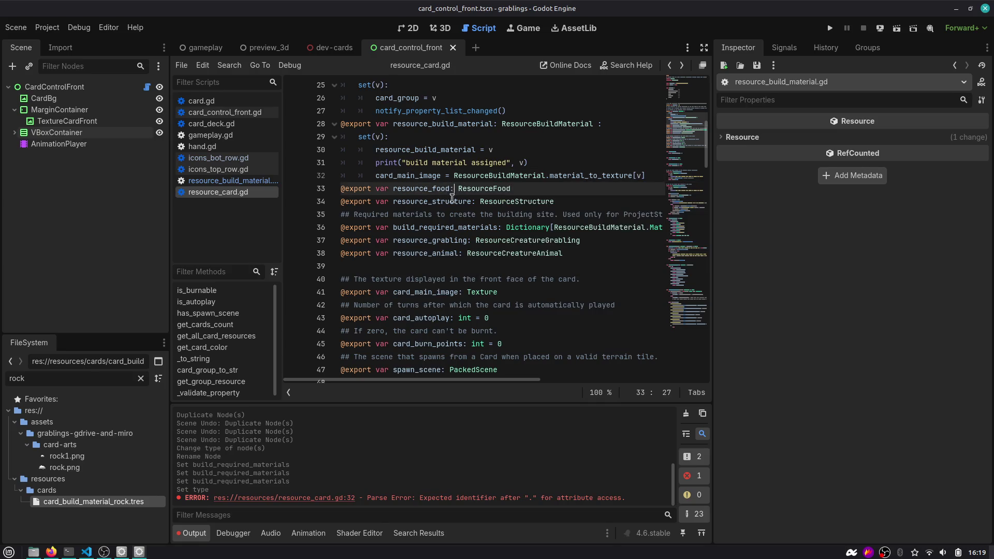
{"action": "left_click", "coordinate": [644, 176]}
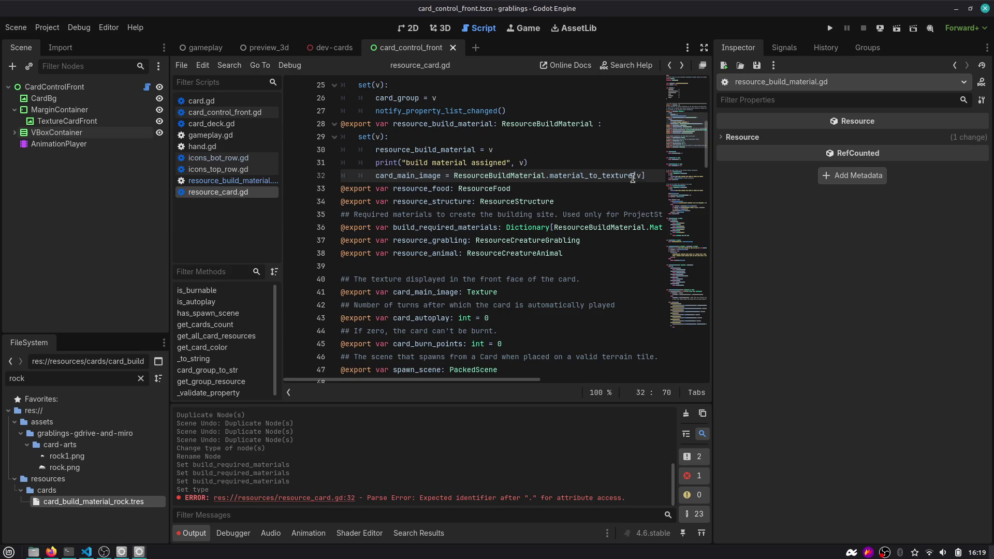
{"action": "type", "text": "."}
{"action": "type", "text": "type"}
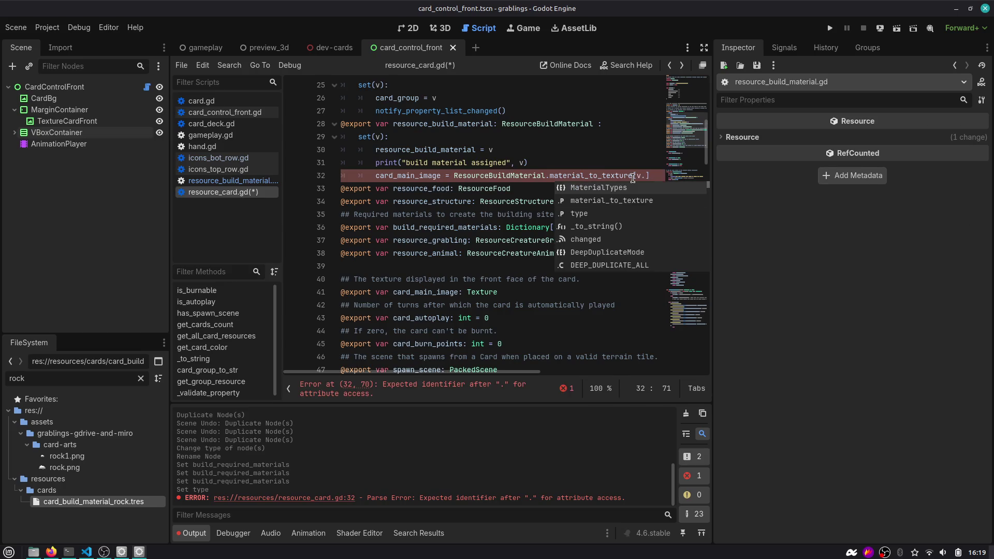
{"action": "left_click", "coordinate": [642, 178], "text": "ctrl"}
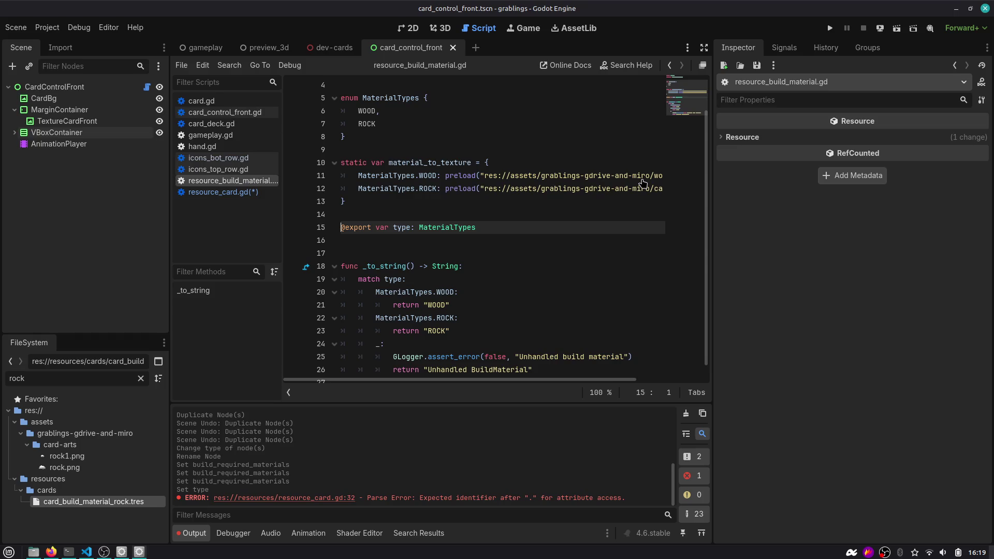
{"action": "key", "text": "ctrl+s"}
Step: Follow the parse error to line 32 of resource_card.gd via material_to_texture's definition
{"action": "scroll", "coordinate": [671, 78], "scroll_direction": "up", "scroll_amount": 1}
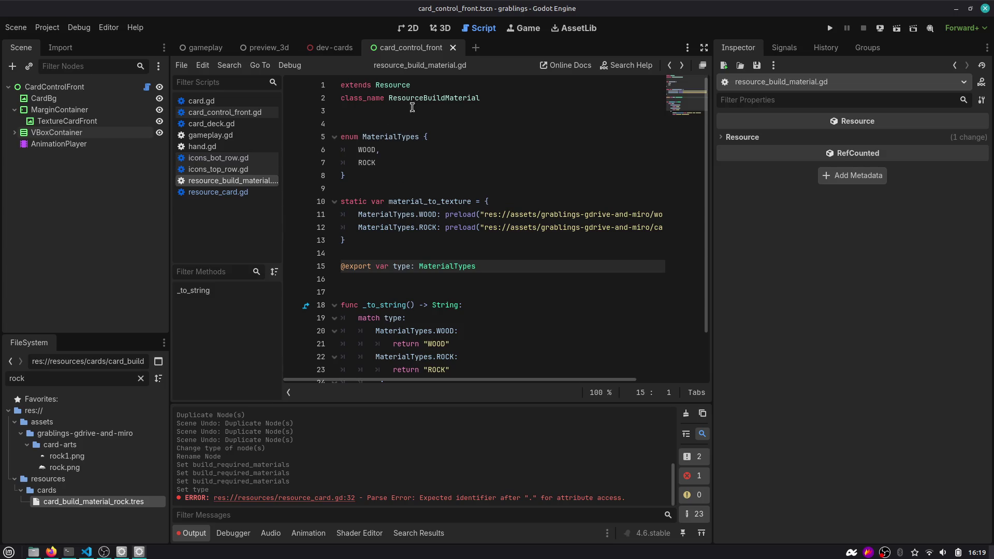
{"action": "left_click", "coordinate": [427, 100]}
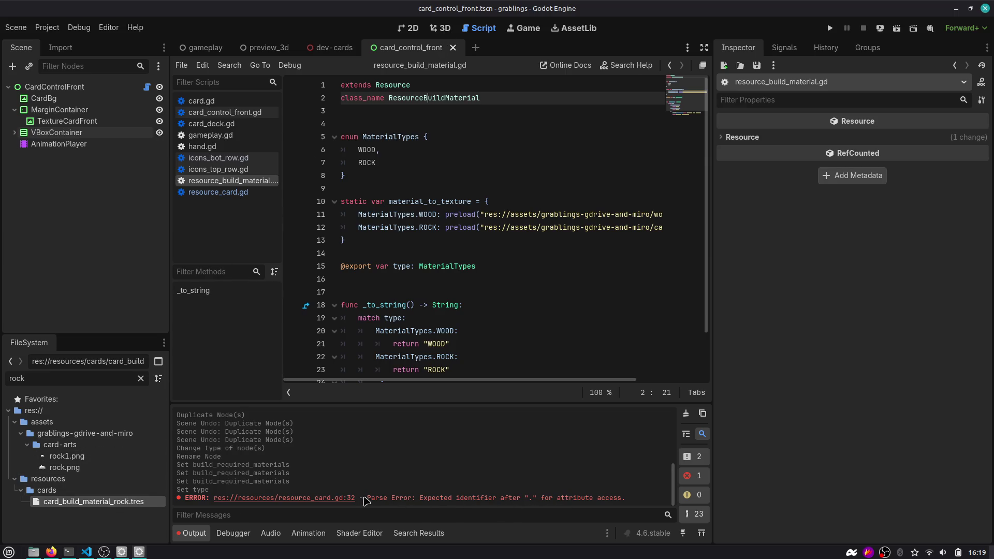
{"action": "left_click", "coordinate": [318, 498]}
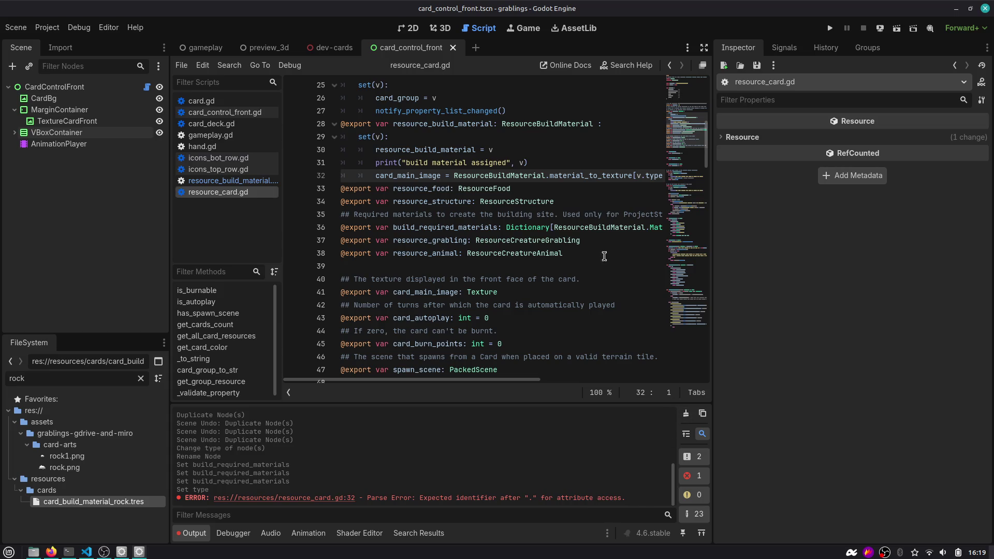
{"action": "left_click", "coordinate": [595, 177], "text": "ctrl"}
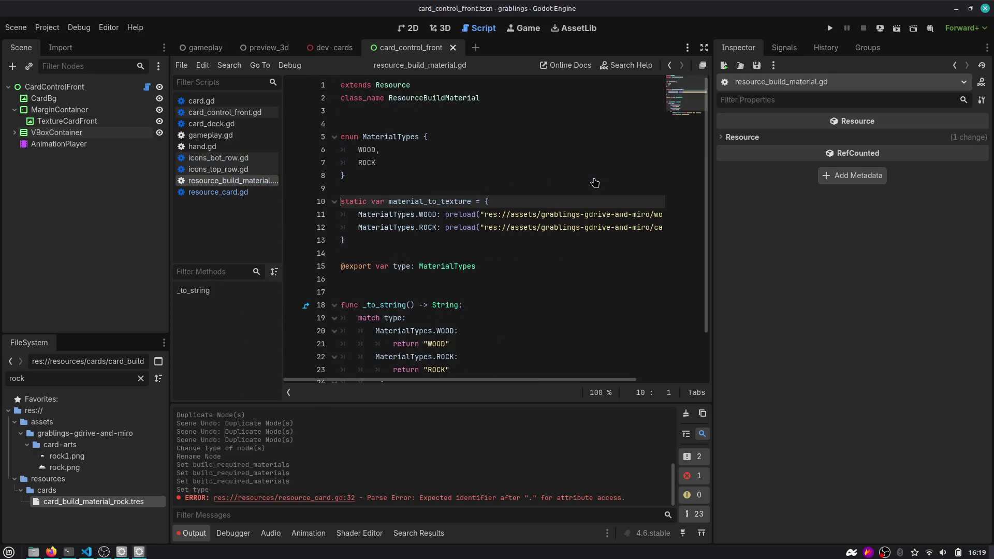
{"action": "left_click", "coordinate": [668, 66]}
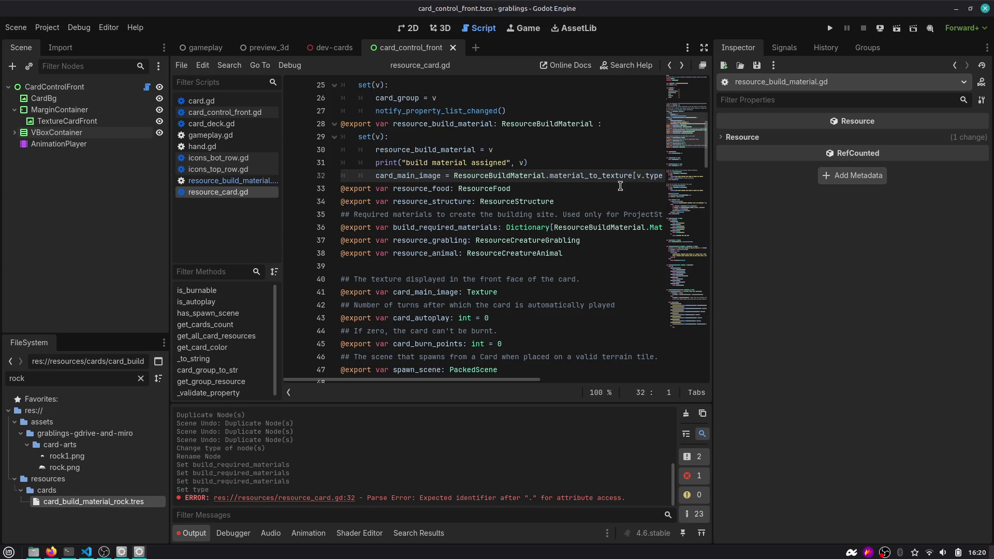
Step: Clear the output log and set the rock card's build material Type to Rock
{"action": "key", "text": "ctrl+backslash"}
{"action": "left_click", "coordinate": [423, 202]}
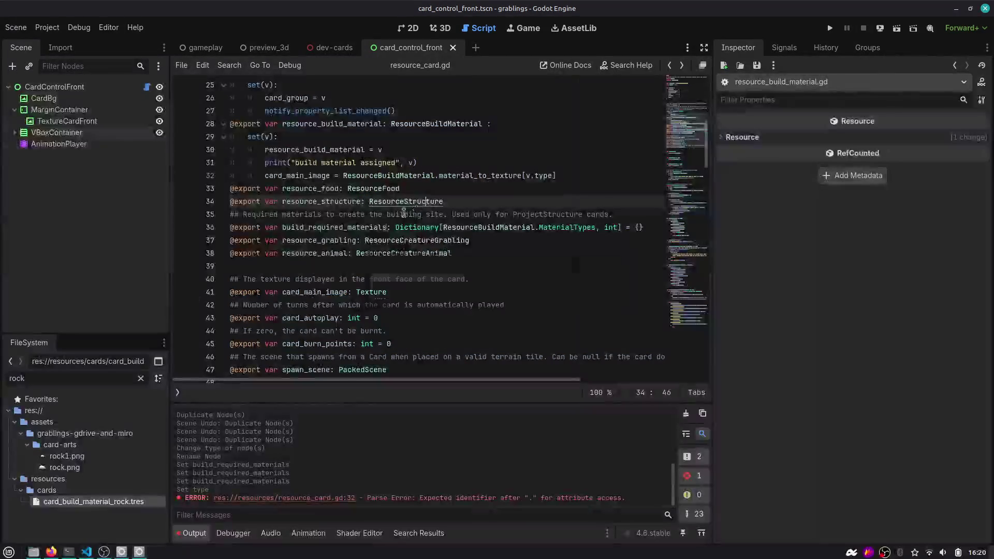
{"action": "left_click", "coordinate": [686, 413]}
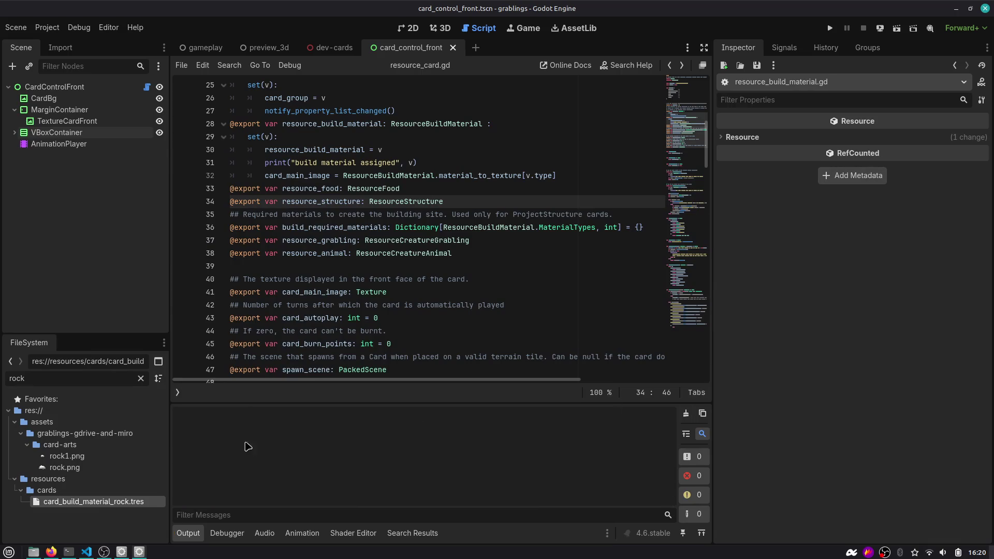
{"action": "left_click", "coordinate": [116, 502]}
{"action": "left_click", "coordinate": [880, 187]}
{"action": "left_click", "coordinate": [880, 216]}
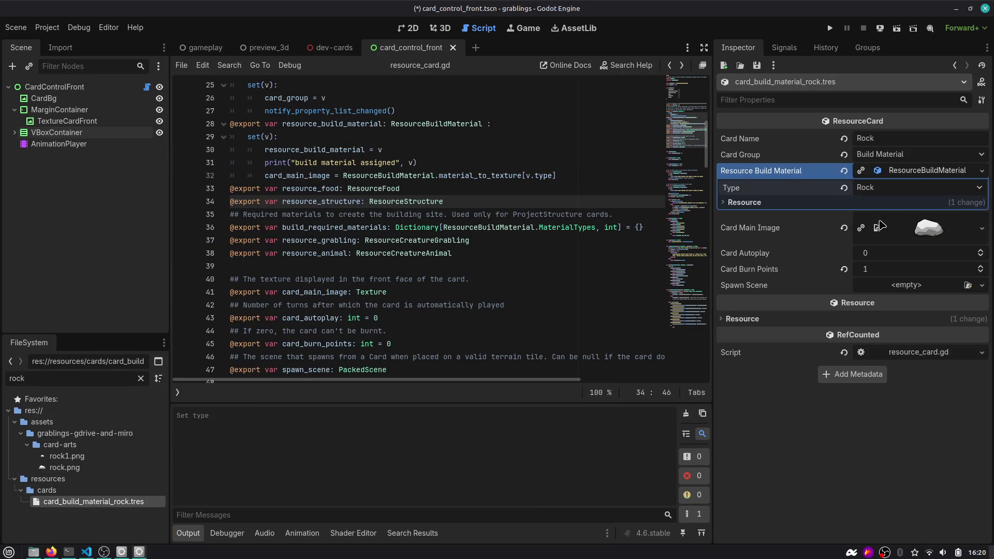
Step: Toggle the rock card's Type to Wood and back to Rock, then quit to the project list
{"action": "left_click", "coordinate": [887, 189]}
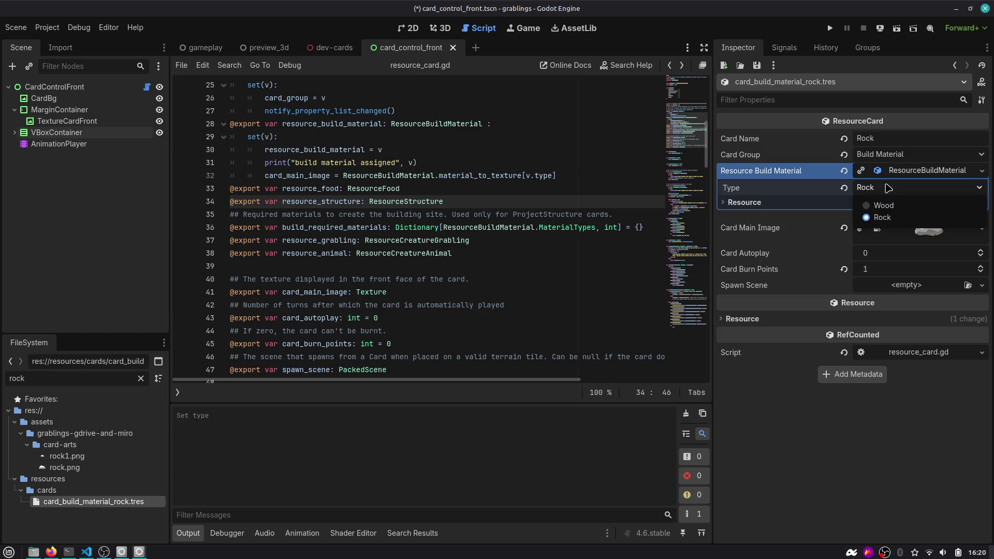
{"action": "left_click", "coordinate": [886, 206]}
{"action": "left_click", "coordinate": [885, 188]}
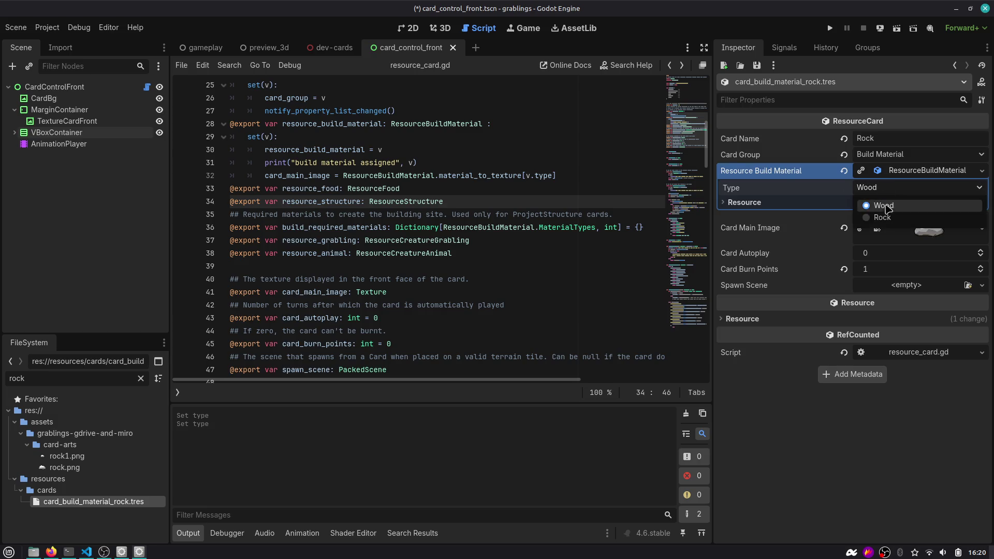
{"action": "left_click", "coordinate": [880, 219]}
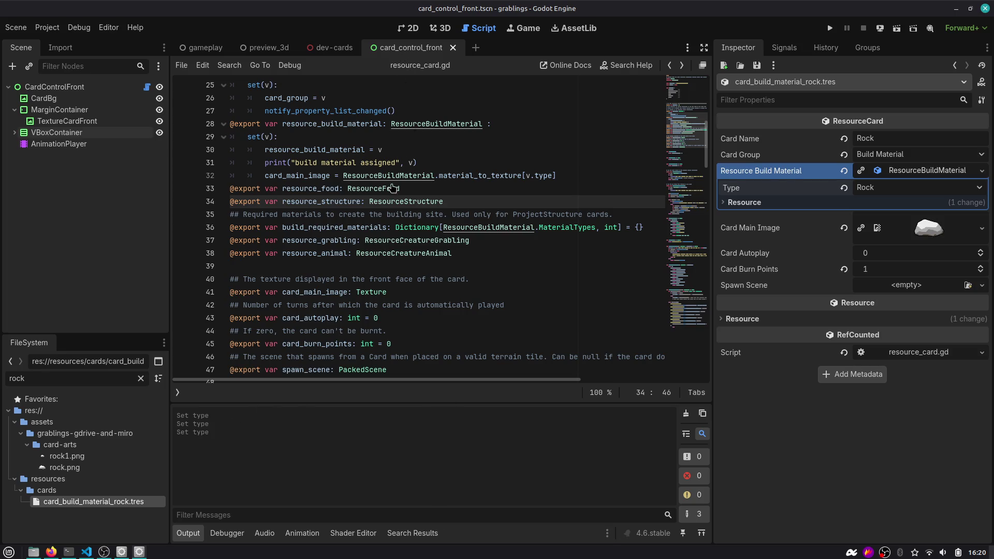
{"action": "key", "text": "ctrl+shift+q"}
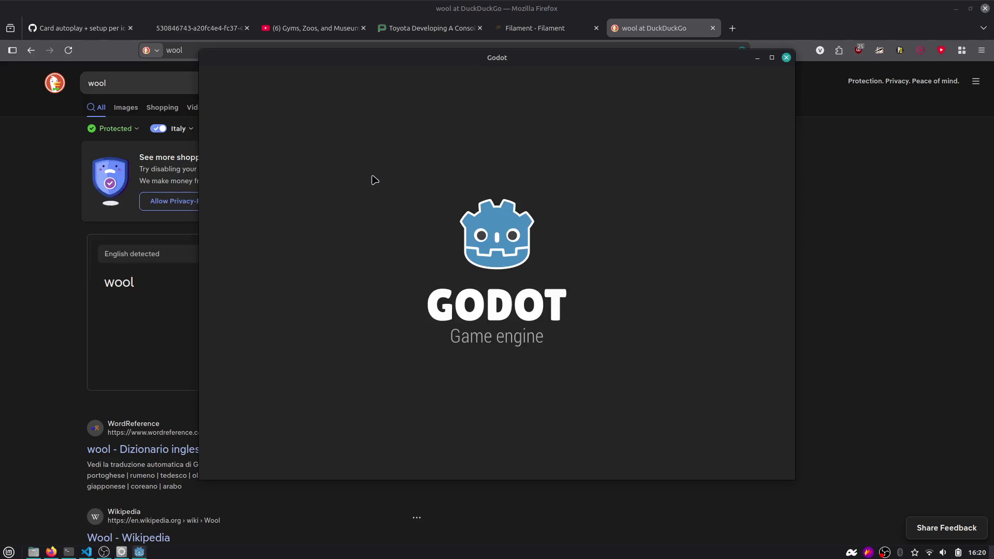
Step: Reopen the grablings project and wrap the card_main_image assignment in an if v != null: check
{"action": "double_click", "coordinate": [389, 141]}
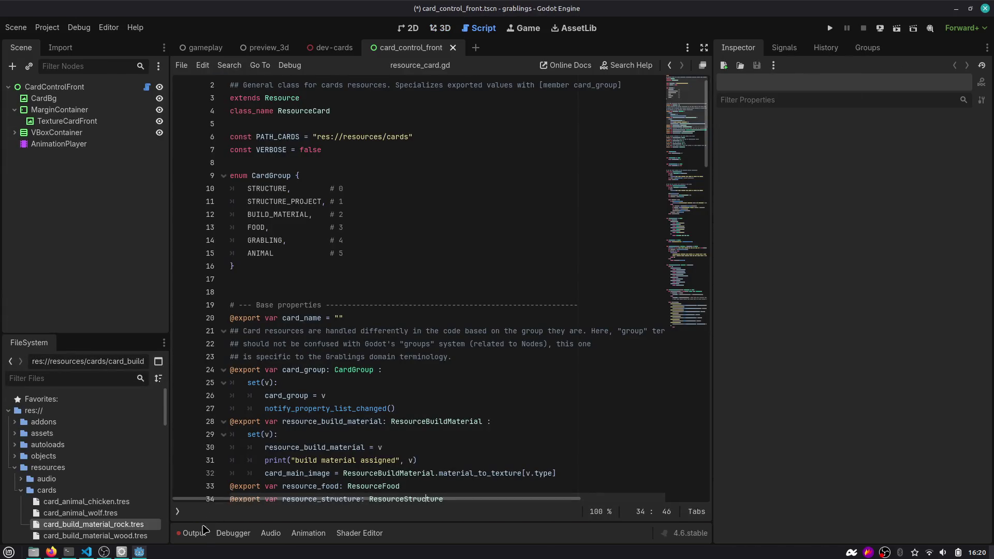
{"action": "left_click", "coordinate": [204, 529]}
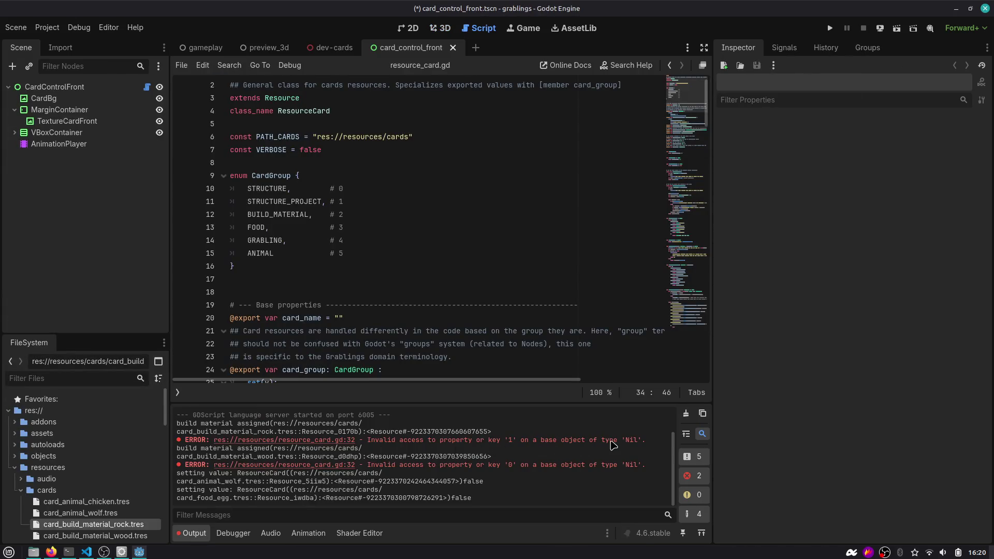
{"action": "left_click", "coordinate": [347, 440]}
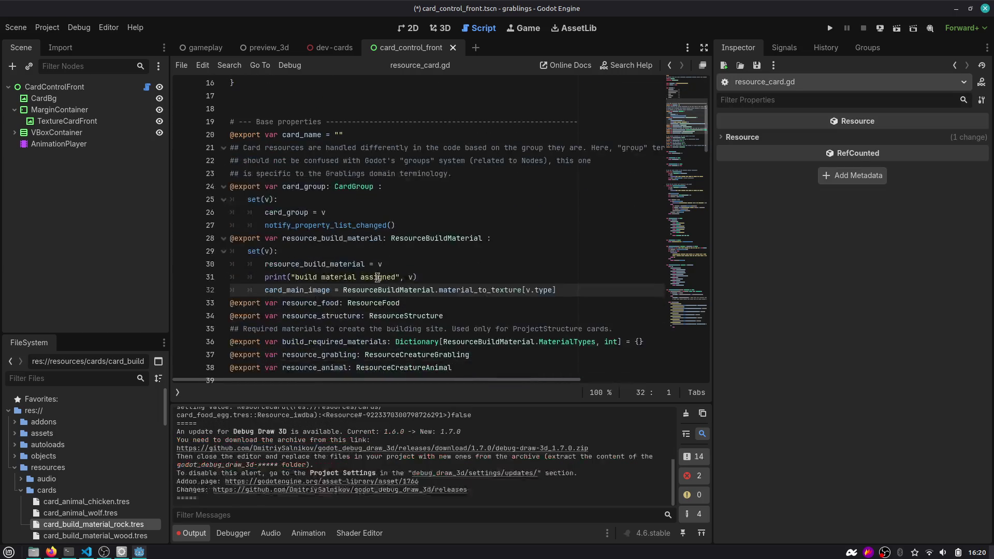
{"action": "key", "text": "Up"}
{"action": "key", "text": "End"}
{"action": "key", "text": "Return"}
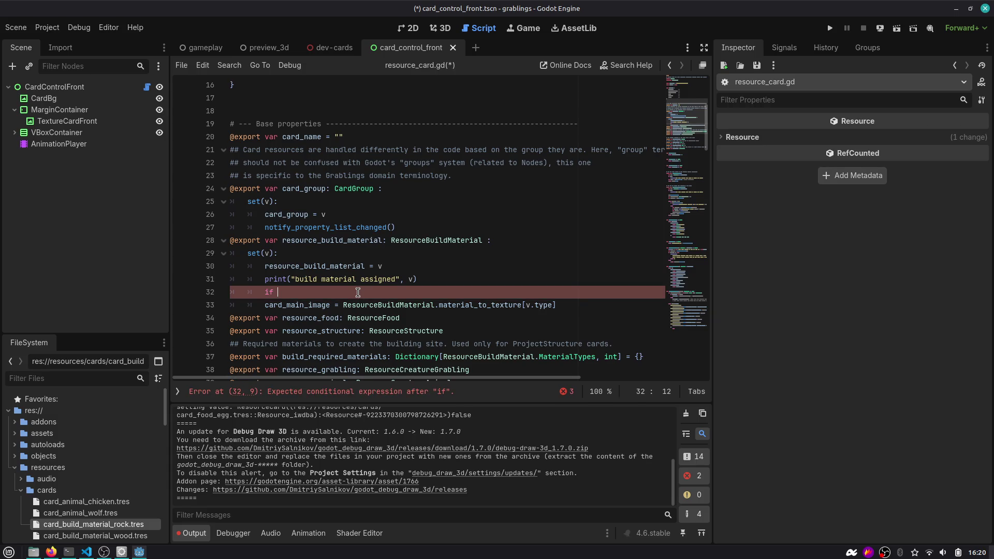
{"action": "type", "text": "!- n"}
{"action": "type", "text": "l:"}
{"action": "key", "text": "Down"}
{"action": "key", "text": "Home"}
{"action": "key", "text": "Home"}
{"action": "key", "text": "Tab"}
{"action": "key", "text": "ctrl+s"}
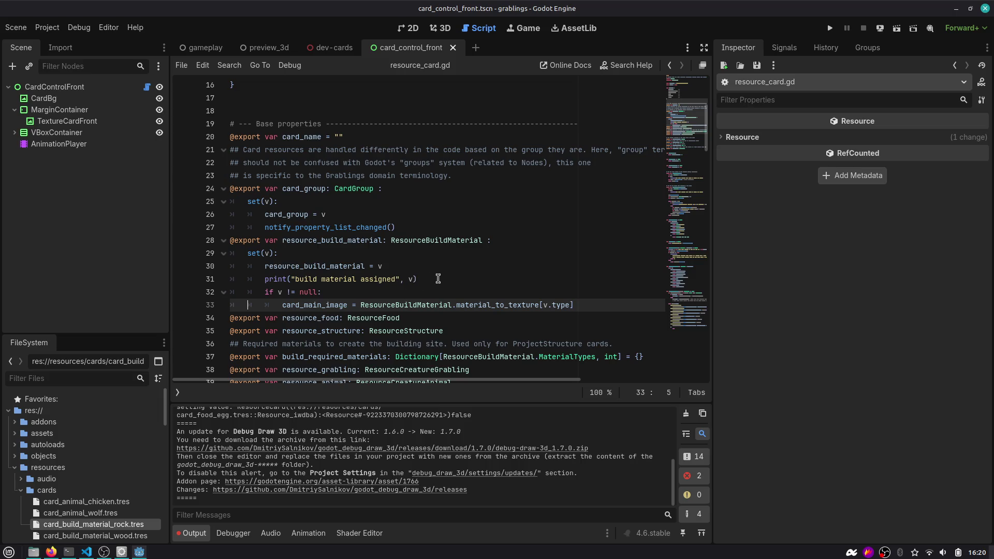
Step: Move the print line under the null check too, clear the output, and reopen the project
{"action": "scroll", "coordinate": [321, 451], "scroll_direction": "up", "scroll_amount": 10}
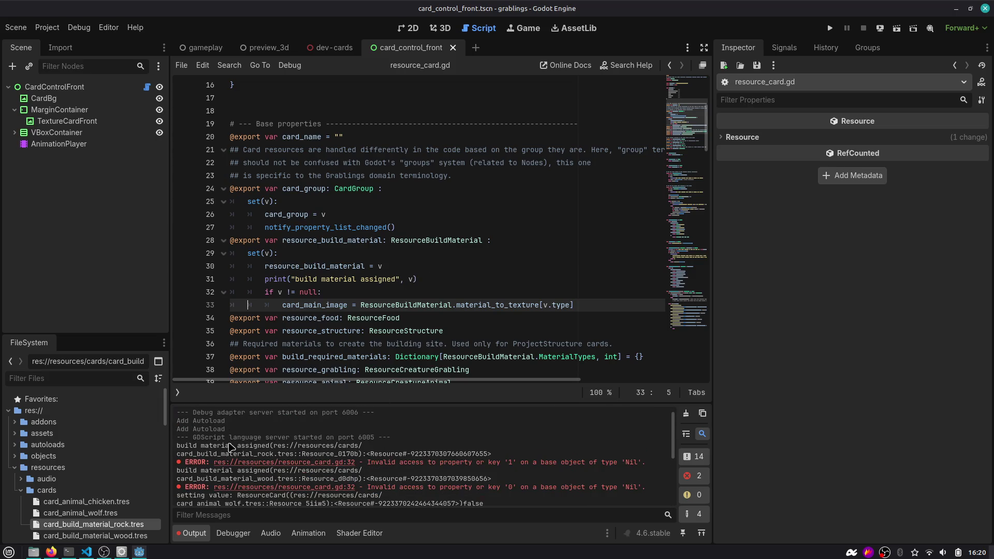
{"action": "left_click", "coordinate": [362, 280]}
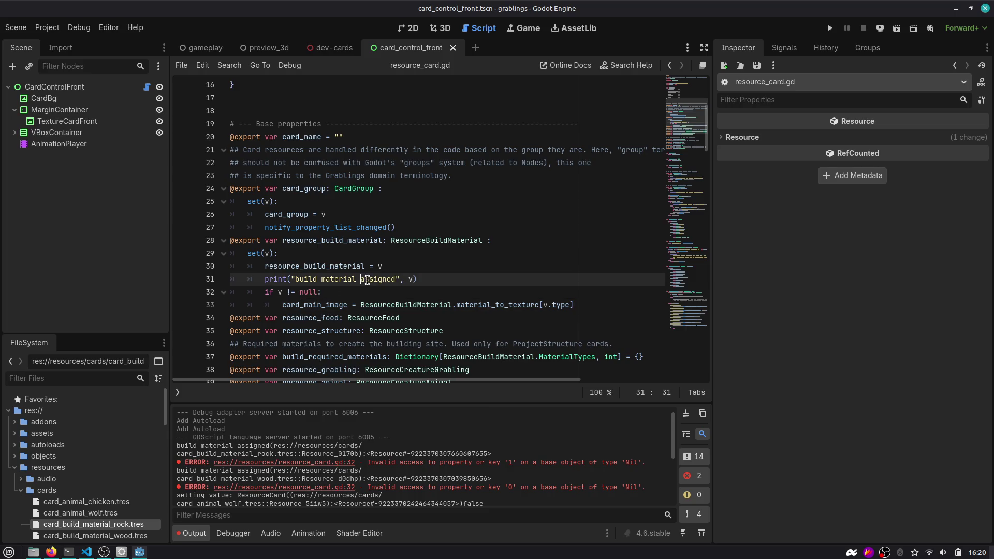
{"action": "key", "text": "alt+Down"}
{"action": "key", "text": "Home"}
{"action": "key", "text": "Tab"}
{"action": "key", "text": "End"}
{"action": "key", "text": "Return"}
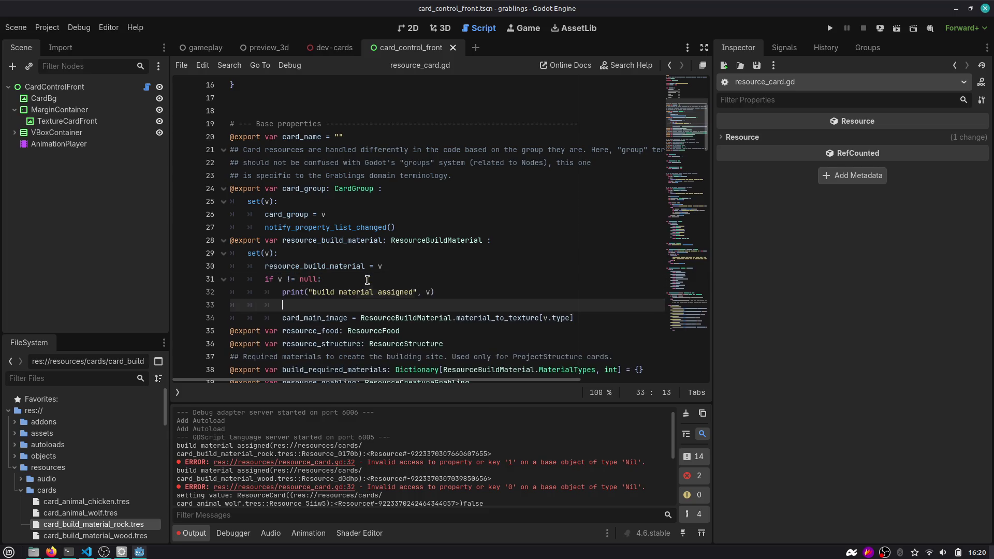
{"action": "key", "text": "ctrl+shift+k"}
{"action": "scroll", "coordinate": [325, 297], "scroll_direction": "down", "scroll_amount": 1}
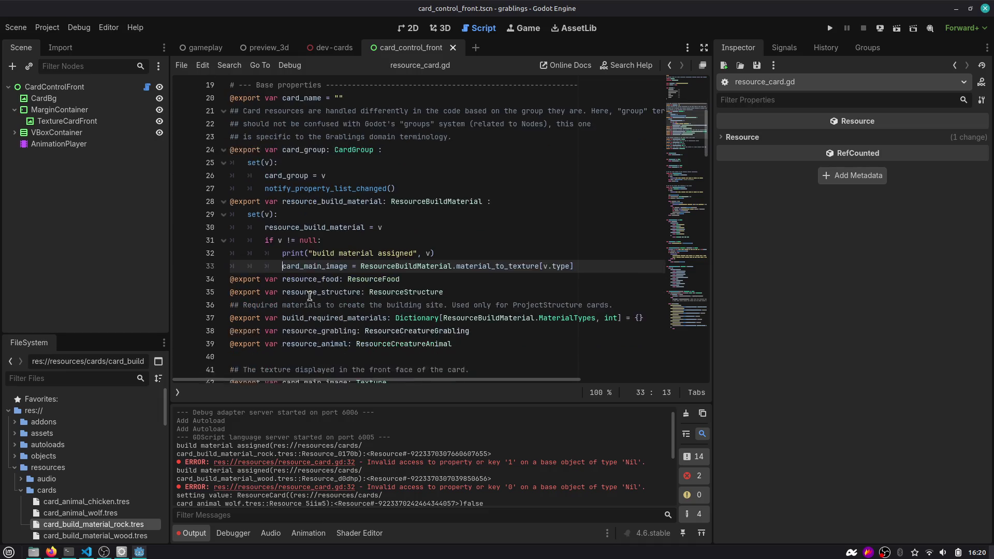
{"action": "left_click", "coordinate": [685, 413]}
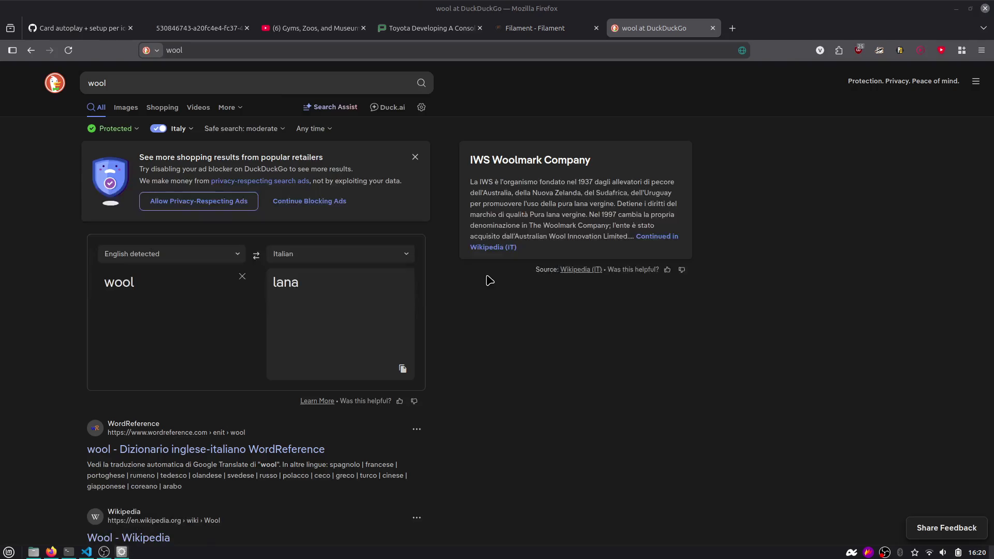
{"action": "double_click", "coordinate": [371, 136]}
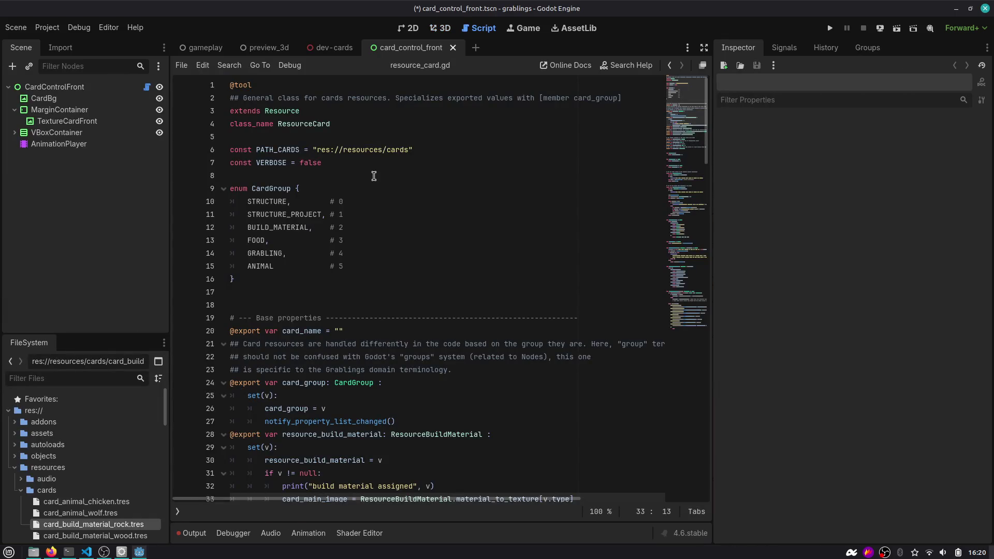
Step: Switch the rock card's material Type to Wood and clear the output log
{"action": "scroll", "coordinate": [357, 244], "scroll_direction": "down", "scroll_amount": 7}
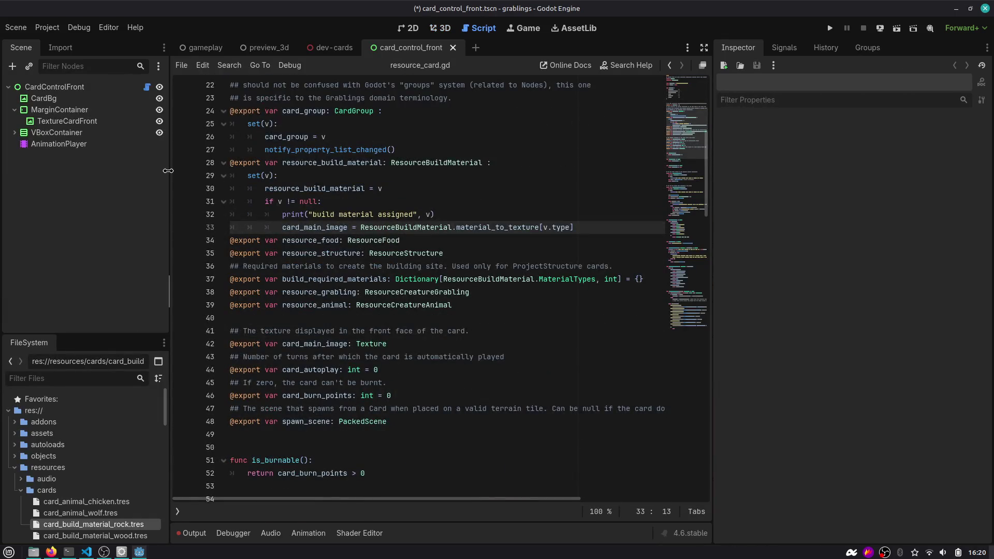
{"action": "scroll", "coordinate": [304, 181], "scroll_direction": "down", "scroll_amount": 6}
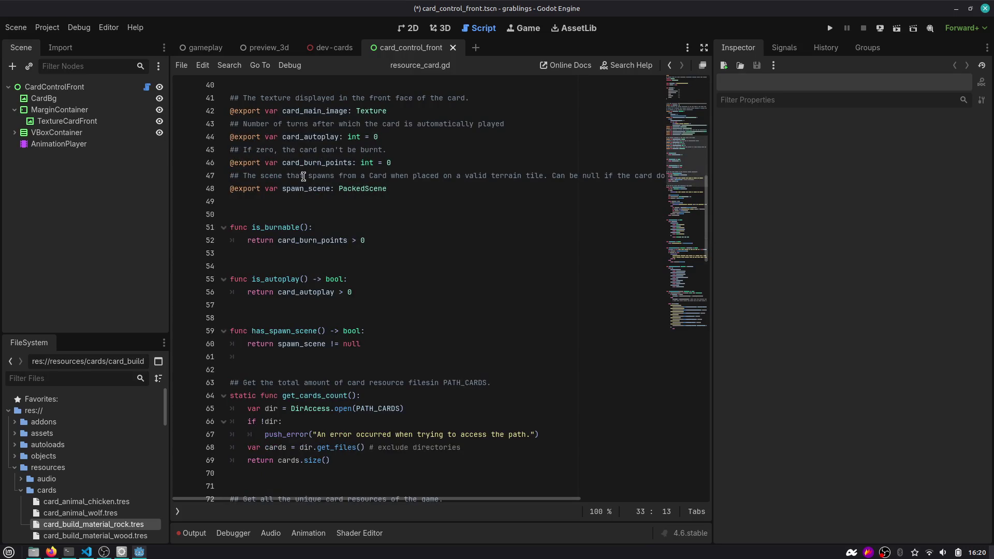
{"action": "left_click_drag", "start_coordinate": [712, 127], "coordinate": [747, 127]}
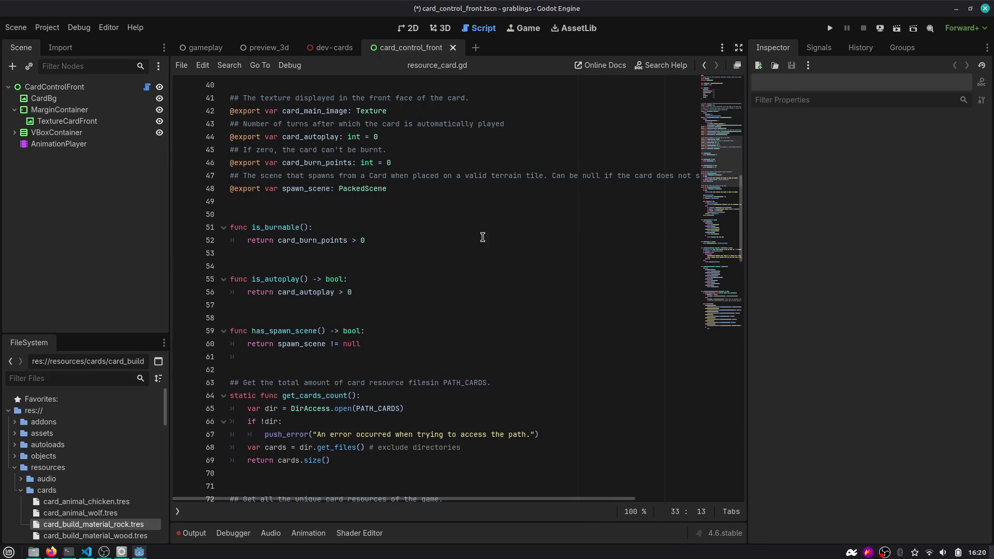
{"action": "left_click", "coordinate": [101, 523]}
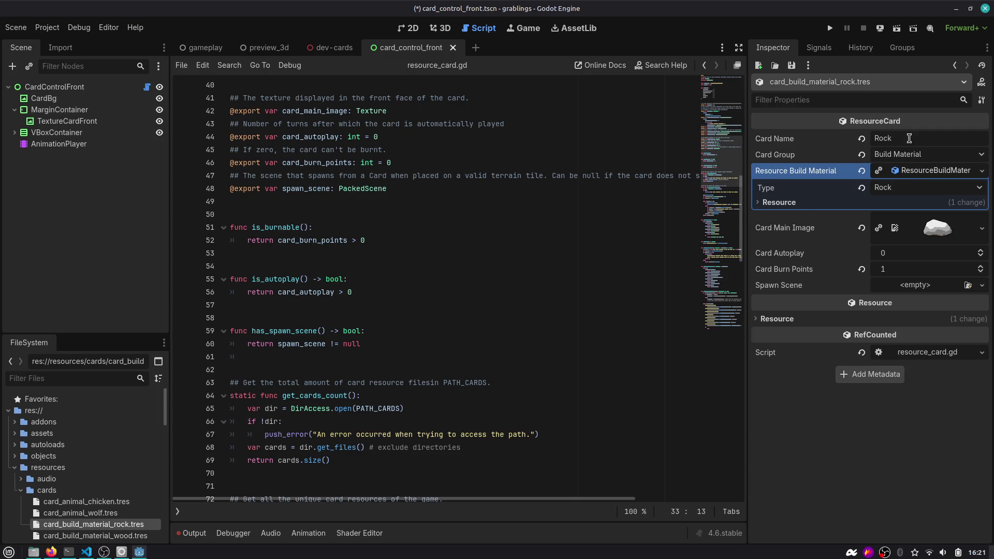
{"action": "left_click", "coordinate": [895, 188]}
{"action": "left_click", "coordinate": [897, 210]}
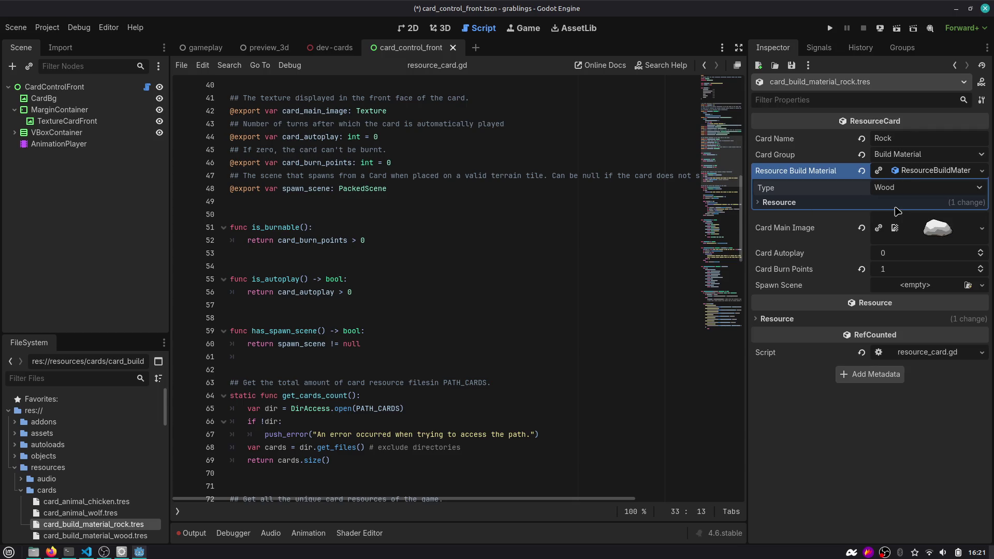
{"action": "left_click", "coordinate": [194, 533]}
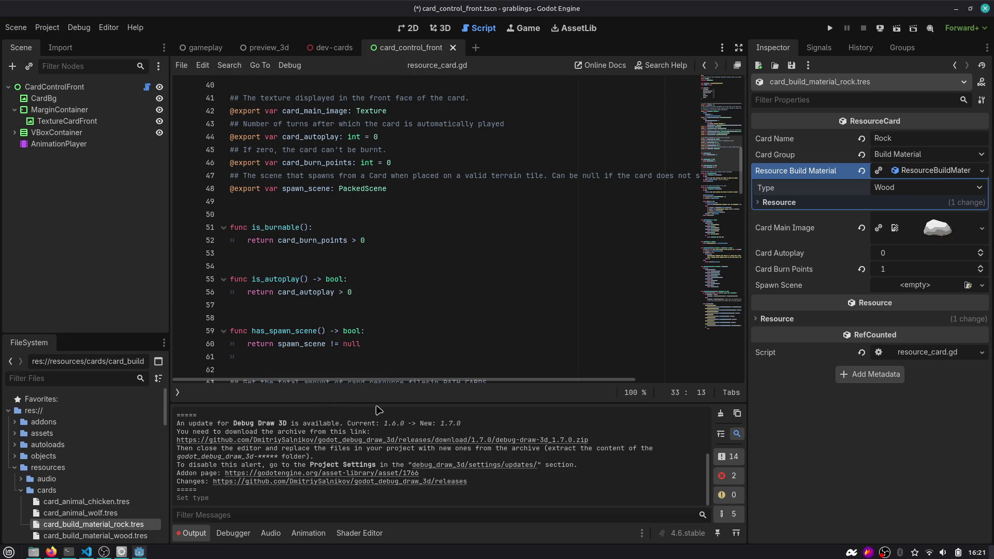
{"action": "left_click_drag", "start_coordinate": [376, 407], "coordinate": [395, 280]}
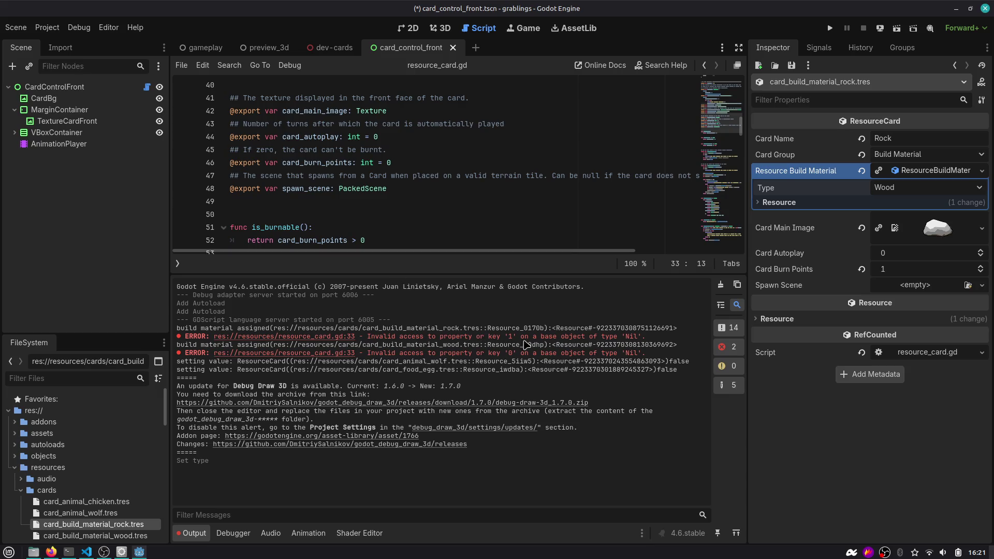
{"action": "left_click", "coordinate": [721, 285]}
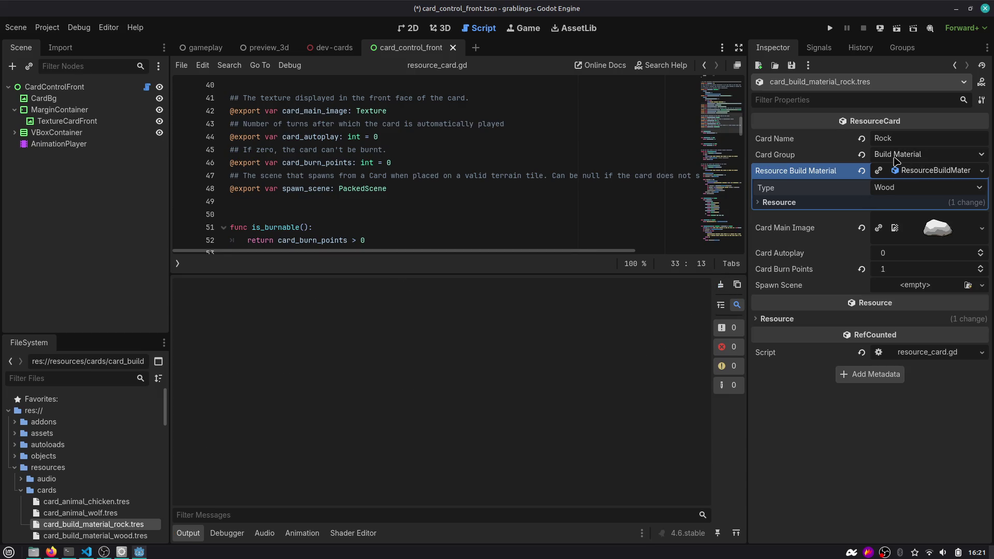
Step: Expand the card's build material, set its Type to Rock, and bring up its resource options
{"action": "left_click", "coordinate": [935, 156]}
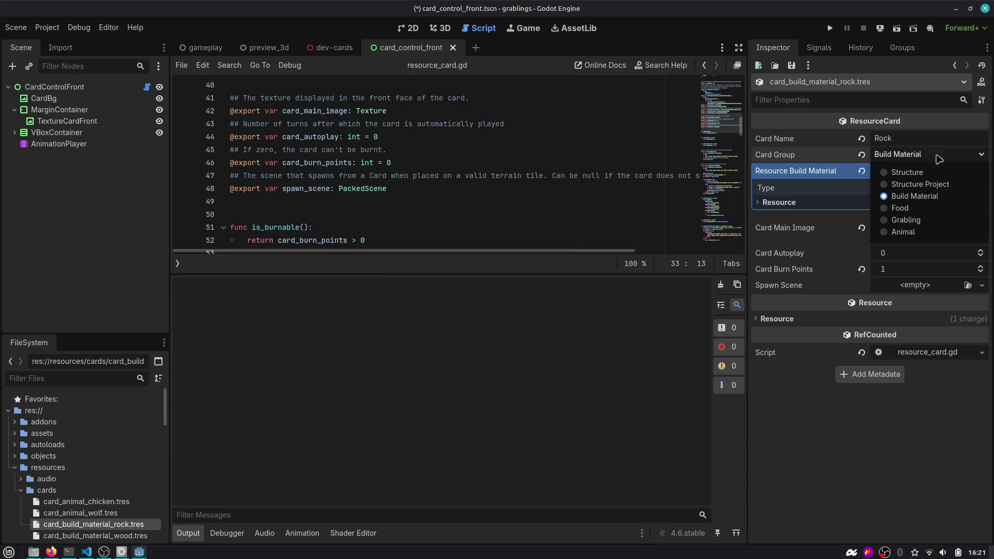
{"action": "left_click", "coordinate": [838, 166]}
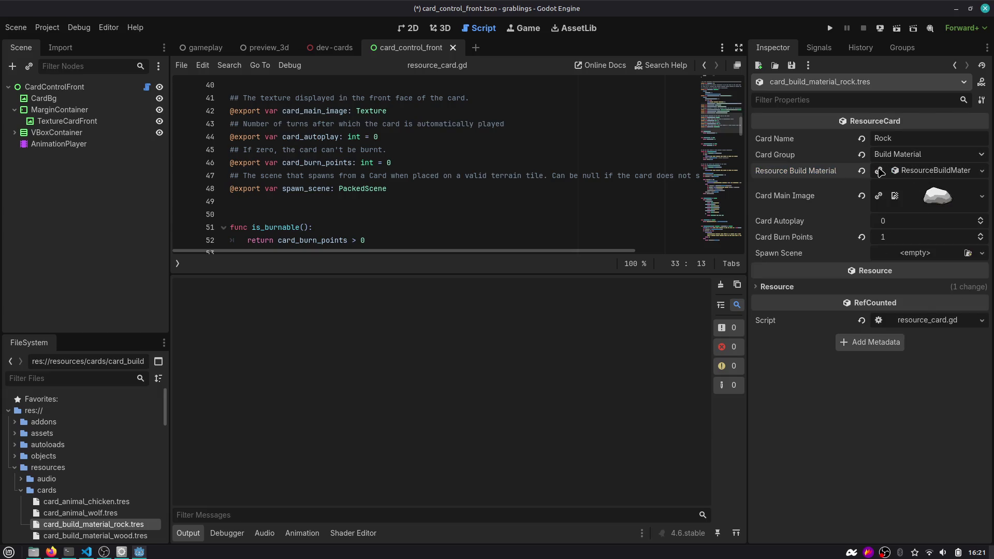
{"action": "left_click", "coordinate": [905, 171]}
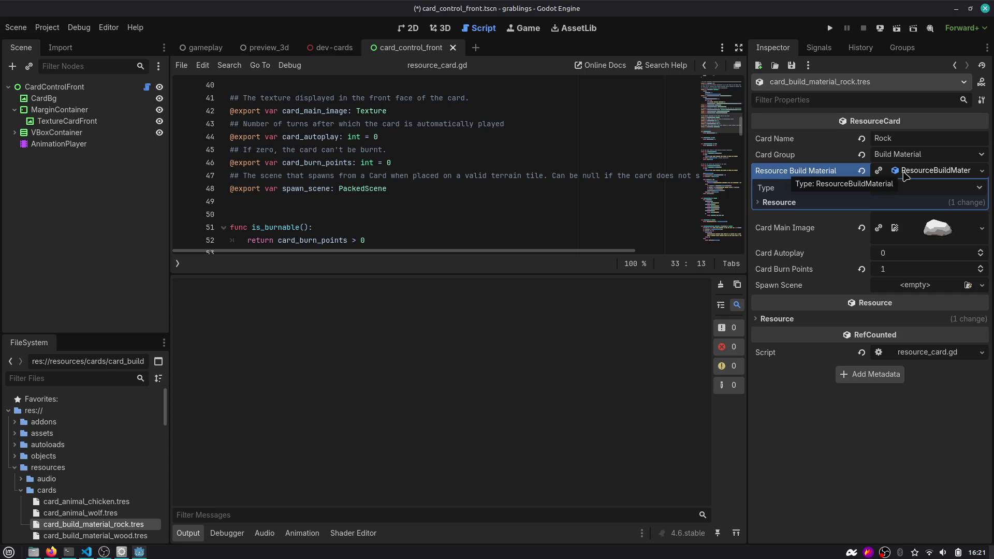
{"action": "left_click", "coordinate": [910, 195]}
{"action": "left_click", "coordinate": [913, 222]}
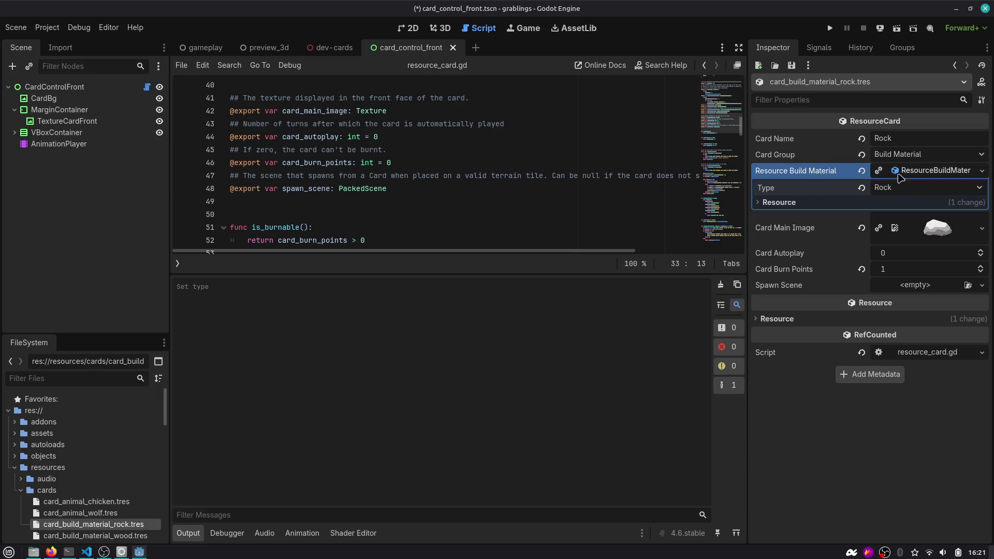
{"action": "left_click", "coordinate": [981, 172]}
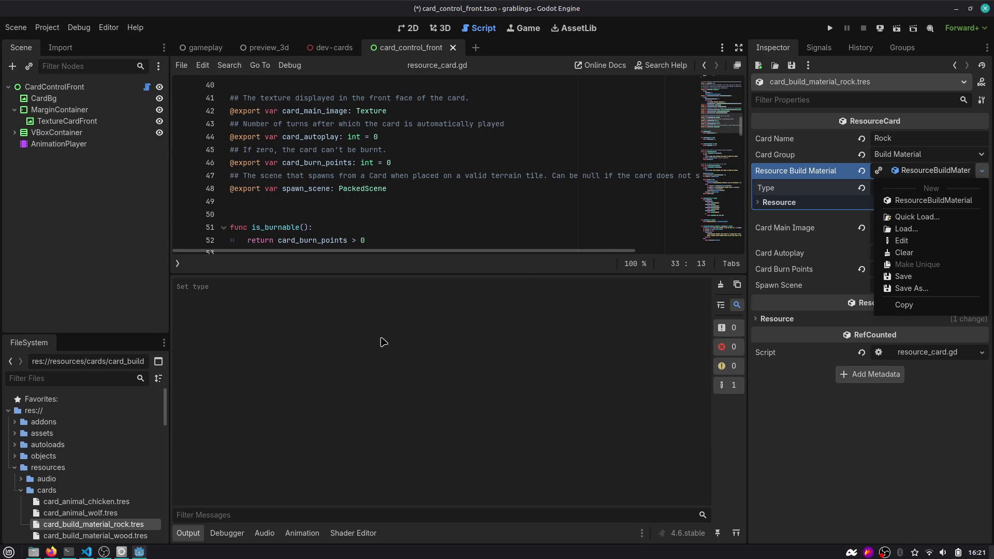
{"action": "right_click", "coordinate": [905, 174]}
{"action": "right_click", "coordinate": [907, 173]}
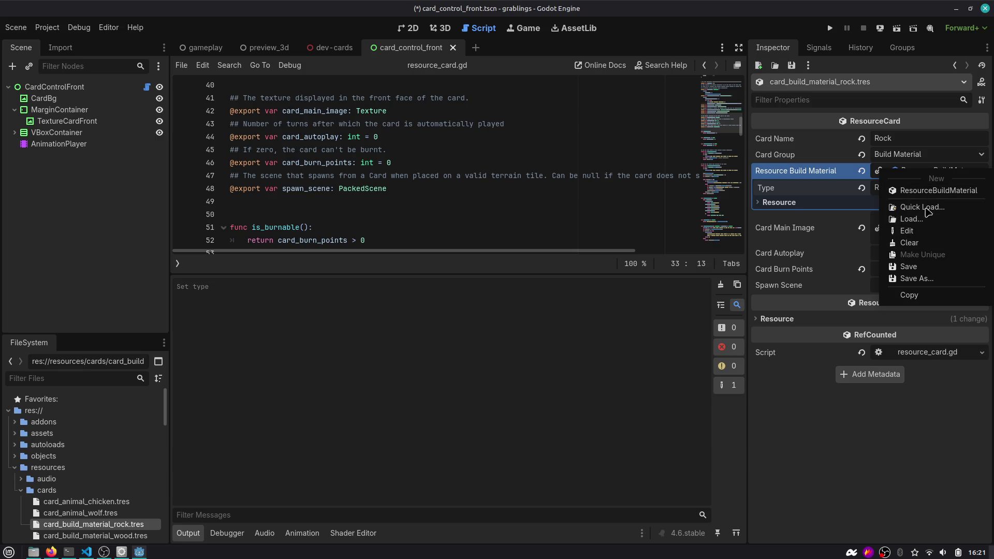
Step: Save the build material with Save As into res://resources, creating a new folder there
{"action": "left_click", "coordinate": [917, 279]}
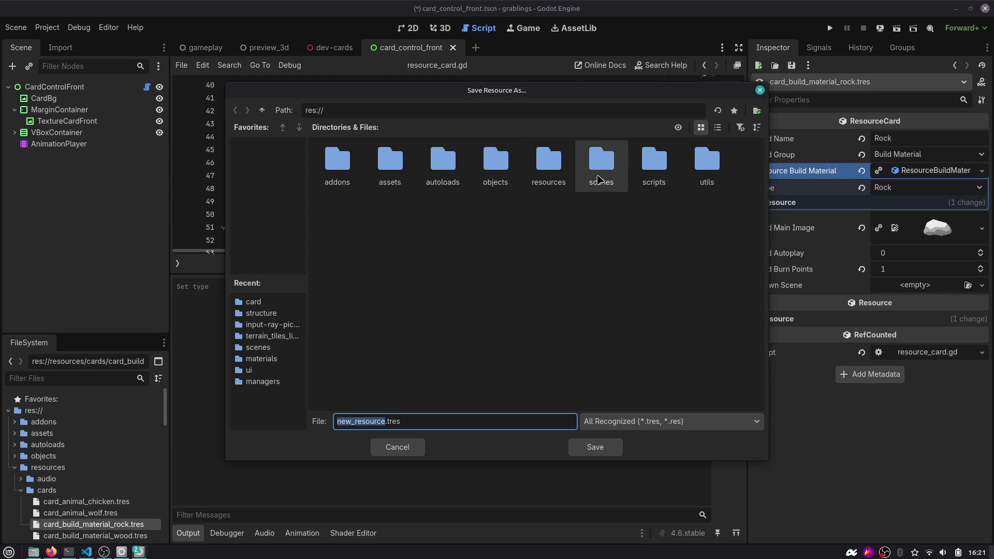
{"action": "double_click", "coordinate": [567, 175]}
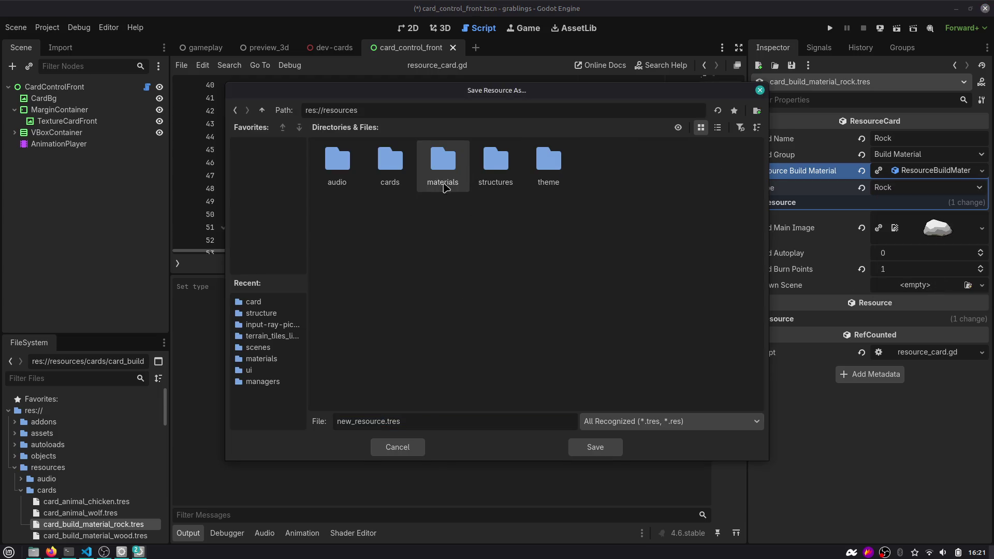
{"action": "right_click", "coordinate": [441, 208]}
{"action": "left_click", "coordinate": [460, 217]}
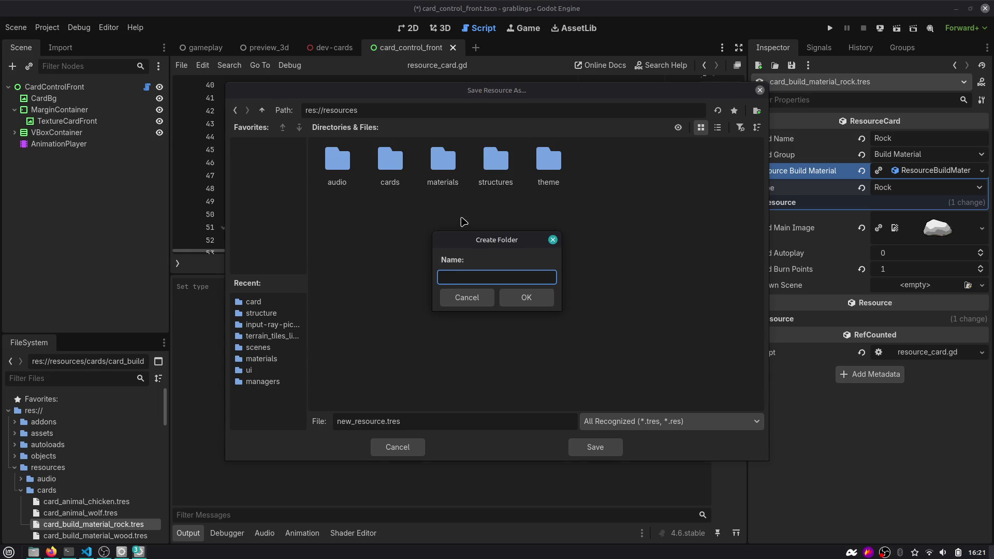
{"action": "mouse_move", "coordinate": [492, 93]}
{"action": "left_mouse_down"}
{"action": "mouse_move", "coordinate": [372, 87]}
{"action": "mouse_move", "coordinate": [341, 99]}
{"action": "left_mouse_up"}
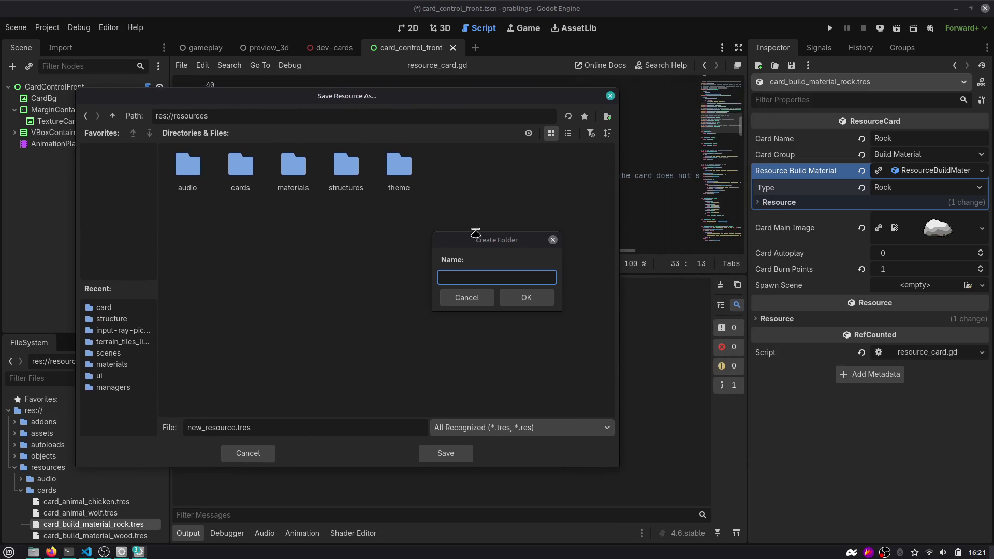
{"action": "left_click_drag", "start_coordinate": [475, 233], "coordinate": [358, 234]}
{"action": "type", "text": "a"}
{"action": "key", "text": "BackSpace"}
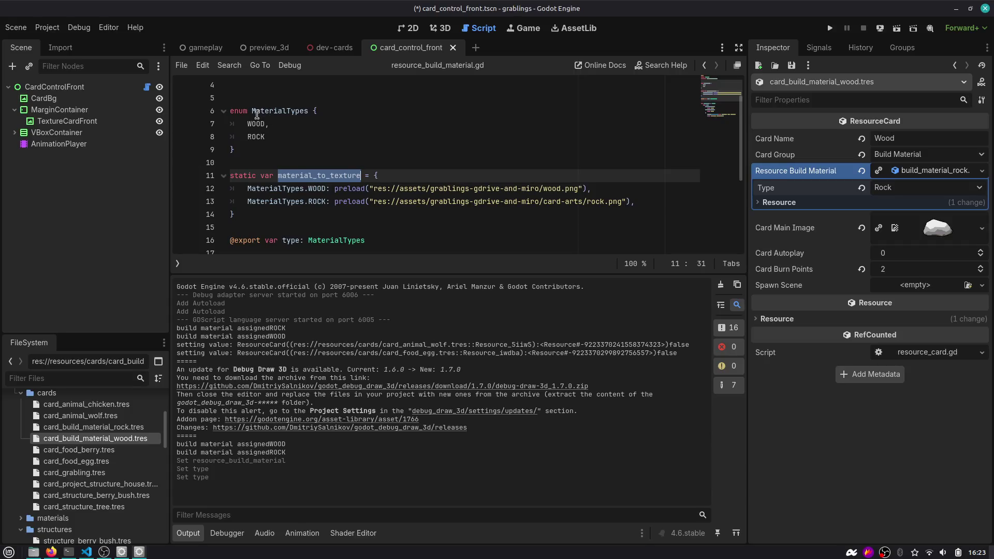
{"action": "scroll", "coordinate": [250, 180], "scroll_direction": "down", "scroll_amount": 3}
Step: Review line 16's type usage and the wood.png preload on line 12 of resource_build_material.gd
{"action": "left_click_drag", "start_coordinate": [455, 202], "coordinate": [208, 202]}
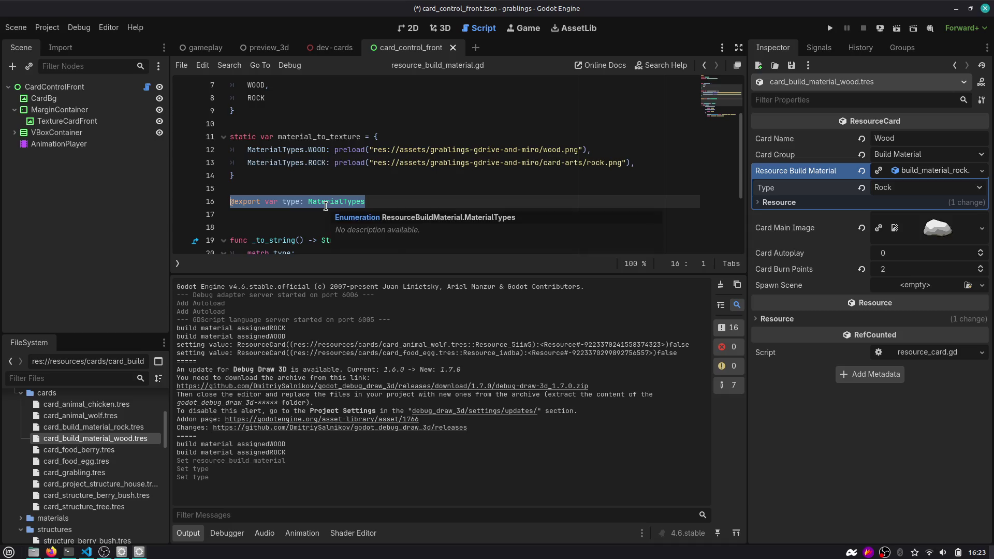
{"action": "left_click", "coordinate": [283, 220]}
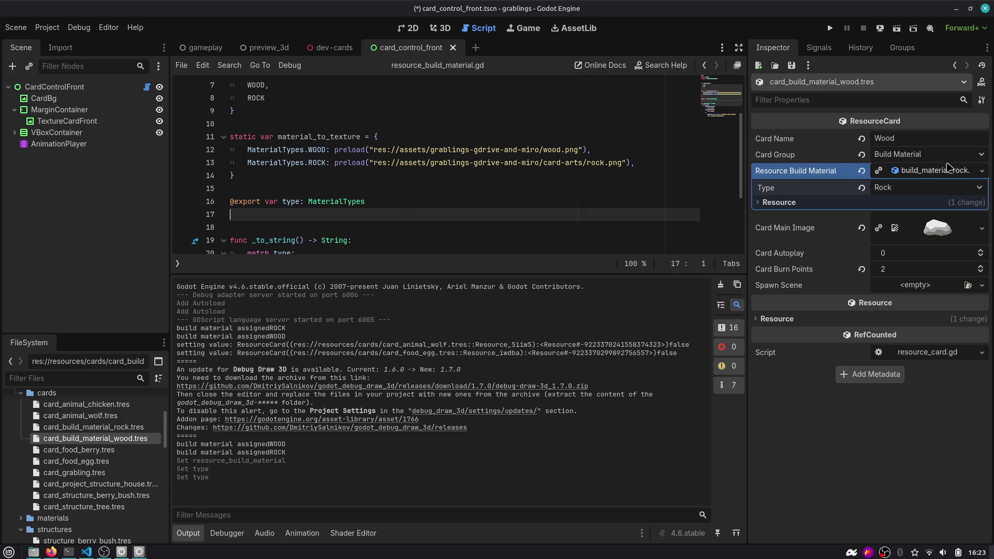
{"action": "double_click", "coordinate": [293, 200]}
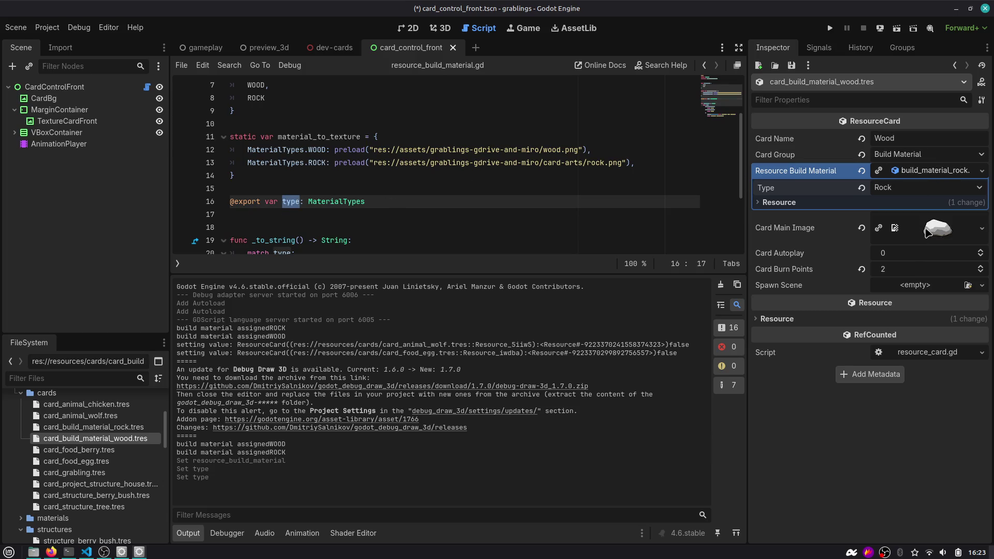
{"action": "left_click", "coordinate": [536, 149]}
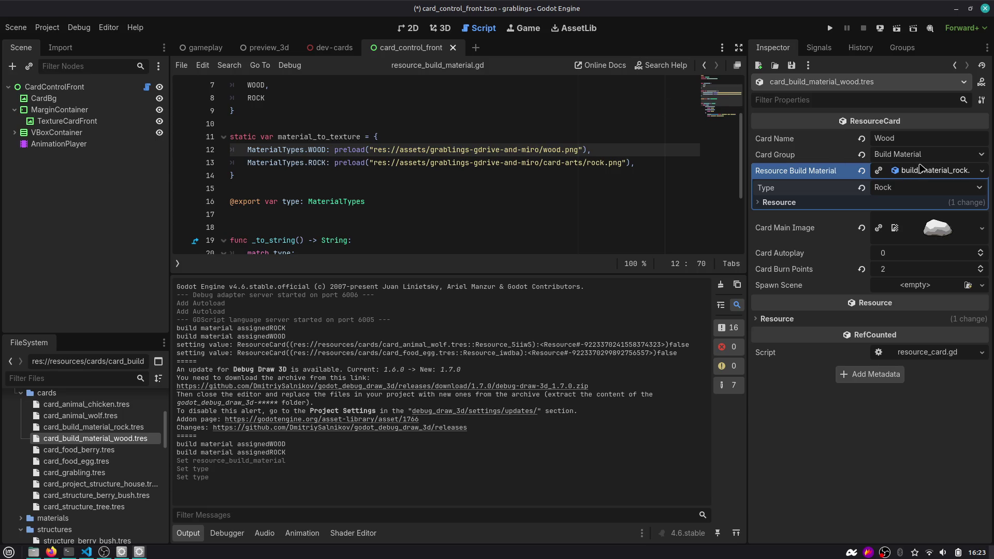
Step: Clear the Wood card's build material and Quick Load build_material_wood.tres into it
{"action": "left_click", "coordinate": [861, 170]}
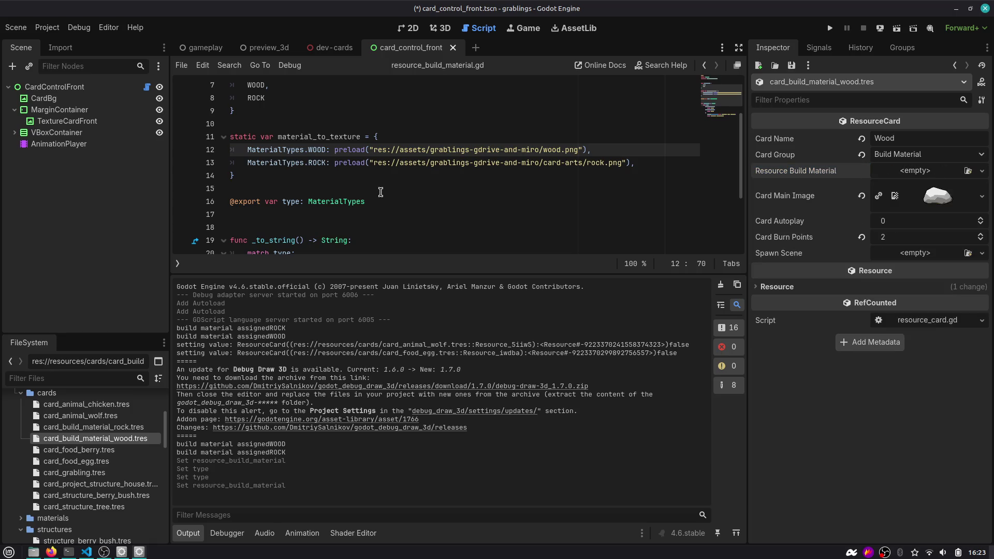
{"action": "left_click", "coordinate": [981, 171]}
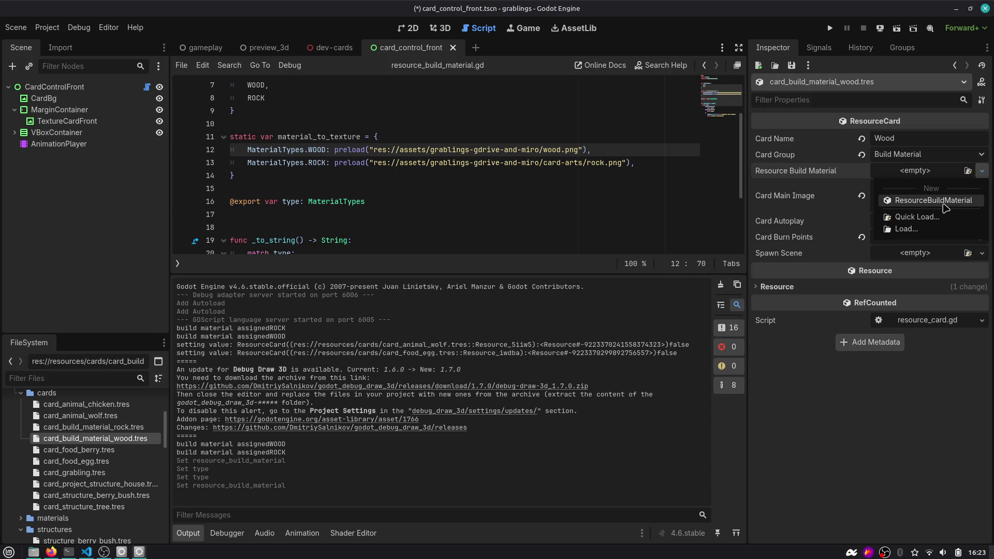
{"action": "left_click", "coordinate": [942, 220]}
{"action": "left_click", "coordinate": [371, 154]}
{"action": "left_click", "coordinate": [468, 162]}
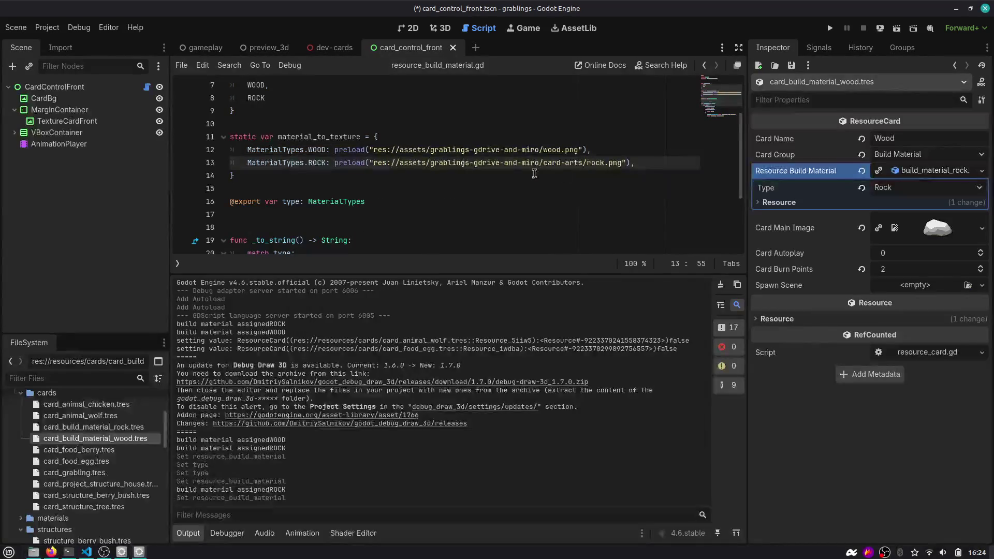
{"action": "left_click", "coordinate": [981, 173]}
{"action": "left_click", "coordinate": [942, 220]}
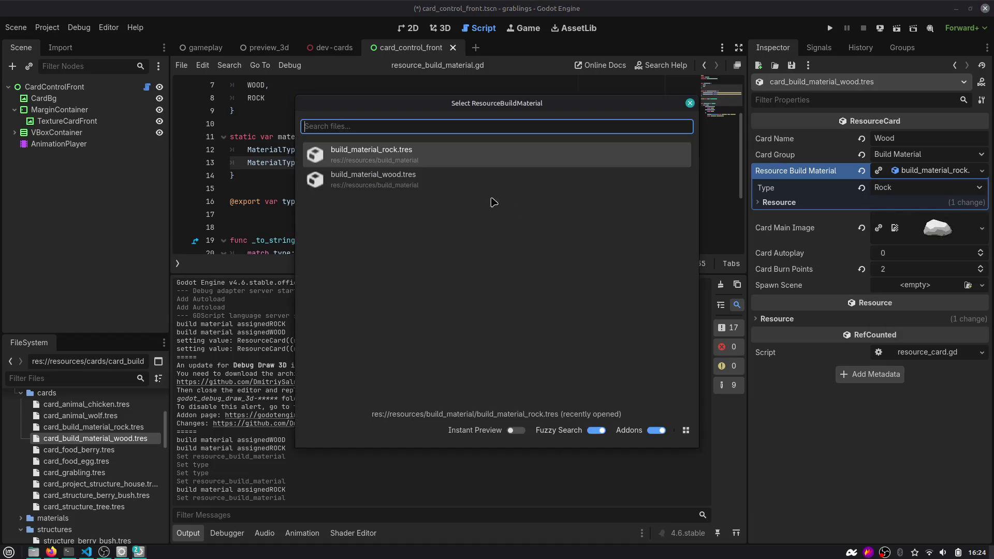
{"action": "left_click", "coordinate": [479, 181]}
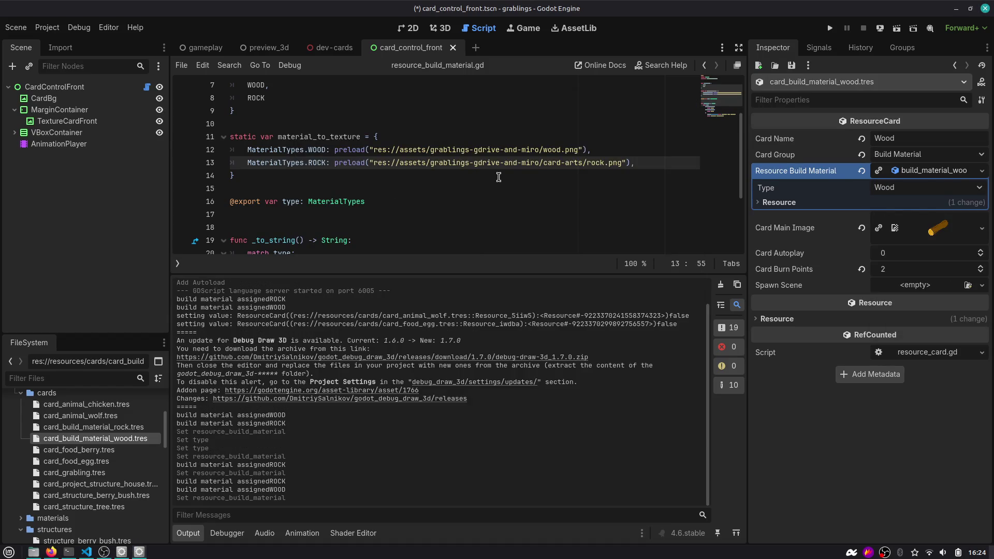
{"action": "mouse_move", "coordinate": [952, 234]}
{"action": "left_click", "coordinate": [924, 171]}
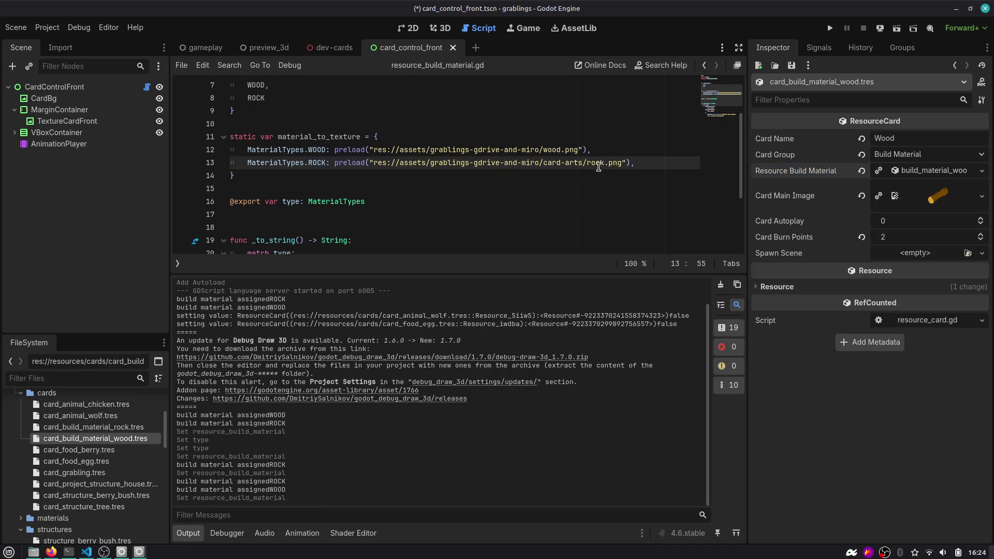
{"action": "left_click_drag", "start_coordinate": [518, 273], "coordinate": [517, 375]}
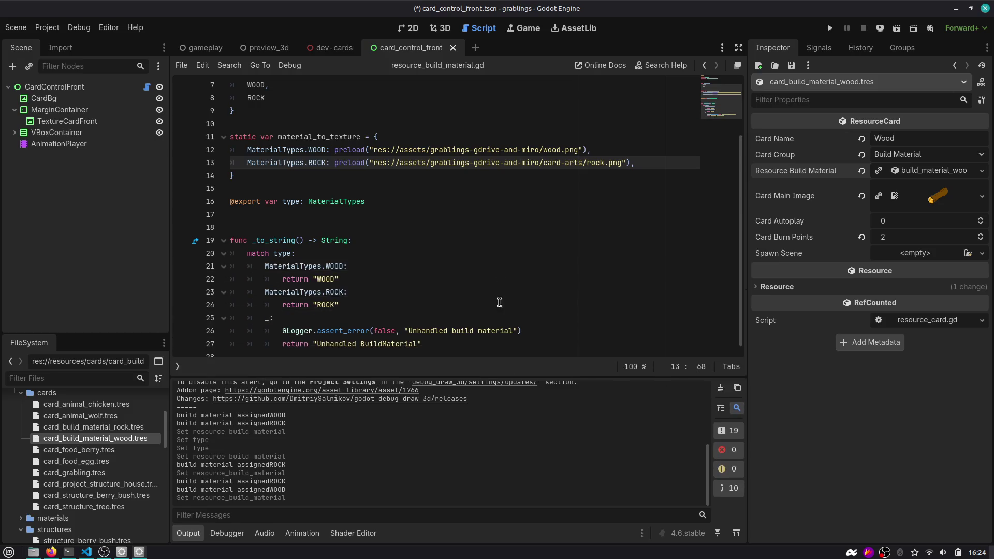
Step: Save the current script with Ctrl+S
{"action": "left_click", "coordinate": [524, 261]}
{"action": "key", "text": "ctrl+s"}
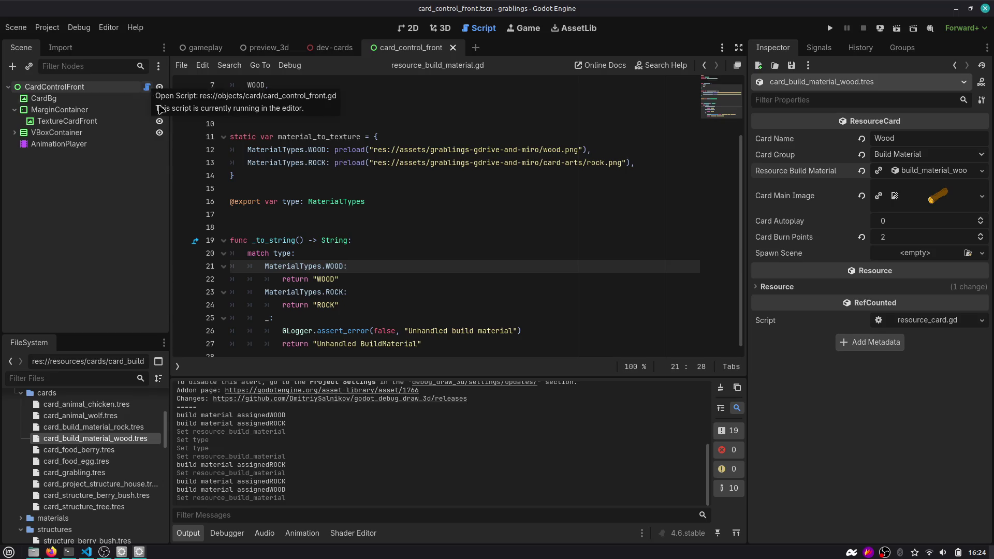
{"action": "scroll", "coordinate": [352, 220], "scroll_direction": "down", "scroll_amount": 1}
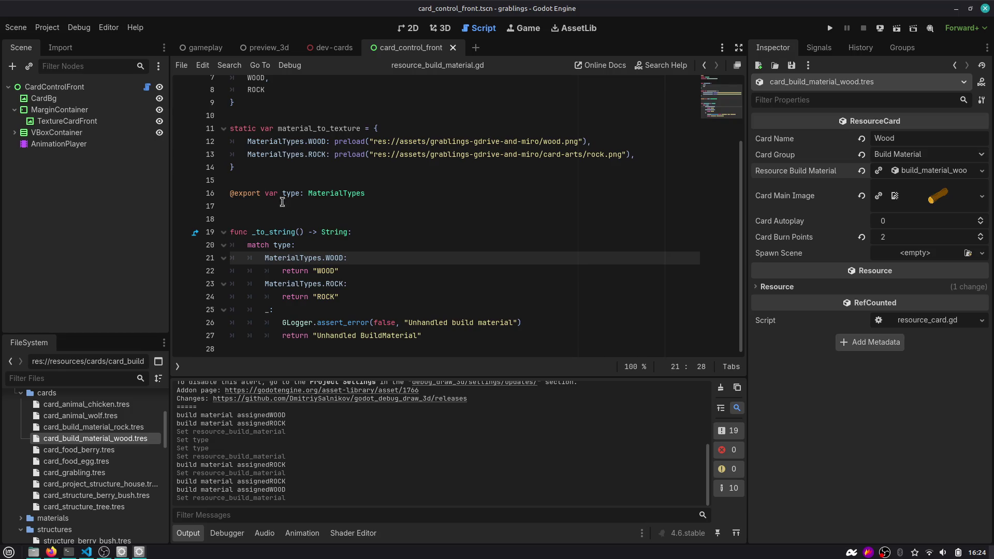
Step: Open card_control_front.gd to review its update function, then bring up the AssetLib browser
{"action": "left_click", "coordinate": [147, 86]}
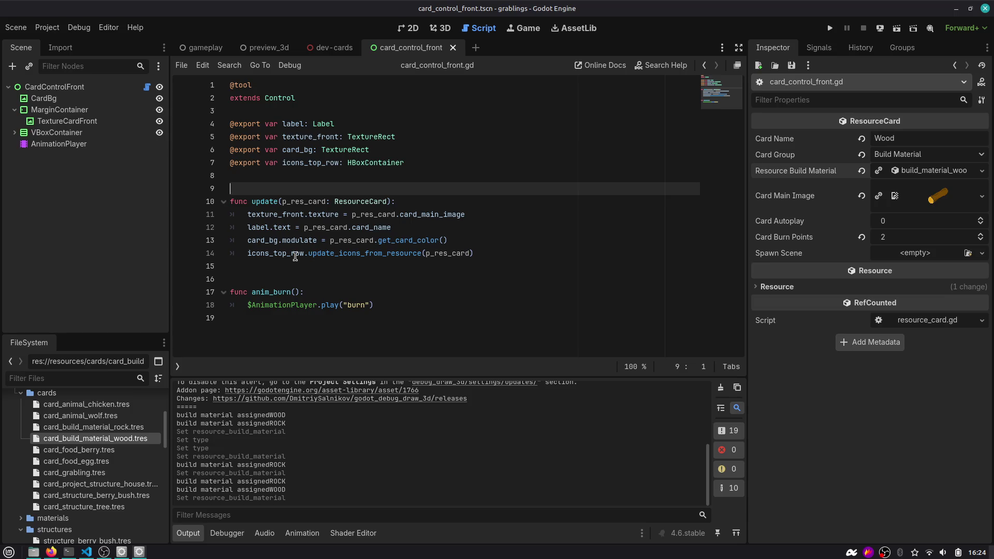
{"action": "mouse_move", "coordinate": [292, 259]}
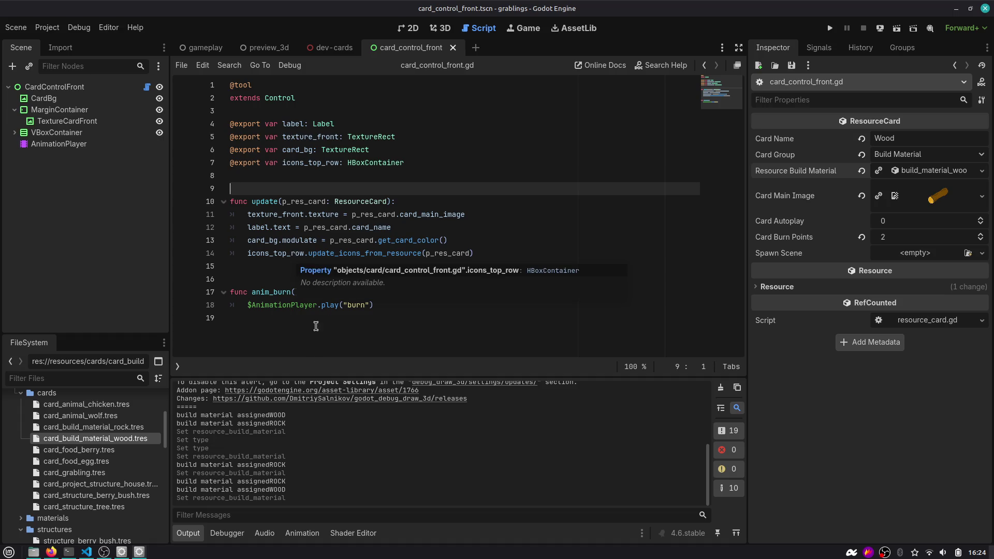
{"action": "left_click", "coordinate": [573, 28]}
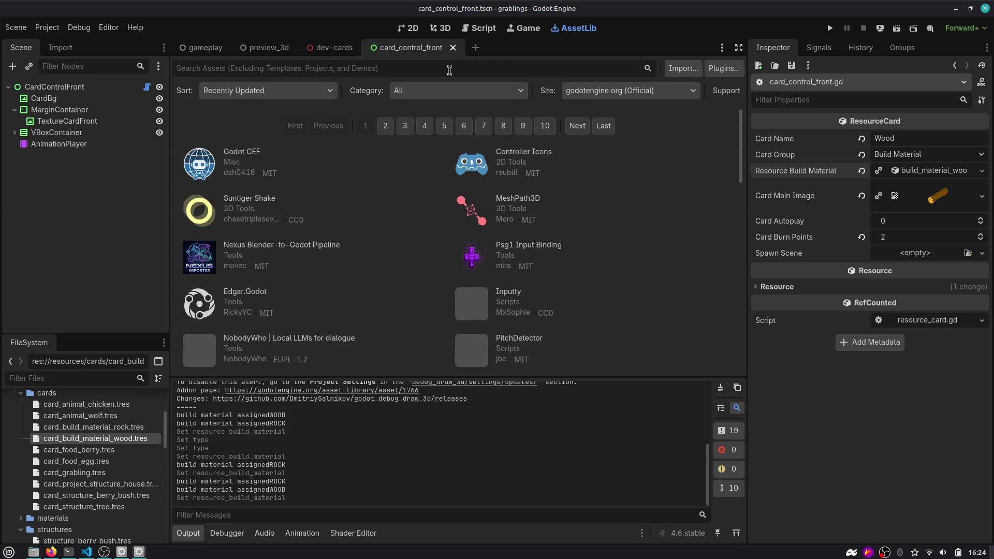
Step: Search AssetLib for 'resource' and view an enlarged details window for Edit Resources as Table 2
{"action": "type", "text": "resource"}
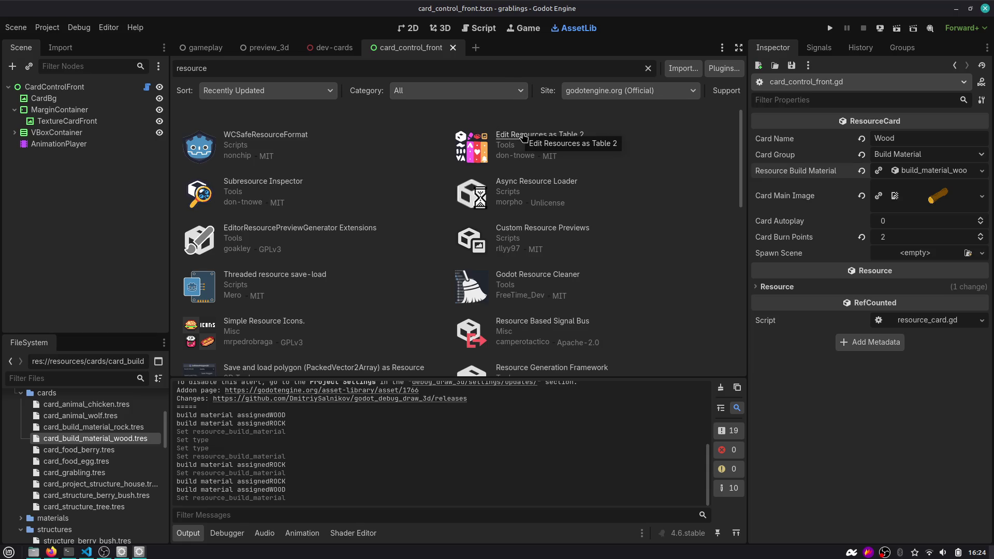
{"action": "left_click", "coordinate": [553, 138]}
{"action": "left_click_drag", "start_coordinate": [496, 136], "coordinate": [449, 147]}
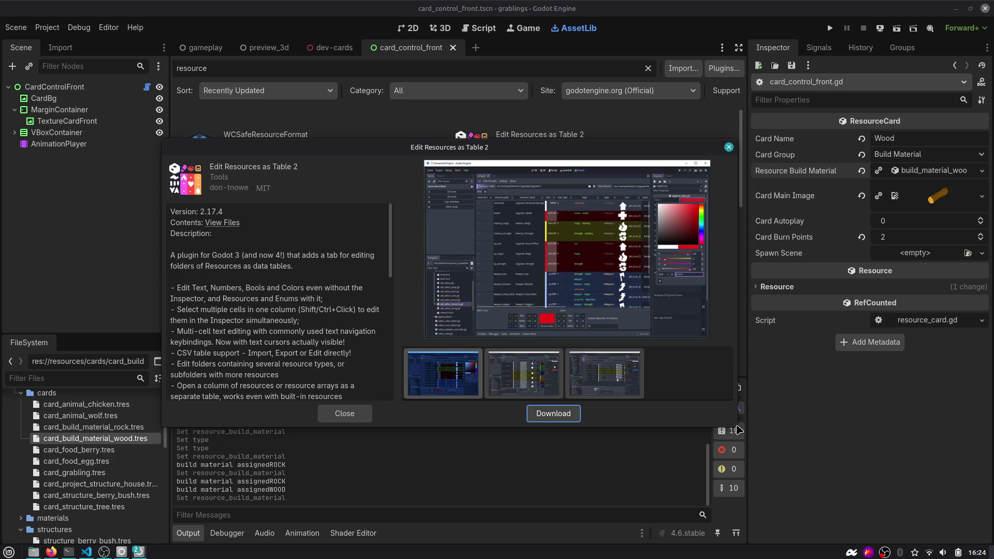
{"action": "left_click_drag", "start_coordinate": [738, 428], "coordinate": [866, 520]}
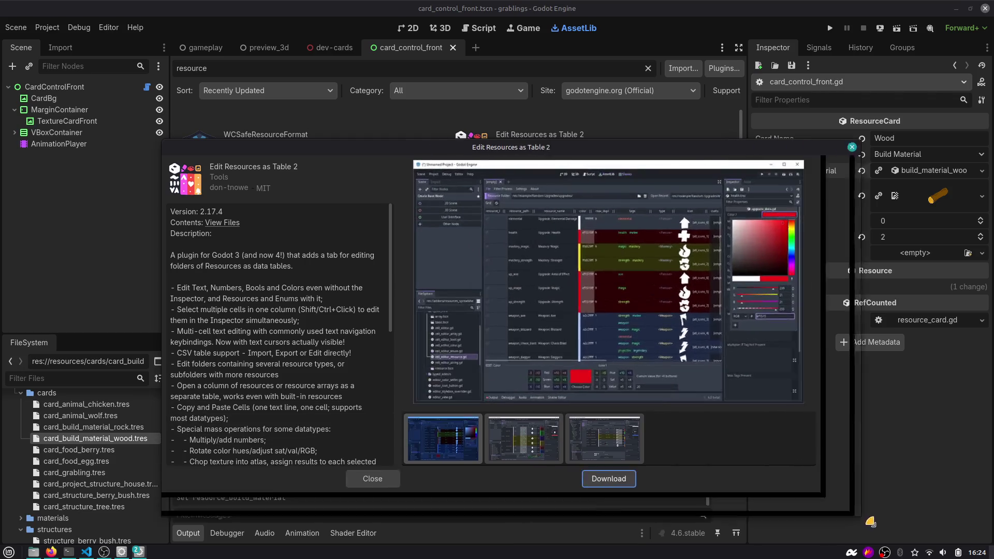
{"action": "mouse_move", "coordinate": [784, 149]}
{"action": "left_mouse_down"}
{"action": "mouse_move", "coordinate": [683, 47]}
{"action": "mouse_move", "coordinate": [664, 53]}
{"action": "left_mouse_up"}
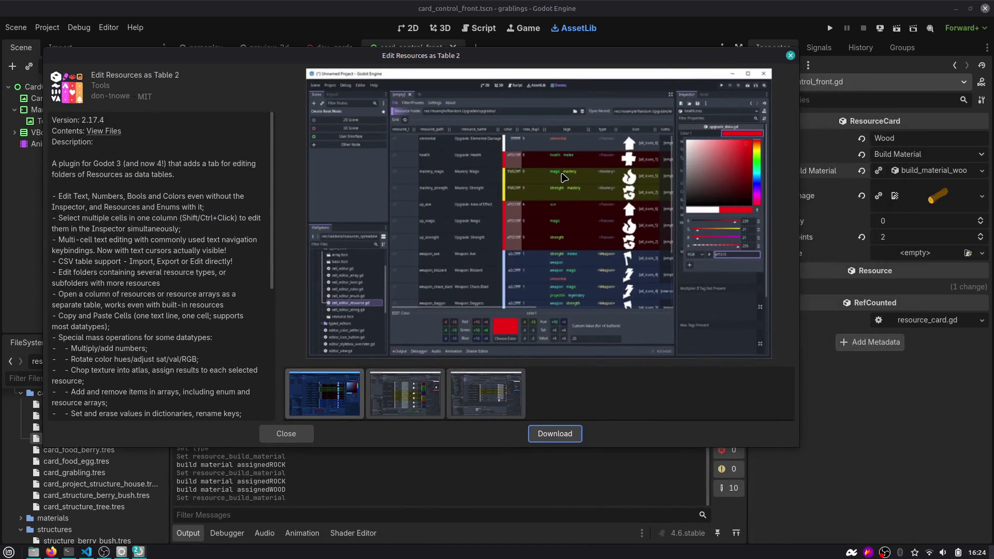
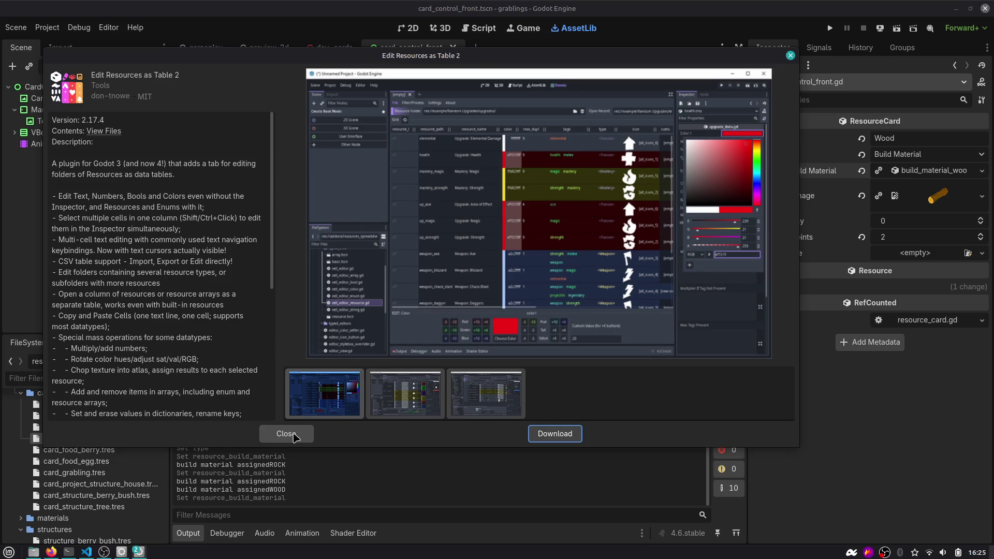
Step: In a new Firefox tab, search for 'godot conference snowpiercer'
{"action": "left_click", "coordinate": [51, 552]}
{"action": "key", "text": "ctrl+t"}
{"action": "type", "text": "sno"}
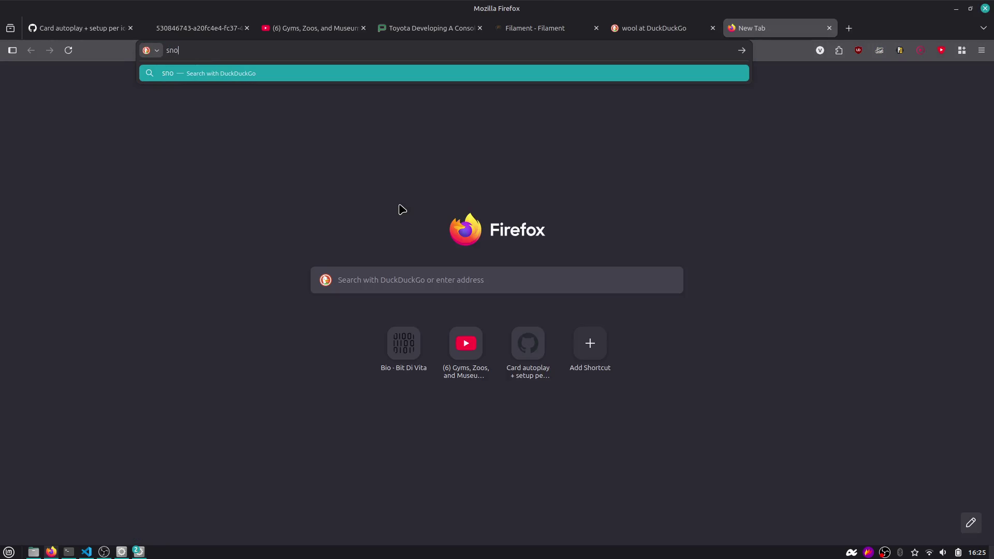
{"action": "type", "text": "wpiercer "}
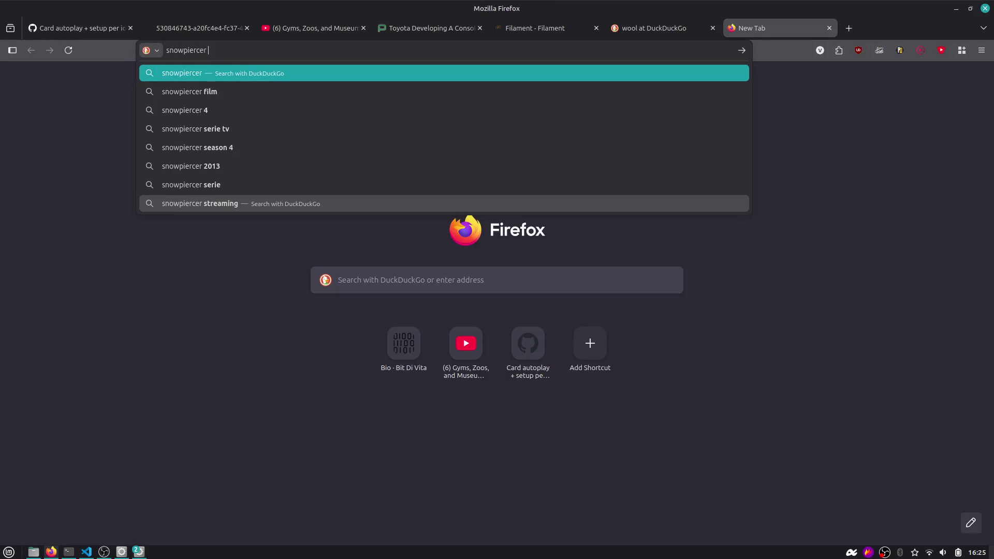
{"action": "type", "text": "videogame"}
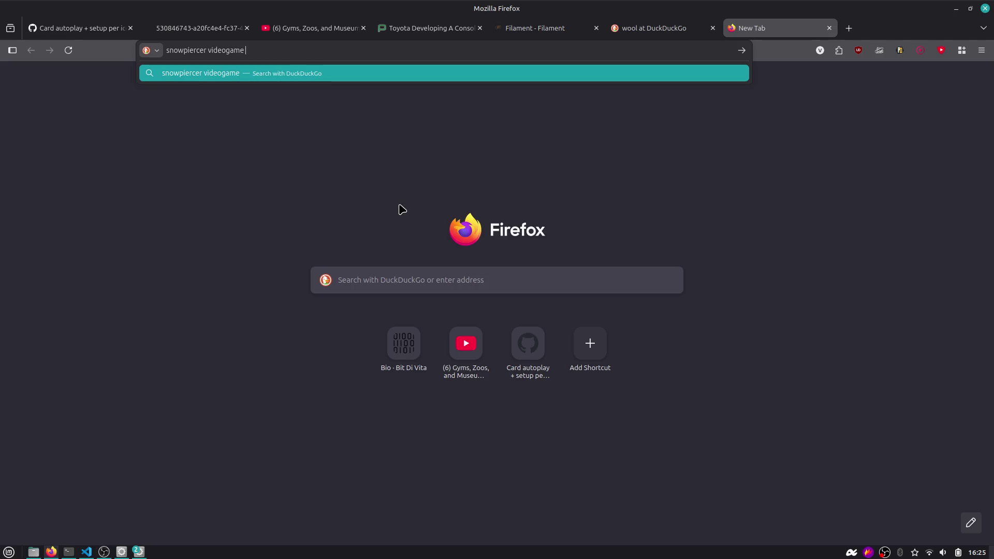
{"action": "key", "text": "Home"}
{"action": "type", "text": "godot "}
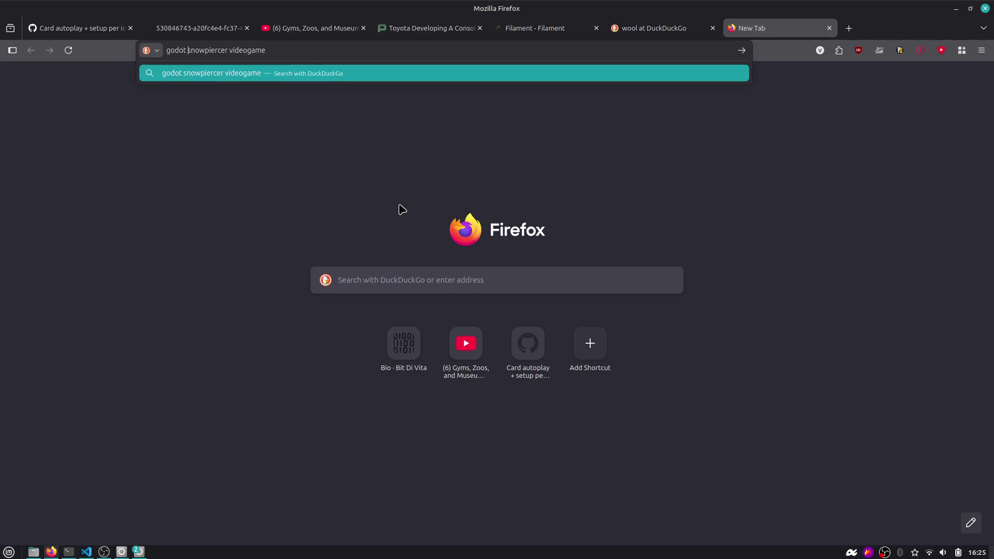
{"action": "type", "text": "conference"}
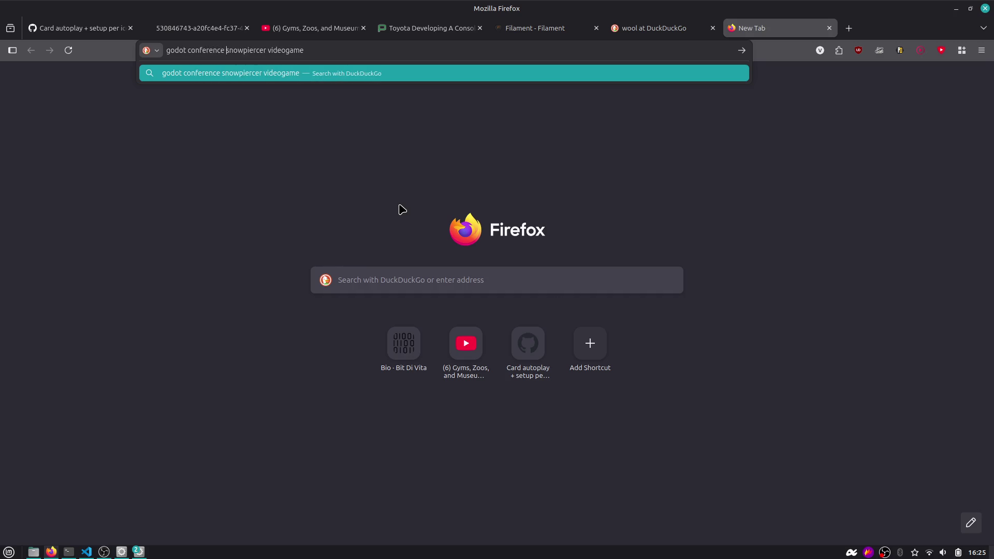
{"action": "key", "text": "BackSpace"}
{"action": "key", "text": "BackSpace"}
{"action": "key", "text": "BackSpace"}
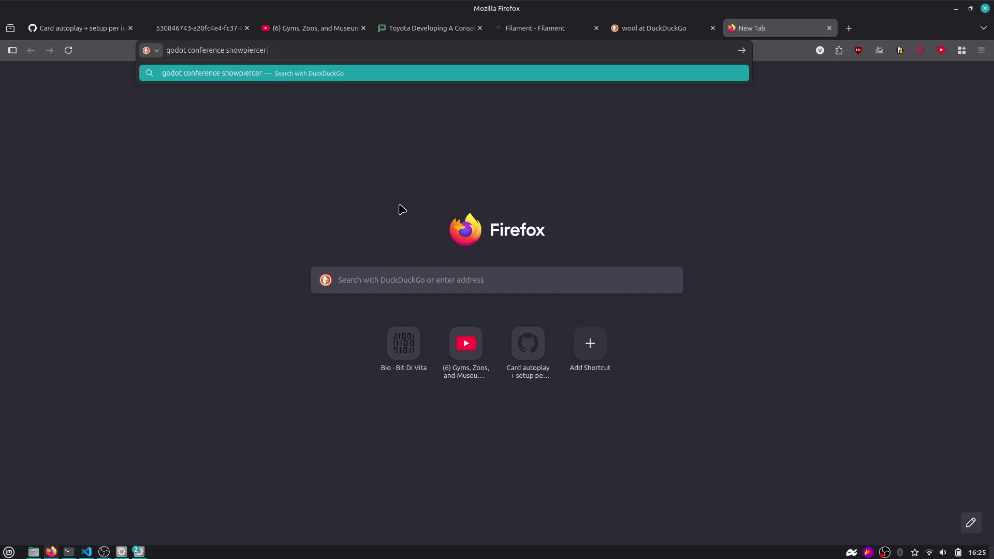
{"action": "key", "text": "Return"}
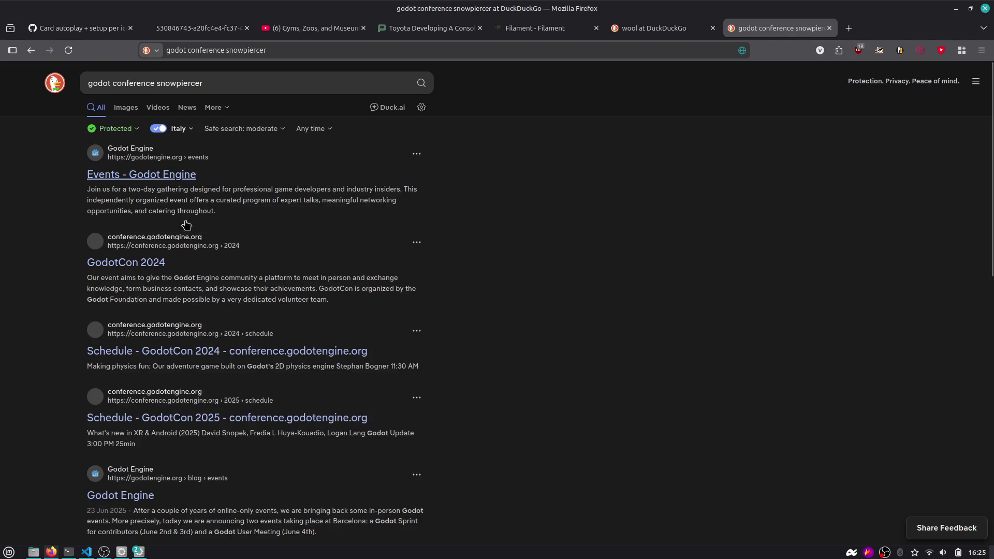
Step: Skim the search results and return to the Godot editor
{"action": "scroll", "coordinate": [190, 341], "scroll_direction": "down", "scroll_amount": 6}
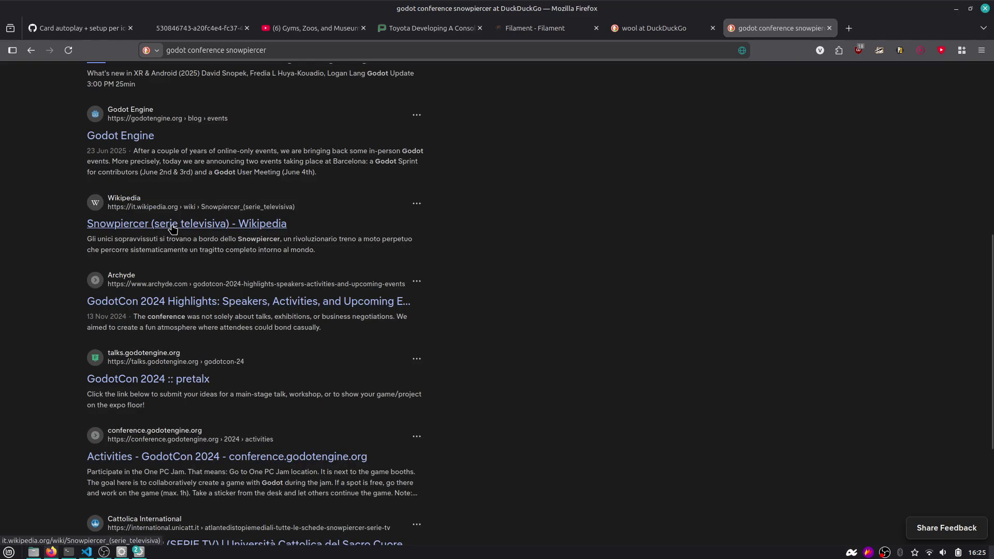
{"action": "scroll", "coordinate": [172, 229], "scroll_direction": "up", "scroll_amount": 6}
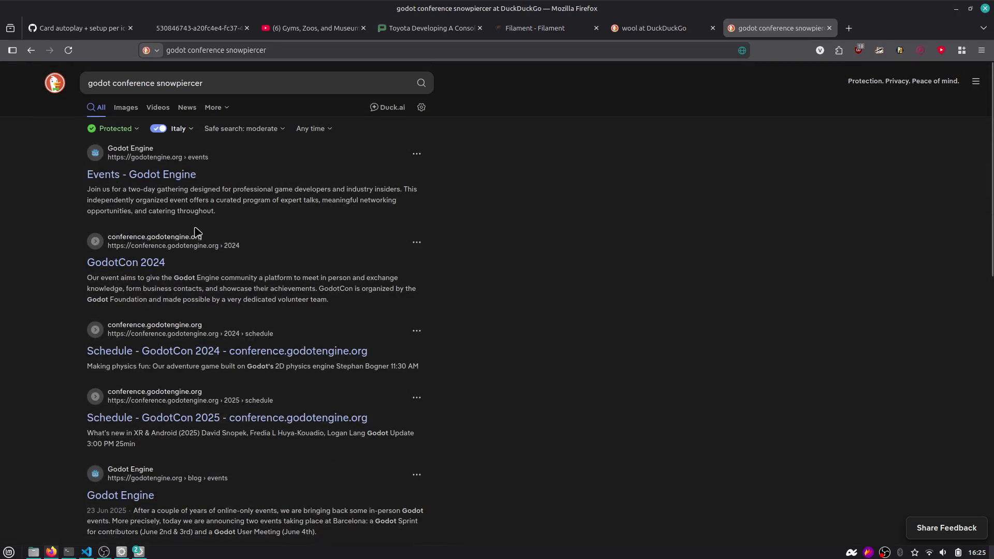
{"action": "key", "text": "ctrl+Page_Up"}
{"action": "key", "text": "alt+Tab"}
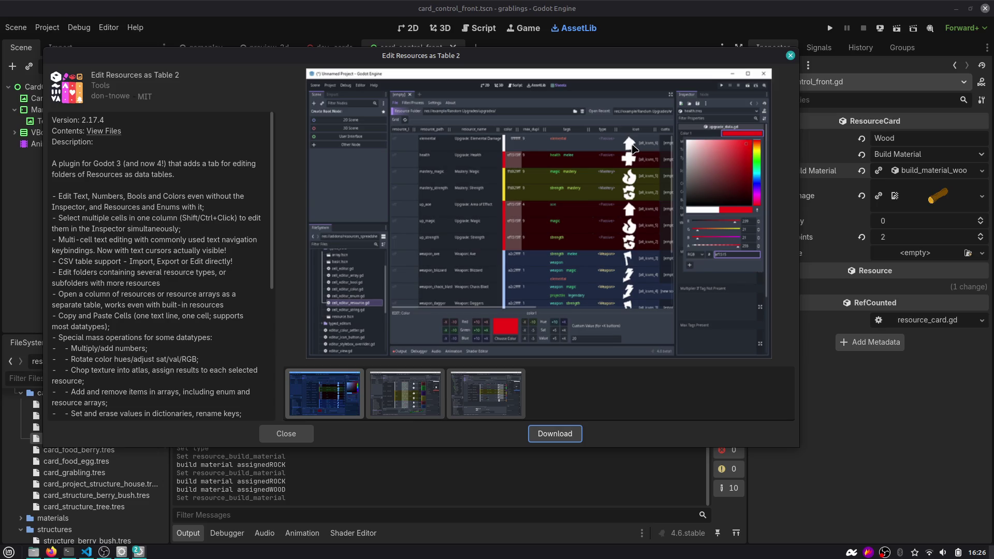
{"action": "mouse_move", "coordinate": [768, 57]}
{"action": "left_mouse_down"}
{"action": "mouse_move", "coordinate": [791, 105]}
{"action": "mouse_move", "coordinate": [725, 87]}
{"action": "mouse_move", "coordinate": [768, 89]}
{"action": "left_mouse_up"}
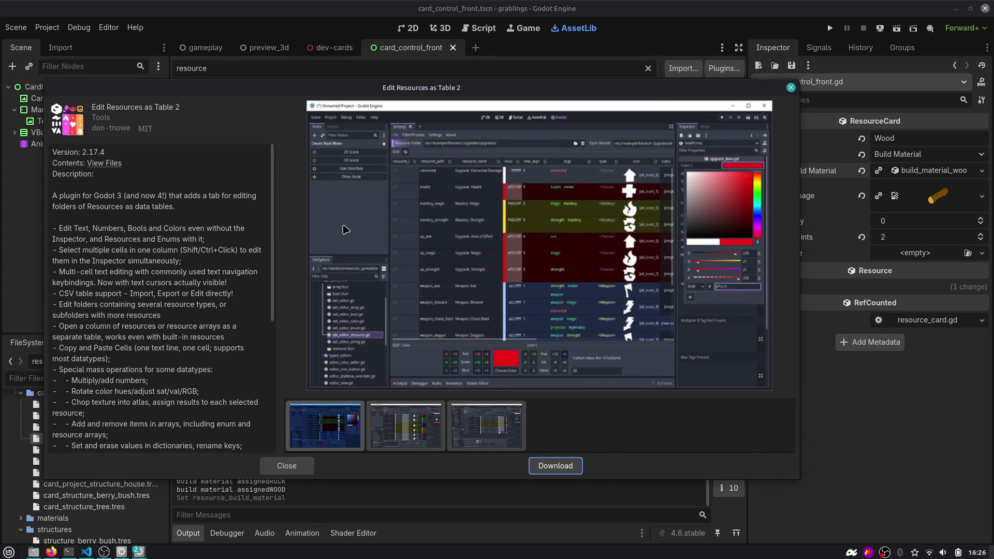
{"action": "scroll", "coordinate": [238, 248], "scroll_direction": "down", "scroll_amount": 3}
{"action": "scroll", "coordinate": [237, 249], "scroll_direction": "down", "scroll_amount": 3}
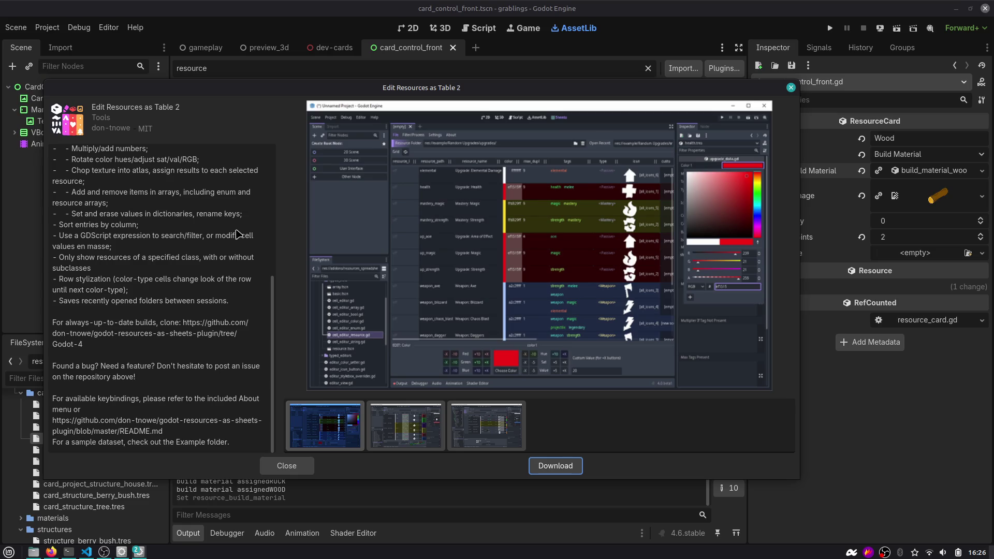
{"action": "left_click", "coordinate": [791, 88]}
Step: Switch to Firefox and search for 'snowpiercer videogame'
{"action": "key", "text": "alt+Tab"}
{"action": "key", "text": "ctrl+l"}
{"action": "type", "text": "snowpiercer videogam"}
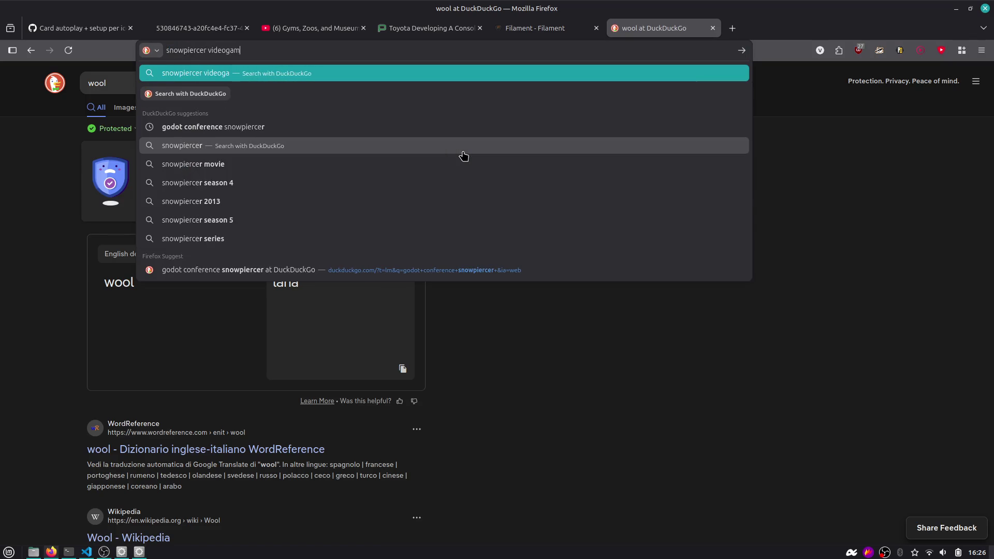
{"action": "type", "text": "e"}
{"action": "key", "text": "Return"}
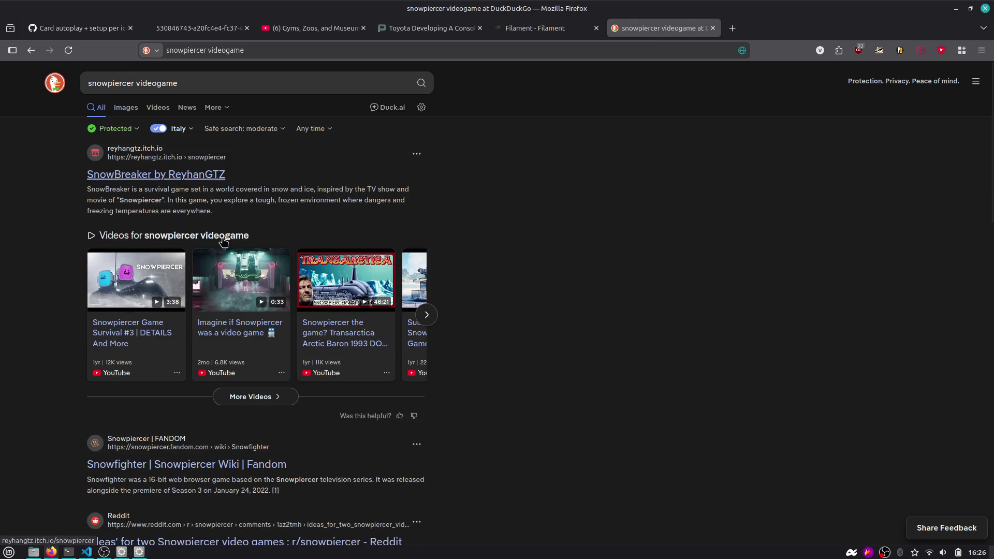
Step: Browse the search results, then go back to Godot's asset library listing
{"action": "scroll", "coordinate": [206, 179], "scroll_direction": "down", "scroll_amount": 3}
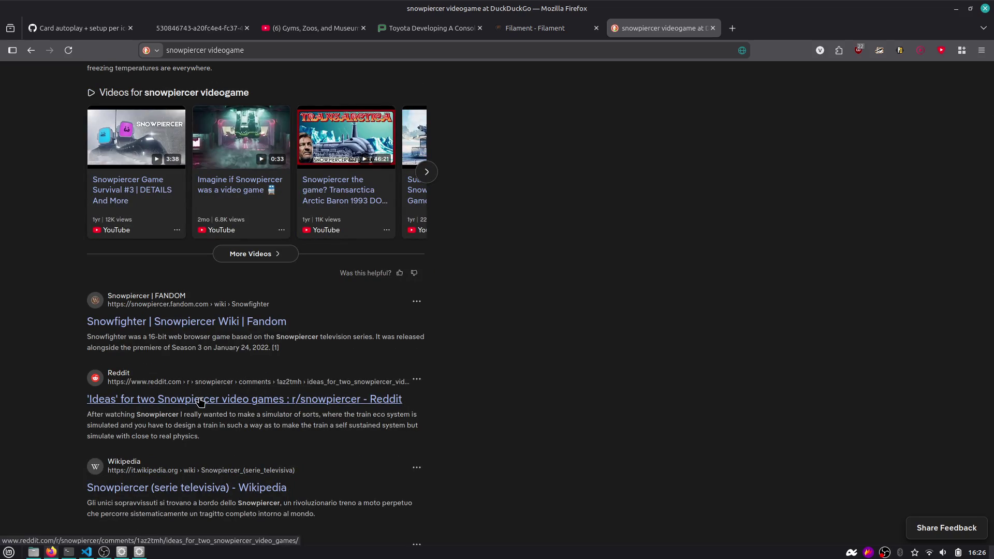
{"action": "scroll", "coordinate": [200, 402], "scroll_direction": "down", "scroll_amount": 9}
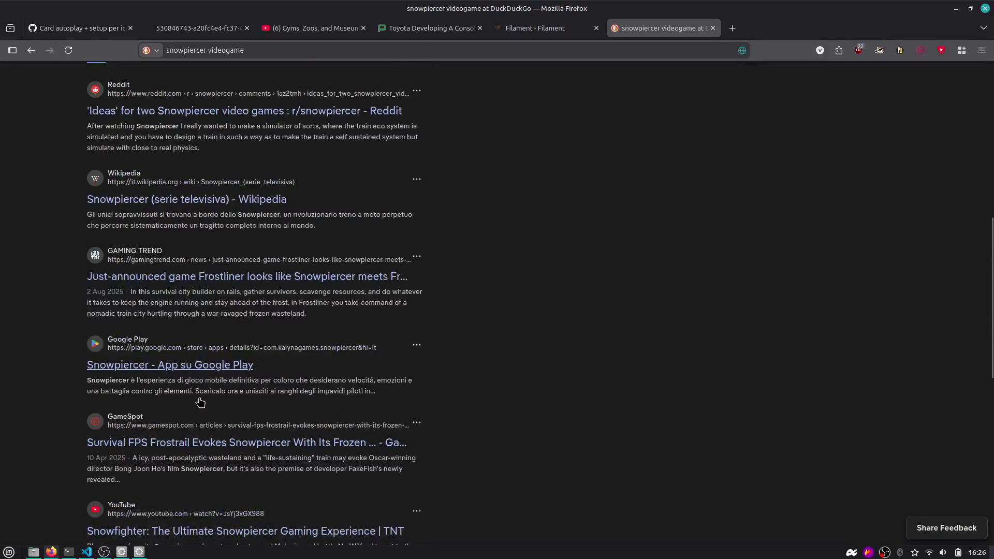
{"action": "scroll", "coordinate": [200, 402], "scroll_direction": "up", "scroll_amount": 2}
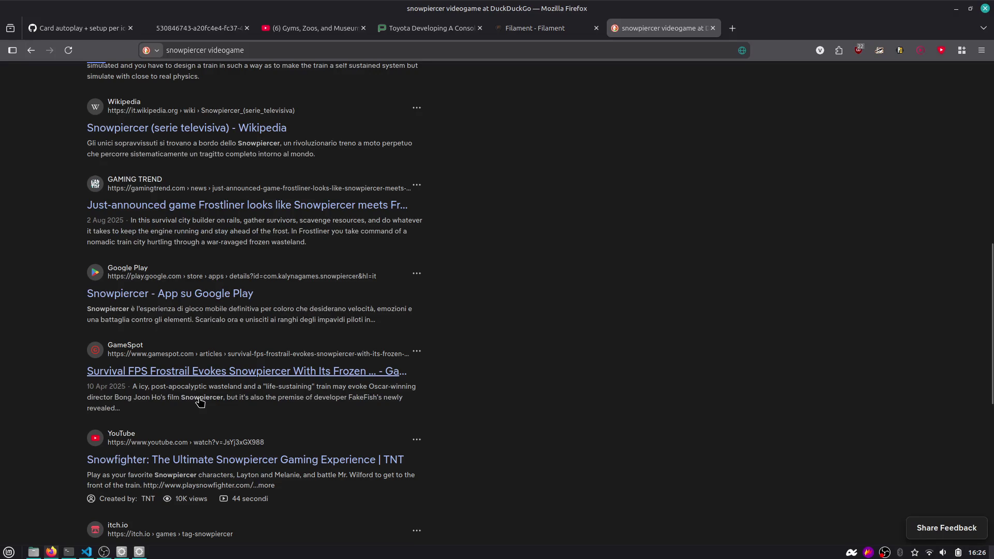
{"action": "scroll", "coordinate": [199, 402], "scroll_direction": "up", "scroll_amount": 10}
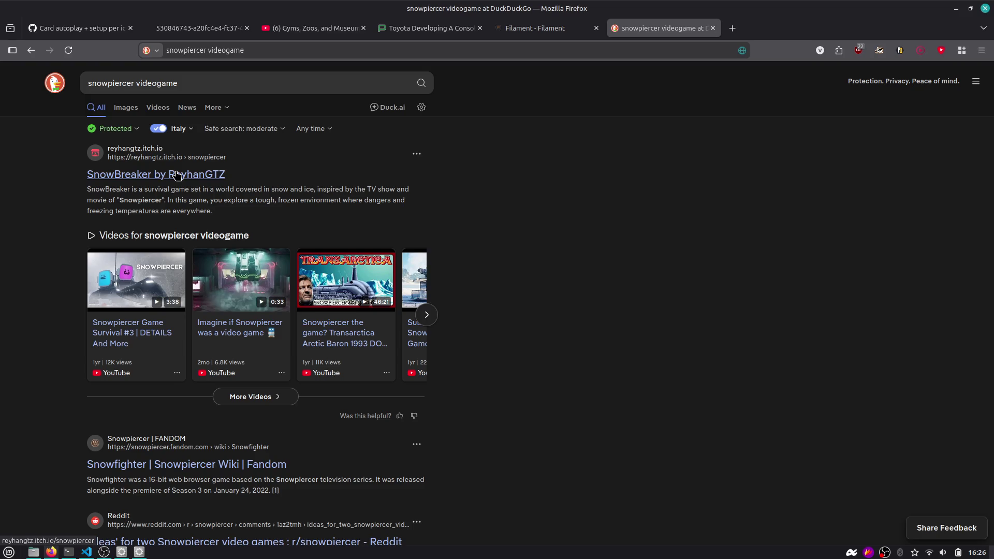
{"action": "scroll", "coordinate": [177, 175], "scroll_direction": "down", "scroll_amount": 15}
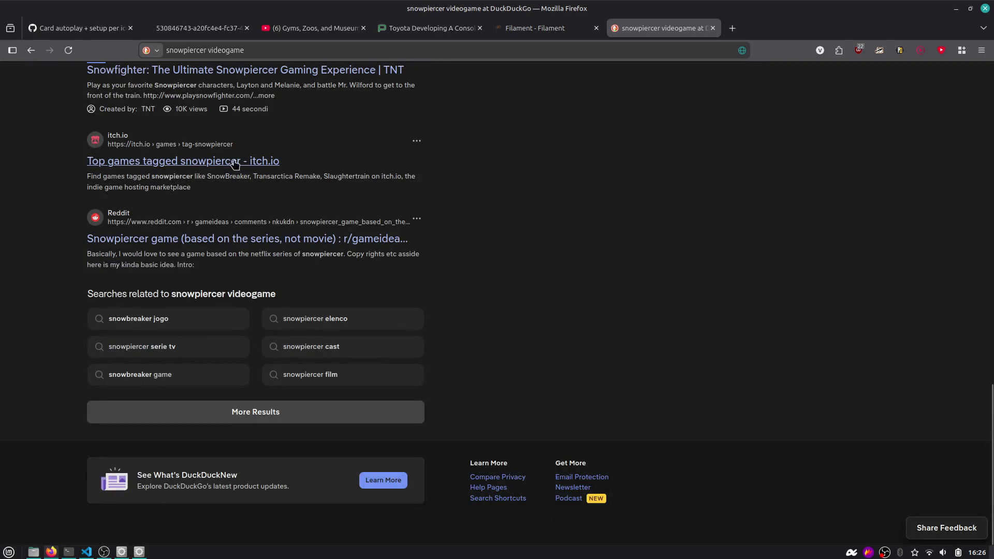
{"action": "key", "text": "ctrl+Page_Up"}
{"action": "key", "text": "alt+Tab"}
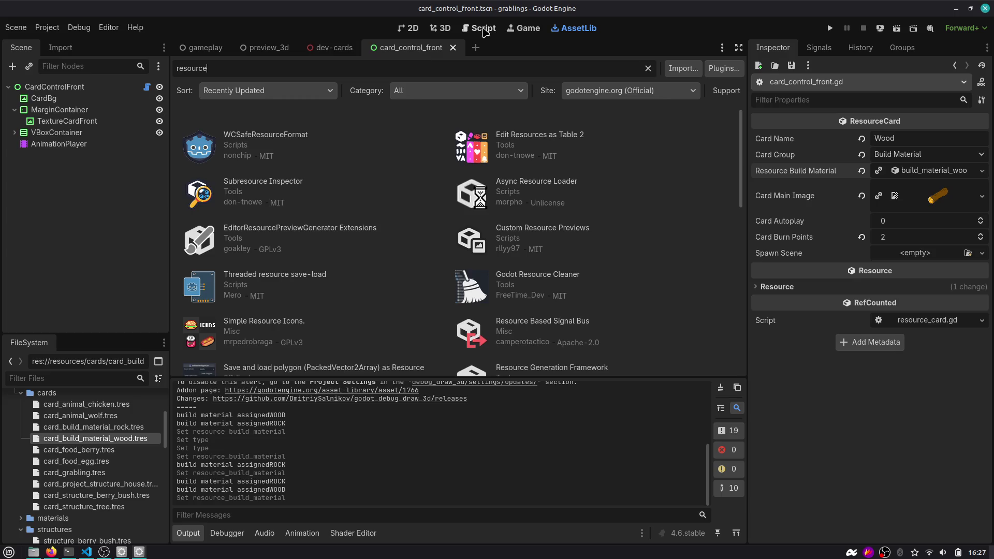
Step: Show and widen the script list, then open resource_card.gd after resource_build_material.gd
{"action": "left_click", "coordinate": [412, 29]}
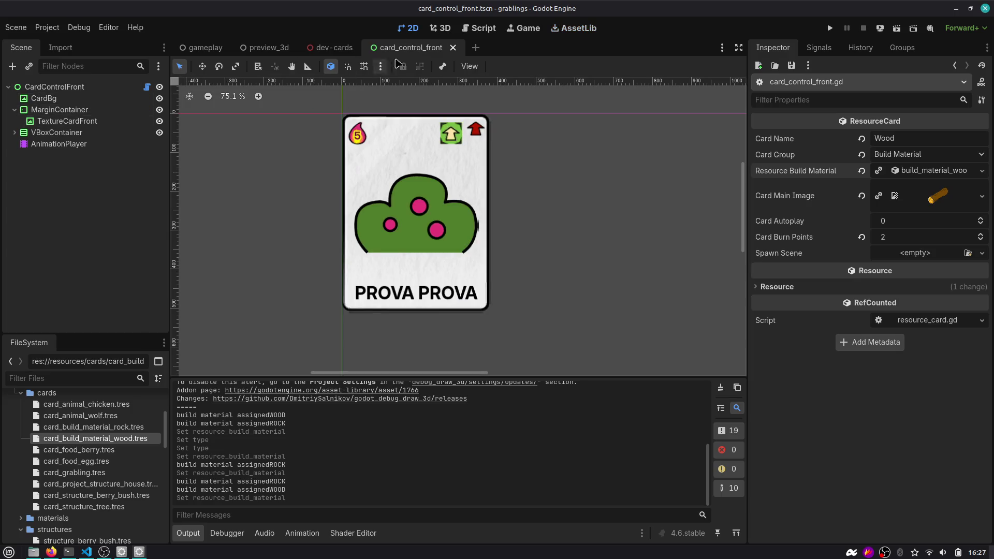
{"action": "left_click", "coordinate": [477, 29]}
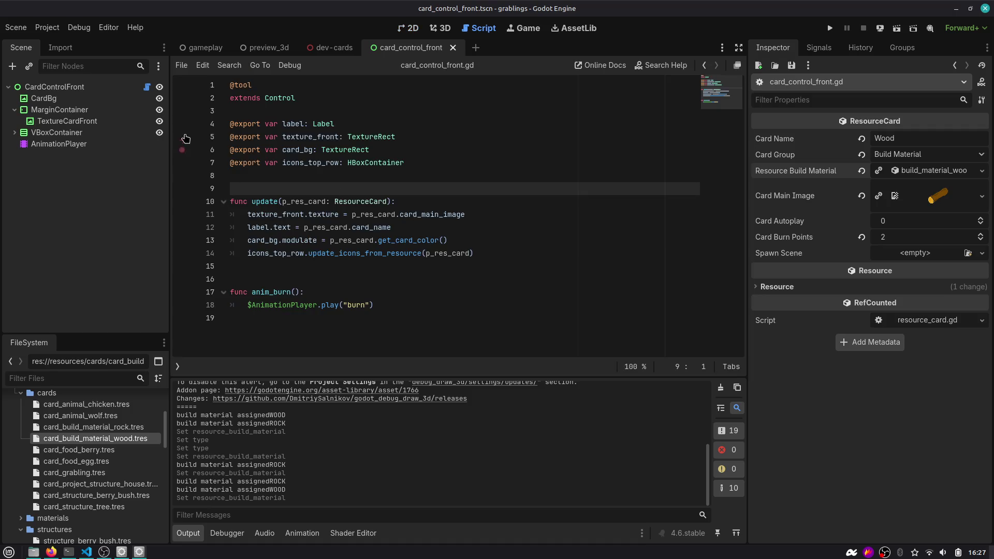
{"action": "left_click", "coordinate": [391, 112]}
{"action": "key", "text": "ctrl+backslash"}
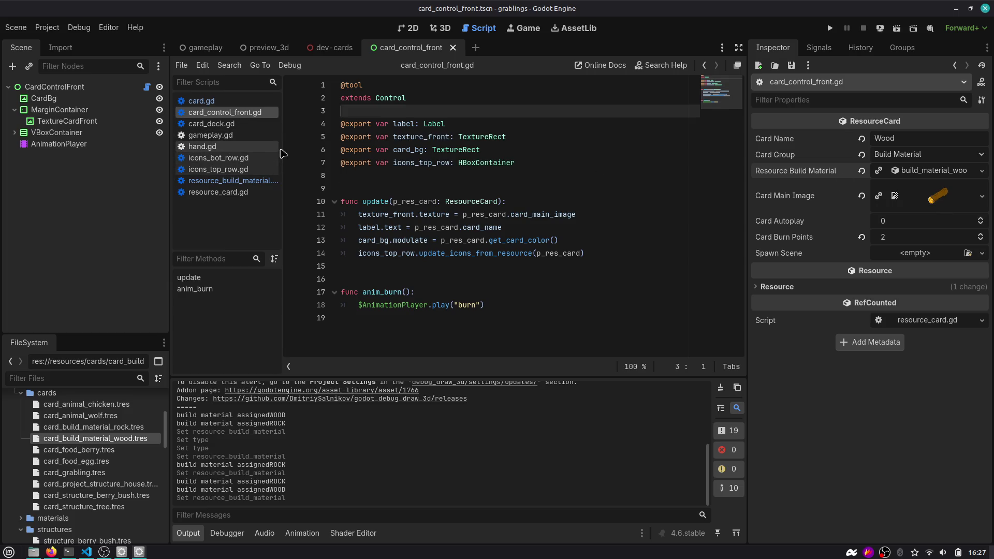
{"action": "left_click_drag", "start_coordinate": [282, 222], "coordinate": [322, 223]}
{"action": "left_click", "coordinate": [252, 181]}
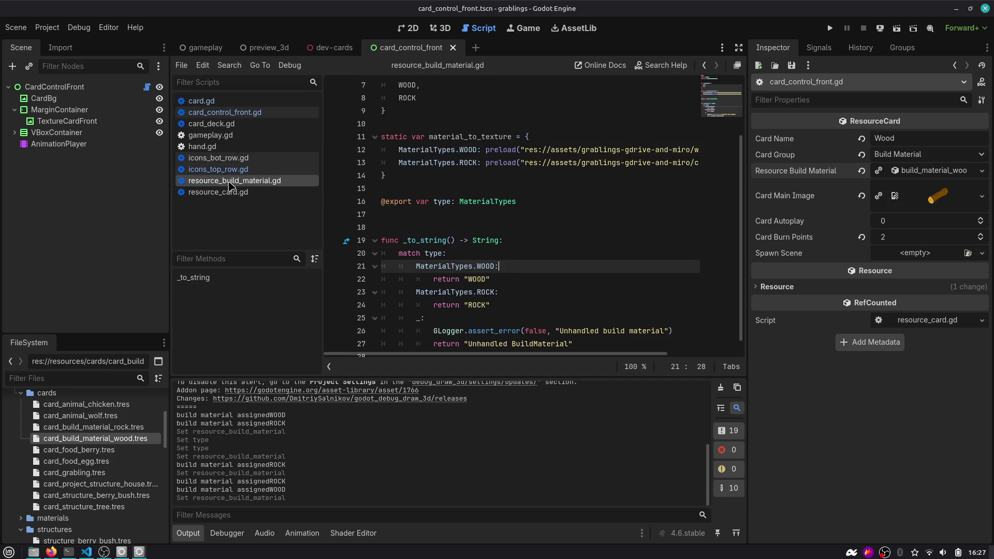
{"action": "left_click", "coordinate": [229, 192]}
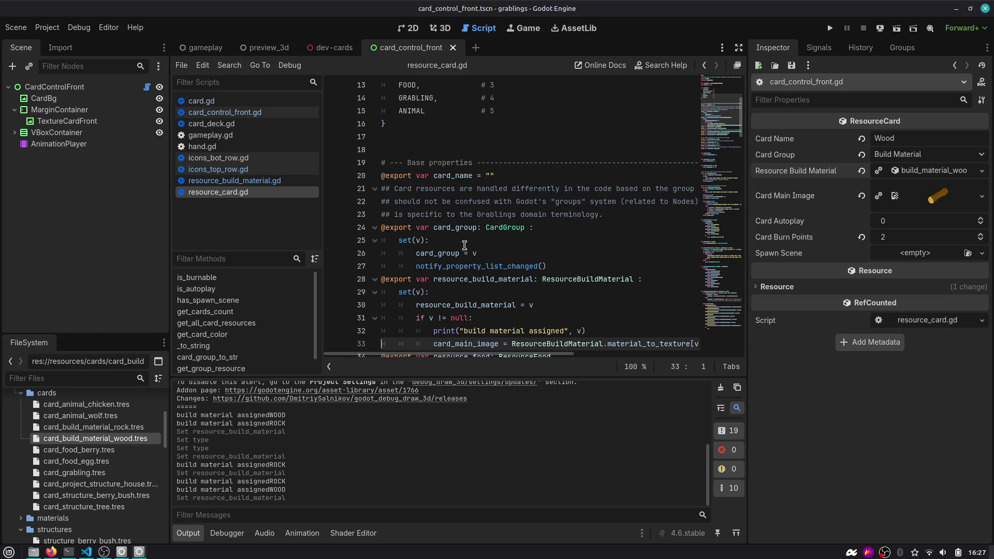
{"action": "double_click", "coordinate": [459, 228]}
Step: Add an else branch assigning card_main_image in the resource_build_material setter
{"action": "scroll", "coordinate": [459, 230], "scroll_direction": "down", "scroll_amount": 2}
{"action": "double_click", "coordinate": [456, 201]}
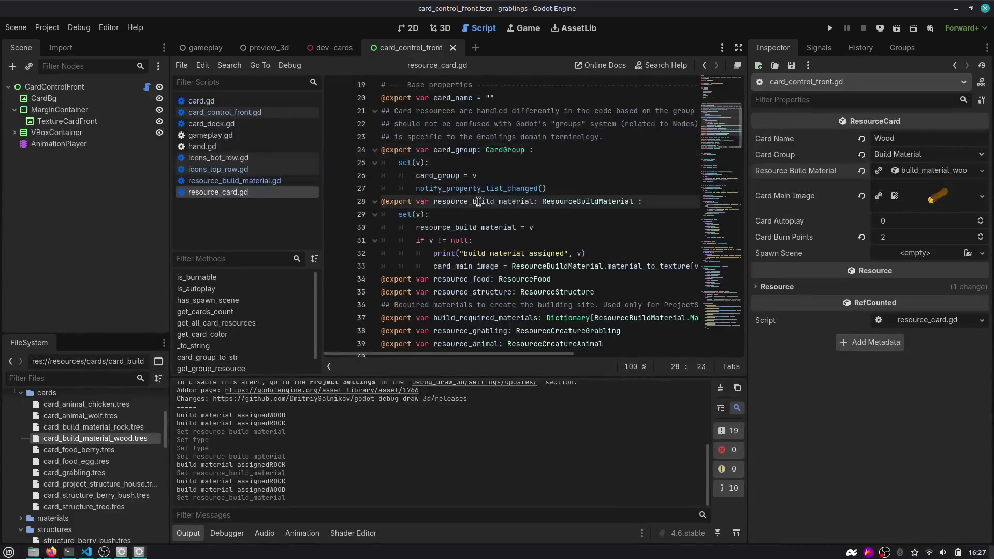
{"action": "left_click", "coordinate": [442, 248]}
{"action": "double_click", "coordinate": [475, 266]}
{"action": "key", "text": "ctrl+c"}
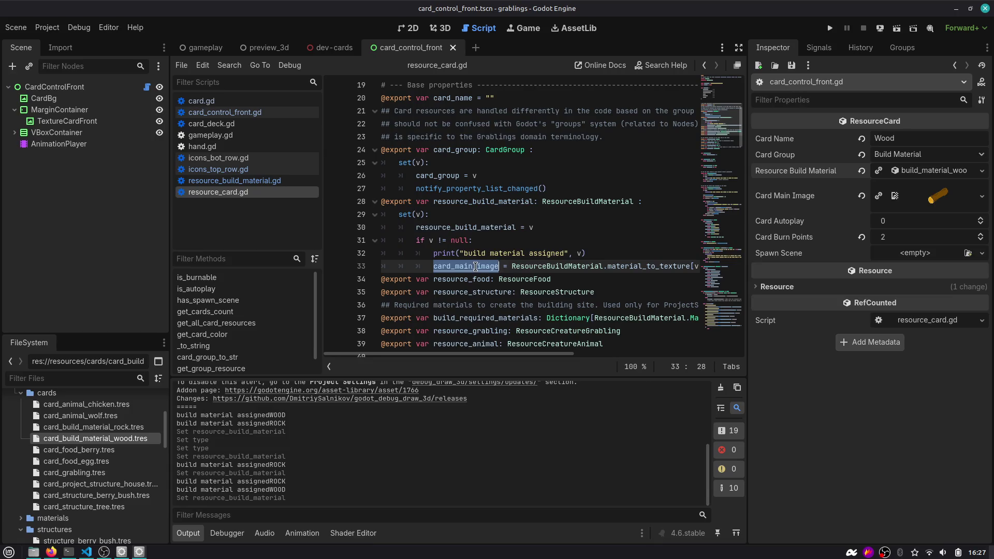
{"action": "key", "text": "End"}
{"action": "key", "text": "Return"}
{"action": "key", "text": "BackSpace"}
{"action": "key", "text": "Return"}
{"action": "key", "text": "ctrl+v"}
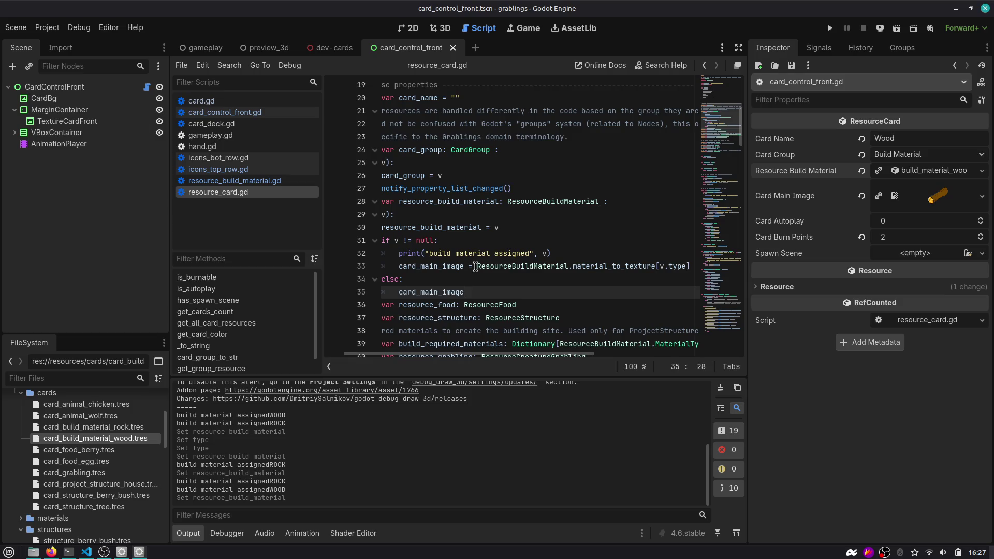
{"action": "type", "text": "ll"}
Step: Assign the rock build material and quick-load a texture for Card Main Image
{"action": "scroll", "coordinate": [476, 266], "scroll_direction": "down", "scroll_amount": 2}
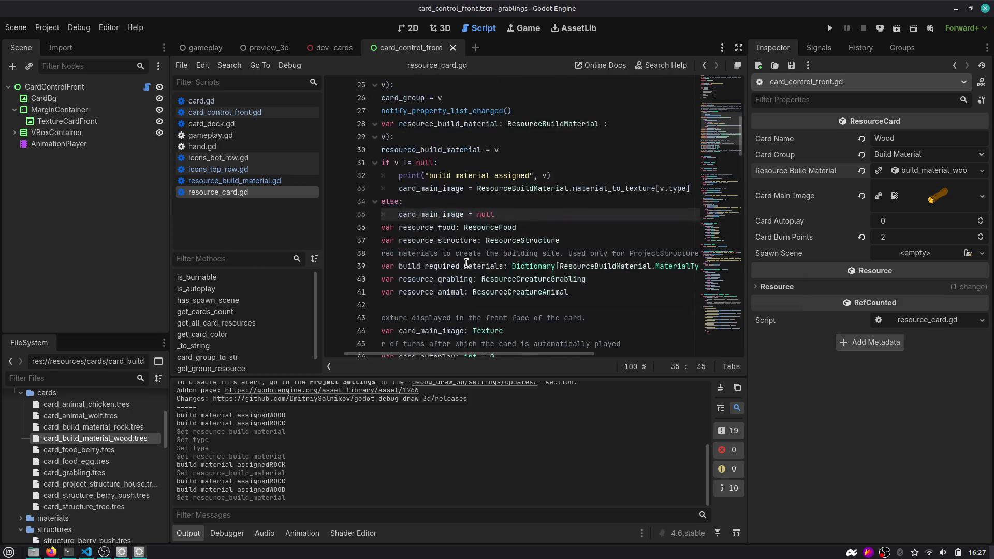
{"action": "left_click", "coordinate": [861, 170]}
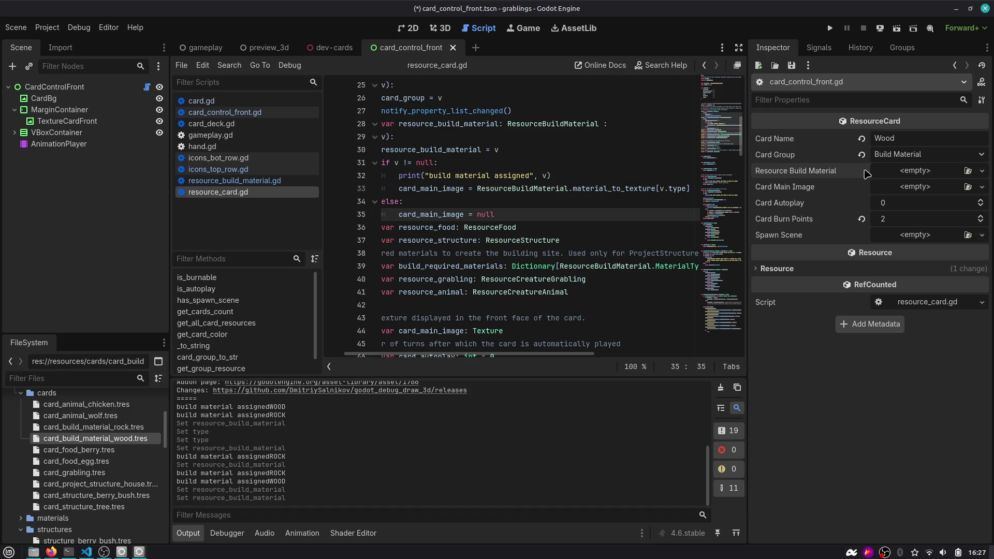
{"action": "left_click", "coordinate": [982, 170]}
{"action": "left_click", "coordinate": [945, 219]}
{"action": "left_click", "coordinate": [424, 183]}
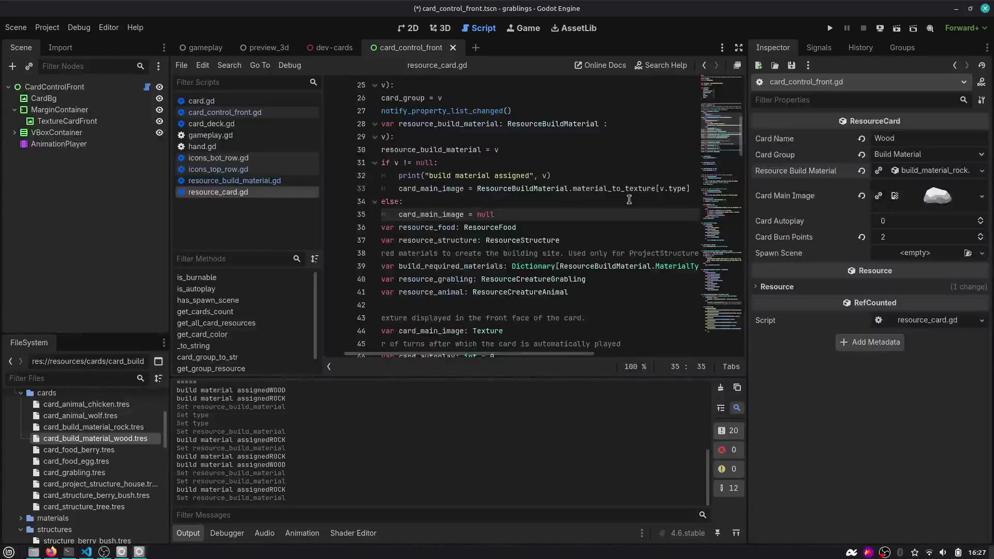
{"action": "left_click", "coordinate": [982, 196]}
{"action": "key", "text": "Escape"}
{"action": "left_click", "coordinate": [981, 196]}
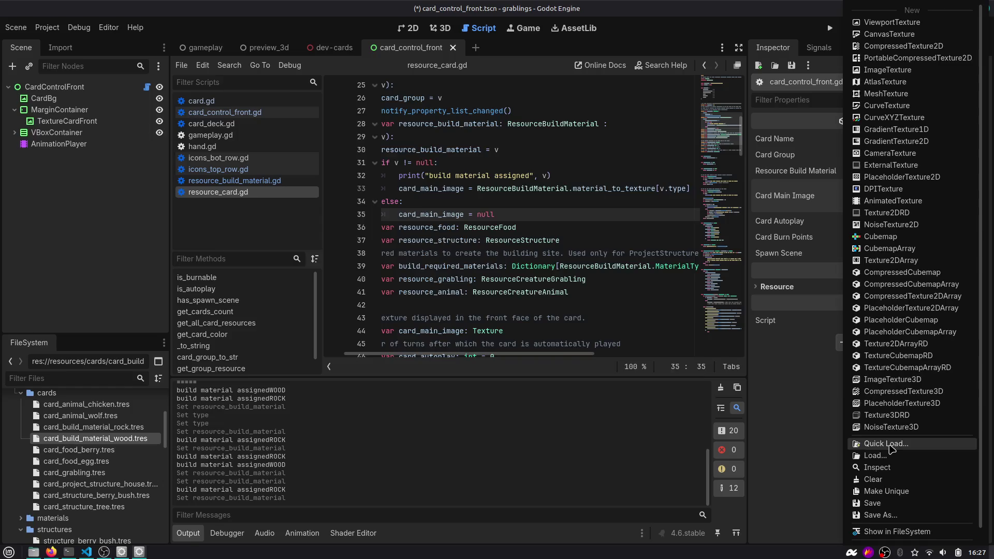
{"action": "left_click", "coordinate": [888, 444]}
{"action": "double_click", "coordinate": [545, 197]}
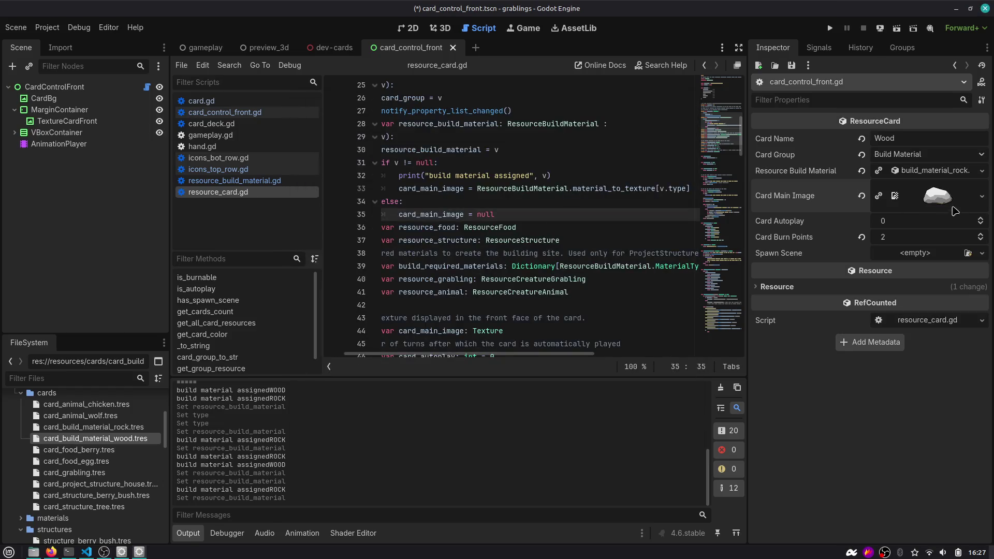
Step: Quick-load build_material_wood.tres as the card's build material and save the scene
{"action": "left_click", "coordinate": [982, 171]}
{"action": "left_click", "coordinate": [954, 216]}
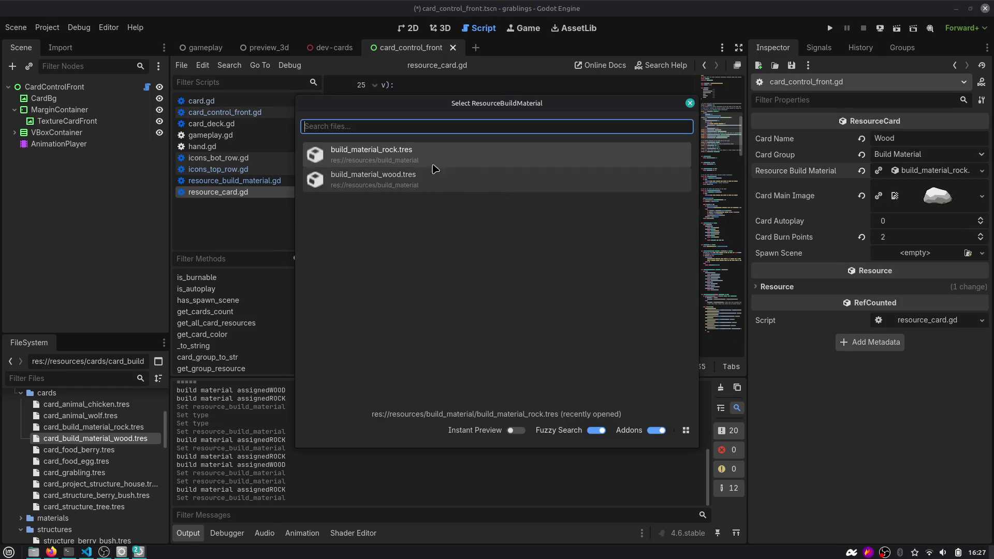
{"action": "double_click", "coordinate": [437, 175]}
{"action": "left_click", "coordinate": [523, 200]}
{"action": "key", "text": "ctrl+s"}
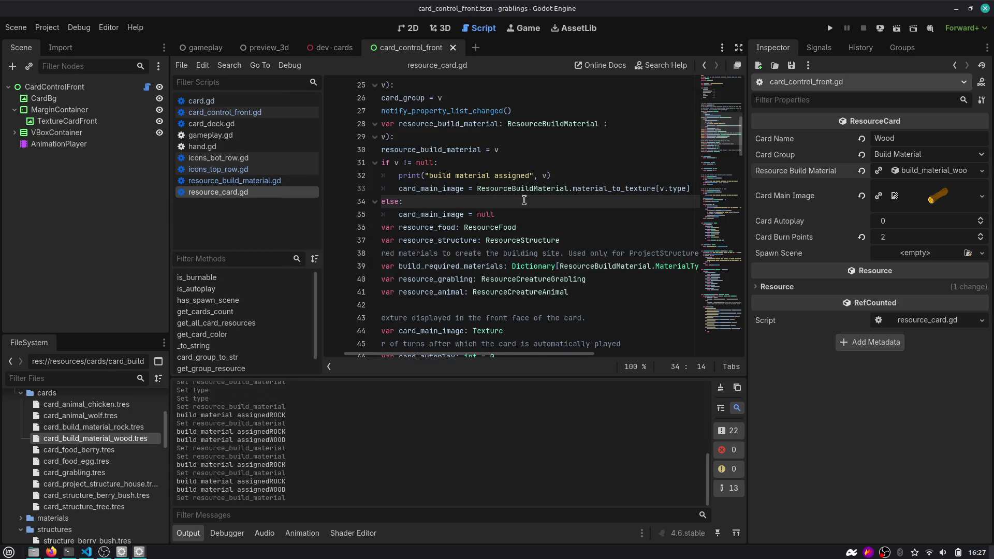
{"action": "scroll", "coordinate": [524, 200], "scroll_direction": "up", "scroll_amount": 8}
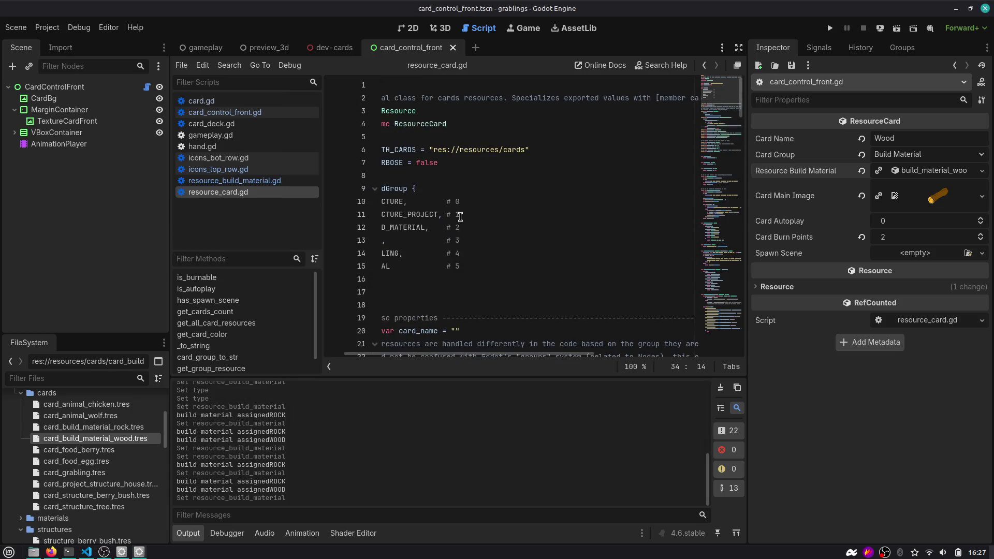
Step: Close resource_card.gd and resource_build_material.gd, then open IconsBotRow's script under VBoxContainer
{"action": "middle_click", "coordinate": [238, 192]}
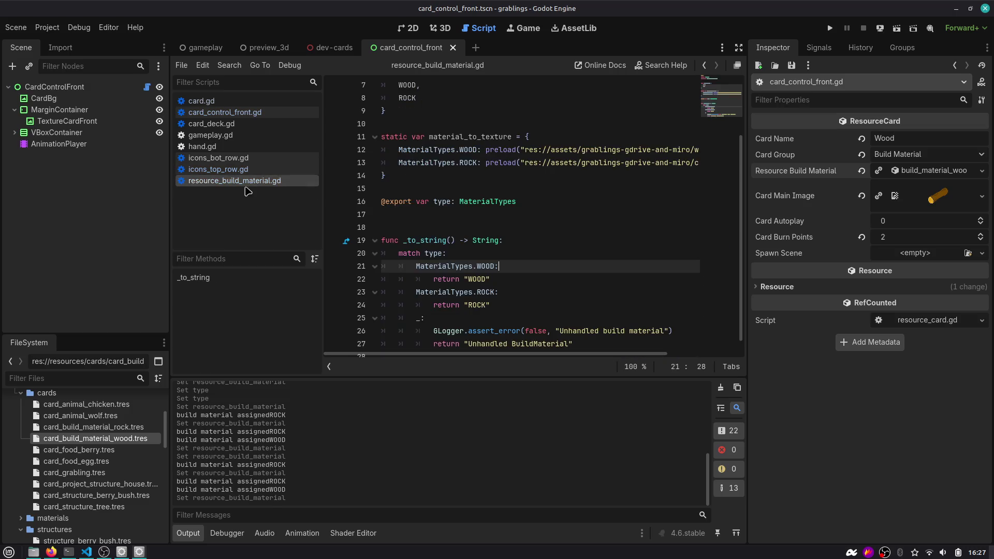
{"action": "middle_click", "coordinate": [247, 181]}
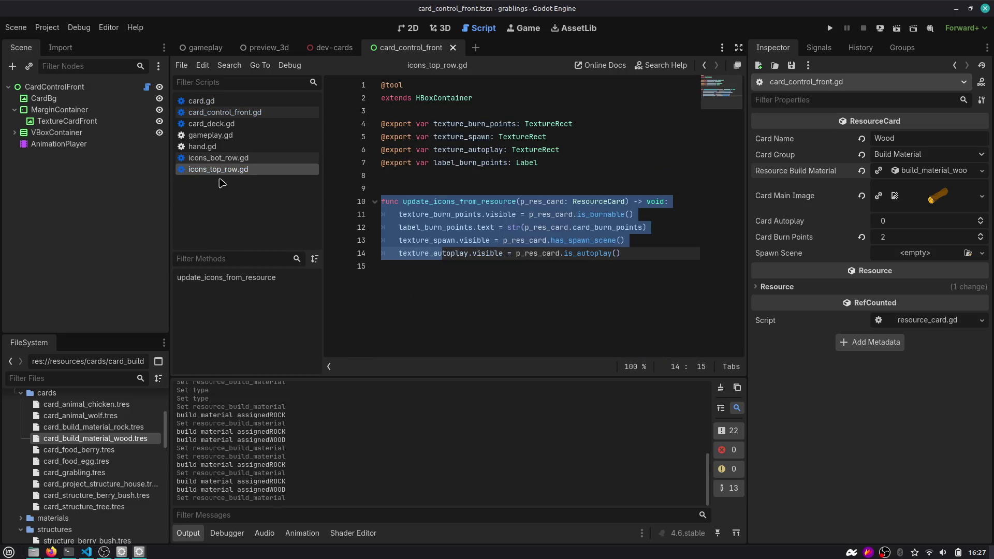
{"action": "left_click", "coordinate": [61, 87]}
{"action": "left_click", "coordinate": [411, 28]}
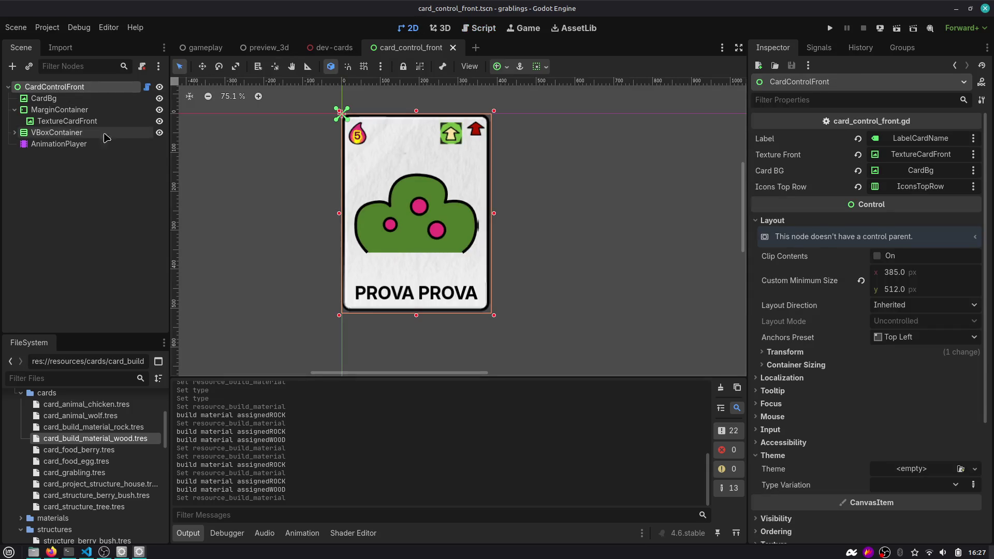
{"action": "left_click", "coordinate": [15, 132]}
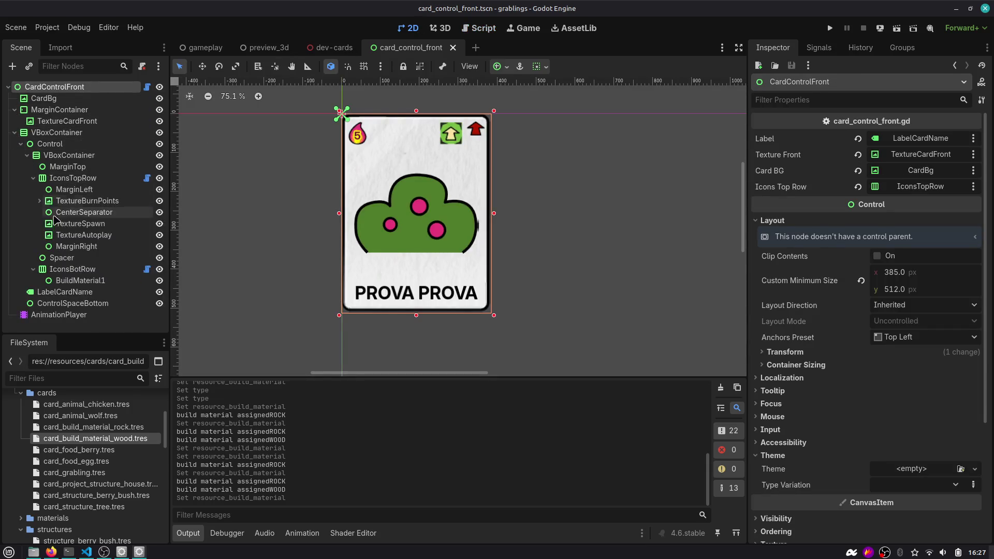
{"action": "left_click", "coordinate": [96, 271]}
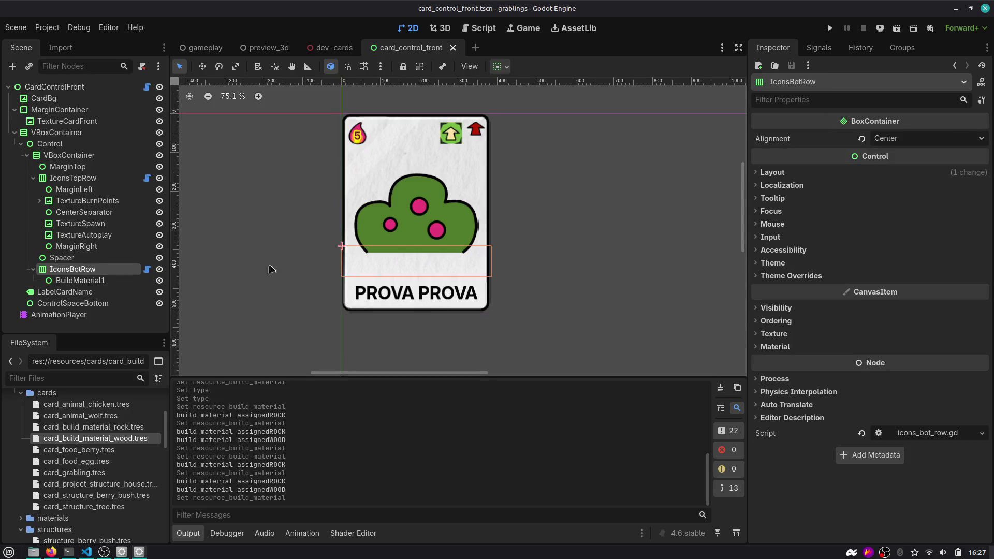
{"action": "left_click", "coordinate": [147, 270]}
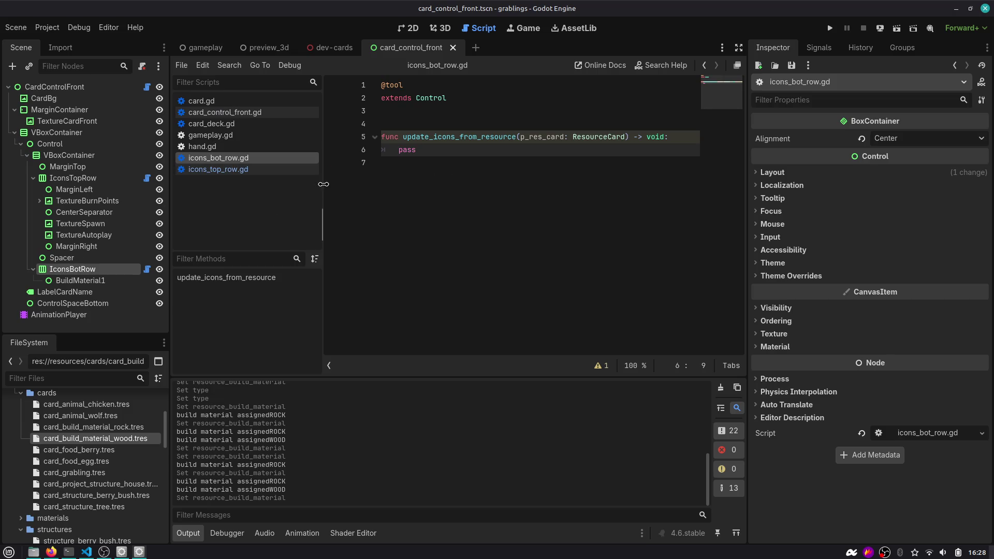
Step: Widen the icons_bot_row.gd editor and select the BuildMaterial1 node
{"action": "left_click_drag", "start_coordinate": [322, 189], "coordinate": [270, 189]}
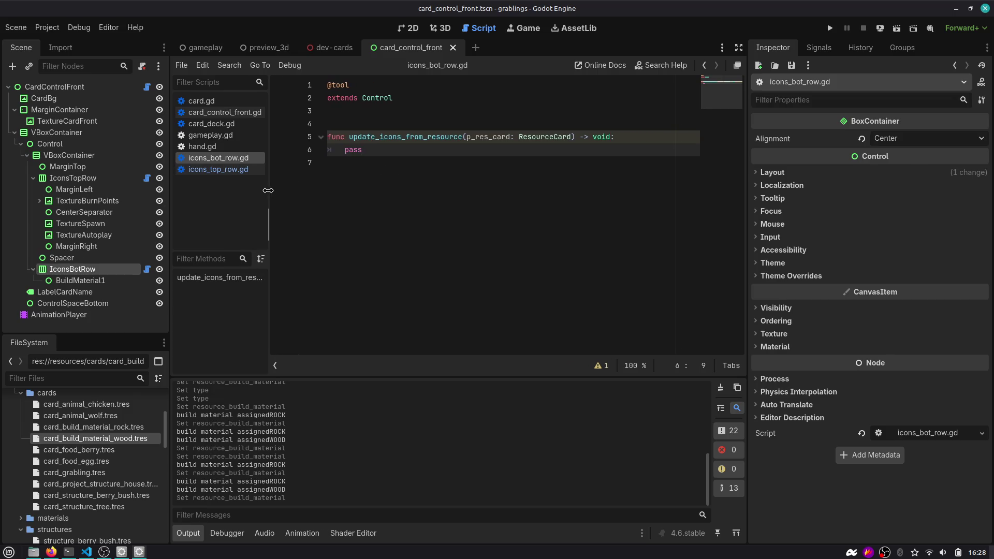
{"action": "double_click", "coordinate": [487, 136]}
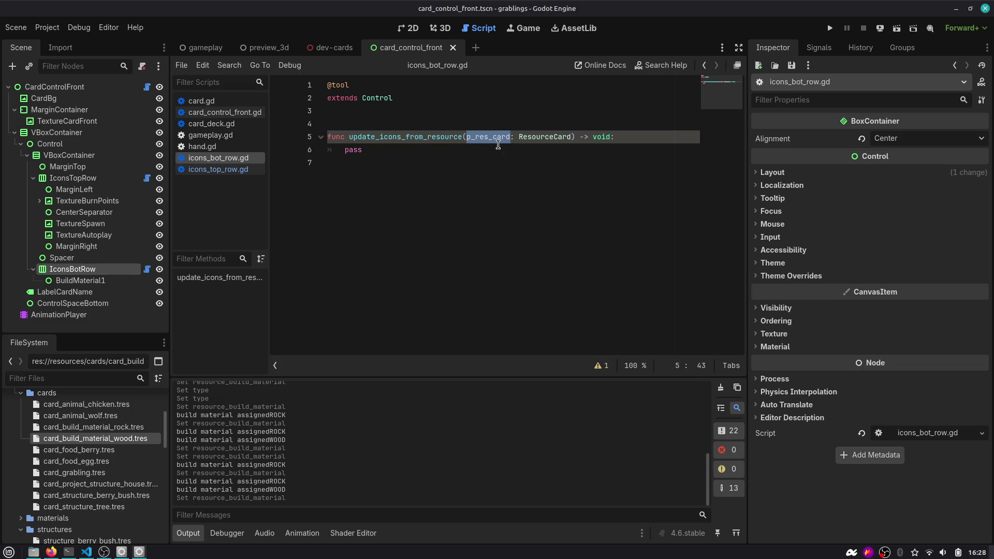
{"action": "left_click", "coordinate": [424, 151]}
{"action": "left_click", "coordinate": [66, 281]}
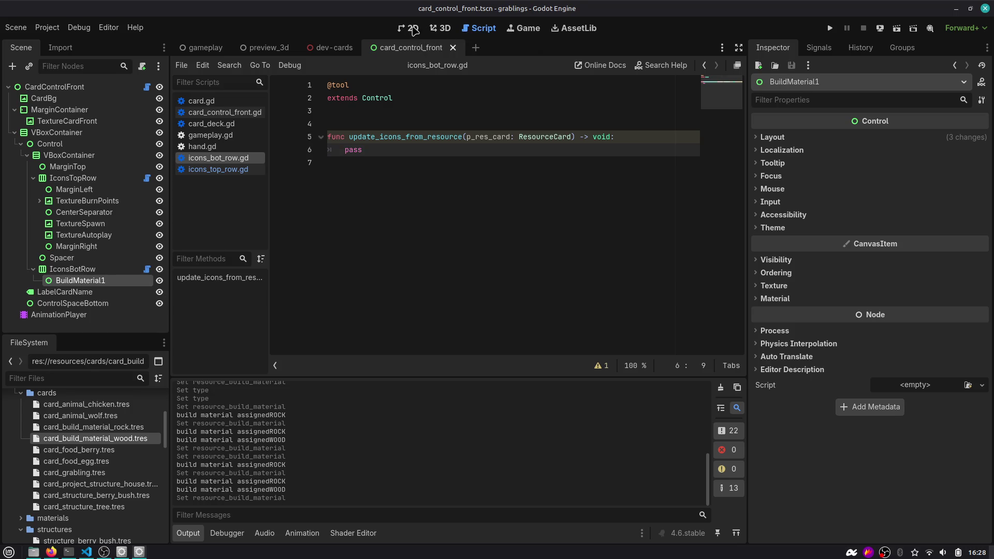
{"action": "left_click", "coordinate": [91, 282]}
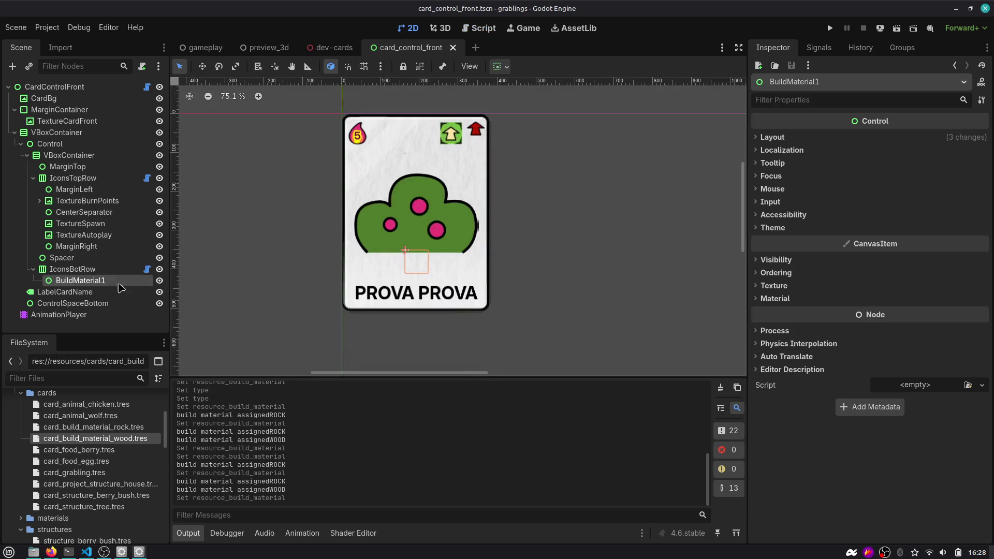
{"action": "key", "text": "ctrl+a"}
{"action": "key", "text": "Escape"}
{"action": "key", "text": "ctrl+a"}
{"action": "key", "text": "Escape"}
Step: Change BuildMaterial1's node type to HBoxContainer, then switch to Firefox
{"action": "right_click", "coordinate": [106, 284]}
{"action": "right_click", "coordinate": [106, 283]}
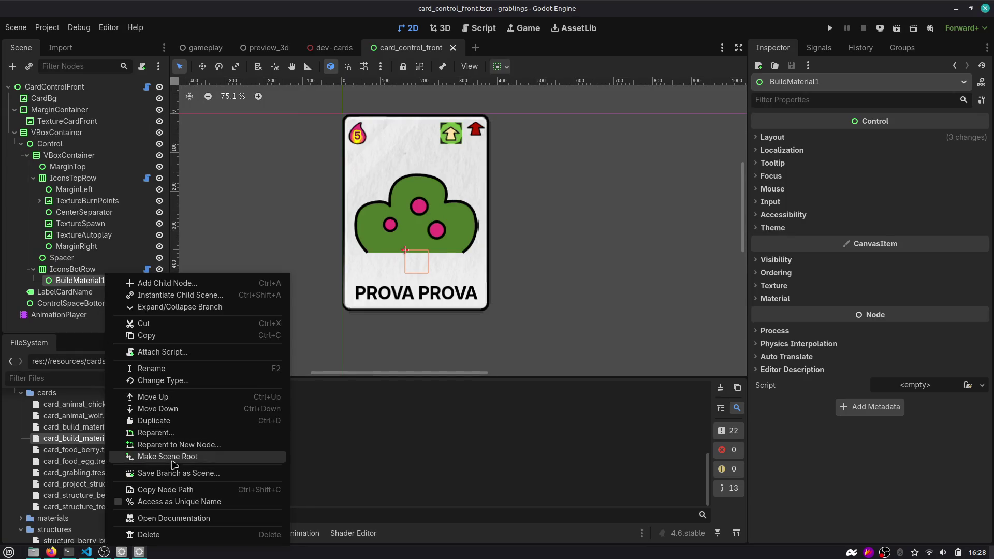
{"action": "left_click", "coordinate": [170, 380]}
{"action": "type", "text": "hb"}
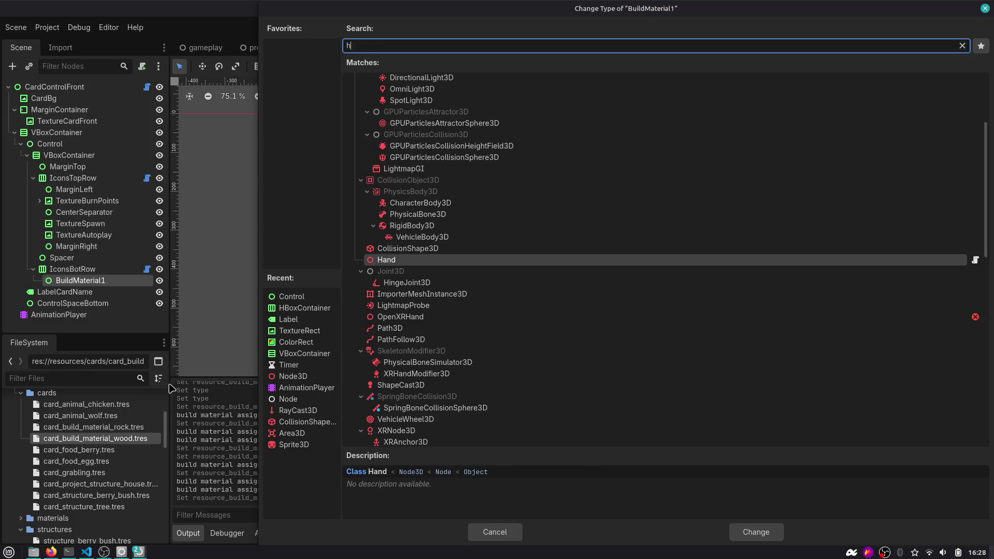
{"action": "type", "text": "ox"}
{"action": "key", "text": "Return"}
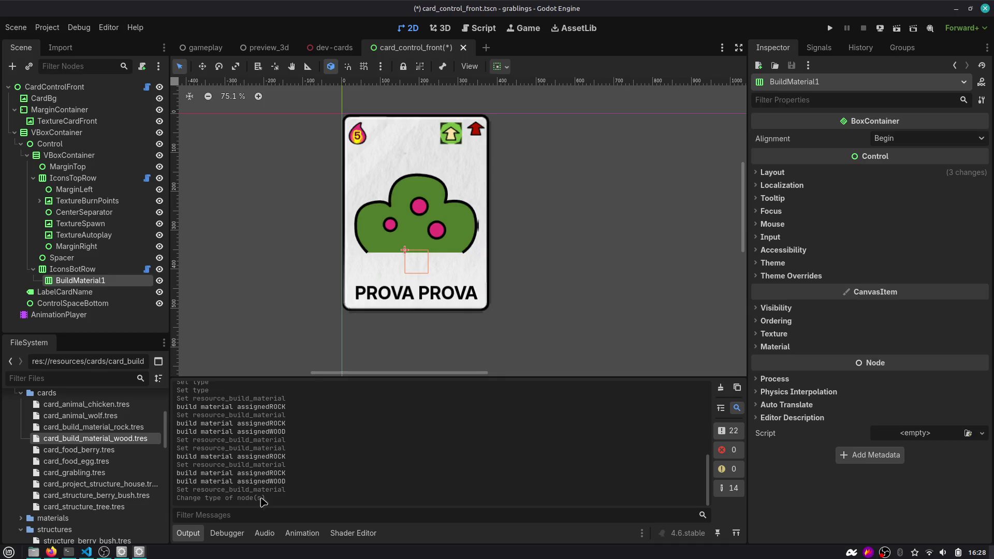
{"action": "left_click", "coordinate": [51, 552]}
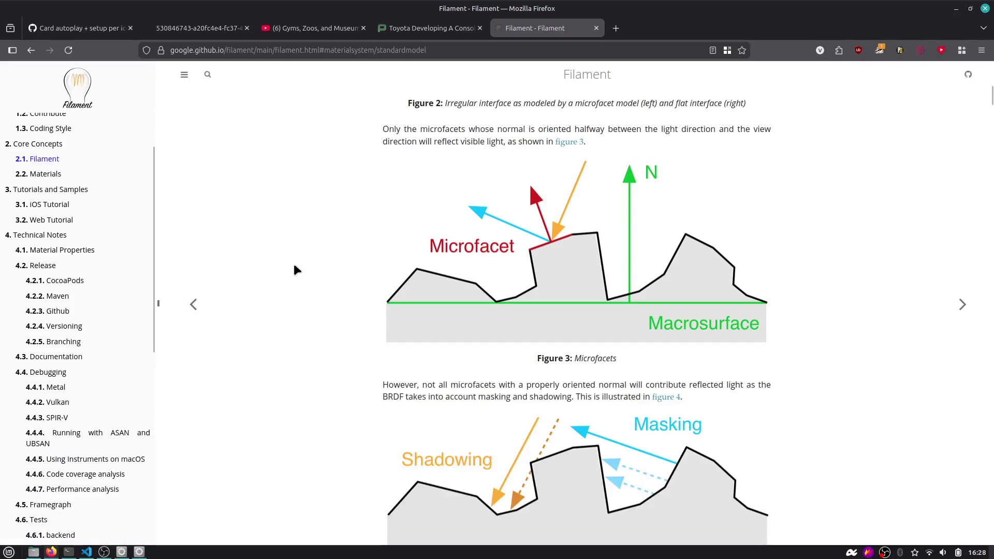
Step: Search 'fogpiercer' in a new tab and open the Fogpiercer Steam page in the background
{"action": "left_click", "coordinate": [616, 28]}
{"action": "type", "text": "fogpi"}
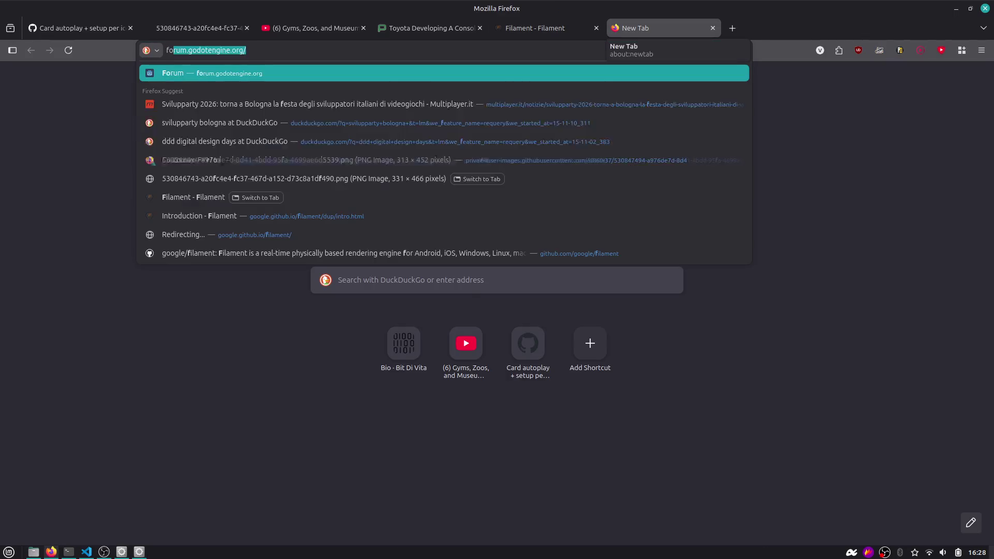
{"action": "type", "text": "ercer"}
{"action": "key", "text": "Return"}
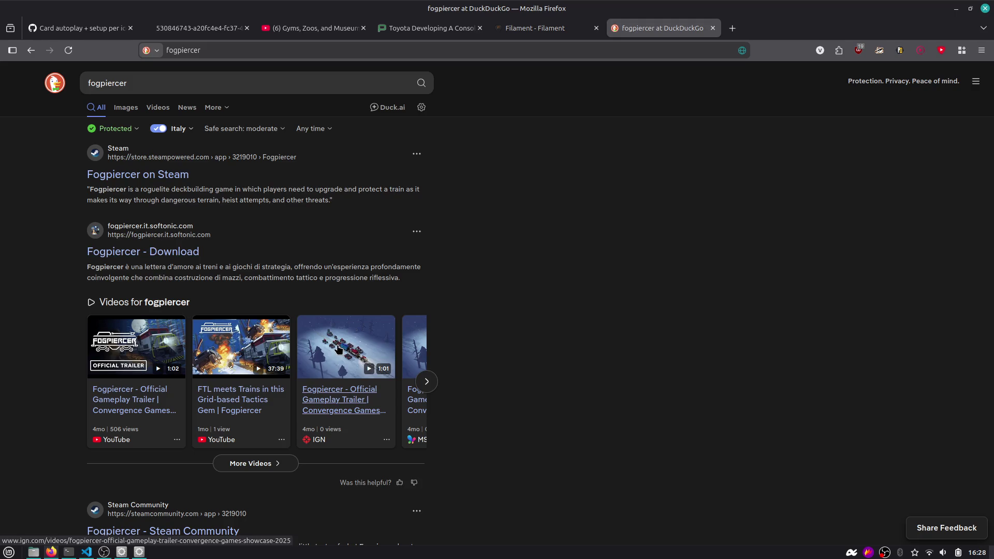
{"action": "left_click", "coordinate": [421, 382]}
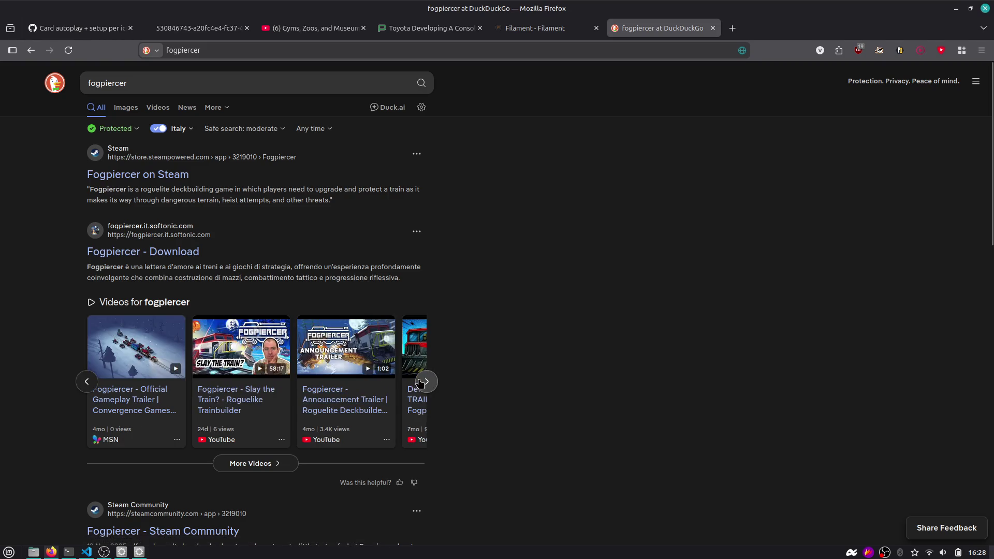
{"action": "left_click", "coordinate": [421, 381]}
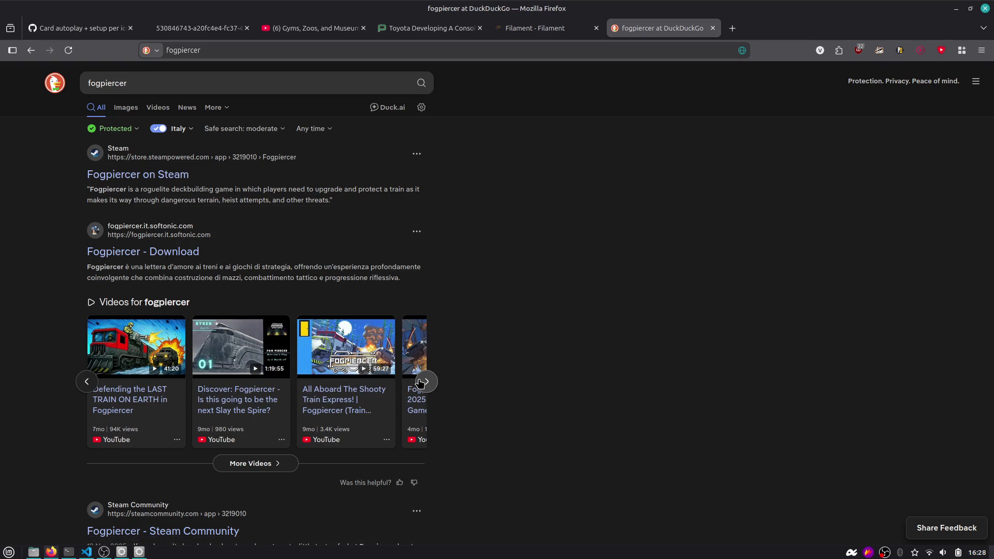
{"action": "middle_click", "coordinate": [167, 178]}
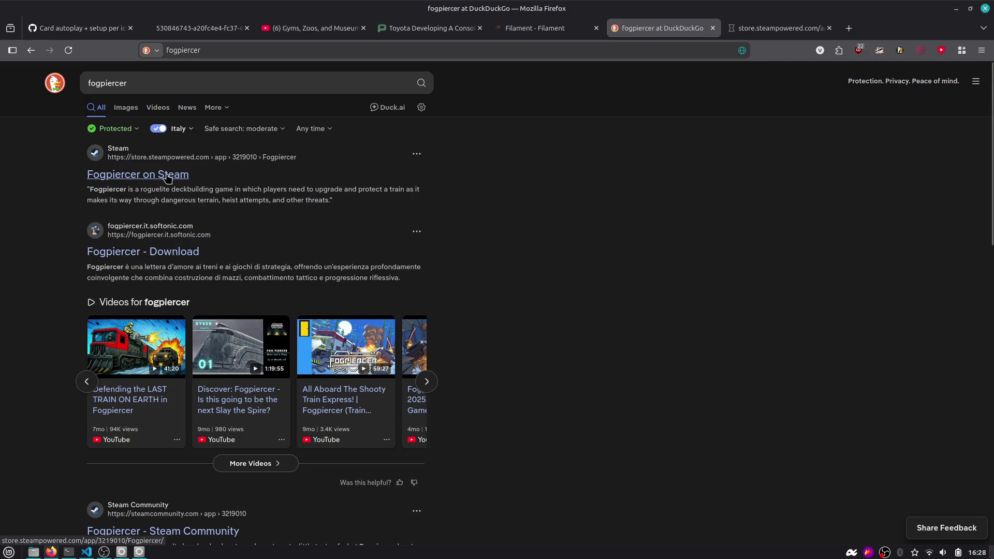
{"action": "scroll", "coordinate": [167, 178], "scroll_direction": "down", "scroll_amount": 6}
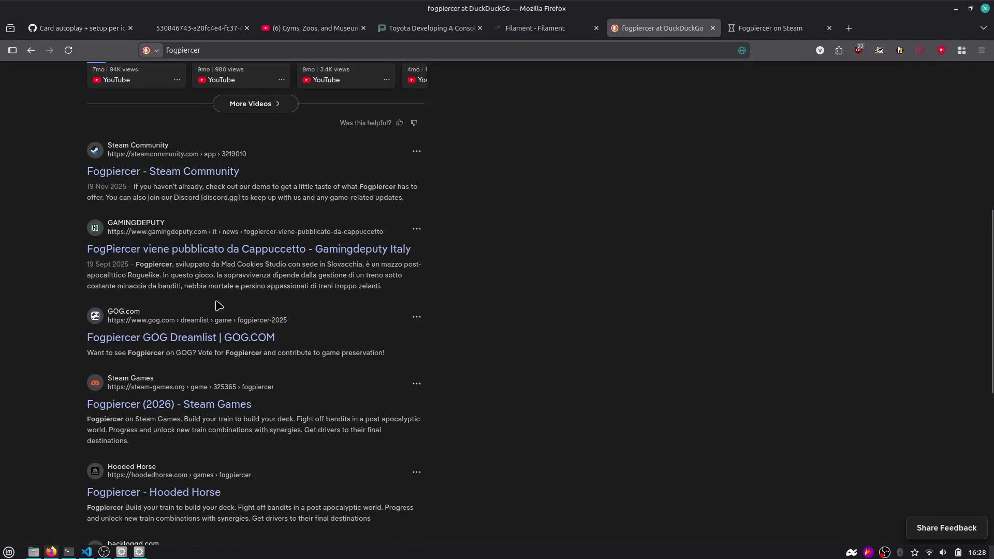
Step: On the Fogpiercer Steam page, play the Announcement Trailer
{"action": "left_click", "coordinate": [748, 29]}
{"action": "scroll", "coordinate": [414, 238], "scroll_direction": "down", "scroll_amount": 3}
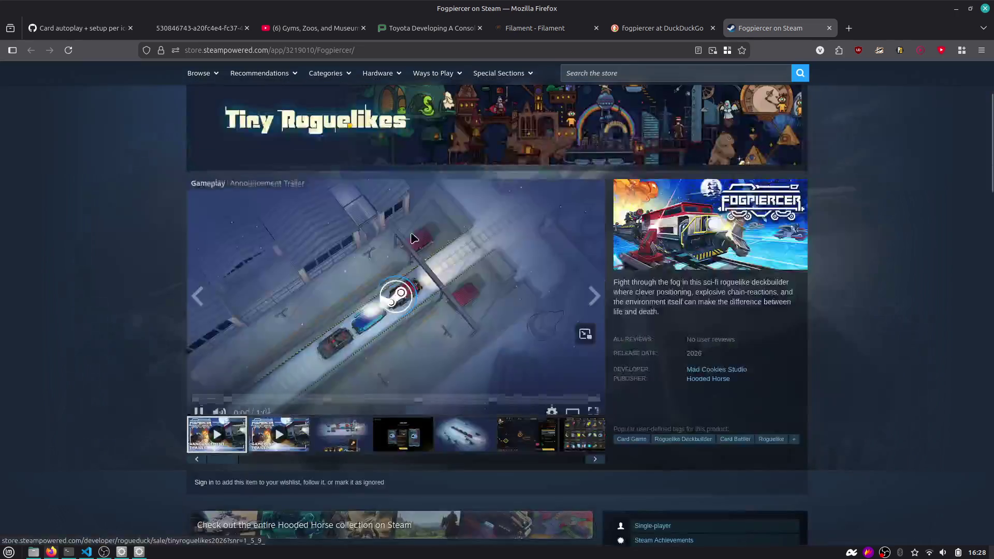
{"action": "left_click", "coordinate": [200, 411]}
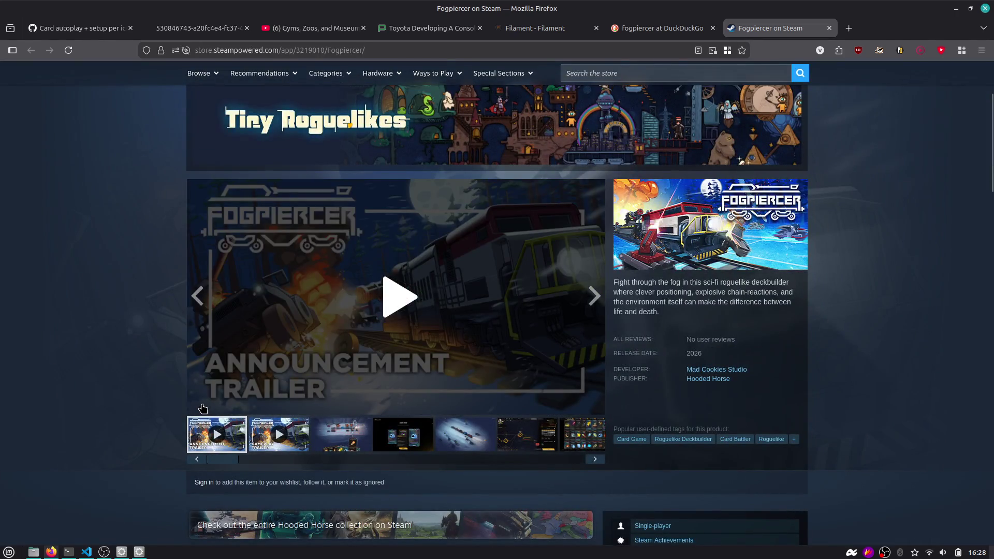
{"action": "left_click", "coordinate": [197, 406]}
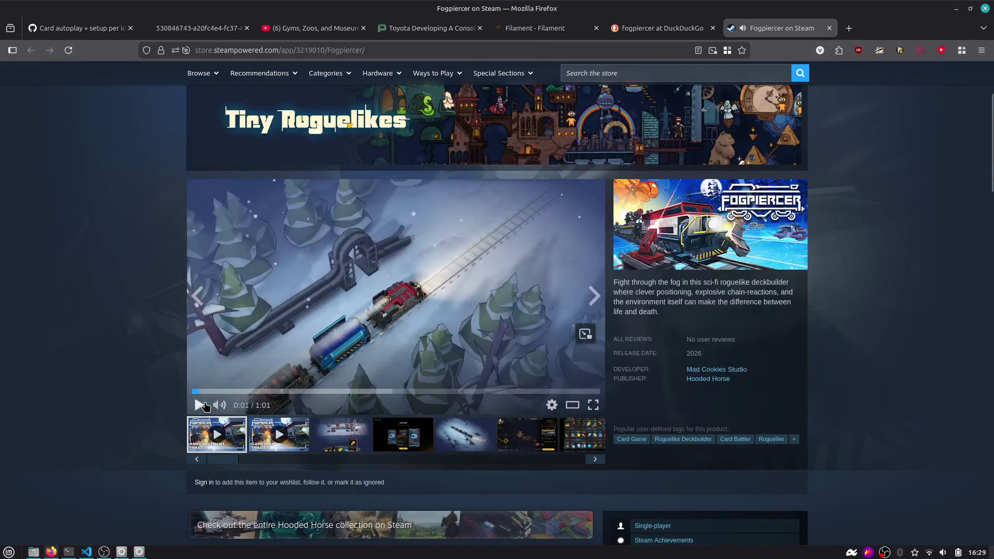
{"action": "left_click", "coordinate": [206, 405]}
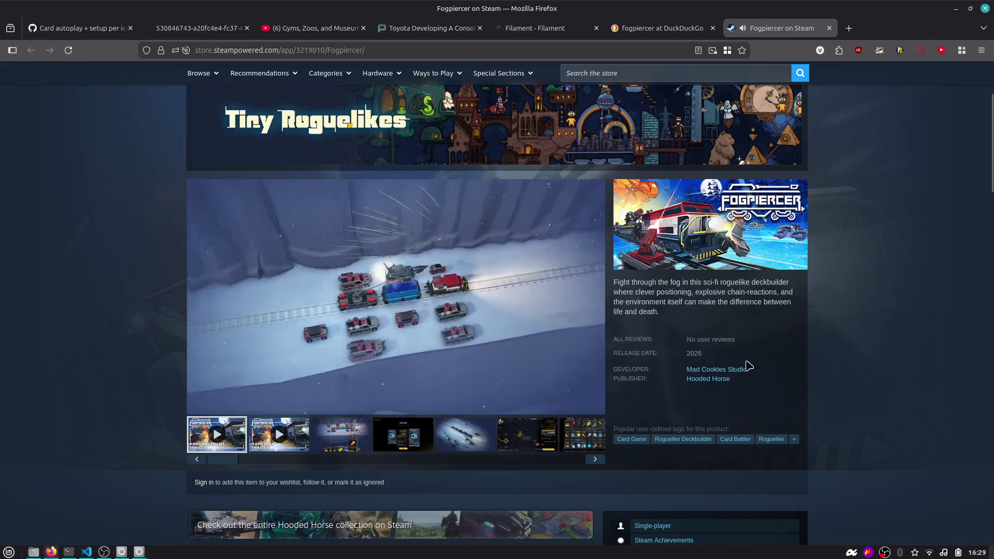
{"action": "key", "text": "ctrl+l"}
Step: Search for 'mad cookies studio godot talk cards' and skim the results
{"action": "type", "text": "mad cookies "}
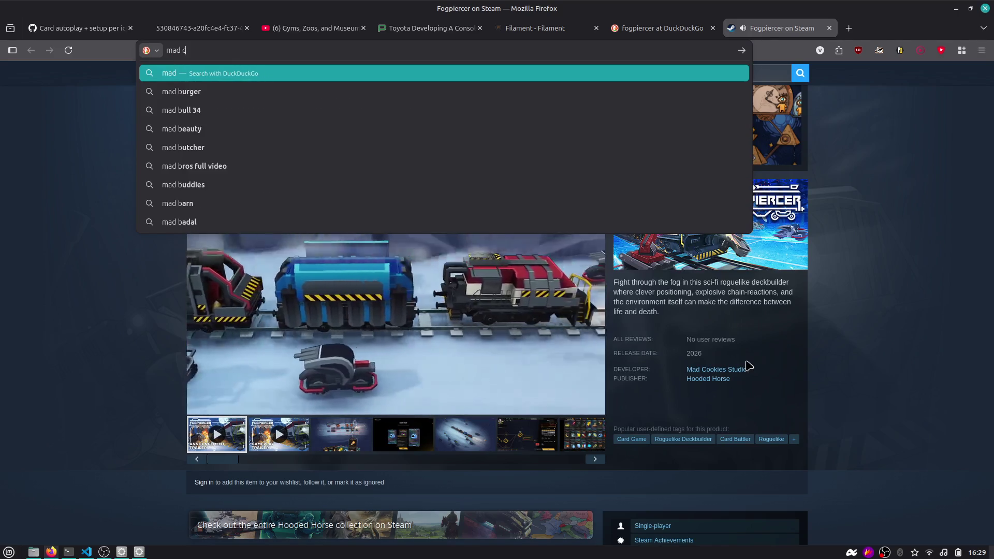
{"action": "type", "text": "studio "}
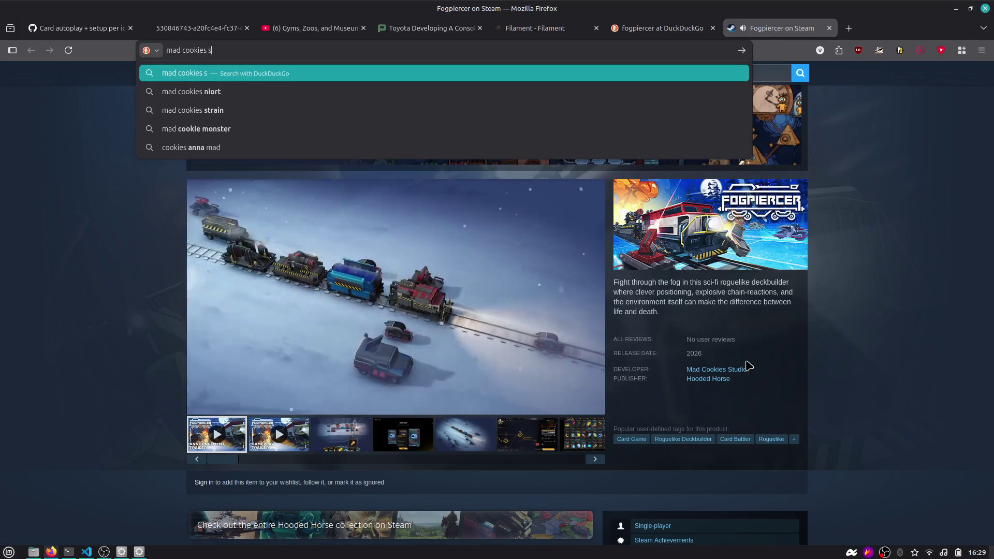
{"action": "type", "text": "godot talk "}
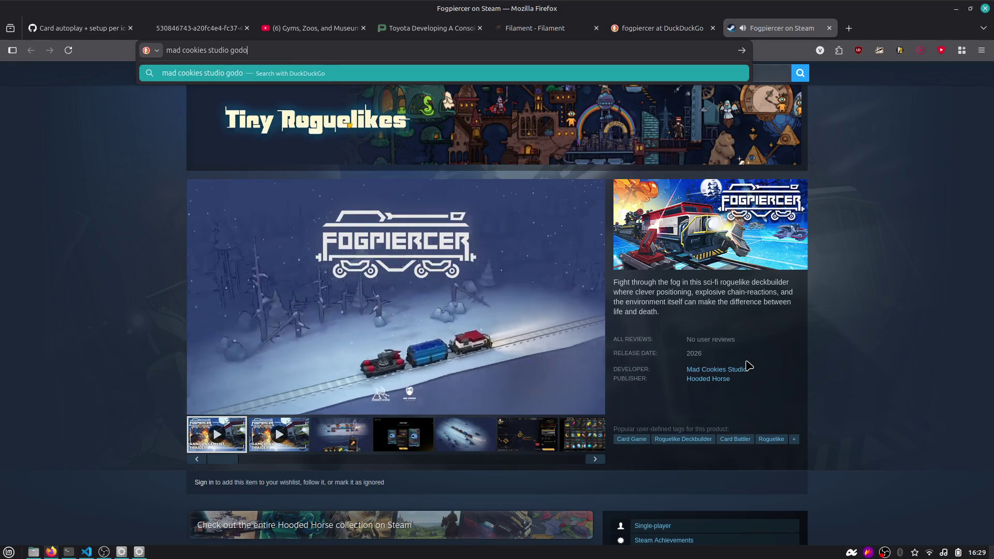
{"action": "type", "text": "cards"}
{"action": "key", "text": "Return"}
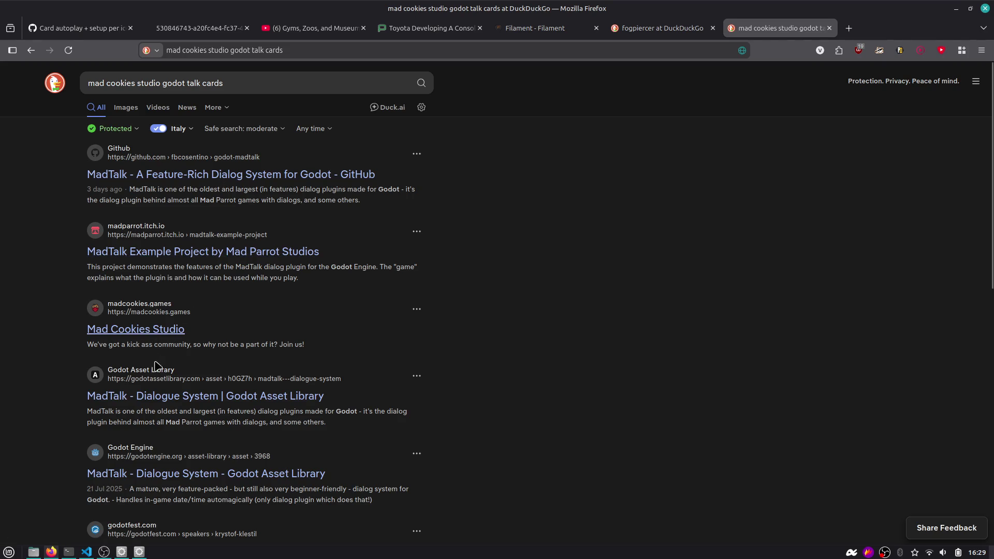
{"action": "scroll", "coordinate": [164, 450], "scroll_direction": "down", "scroll_amount": 4}
{"action": "scroll", "coordinate": [171, 450], "scroll_direction": "up", "scroll_amount": 4}
Step: Revise the query to 'mad cookies godot conference how a card is made' and open the Fogpiercer talk
{"action": "left_click", "coordinate": [163, 84]}
{"action": "key", "text": "ctrl+Left"}
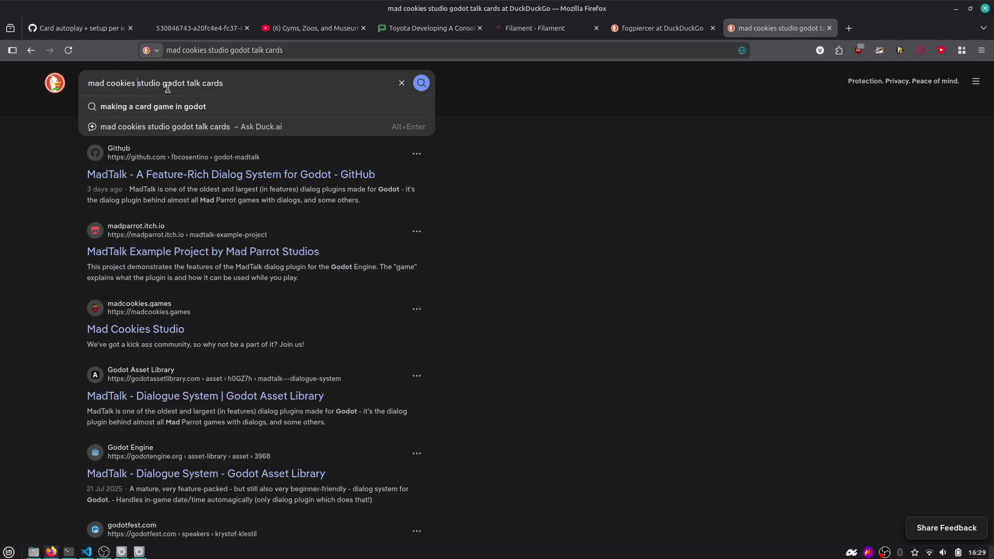
{"action": "key", "text": "ctrl+shift+Right"}
{"action": "key", "text": "ctrl+shift+Right"}
{"action": "key", "text": "BackSpace"}
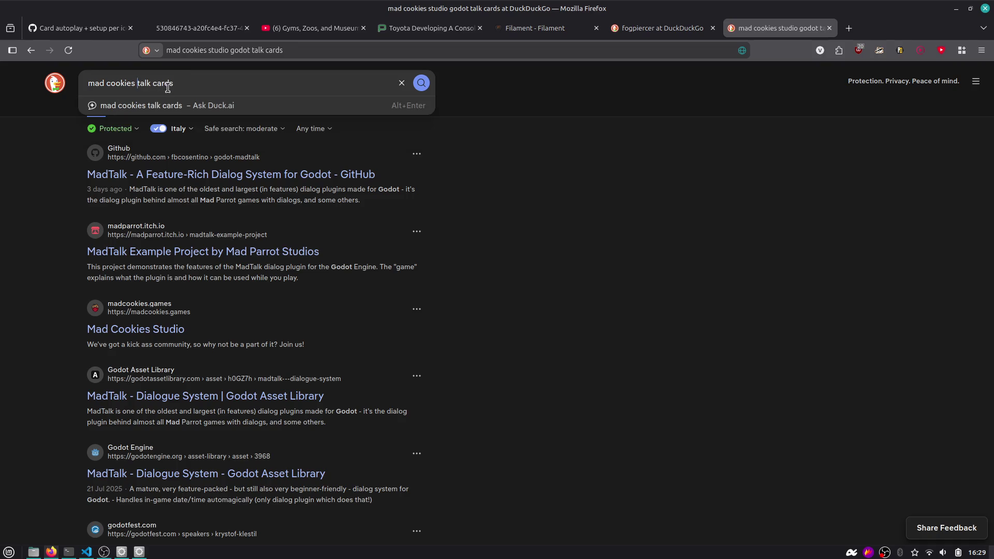
{"action": "key", "text": "BackSpace"}
{"action": "type", "text": "godot cone"}
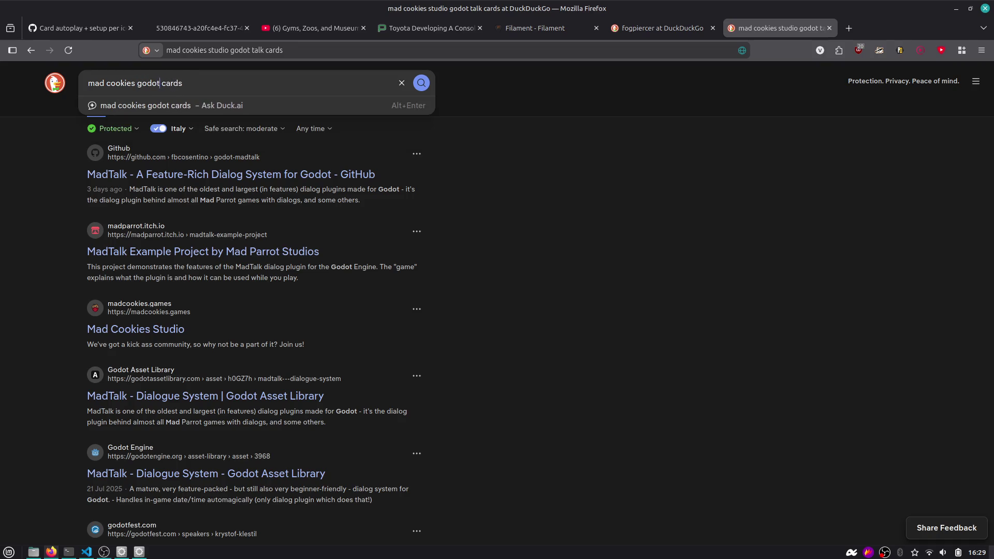
{"action": "key", "text": "BackSpace"}
{"action": "key", "text": "BackSpace"}
{"action": "type", "text": "nfere"}
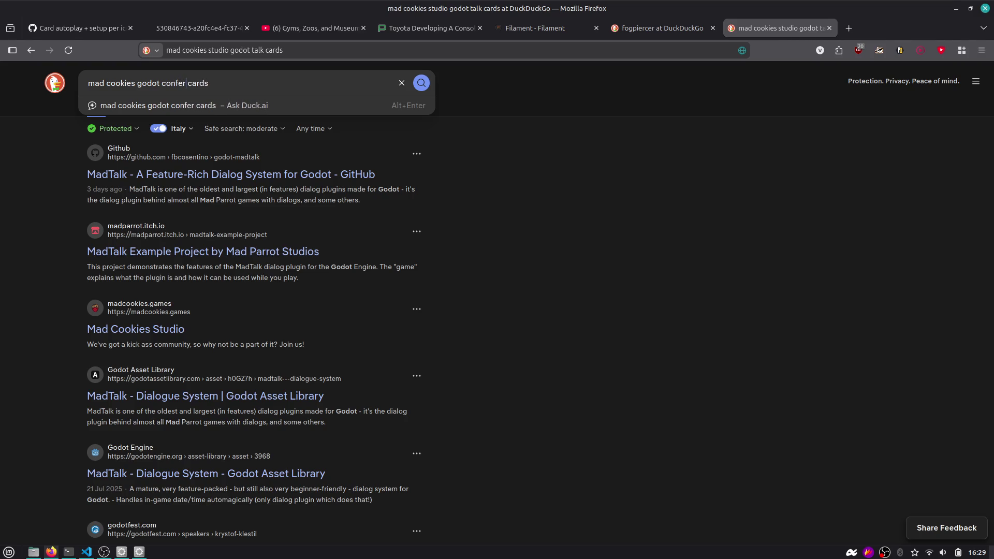
{"action": "type", "text": "nce how a ca"}
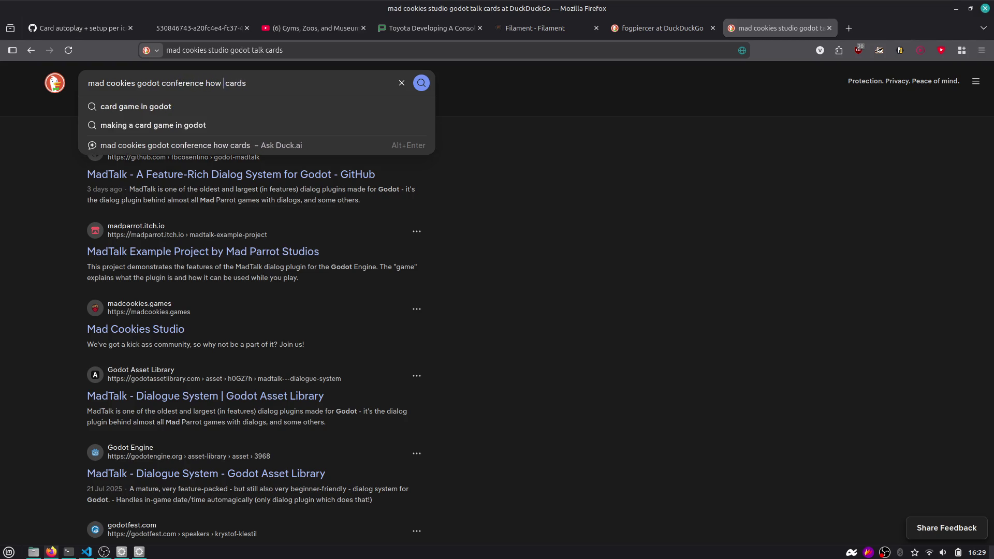
{"action": "type", "text": "rd is made"}
{"action": "key", "text": "Delete"}
{"action": "key", "text": "Delete"}
{"action": "key", "text": "Delete"}
{"action": "key", "text": "Return"}
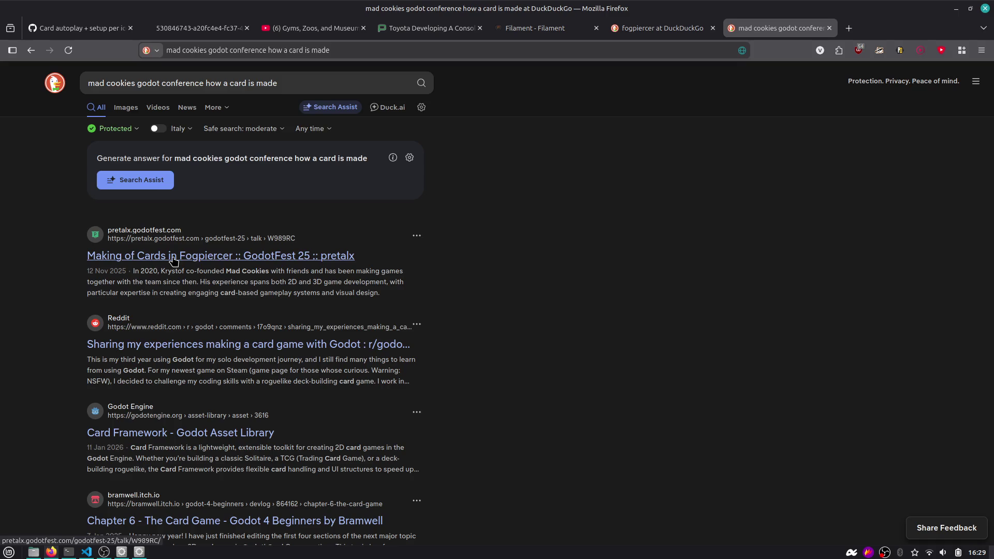
{"action": "left_click", "coordinate": [172, 258]}
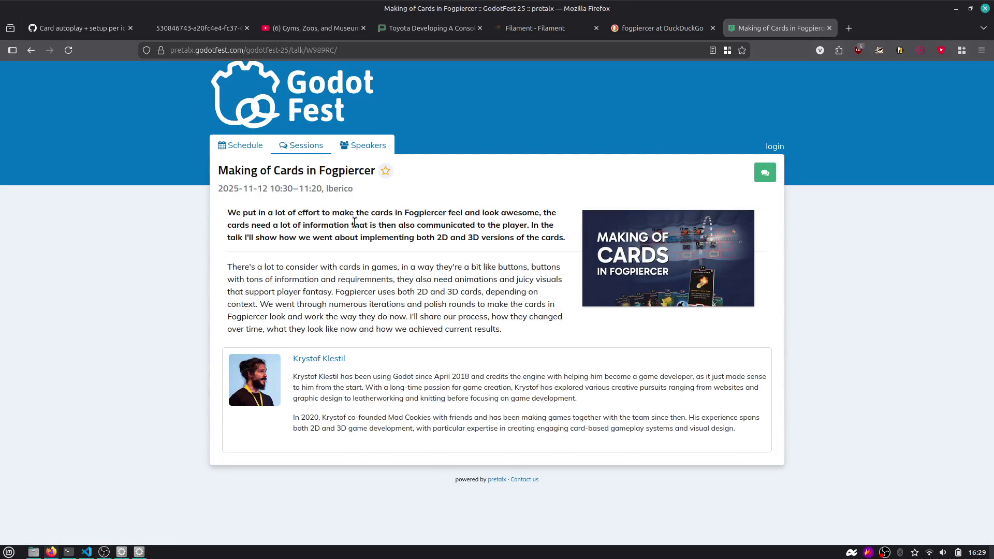
{"action": "left_click", "coordinate": [657, 273]}
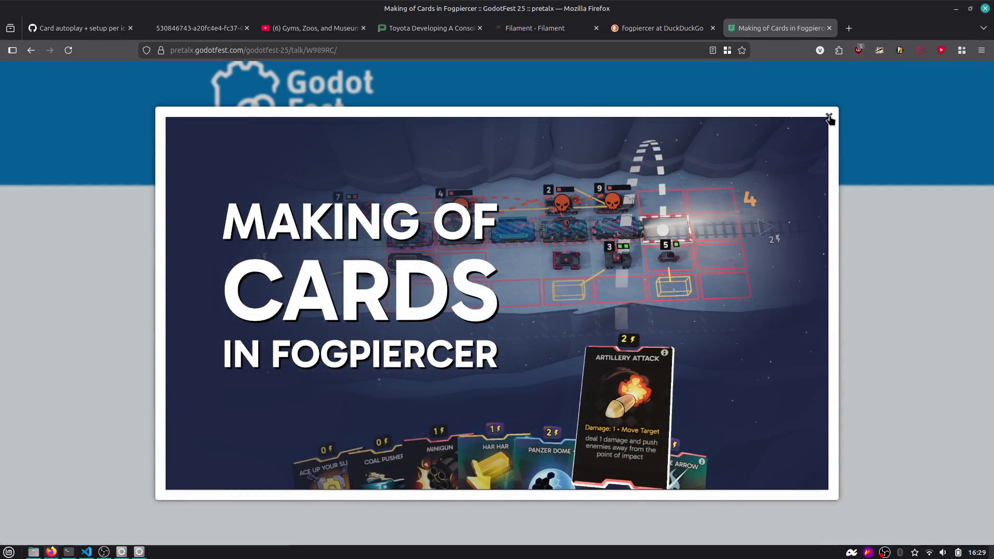
{"action": "left_click", "coordinate": [829, 117]}
{"action": "key", "text": "ctrl+l"}
{"action": "key", "text": "Escape"}
{"action": "key", "text": "alt+Tab"}
{"action": "key", "text": "alt+Tab"}
{"action": "key", "text": "alt+Tab"}
{"action": "key", "text": "alt+Tab"}
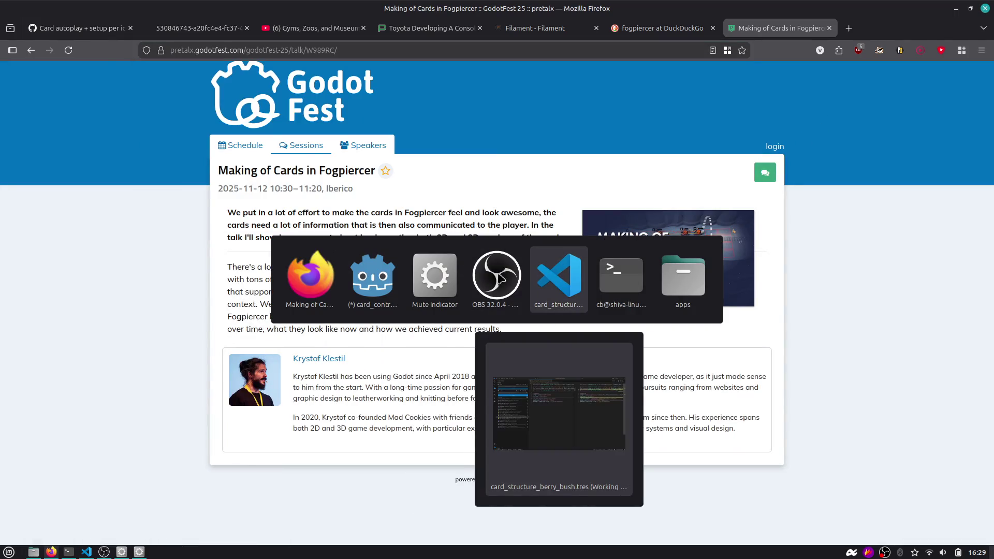
{"action": "key", "text": "alt+Tab"}
{"action": "key", "text": "alt+Tab"}
{"action": "key", "text": "alt+Tab"}
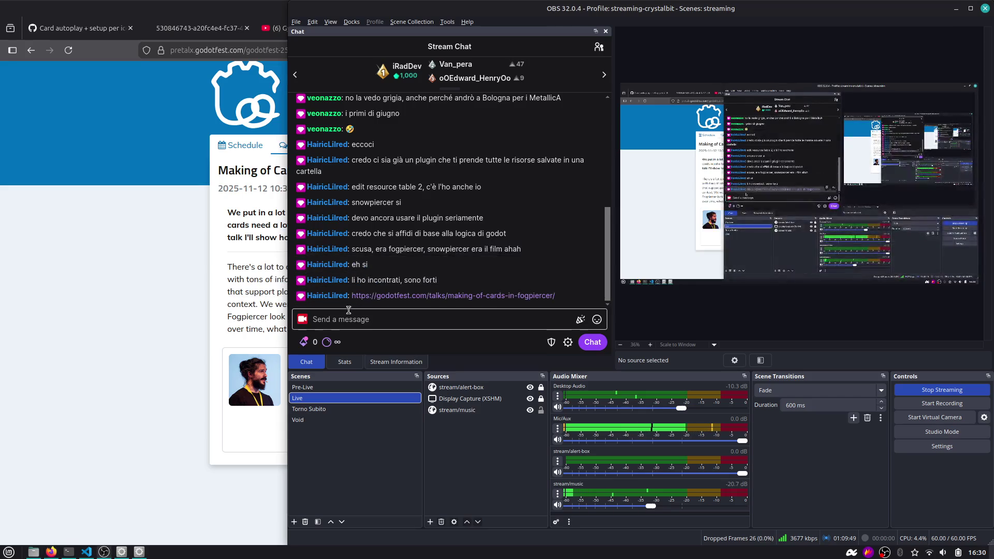
{"action": "left_click", "coordinate": [514, 320]}
{"action": "type", "text": "https://pretalx.godotfest.com/godotfest-25/talk/W989RC/"}
{"action": "key", "text": "ctrl+a"}
{"action": "key", "text": "ctrl+x"}
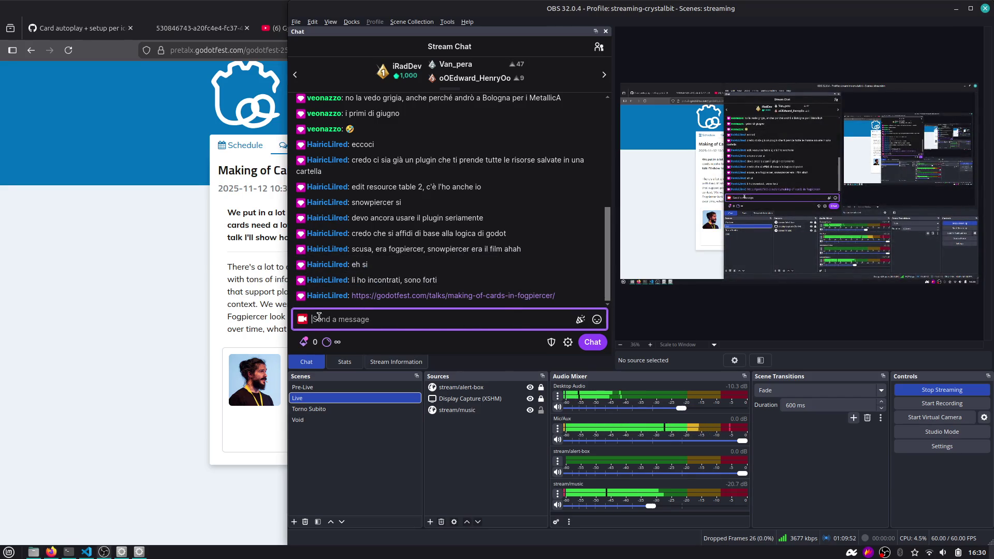
{"action": "left_click", "coordinate": [148, 306]}
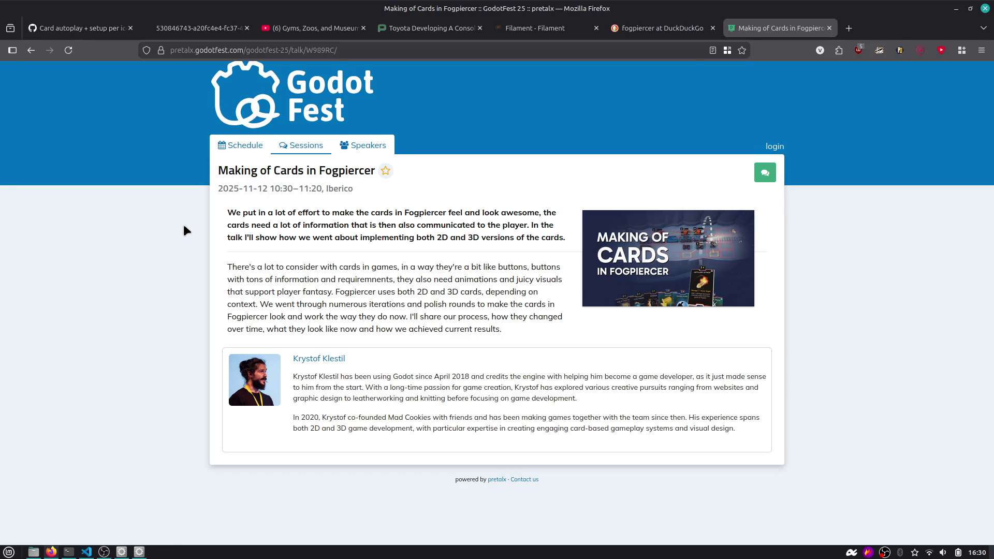
{"action": "key", "text": "Tab"}
{"action": "key", "text": "Tab"}
{"action": "key", "text": "Tab"}
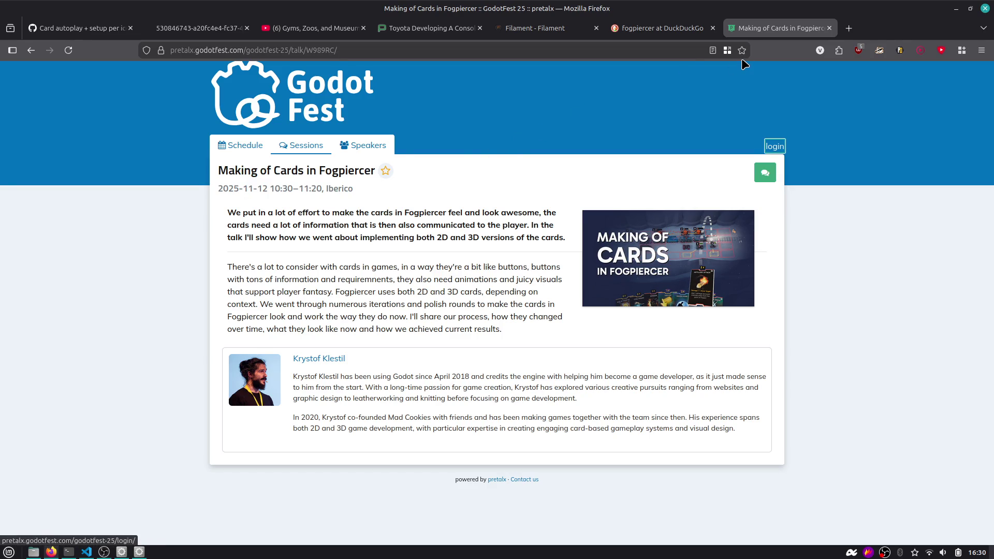
{"action": "key", "text": "alt+Tab"}
{"action": "key", "text": "alt+Tab"}
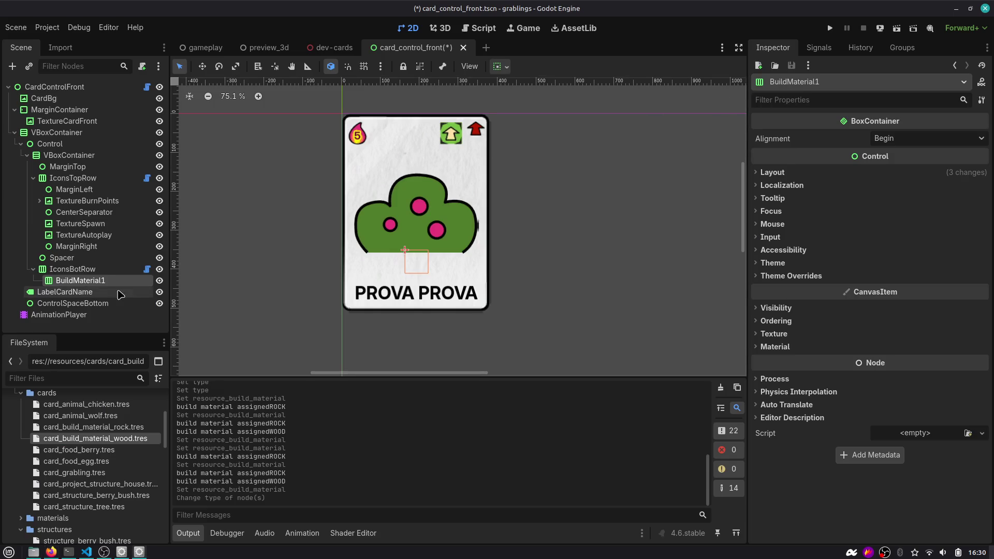
Step: Add a TextureRect and a Label as children of BuildMaterial1
{"action": "key", "text": "ctrl+z"}
{"action": "key", "text": "ctrl+shift+z"}
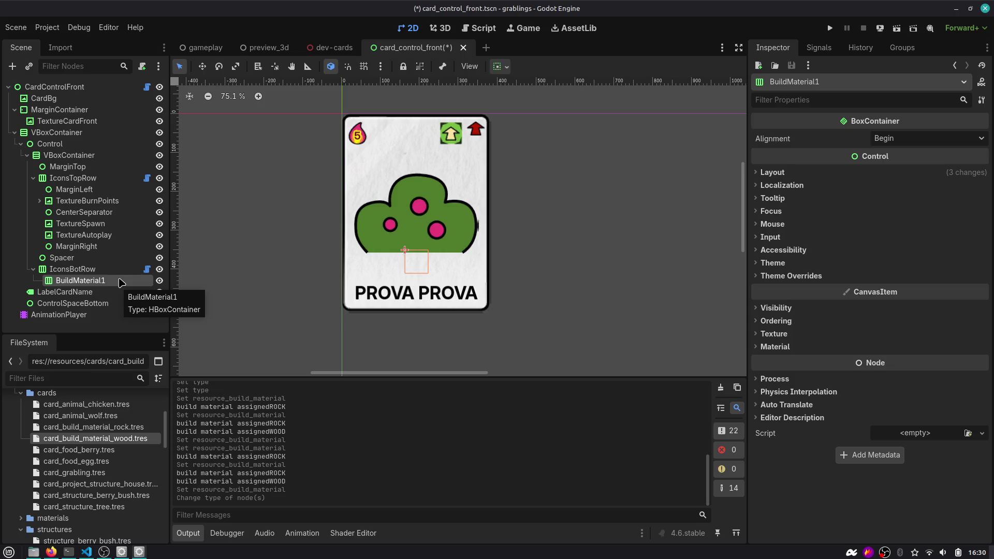
{"action": "key", "text": "ctrl+a"}
{"action": "type", "text": "texturer"}
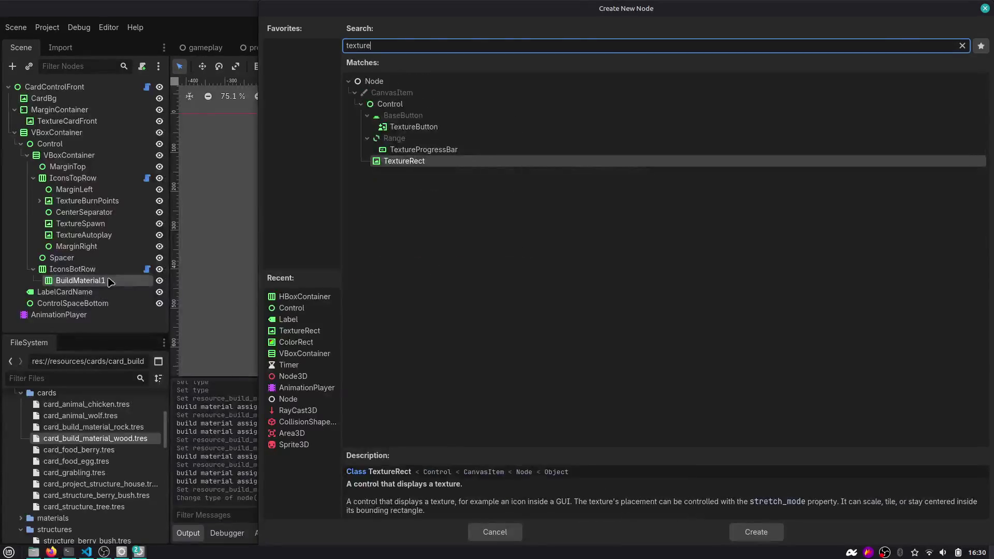
{"action": "key", "text": "Return"}
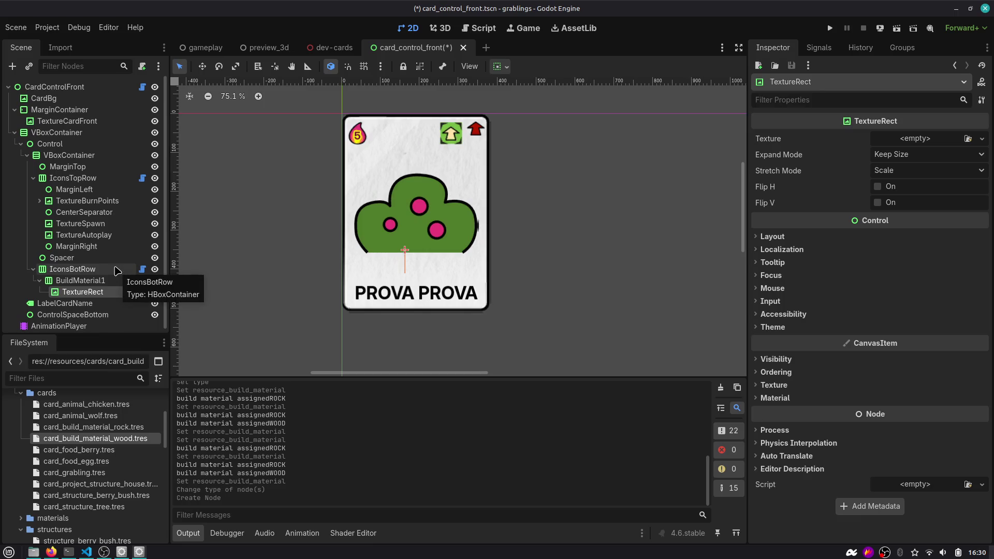
{"action": "left_click", "coordinate": [104, 281]}
{"action": "key", "text": "ctrl+a"}
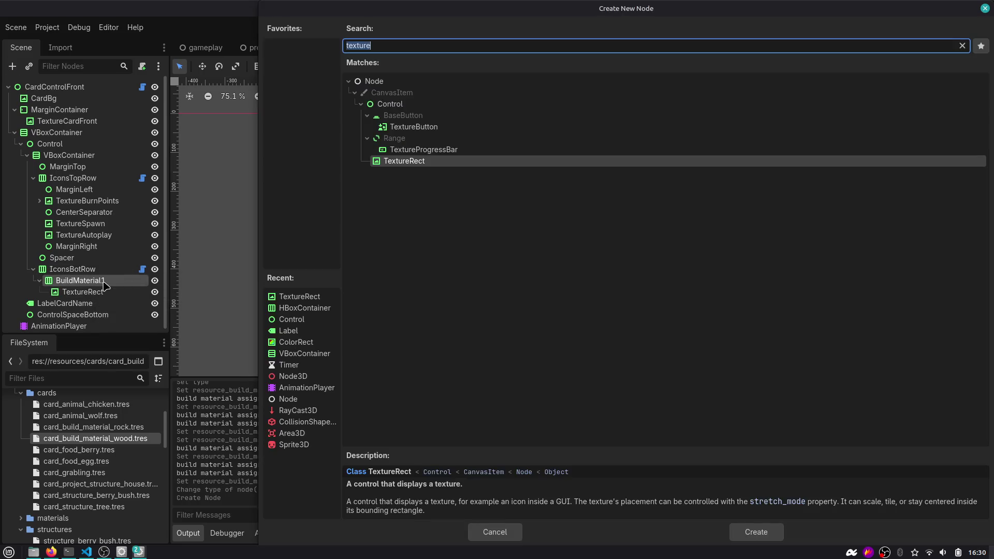
{"action": "type", "text": "label"}
{"action": "key", "text": "Return"}
Step: Set the new Label's text to 'x2'
{"action": "left_click", "coordinate": [800, 185]}
{"action": "type", "text": "2"}
{"action": "key", "text": "Home"}
{"action": "type", "text": "x"}
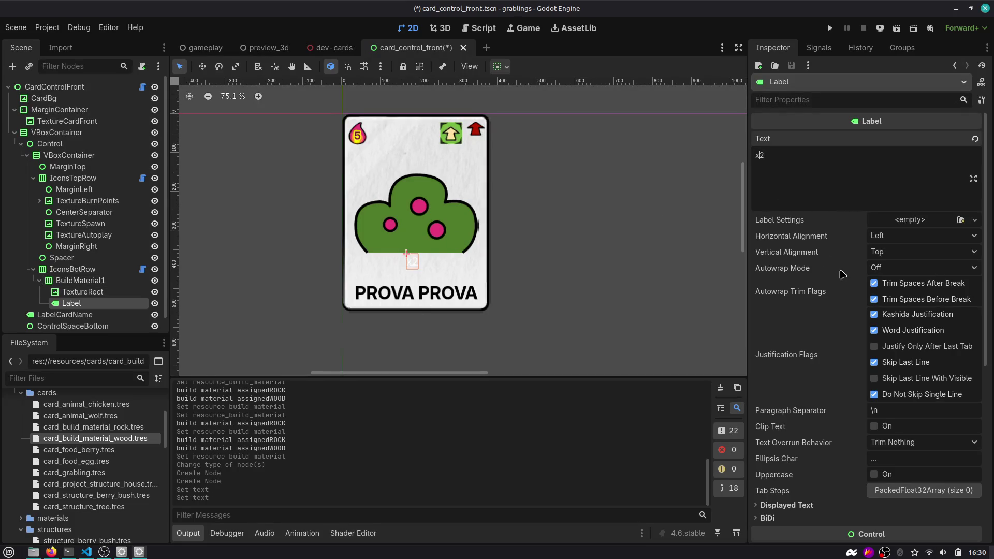
{"action": "scroll", "coordinate": [835, 270], "scroll_direction": "down", "scroll_amount": 8}
{"action": "left_click", "coordinate": [800, 204]}
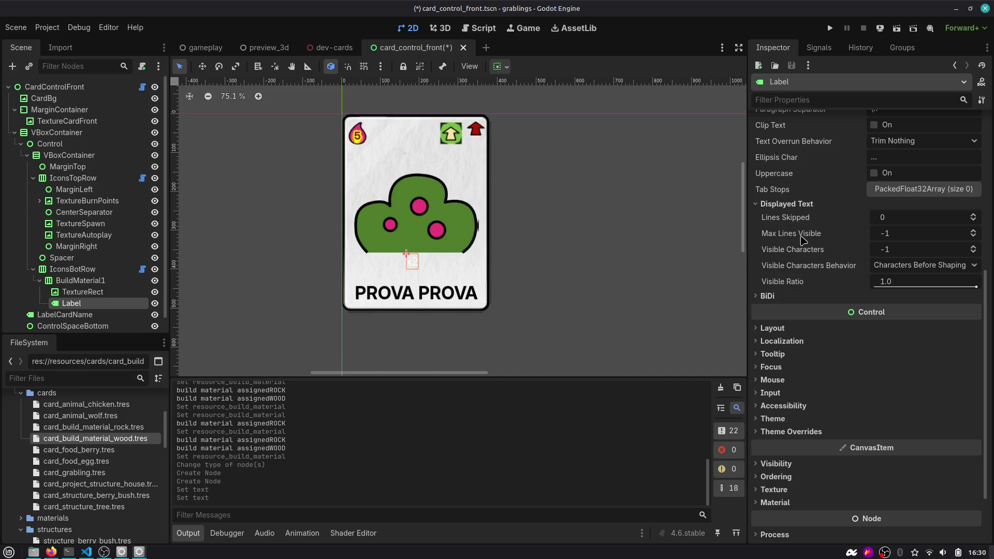
{"action": "scroll", "coordinate": [785, 279], "scroll_direction": "up", "scroll_amount": 6}
Step: Override the Label's font colour to black, then bring up the dev-cards scene
{"action": "scroll", "coordinate": [785, 264], "scroll_direction": "down", "scroll_amount": 7}
{"action": "left_click", "coordinate": [801, 341]}
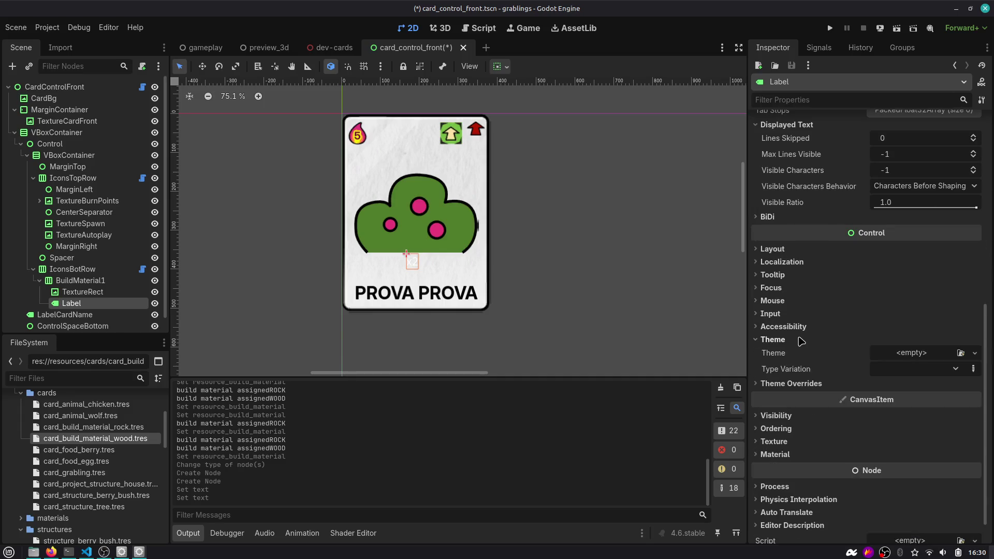
{"action": "left_click", "coordinate": [797, 381]}
{"action": "left_click", "coordinate": [789, 395]}
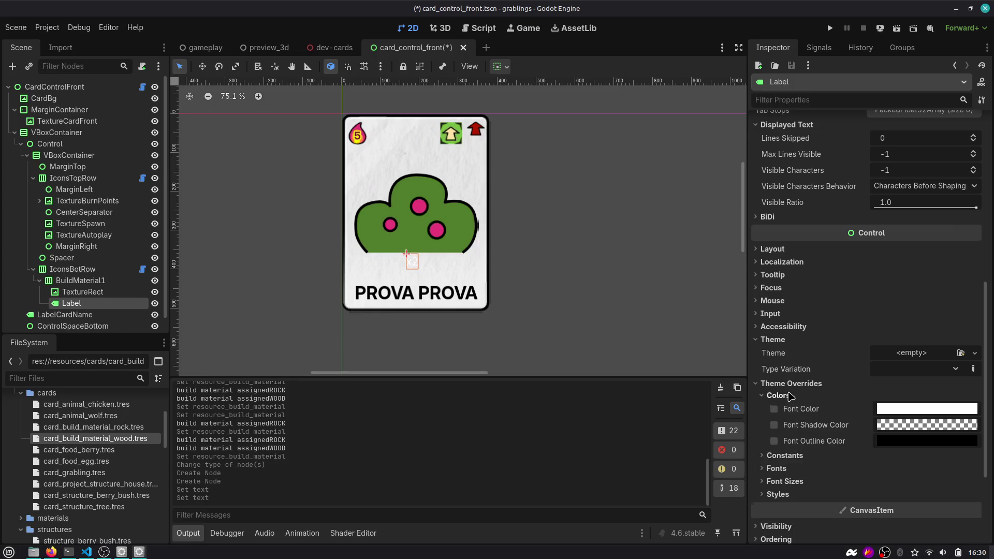
{"action": "left_click", "coordinate": [886, 408]}
{"action": "left_click_drag", "start_coordinate": [978, 129], "coordinate": [978, 239]}
{"action": "left_click", "coordinate": [636, 420]}
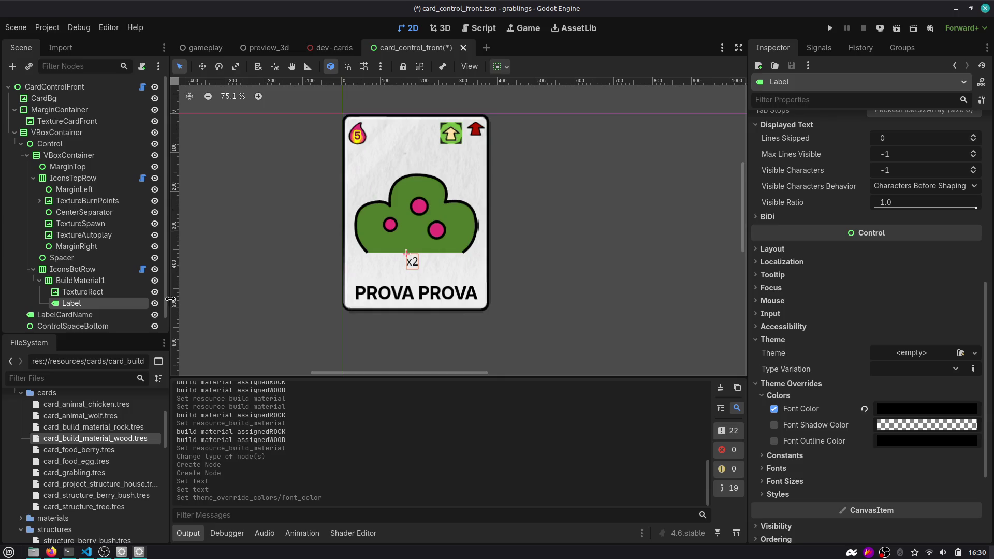
{"action": "left_click", "coordinate": [83, 292]}
{"action": "left_click", "coordinate": [334, 47]}
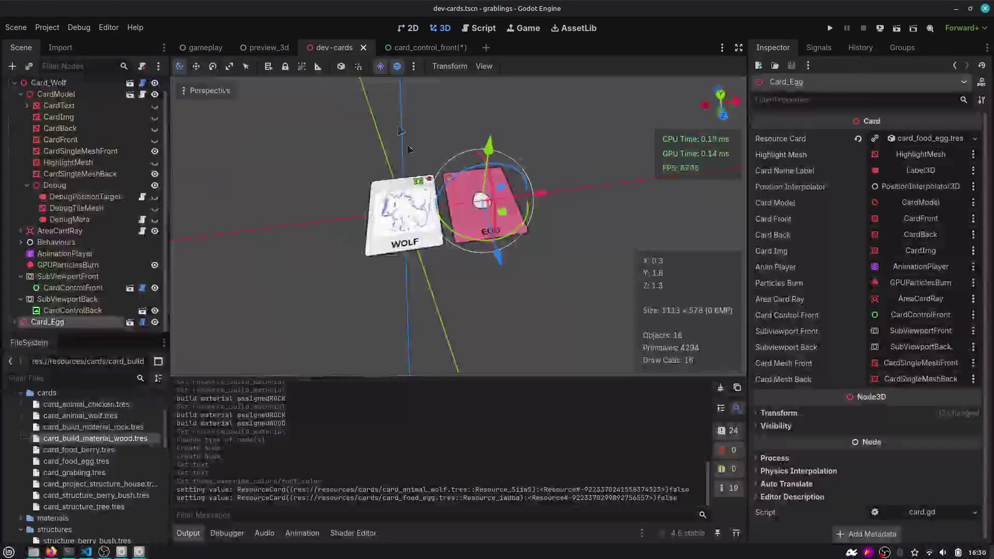
Step: Select the House card's ResourceSprite1 in the preview_3d scene
{"action": "left_click", "coordinate": [269, 47]}
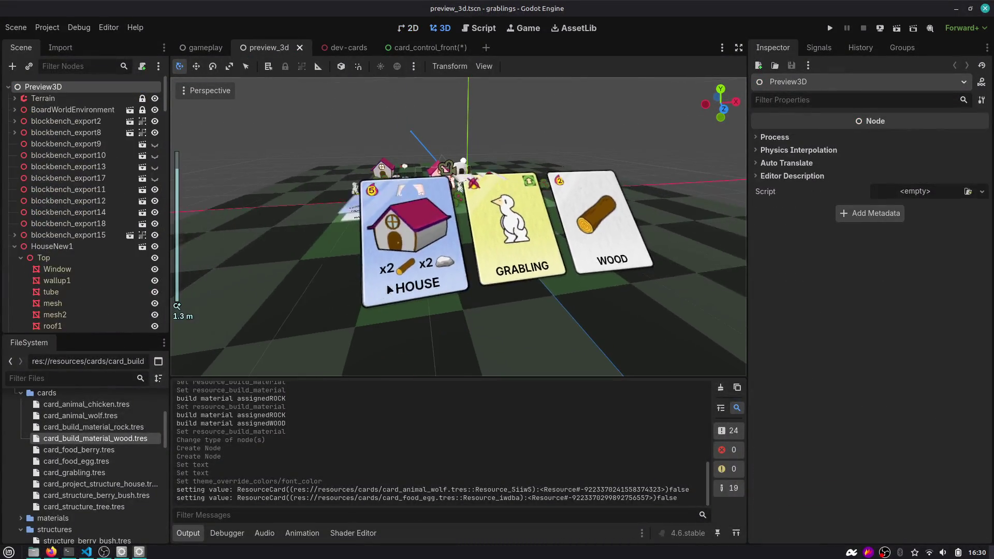
{"action": "left_click", "coordinate": [408, 273]}
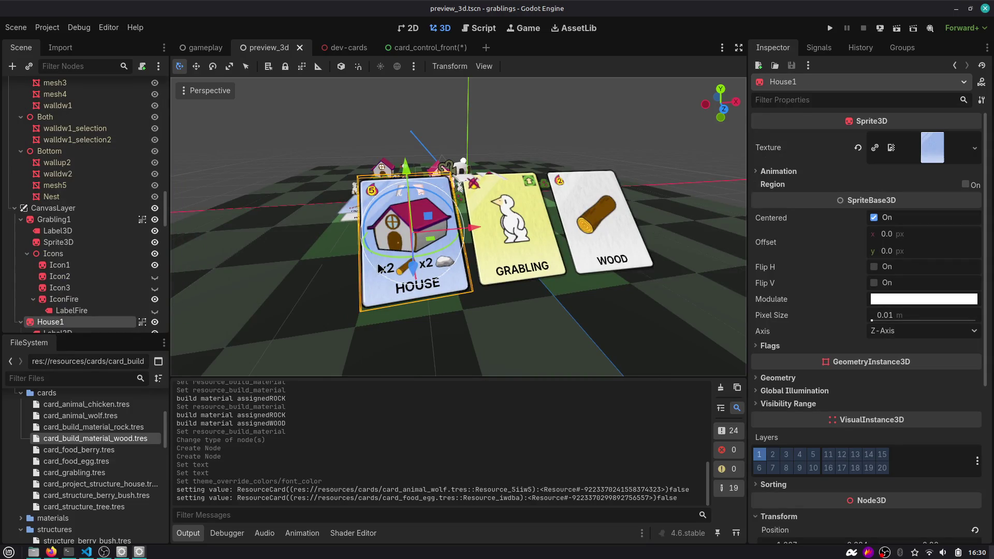
{"action": "scroll", "coordinate": [78, 289], "scroll_direction": "down", "scroll_amount": 3}
{"action": "left_click", "coordinate": [67, 265]}
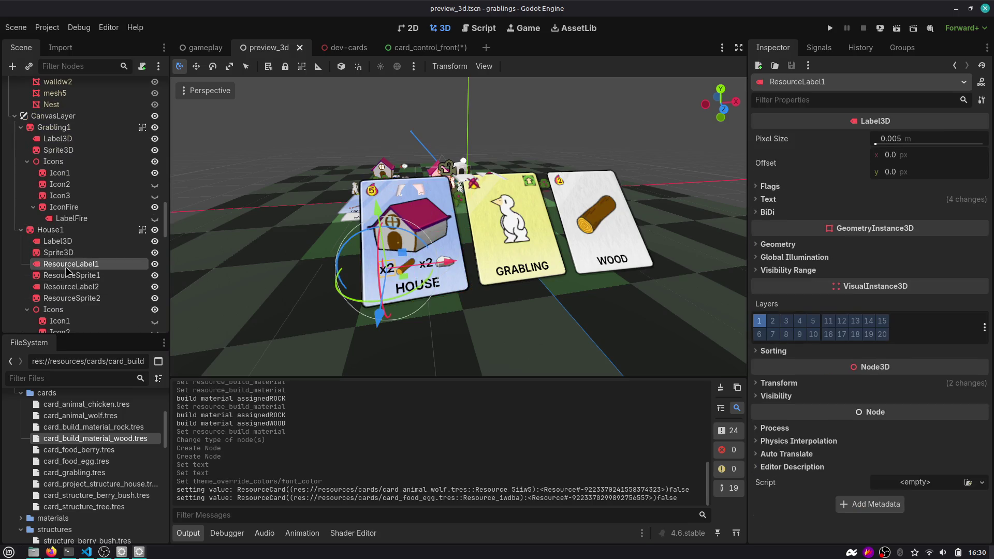
{"action": "key", "text": "Down"}
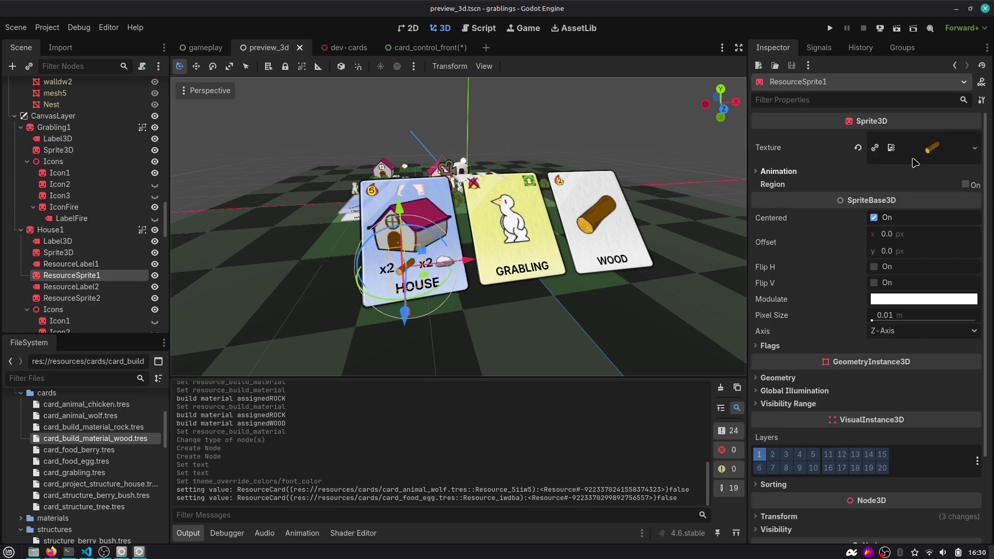
Step: Inspect ResourceSprite1's wood1.png texture and reveal it in the FileSystem dock
{"action": "left_click", "coordinate": [974, 149]}
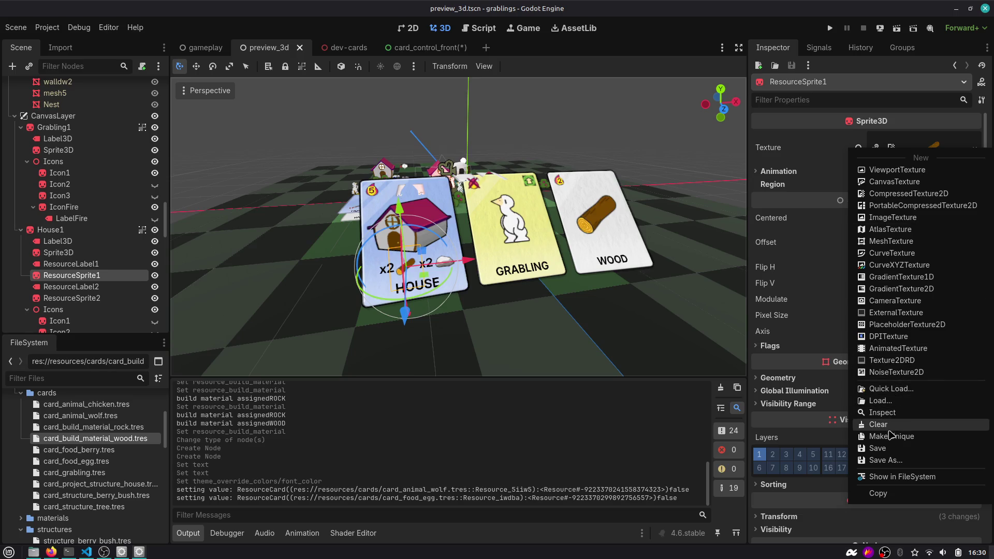
{"action": "left_click", "coordinate": [898, 413]}
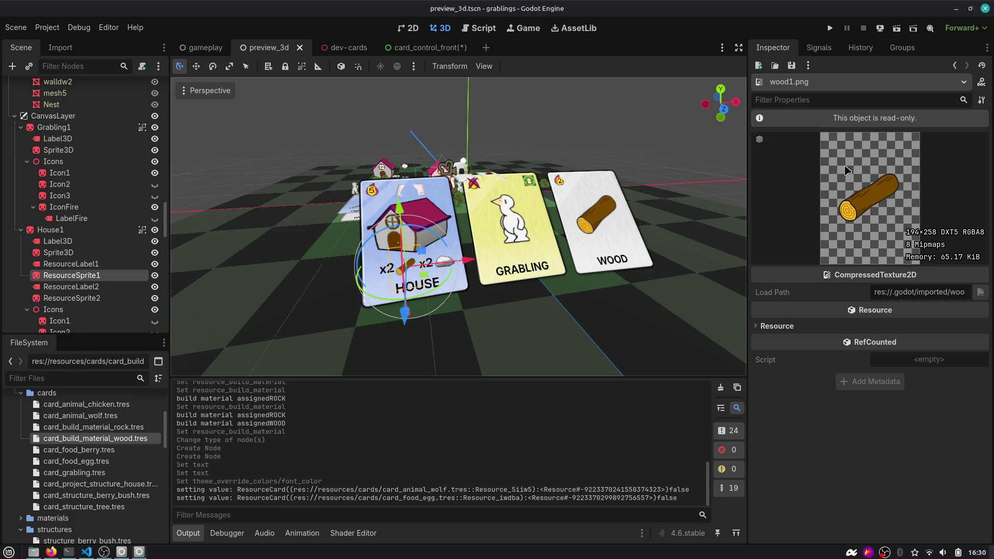
{"action": "left_click", "coordinate": [954, 65]}
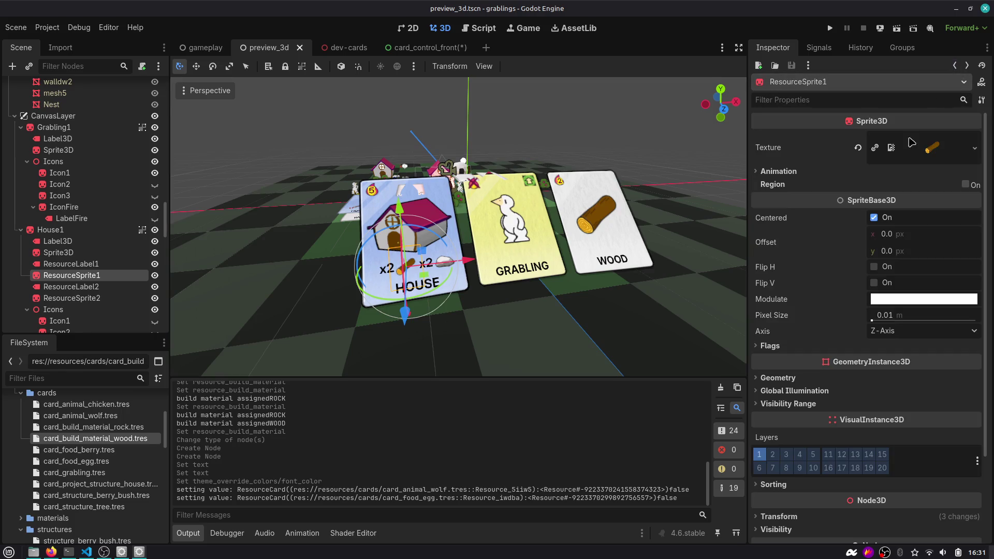
{"action": "left_click", "coordinate": [974, 149]}
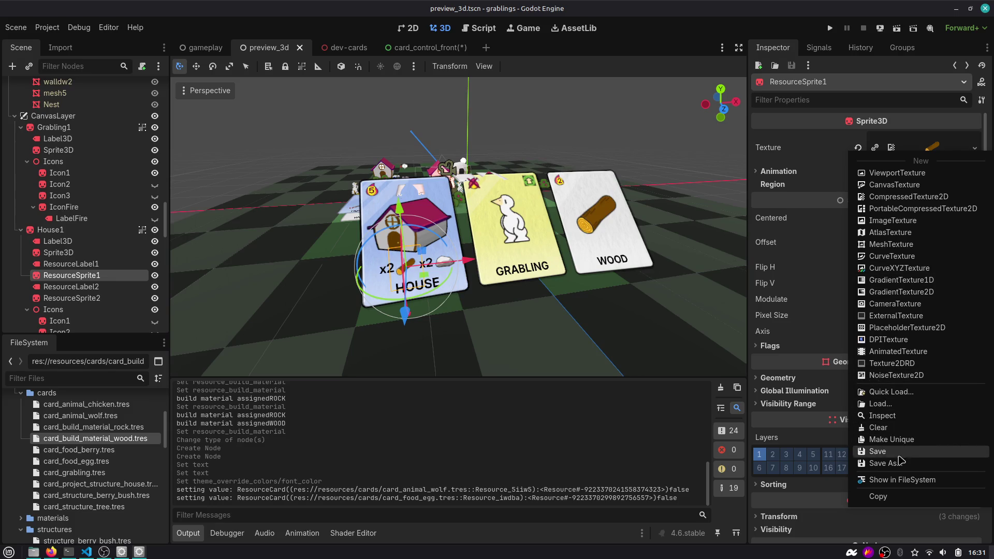
{"action": "left_click", "coordinate": [902, 480]}
Step: Preview wood1.png and wood.png, then return to the card_control_front scene
{"action": "scroll", "coordinate": [78, 507], "scroll_direction": "down", "scroll_amount": 2}
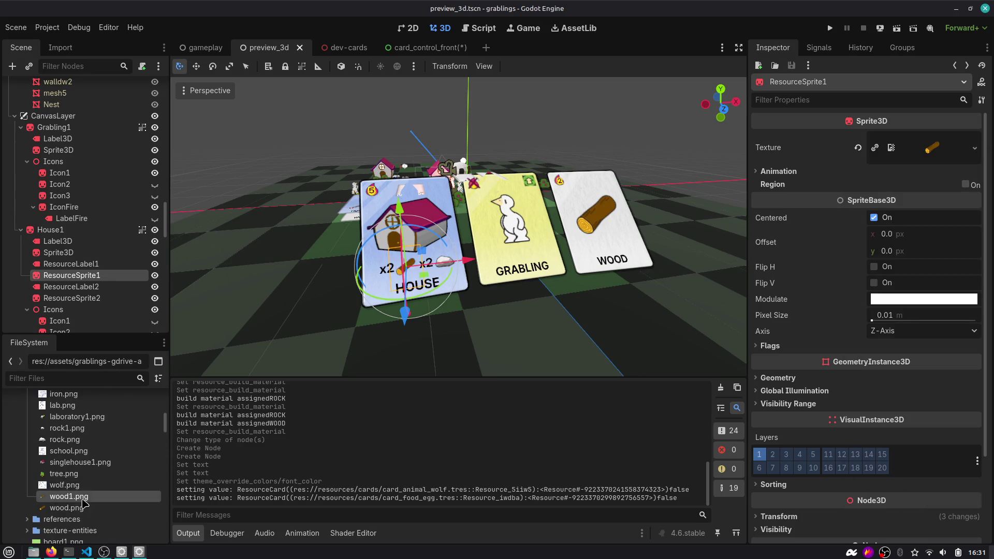
{"action": "double_click", "coordinate": [86, 497]}
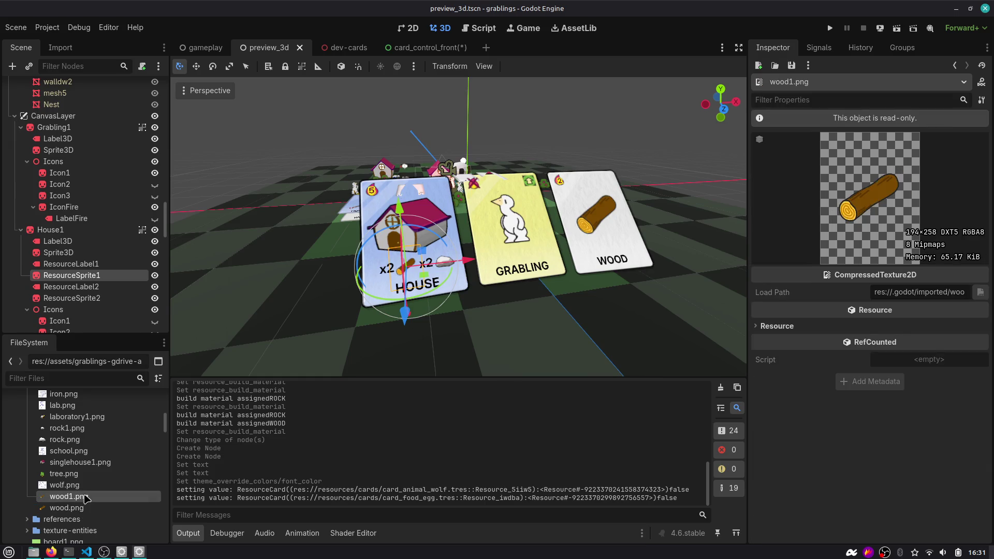
{"action": "double_click", "coordinate": [88, 507]}
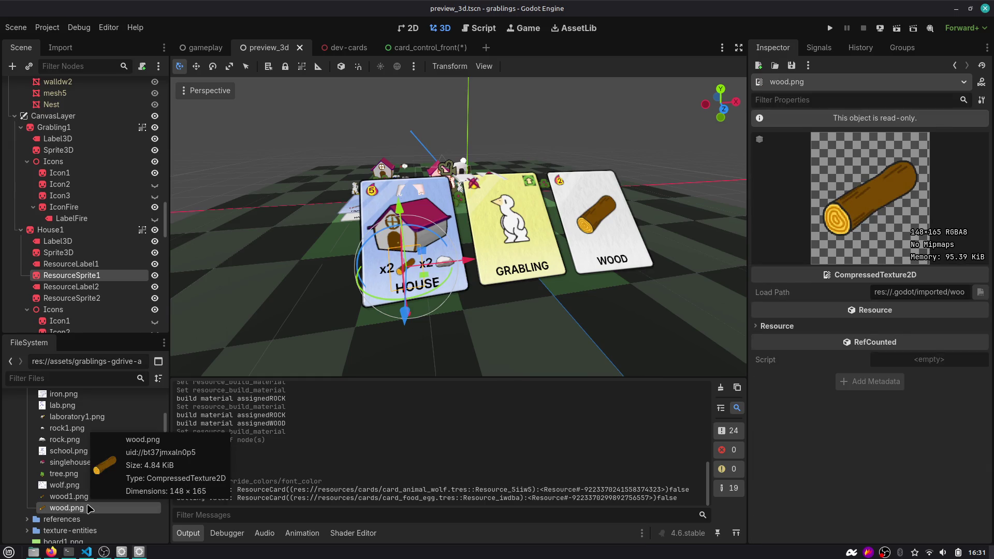
{"action": "scroll", "coordinate": [87, 504], "scroll_direction": "up", "scroll_amount": 15}
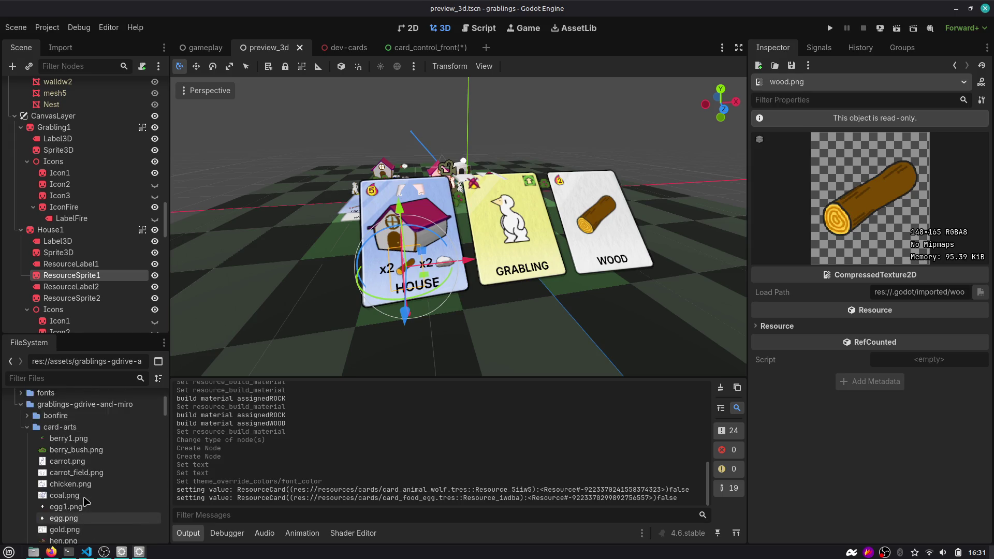
{"action": "scroll", "coordinate": [88, 492], "scroll_direction": "down", "scroll_amount": 15}
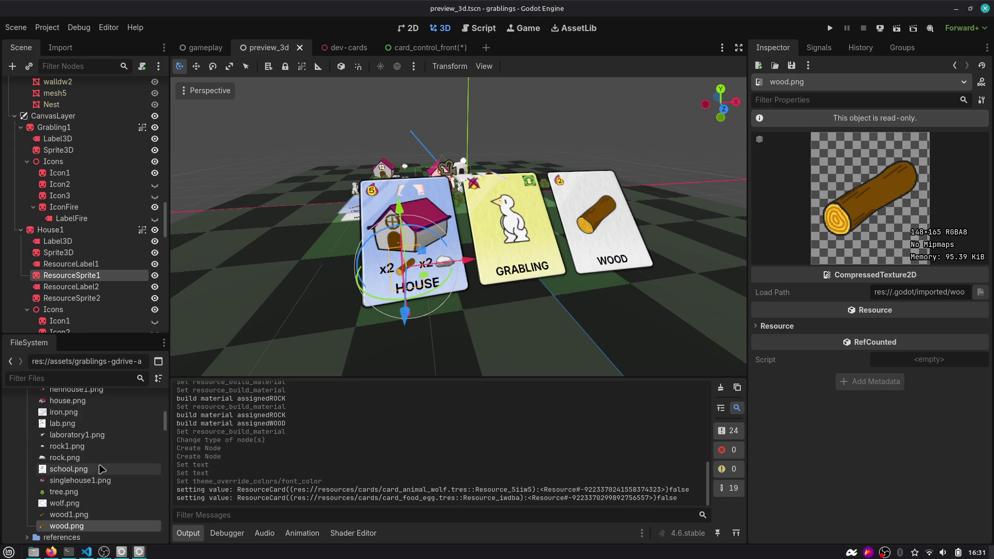
{"action": "mouse_move", "coordinate": [81, 490]}
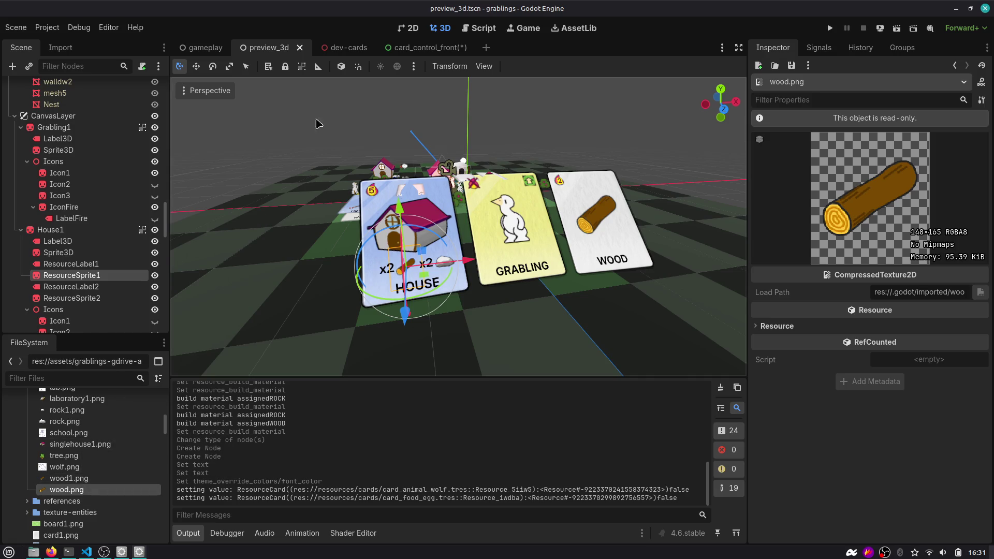
{"action": "left_click", "coordinate": [388, 47]}
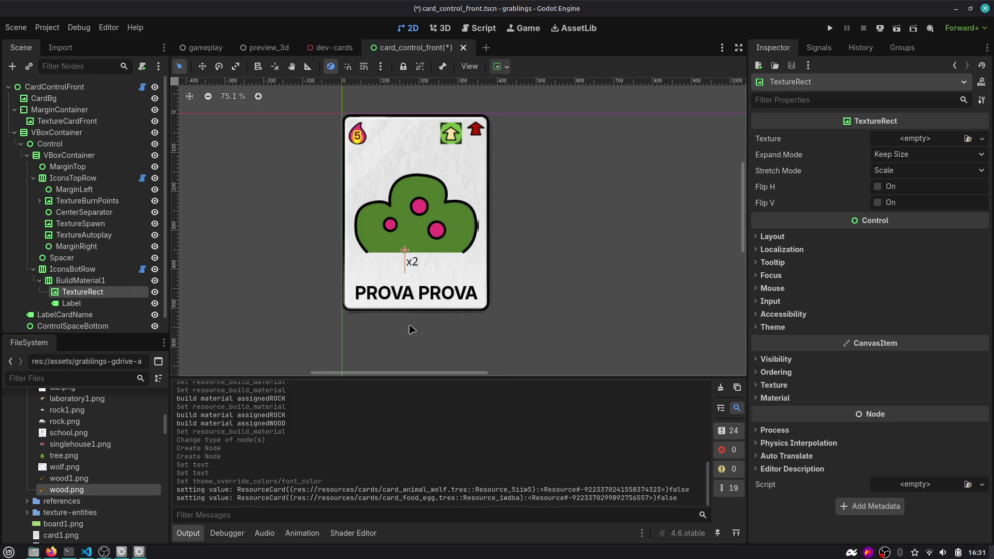
Step: Drag wood1.png into the bottom-row TextureRect's Texture slot
{"action": "mouse_move", "coordinate": [85, 481]}
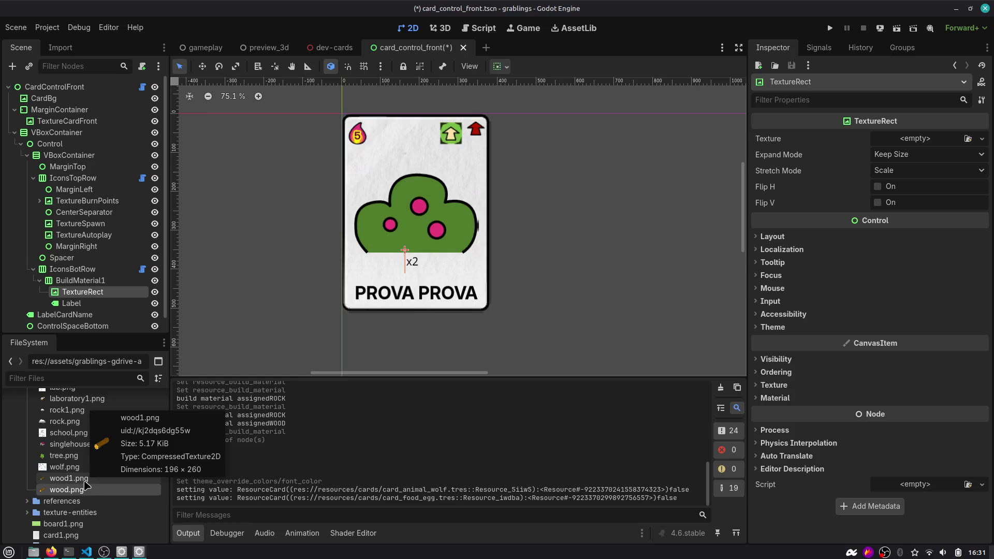
{"action": "left_click", "coordinate": [74, 480]}
{"action": "mouse_move", "coordinate": [74, 480]}
{"action": "left_mouse_down"}
{"action": "mouse_move", "coordinate": [339, 394]}
{"action": "mouse_move", "coordinate": [912, 140]}
{"action": "left_mouse_up"}
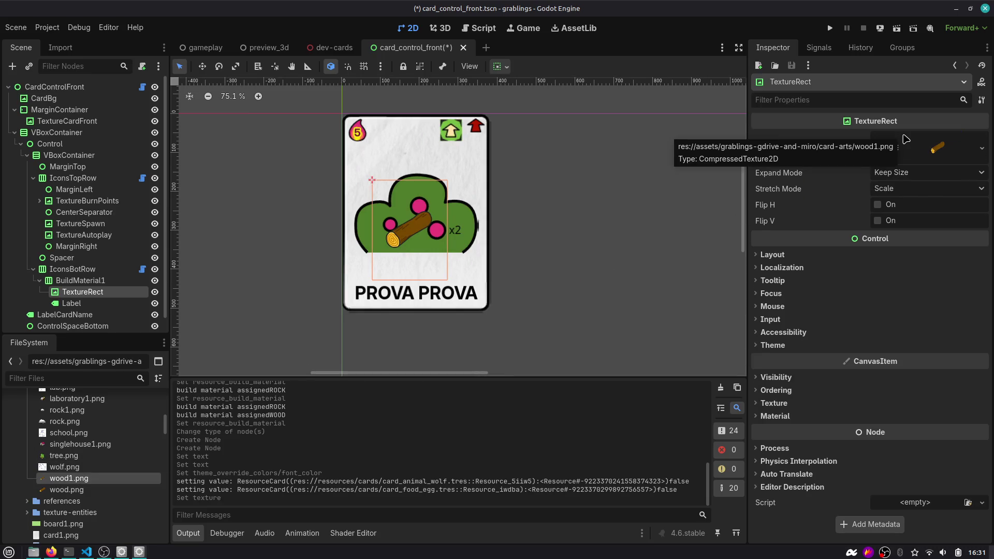
Step: Rename the BuildMaterial1 node to BuildMaterial_Placeholder
{"action": "scroll", "coordinate": [477, 242], "scroll_direction": "up", "scroll_amount": 2}
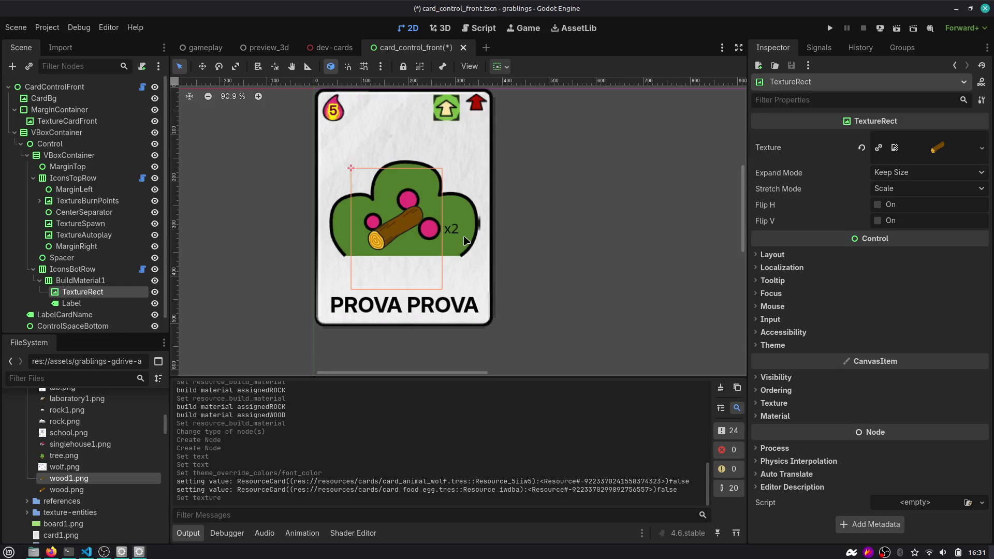
{"action": "left_click", "coordinate": [105, 283]}
{"action": "double_click", "coordinate": [105, 283]}
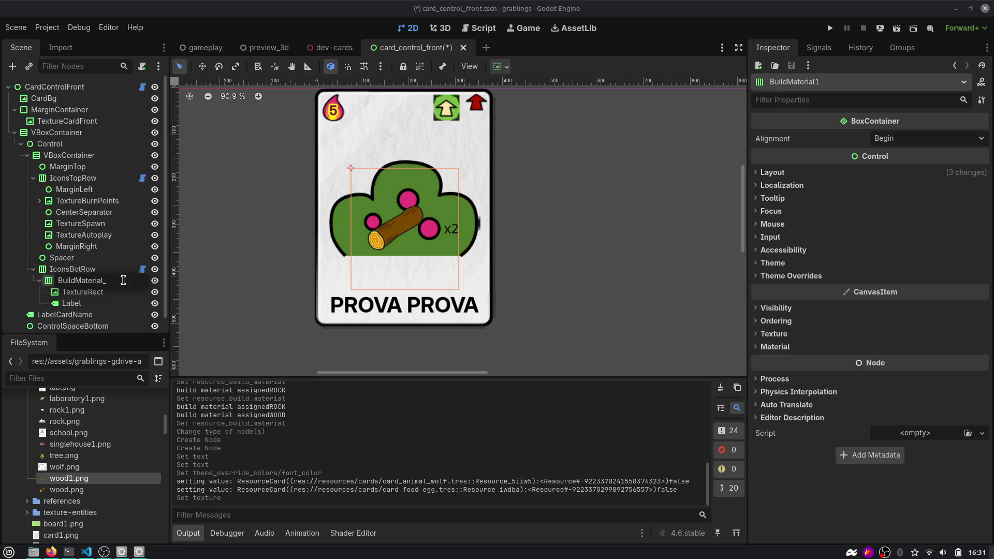
{"action": "type", "text": "lder"}
{"action": "key", "text": "Return"}
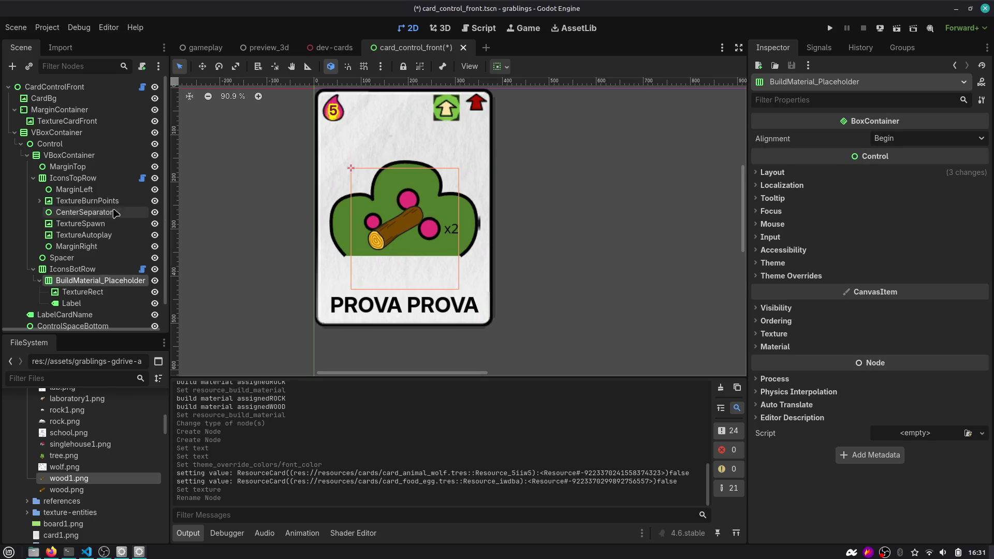
{"action": "left_click", "coordinate": [40, 201]}
Step: Compare with the burn points icon, then give the wood icon Fit Width Proportional expand and Scale stretch
{"action": "left_click", "coordinate": [81, 203]}
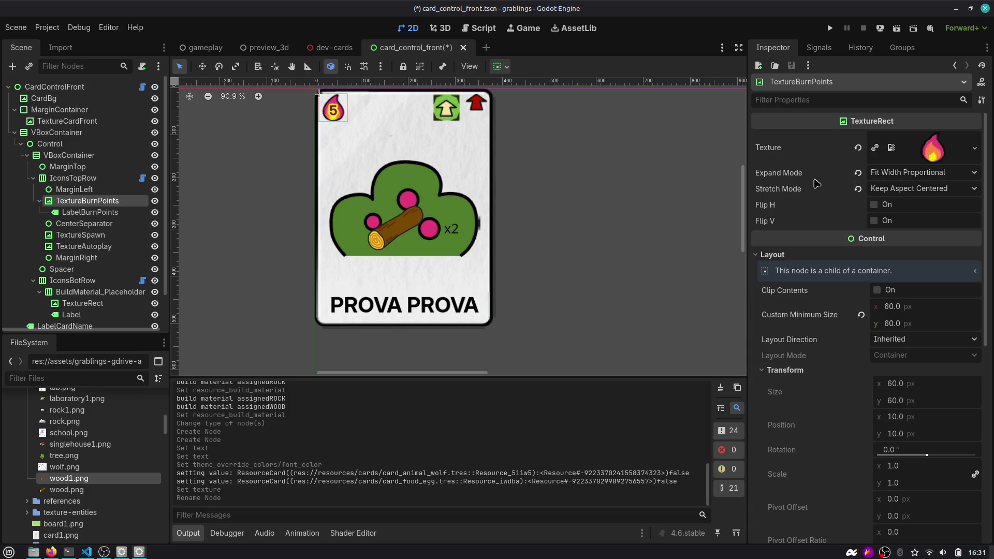
{"action": "left_click", "coordinate": [106, 293]}
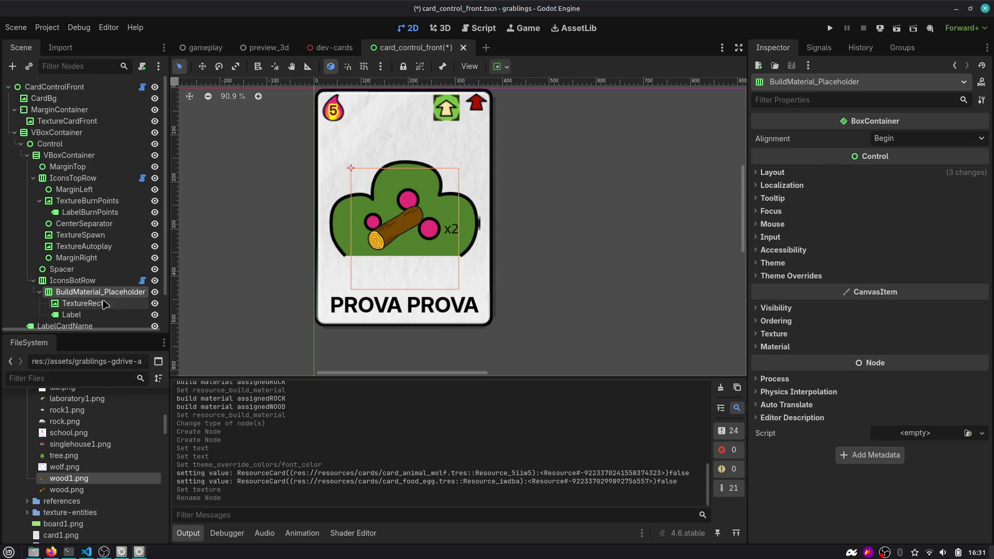
{"action": "left_click", "coordinate": [83, 304]}
{"action": "left_click", "coordinate": [926, 174]}
{"action": "left_click", "coordinate": [915, 228]}
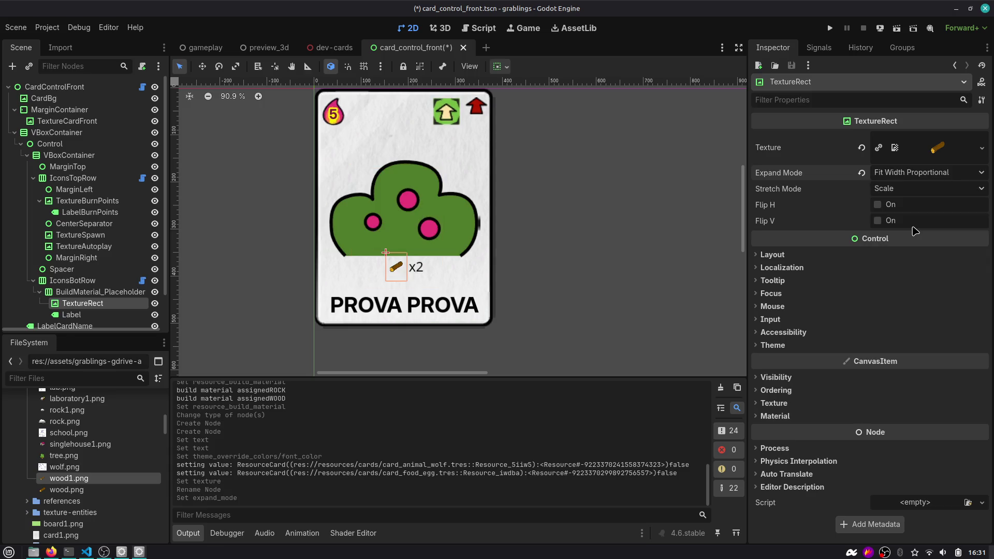
{"action": "left_click", "coordinate": [915, 189]}
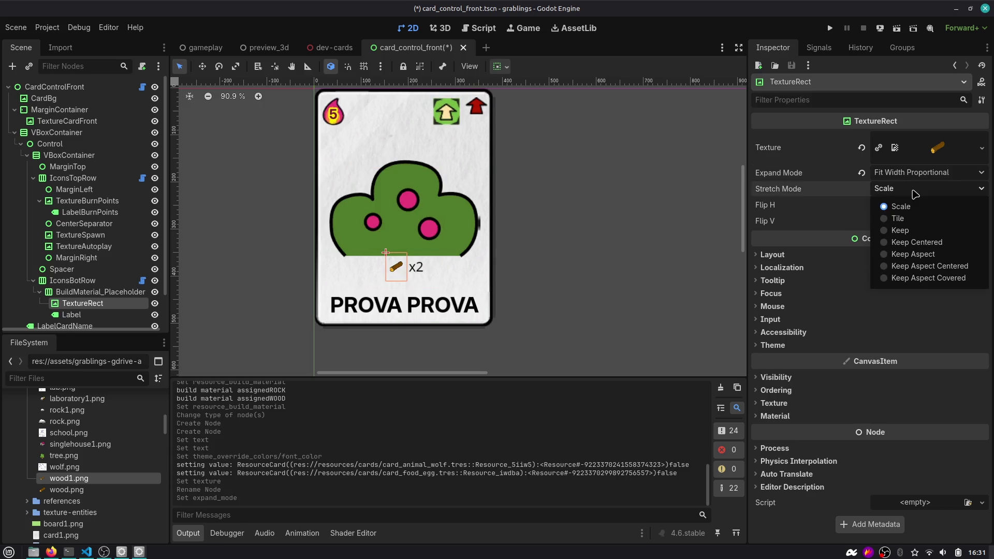
{"action": "left_click", "coordinate": [918, 243]}
{"action": "left_click", "coordinate": [919, 192]}
{"action": "left_click", "coordinate": [922, 209]}
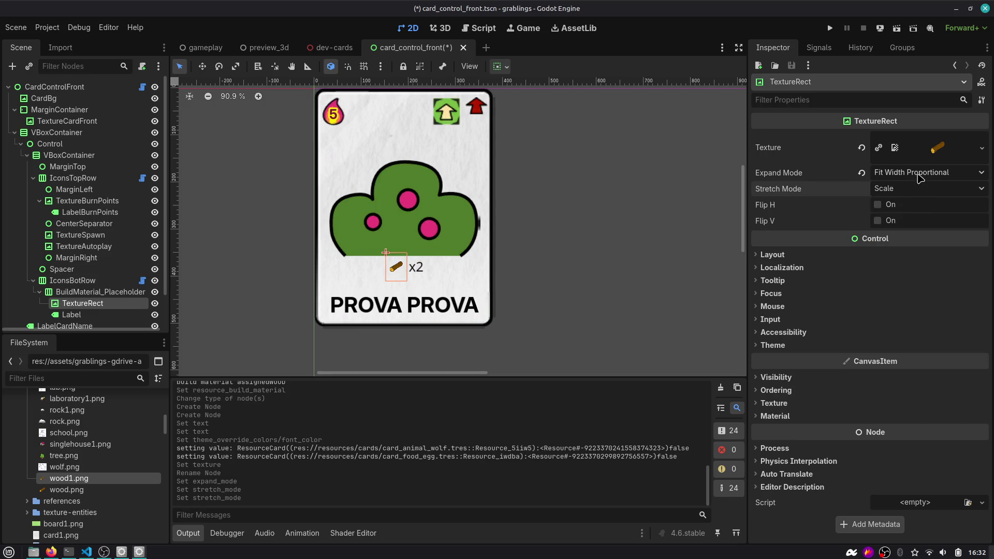
Step: Widen the wood icon's custom minimum width to about 65 px
{"action": "left_click", "coordinate": [920, 178]}
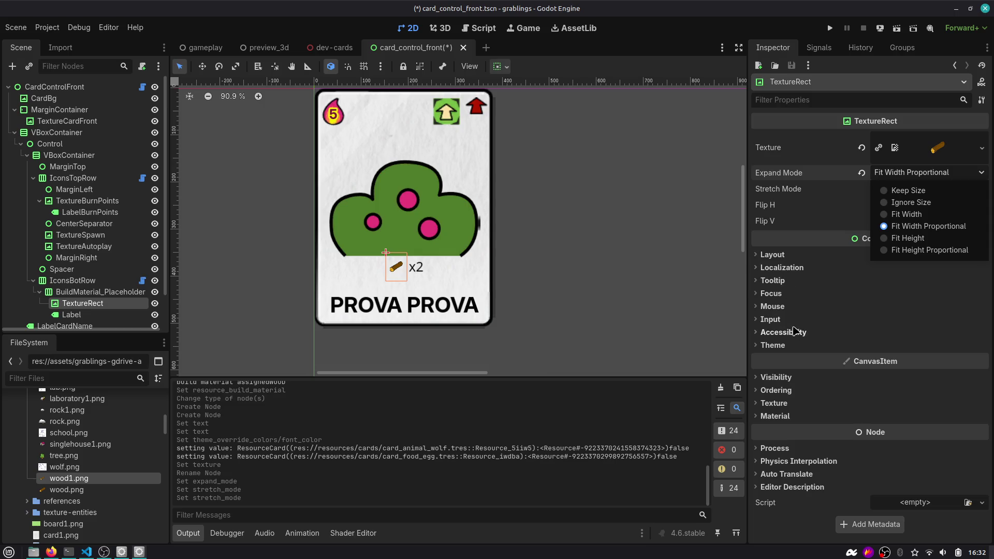
{"action": "left_click", "coordinate": [797, 253]}
{"action": "left_click", "coordinate": [797, 255]}
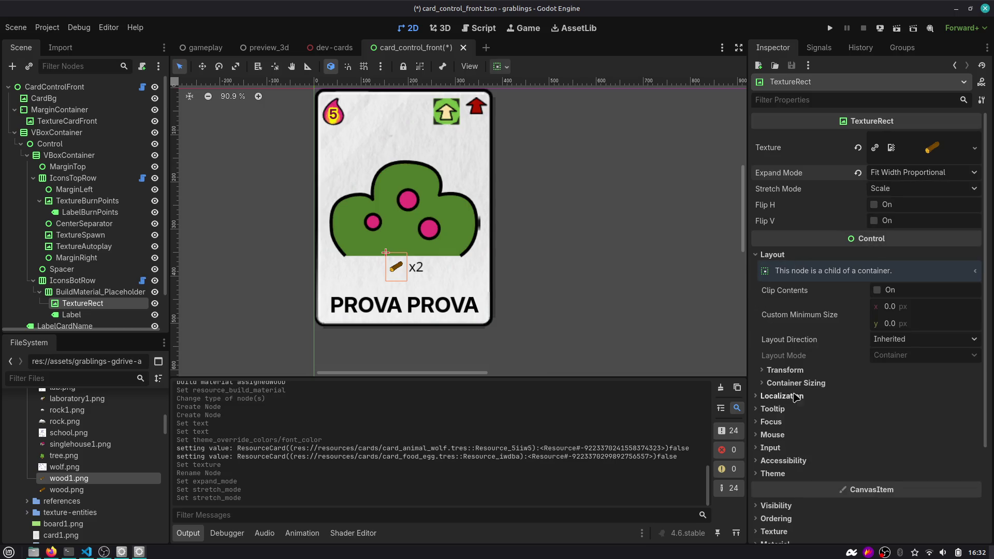
{"action": "left_click", "coordinate": [785, 369]}
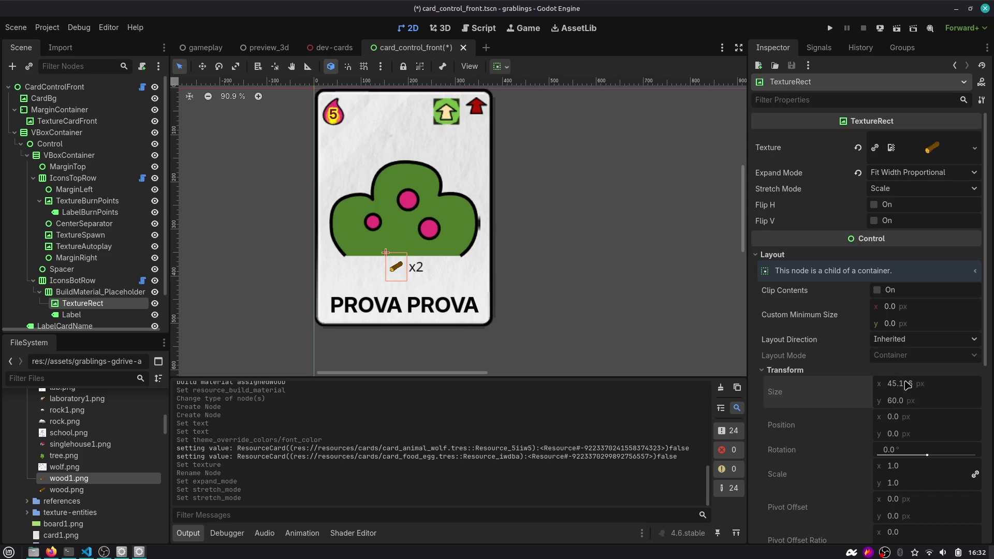
{"action": "left_click_drag", "start_coordinate": [899, 308], "coordinate": [903, 308]}
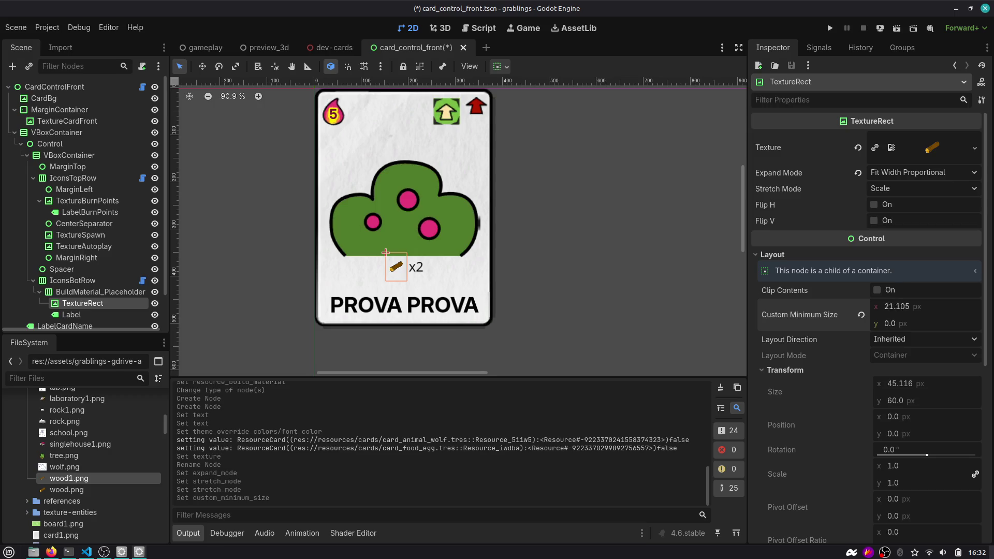
{"action": "left_click_drag", "start_coordinate": [903, 308], "coordinate": [924, 308]}
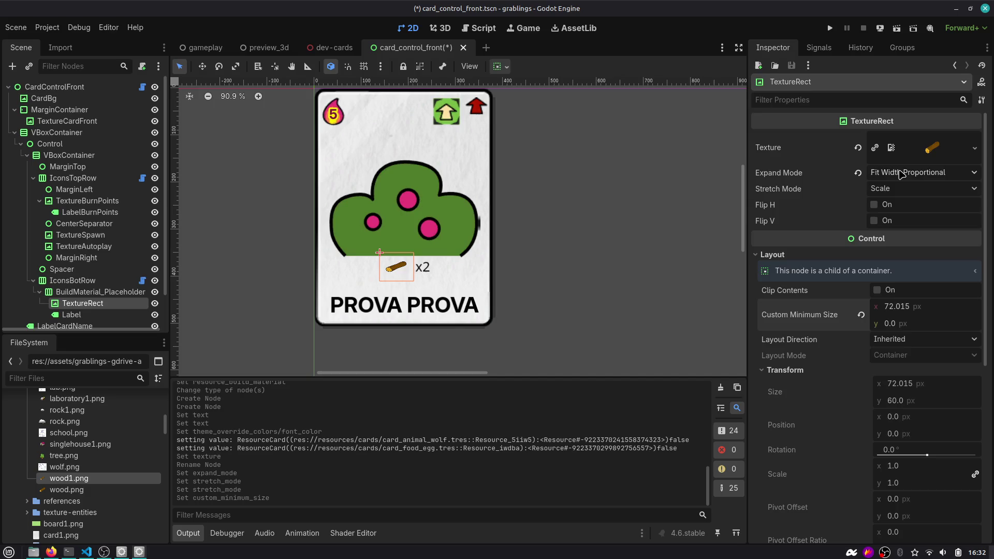
Step: Try Fit Width, Keep Size and Fit Height Proportional expand modes, then shrink the minimum width
{"action": "left_click", "coordinate": [899, 172]}
{"action": "left_click", "coordinate": [927, 214]}
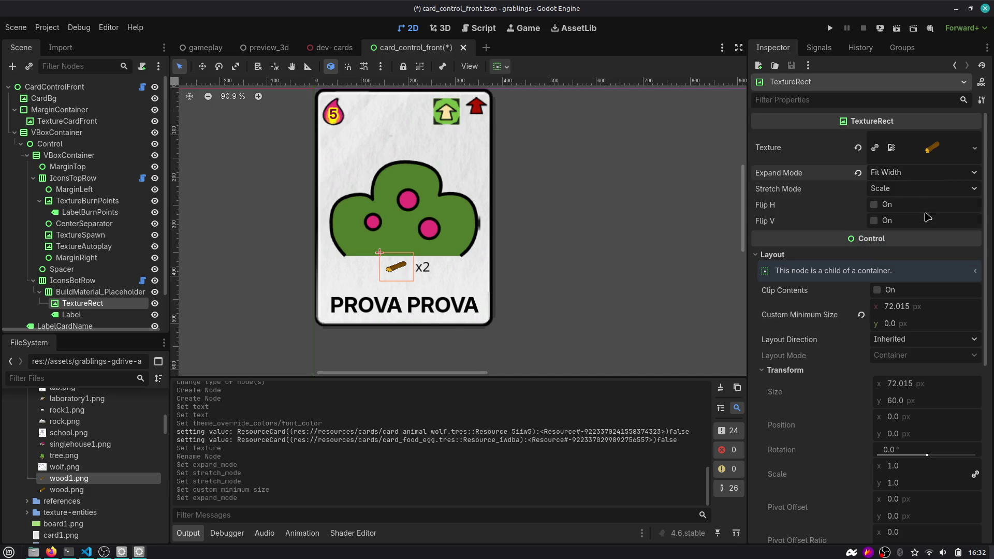
{"action": "left_click", "coordinate": [902, 173]}
{"action": "left_click", "coordinate": [906, 191]}
{"action": "left_click", "coordinate": [906, 173]}
{"action": "left_click", "coordinate": [908, 227]}
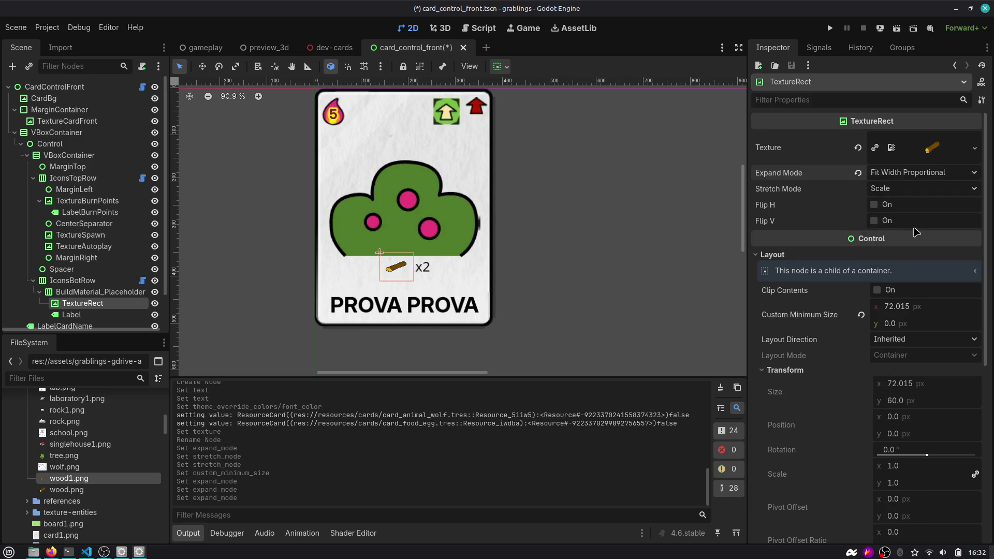
{"action": "left_click", "coordinate": [903, 174]}
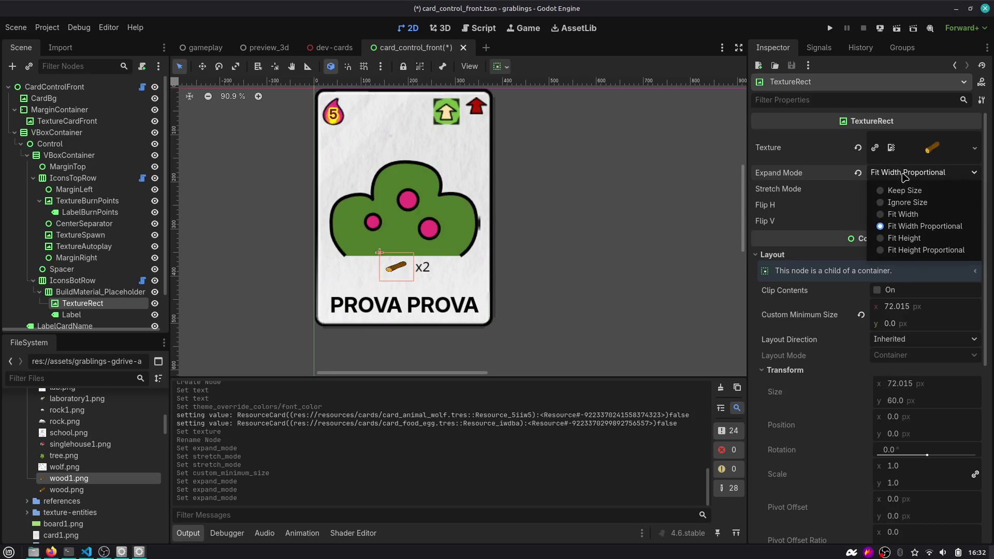
{"action": "left_click", "coordinate": [912, 253]}
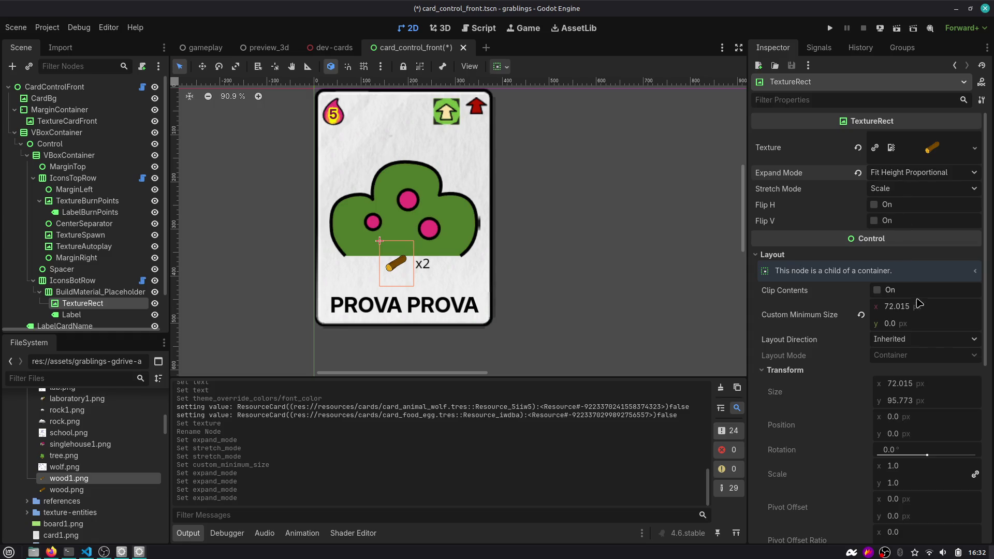
{"action": "left_click_drag", "start_coordinate": [903, 306], "coordinate": [817, 305]}
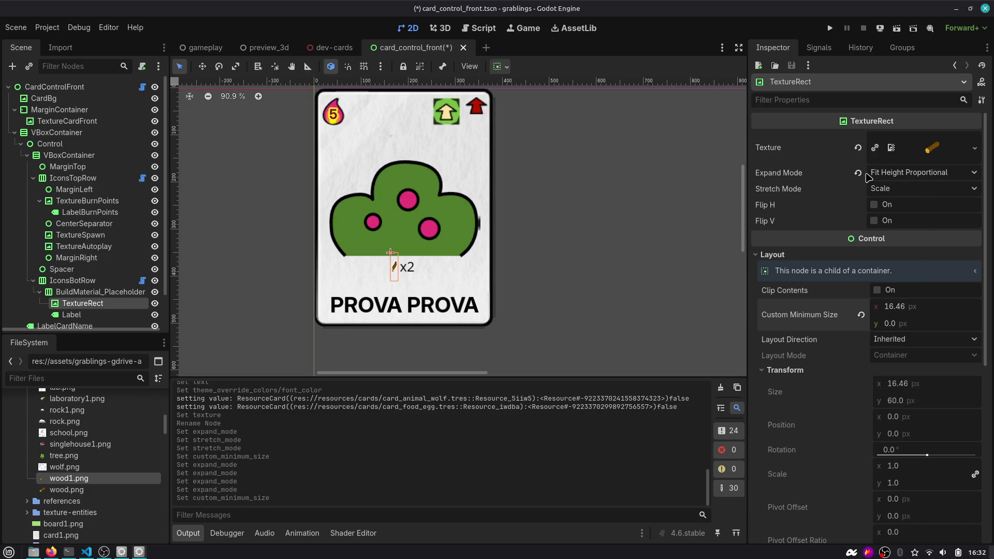
Step: Set the icon's stretch mode to Keep Aspect Centered and expand mode to Fit Width
{"action": "left_click", "coordinate": [883, 190]}
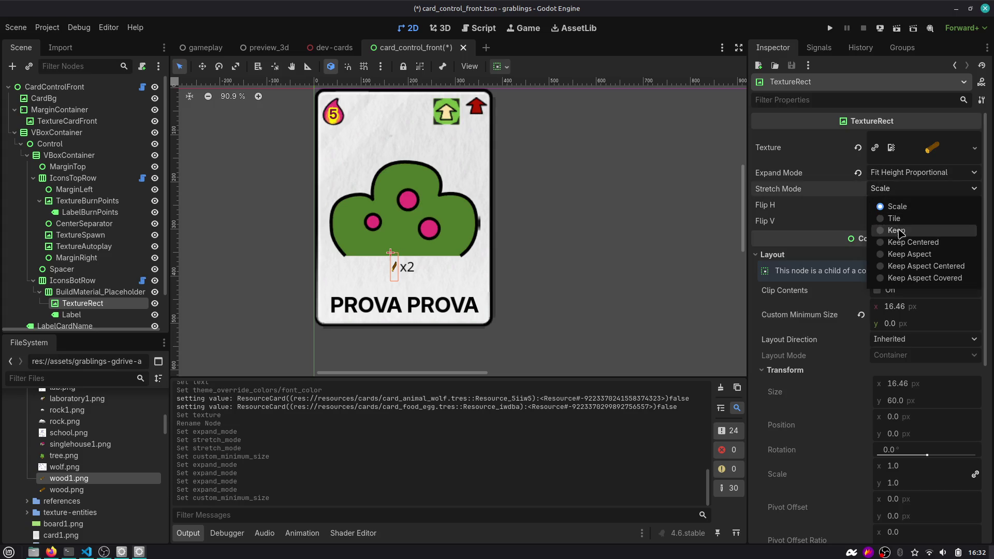
{"action": "left_click", "coordinate": [925, 257]}
{"action": "left_click", "coordinate": [894, 189]}
{"action": "left_click", "coordinate": [911, 265]}
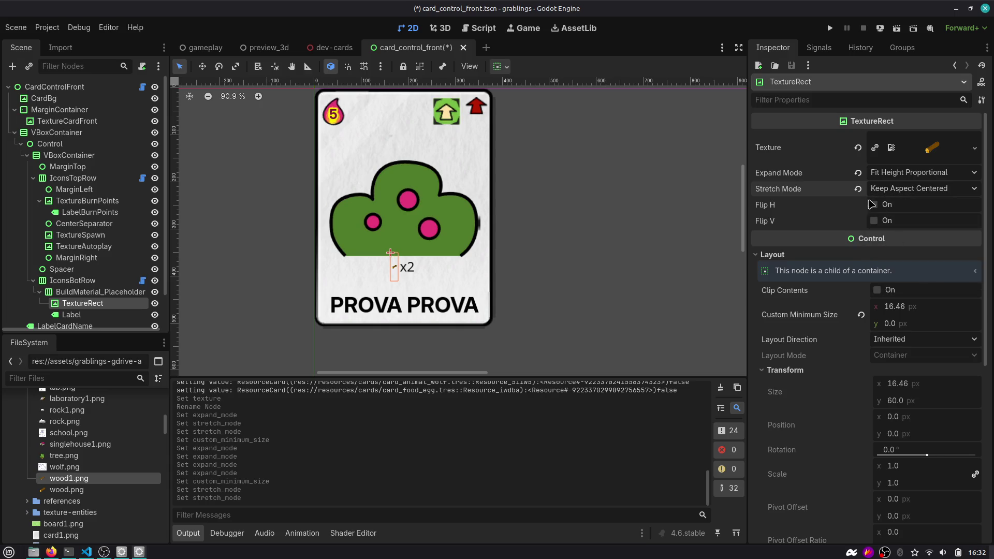
{"action": "left_click", "coordinate": [903, 173]}
{"action": "left_click", "coordinate": [911, 214]}
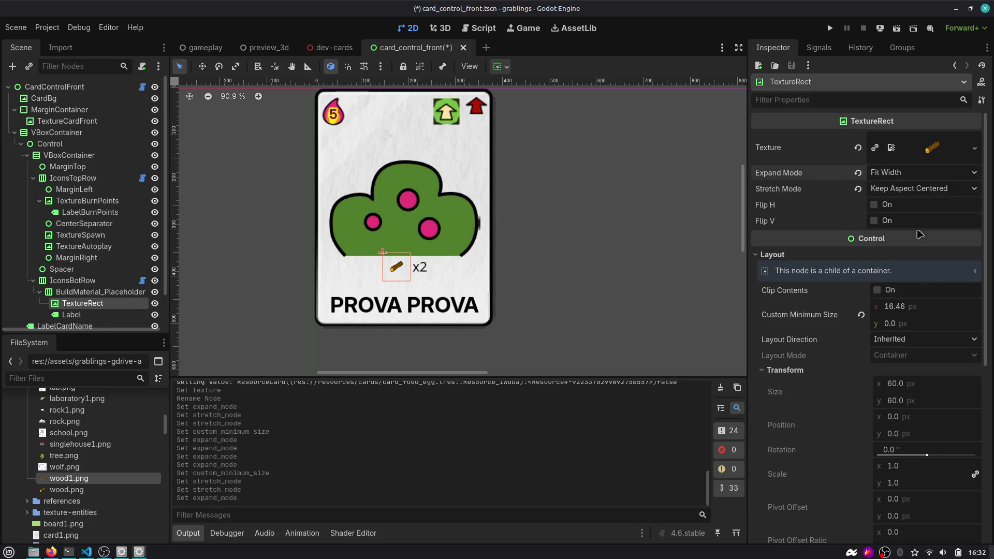
Step: Set the icon's minimum size to about 110 px wide and 100 px high, then expand the Texture preview
{"action": "mouse_move", "coordinate": [904, 307]}
{"action": "left_mouse_down"}
{"action": "mouse_move", "coordinate": [927, 308]}
{"action": "mouse_move", "coordinate": [906, 308]}
{"action": "left_mouse_up"}
{"action": "left_click", "coordinate": [906, 308]}
{"action": "type", "text": "100"}
{"action": "key", "text": "Return"}
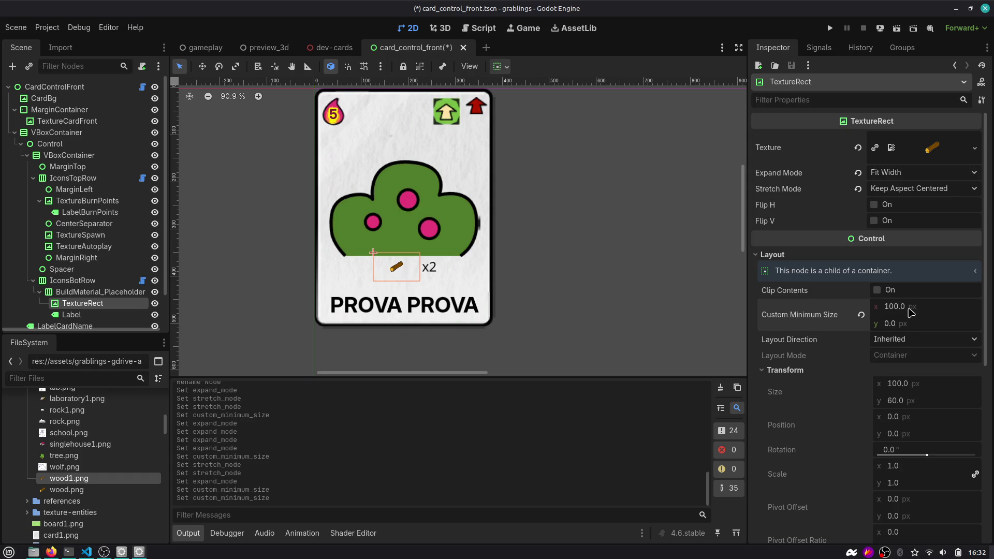
{"action": "mouse_move", "coordinate": [905, 311]}
{"action": "left_mouse_down"}
{"action": "mouse_move", "coordinate": [886, 310]}
{"action": "mouse_move", "coordinate": [919, 324]}
{"action": "left_mouse_up"}
{"action": "left_click", "coordinate": [919, 323]}
{"action": "type", "text": "100"}
{"action": "key", "text": "Return"}
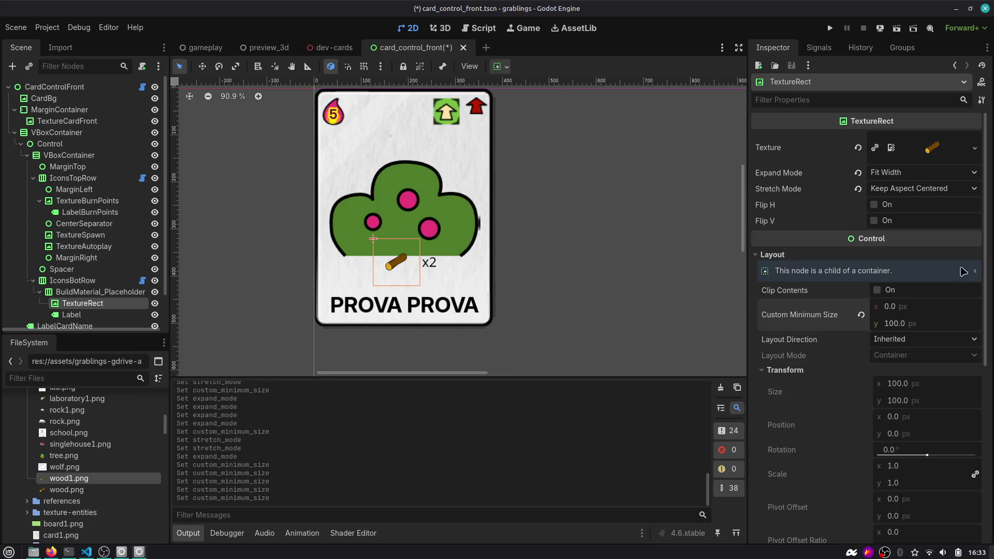
{"action": "left_click", "coordinate": [937, 151]}
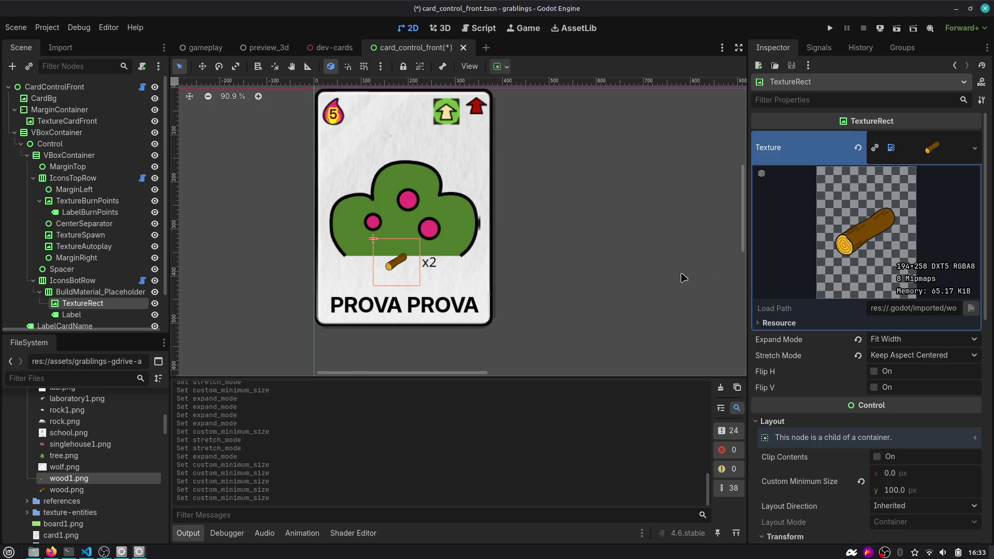
Step: Check wood1.png's dependencies from the FileSystem dock
{"action": "right_click", "coordinate": [58, 482]}
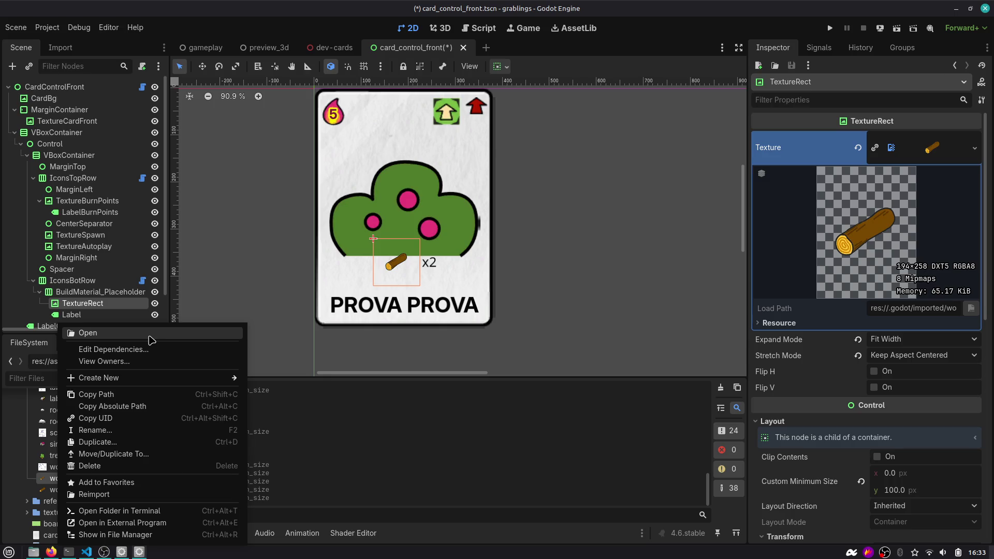
{"action": "left_click", "coordinate": [151, 349]}
{"action": "left_click", "coordinate": [493, 384]}
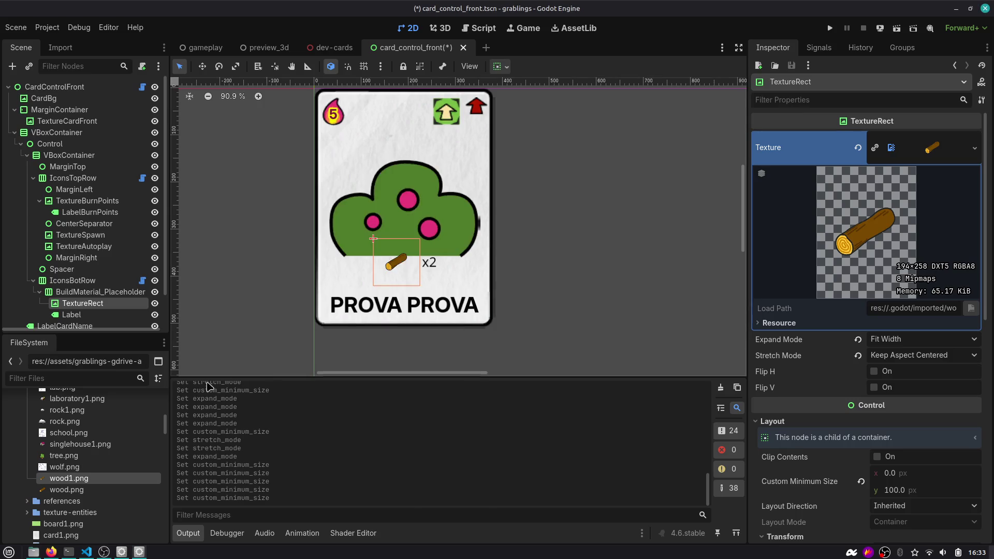
Step: Open wood1.png in the Inspector and reveal it in the system file manager
{"action": "right_click", "coordinate": [77, 478]}
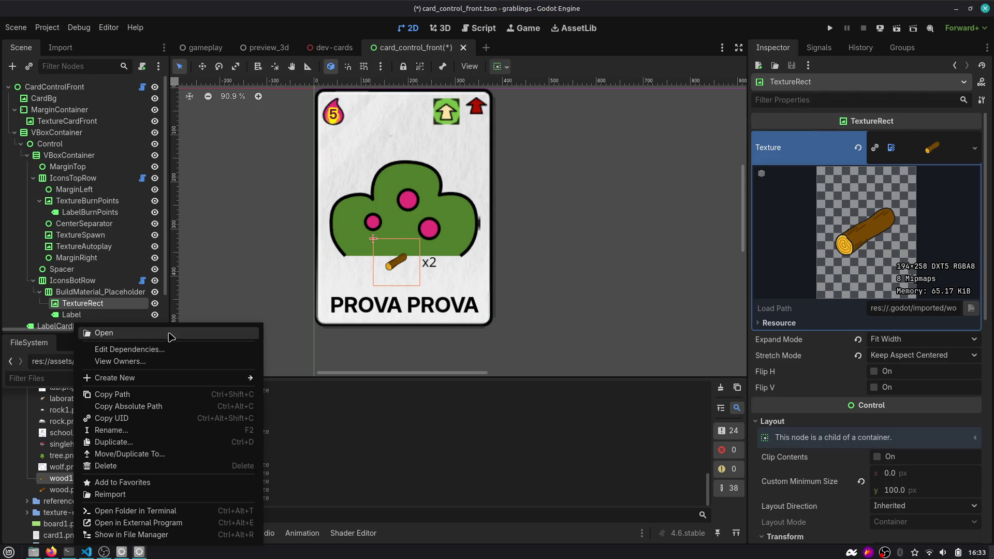
{"action": "left_click", "coordinate": [170, 333]}
{"action": "right_click", "coordinate": [70, 481]}
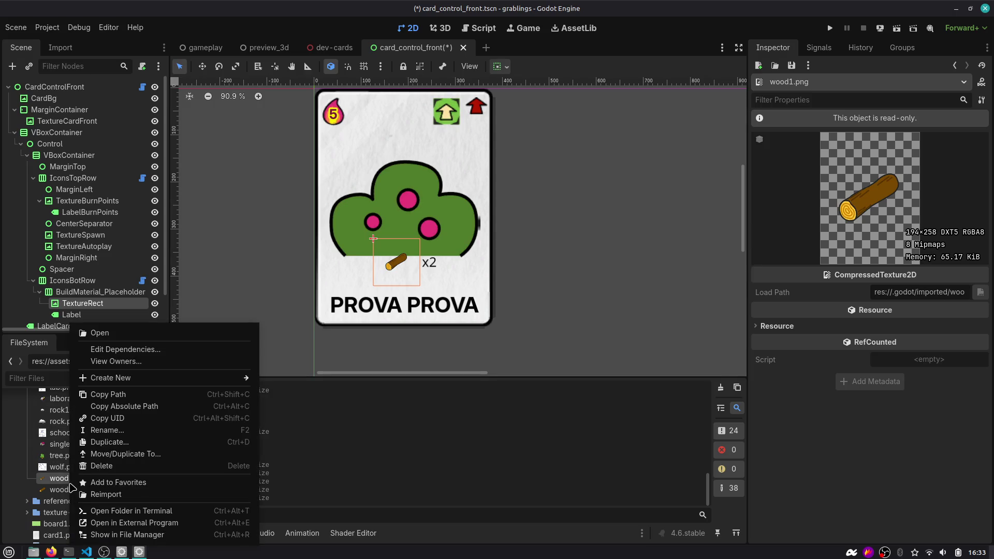
{"action": "left_click", "coordinate": [70, 483]}
{"action": "right_click", "coordinate": [73, 478]}
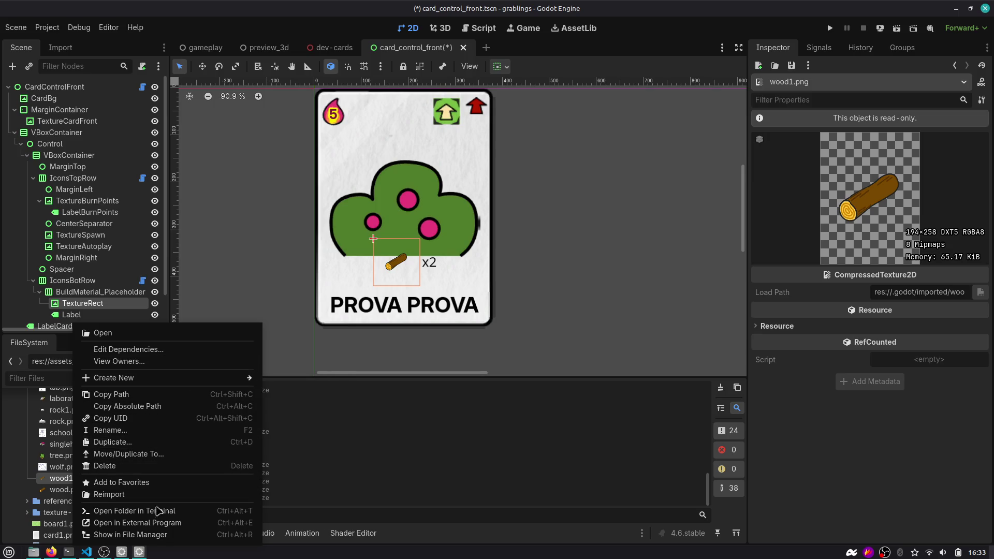
{"action": "left_click", "coordinate": [160, 535]}
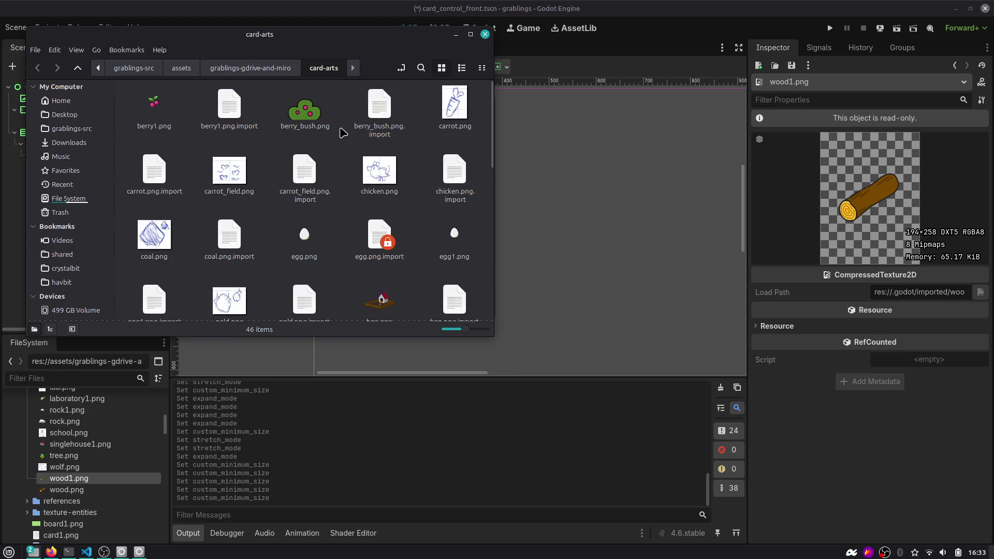
Step: View the original wood.png in Nemo's image viewer
{"action": "scroll", "coordinate": [380, 203], "scroll_direction": "down", "scroll_amount": 10}
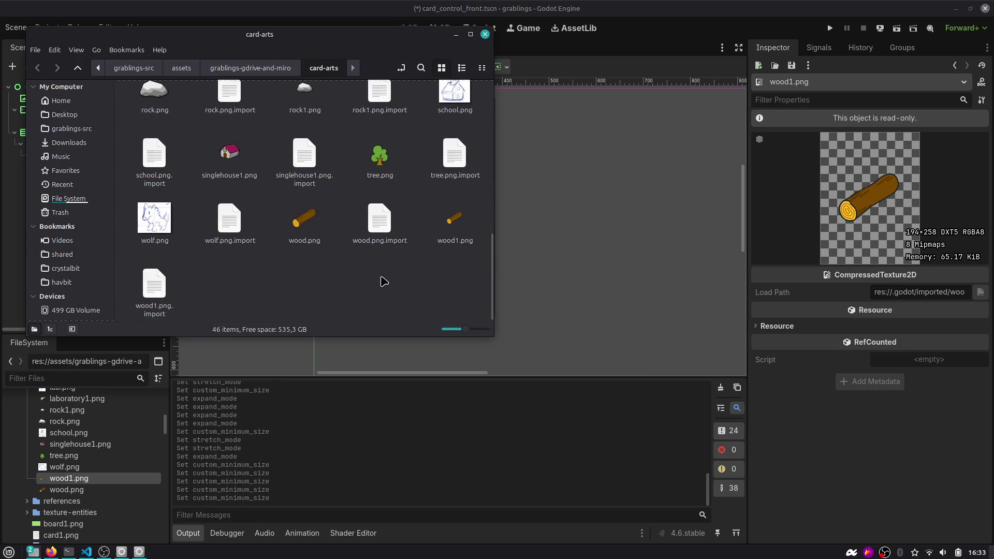
{"action": "right_click", "coordinate": [457, 220]}
{"action": "left_click", "coordinate": [318, 229]}
{"action": "double_click", "coordinate": [310, 223]}
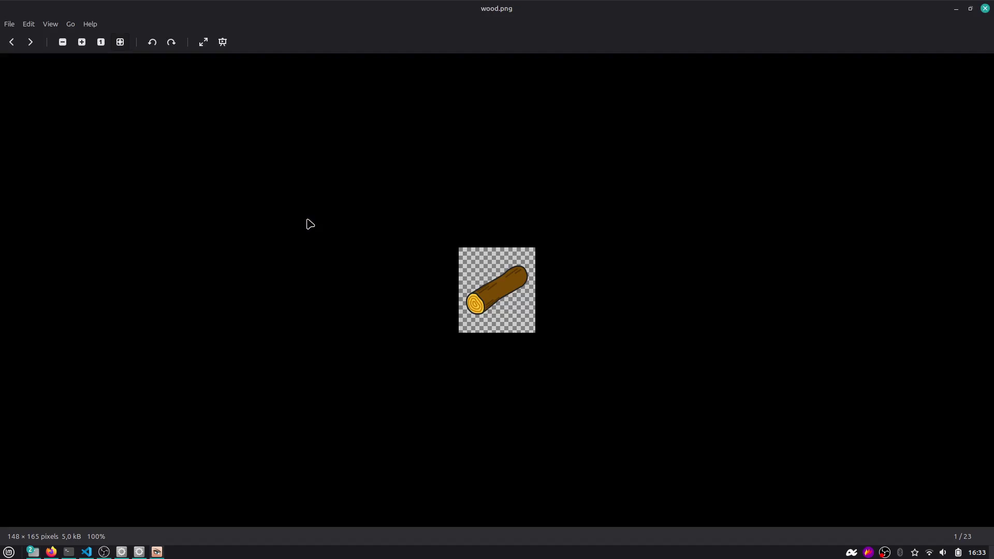
{"action": "key", "text": "Escape"}
Step: Open wood.png with GNU Image Manipulation Program from Nemo's Open With menu
{"action": "right_click", "coordinate": [310, 224]}
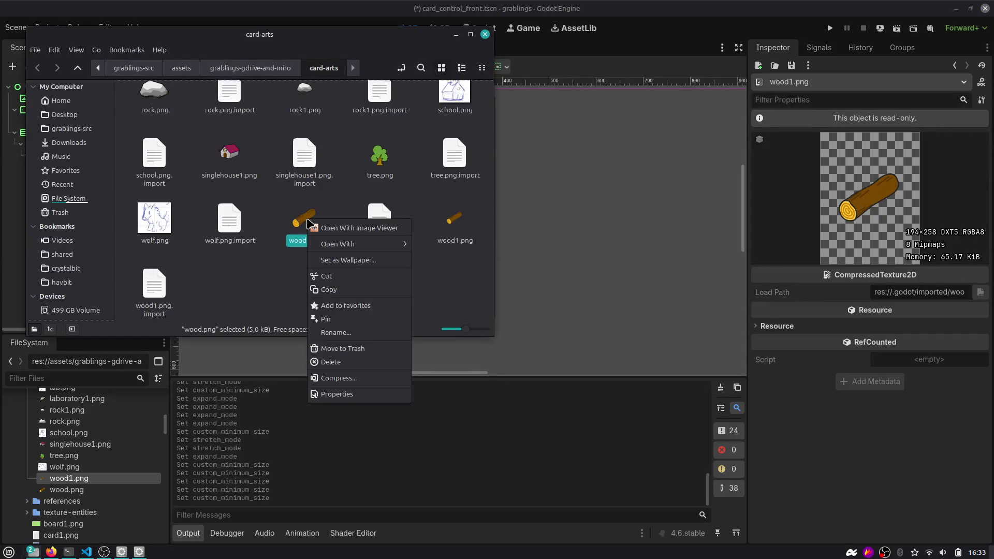
{"action": "mouse_move", "coordinate": [362, 244]}
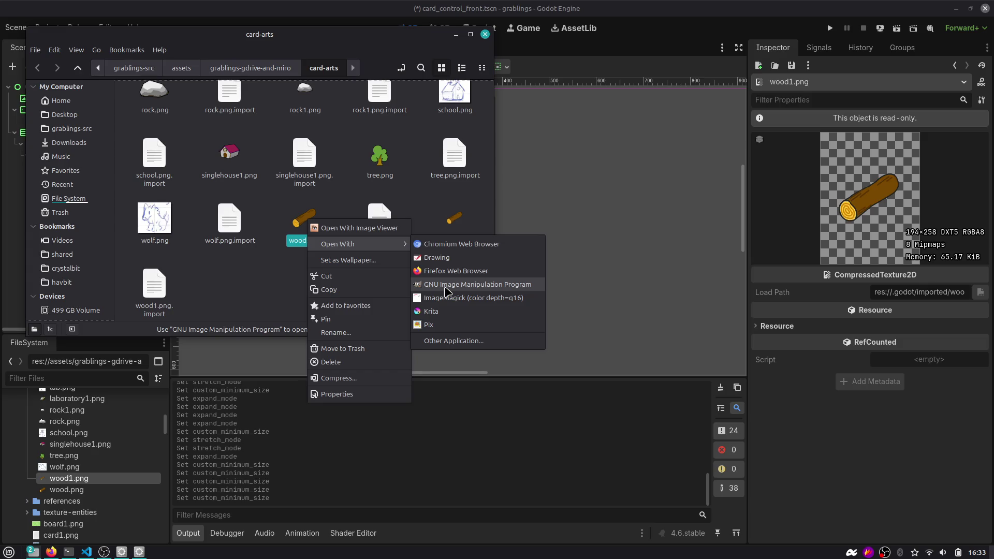
{"action": "left_click", "coordinate": [445, 288]}
{"action": "mouse_move", "coordinate": [418, 273]}
{"action": "left_mouse_down"}
{"action": "mouse_move", "coordinate": [465, 332]}
{"action": "mouse_move", "coordinate": [466, 415]}
{"action": "left_mouse_up"}
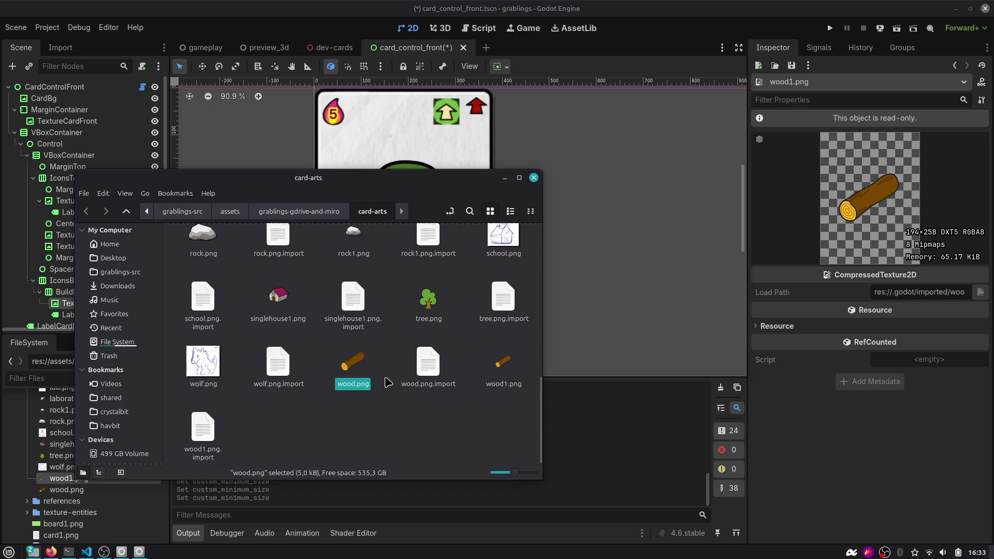
{"action": "right_click", "coordinate": [345, 364]}
{"action": "right_click", "coordinate": [352, 362]}
{"action": "right_click", "coordinate": [352, 362]}
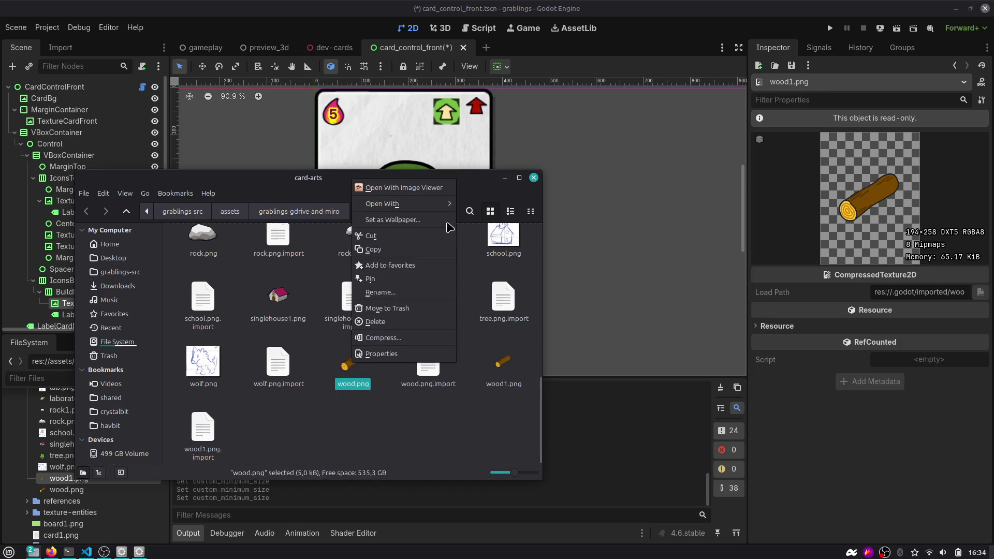
{"action": "mouse_move", "coordinate": [393, 203]}
{"action": "left_click", "coordinate": [492, 245]}
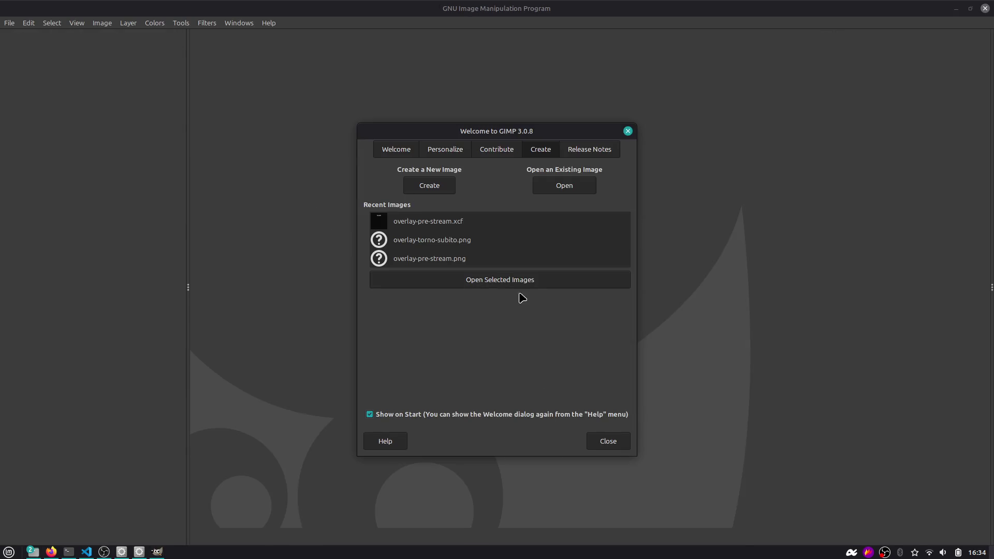
Step: Keep the embedded colour profile and crop the layer and image to content, 120×96
{"action": "left_click", "coordinate": [553, 357]}
{"action": "left_click", "coordinate": [618, 439]}
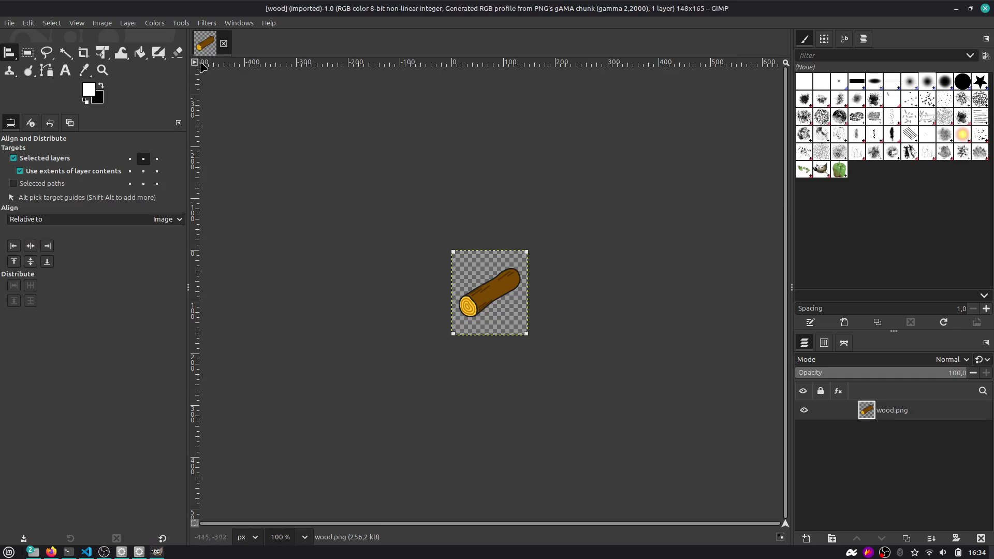
{"action": "left_click", "coordinate": [129, 22]}
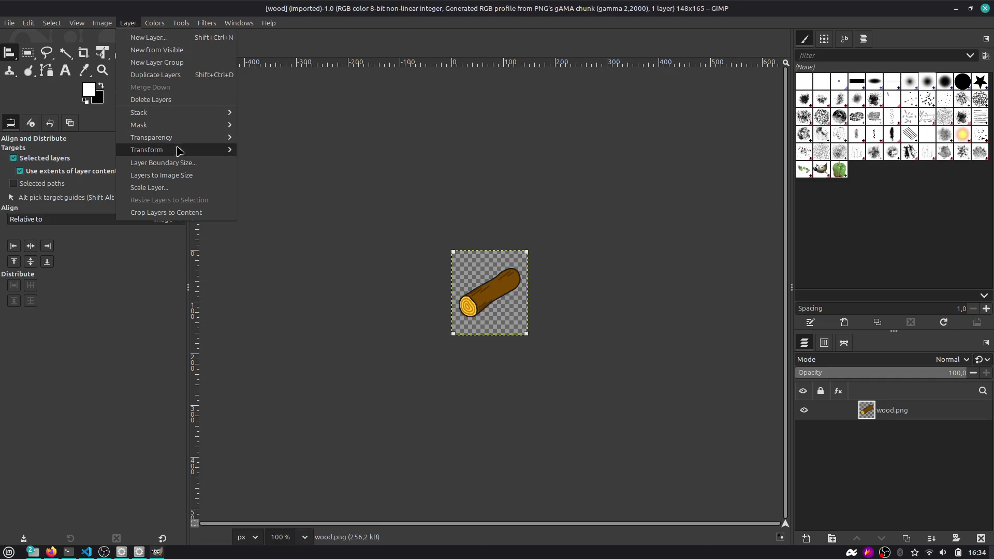
{"action": "left_click", "coordinate": [178, 213]}
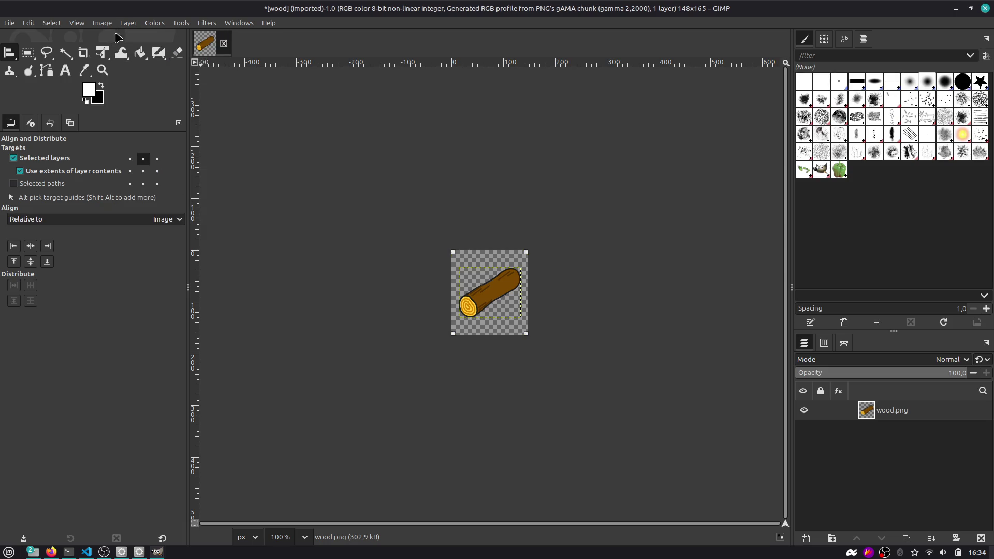
{"action": "left_click", "coordinate": [103, 23]}
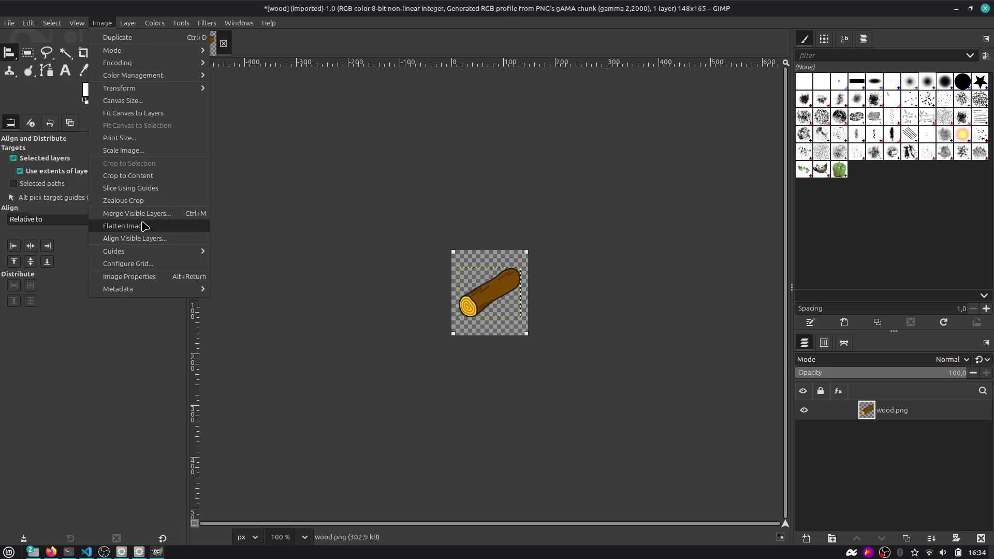
{"action": "left_click", "coordinate": [147, 176]}
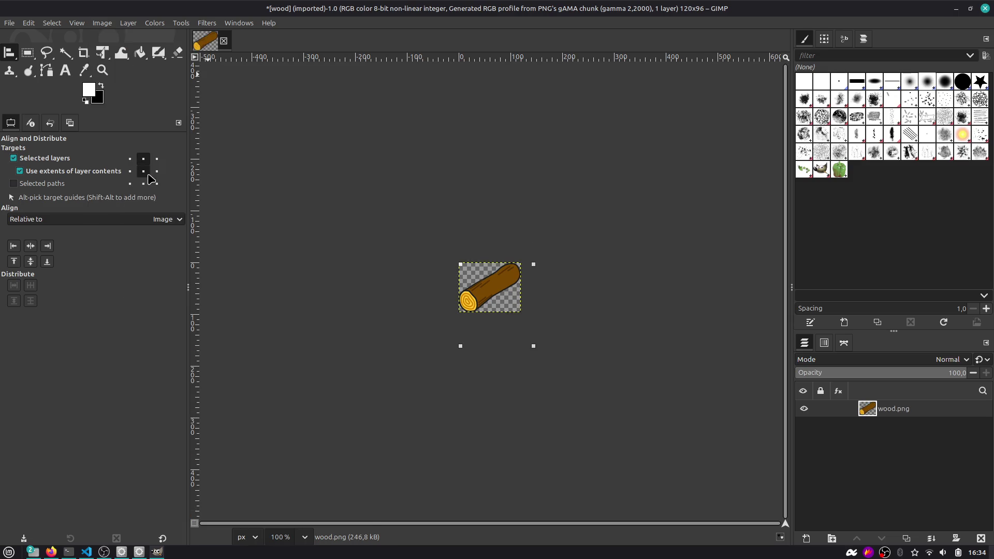
Step: Export the image as wood-trimmed.png, then quit GIMP discarding changes
{"action": "left_click", "coordinate": [9, 24]}
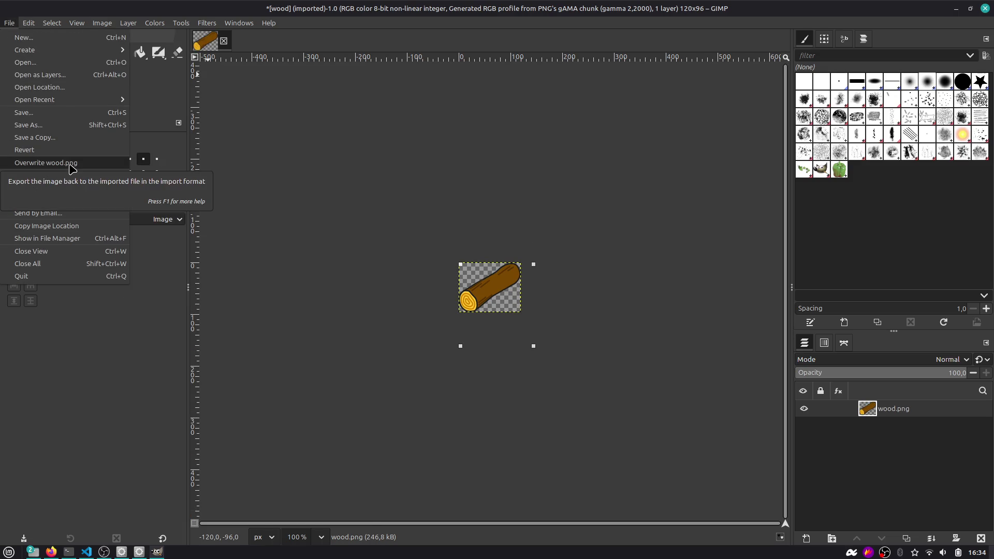
{"action": "left_click", "coordinate": [77, 187]}
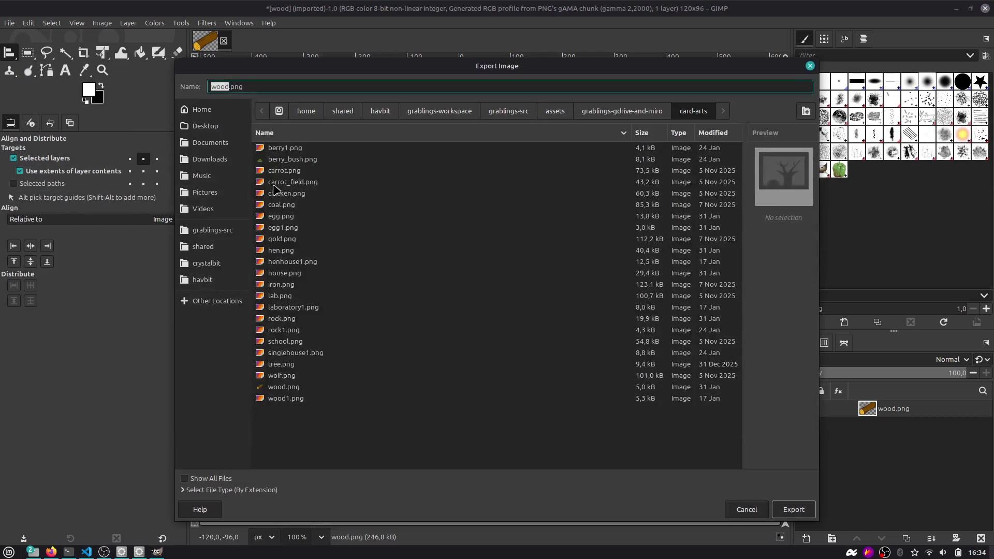
{"action": "left_click", "coordinate": [290, 398]}
{"action": "left_click", "coordinate": [235, 85]}
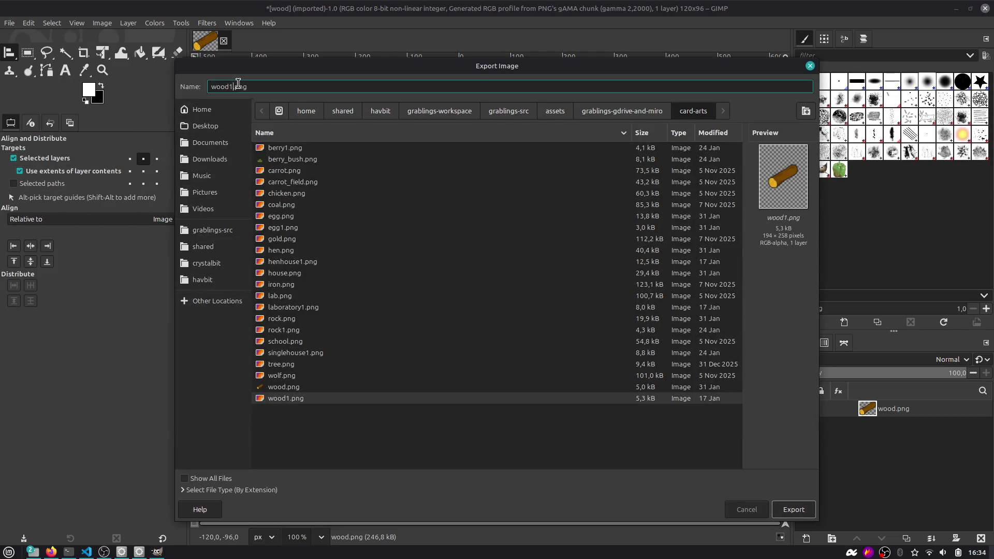
{"action": "key", "text": "BackSpace"}
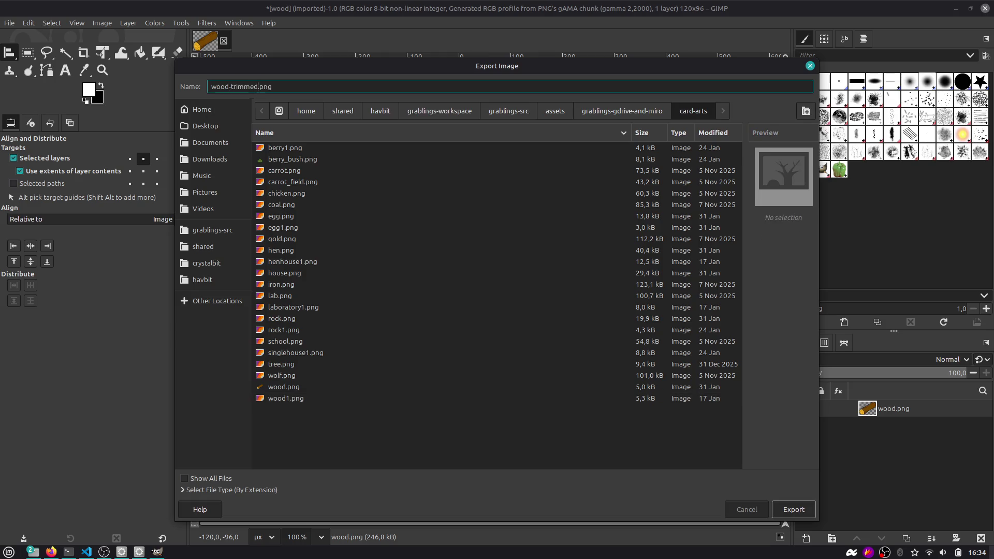
{"action": "key", "text": "Return"}
{"action": "left_click", "coordinate": [590, 398]}
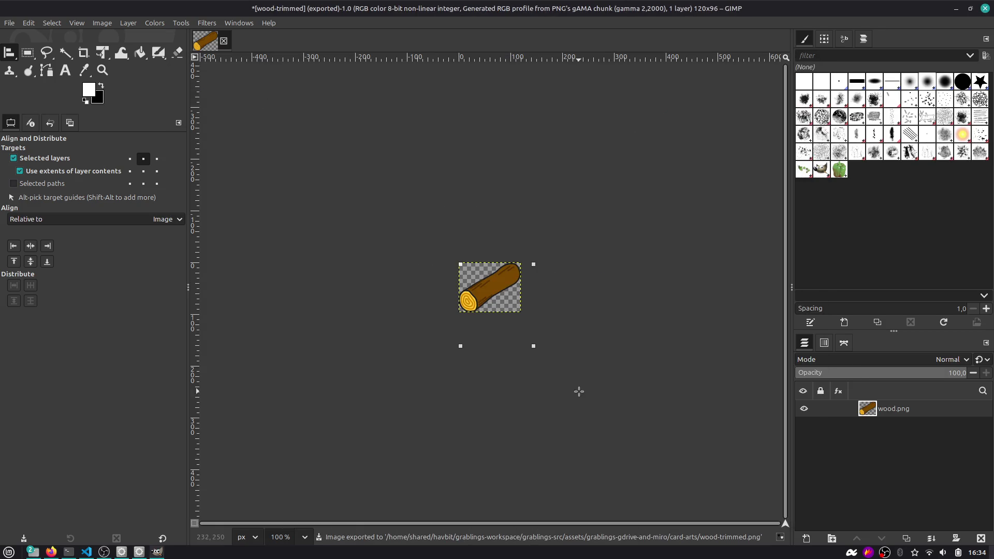
{"action": "left_click", "coordinate": [984, 8]}
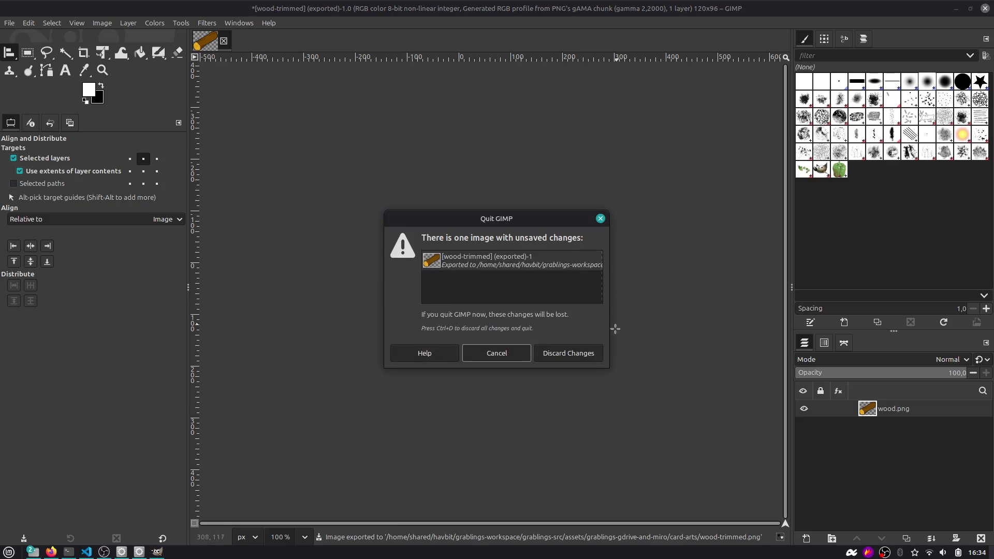
{"action": "left_click", "coordinate": [568, 353]}
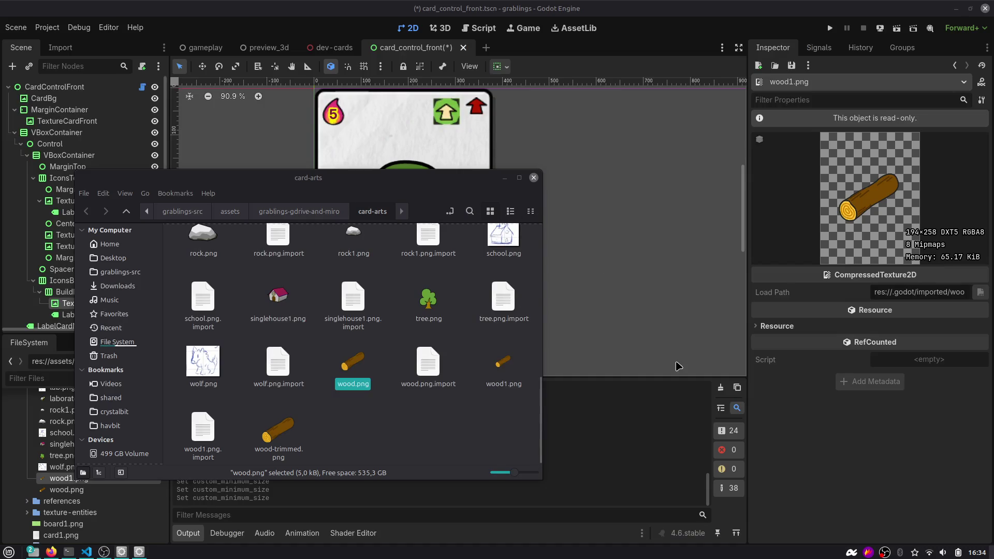
Step: Refocus Godot on card_control_front and select the BuildMaterial_Placeholder node
{"action": "left_click", "coordinate": [637, 446]}
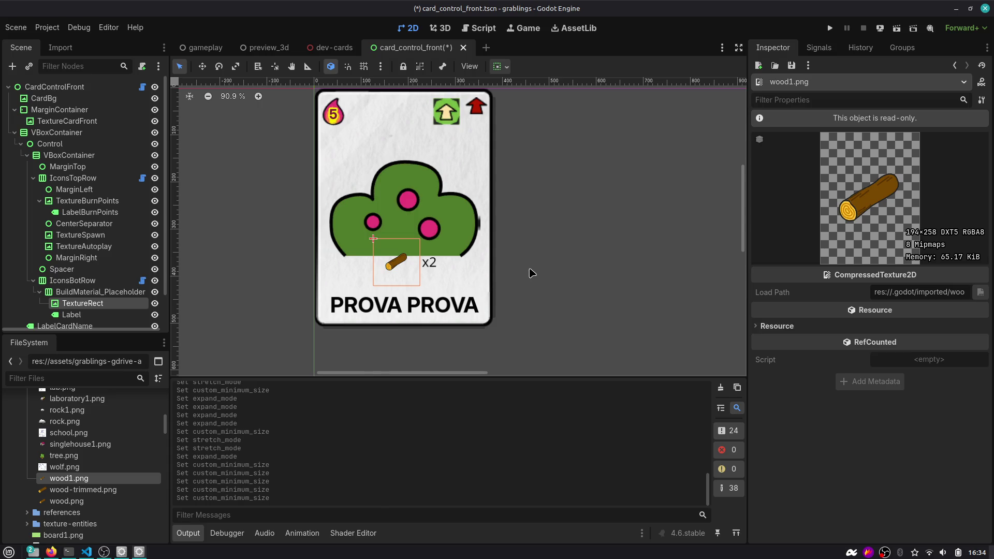
{"action": "scroll", "coordinate": [398, 271], "scroll_direction": "up", "scroll_amount": 5}
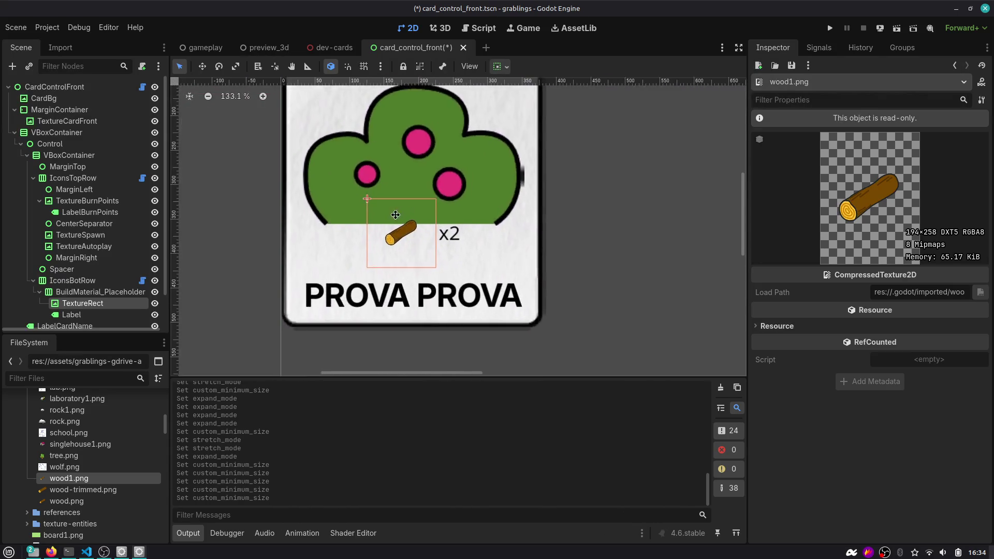
{"action": "scroll", "coordinate": [389, 219], "scroll_direction": "up", "scroll_amount": 1}
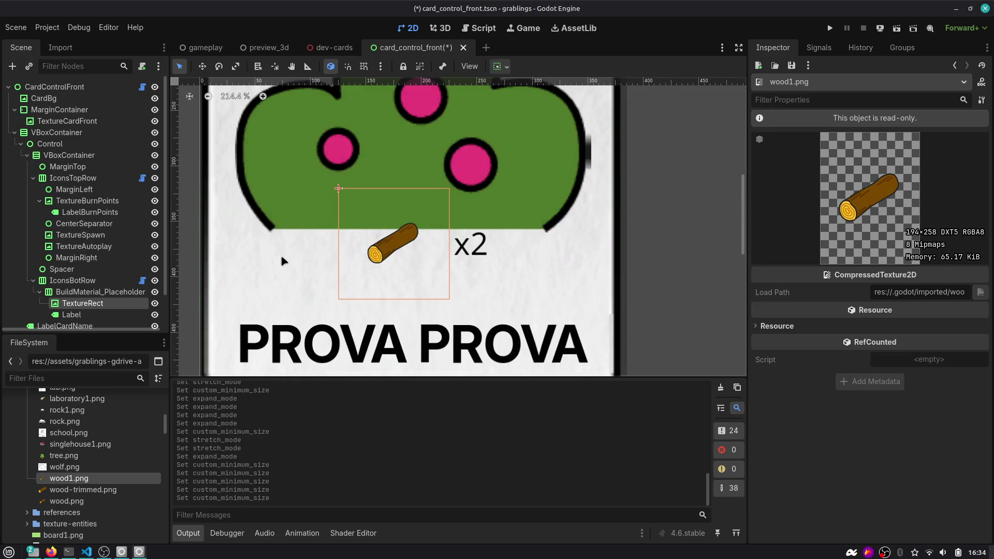
{"action": "scroll", "coordinate": [279, 261], "scroll_direction": "down", "scroll_amount": 3}
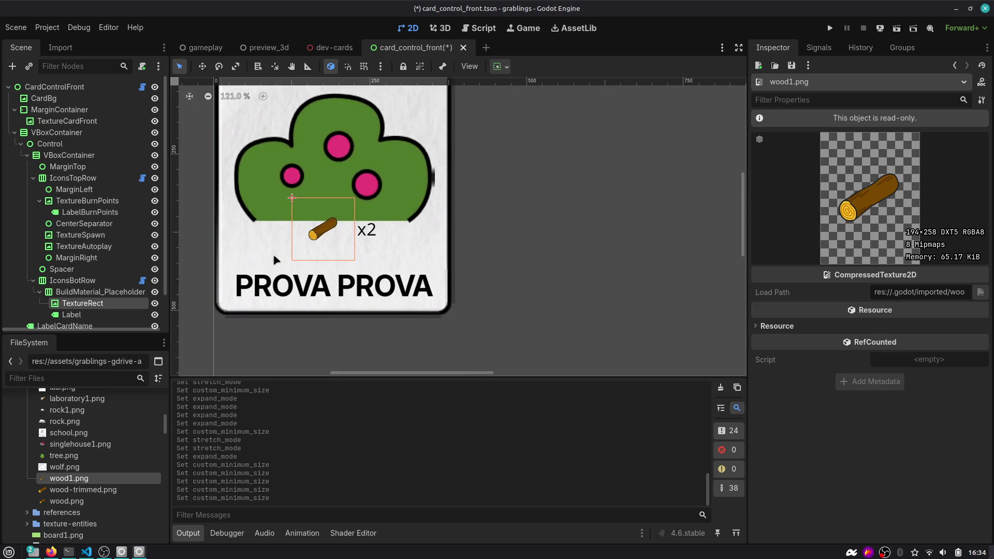
{"action": "scroll", "coordinate": [93, 295], "scroll_direction": "down", "scroll_amount": 3}
{"action": "left_click", "coordinate": [98, 257]}
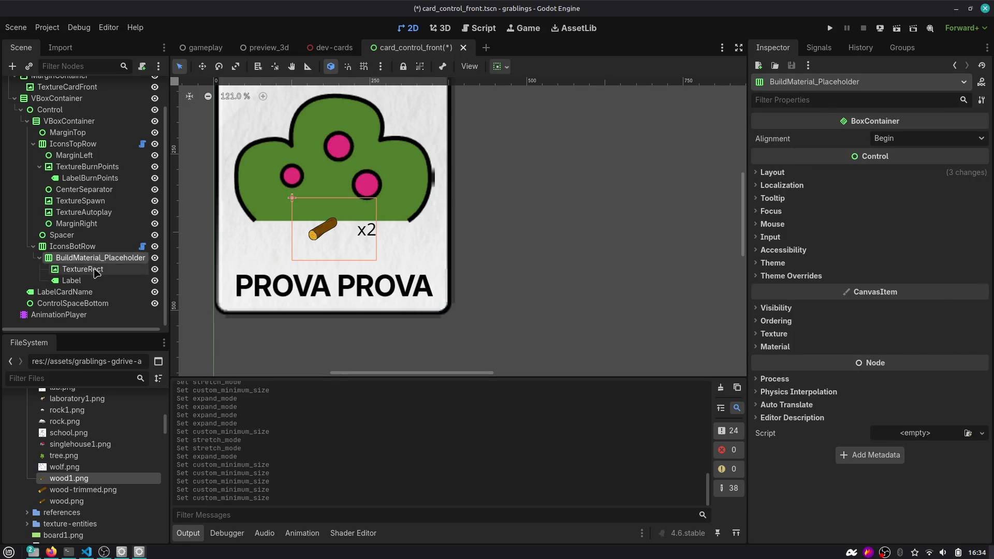
Step: Inspect the placeholder's TextureRect and Label, then collapse and re-expand BuildMaterial_Placeholder
{"action": "left_click", "coordinate": [93, 269]}
{"action": "left_click", "coordinate": [78, 280]}
{"action": "left_click", "coordinate": [62, 258]}
{"action": "left_click", "coordinate": [41, 258]}
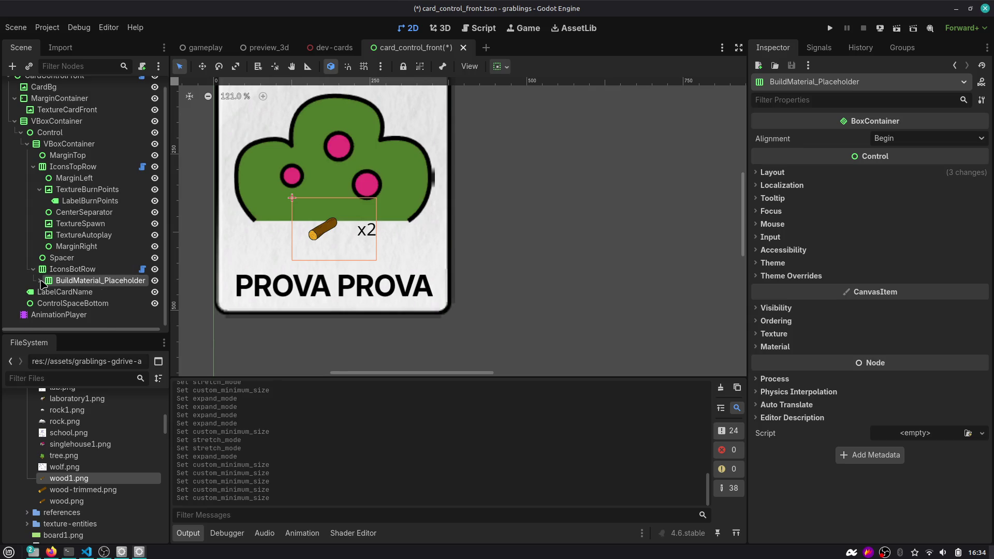
{"action": "left_click", "coordinate": [40, 280]}
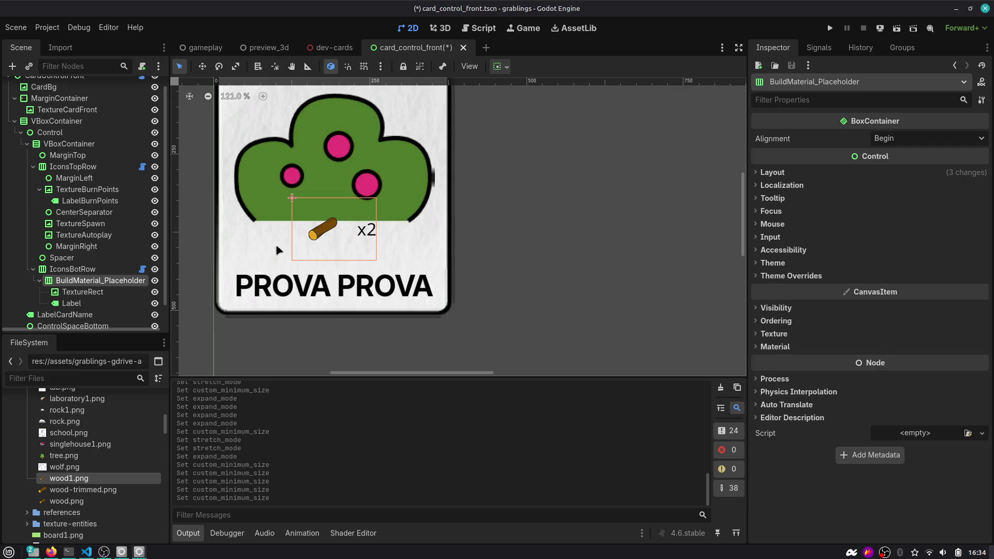
{"action": "scroll", "coordinate": [271, 251], "scroll_direction": "left", "scroll_amount": 2}
{"action": "scroll", "coordinate": [397, 202], "scroll_direction": "down", "scroll_amount": 2}
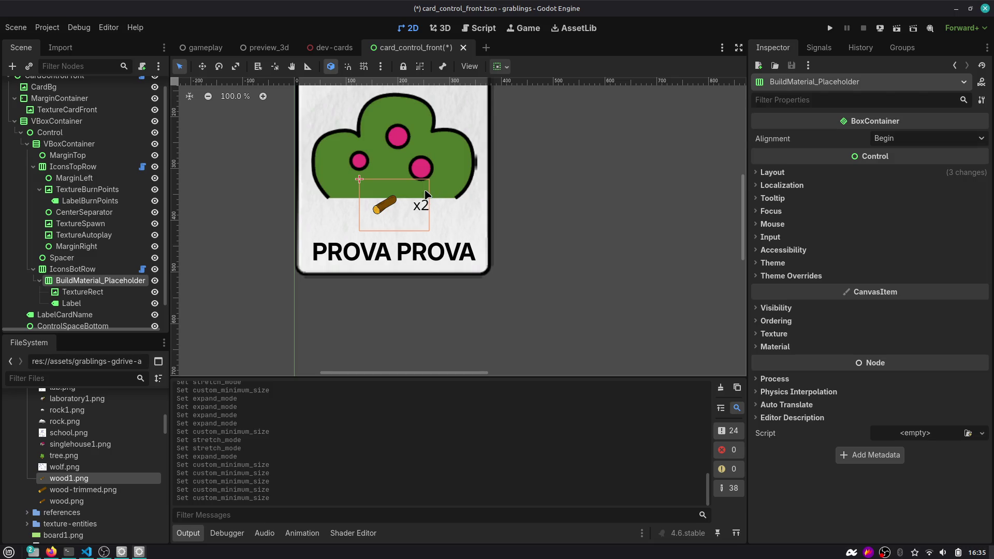
Step: Check IconsBotRow's settings, then select the wood icon's TextureRect to show its texture properties
{"action": "left_click", "coordinate": [77, 269]}
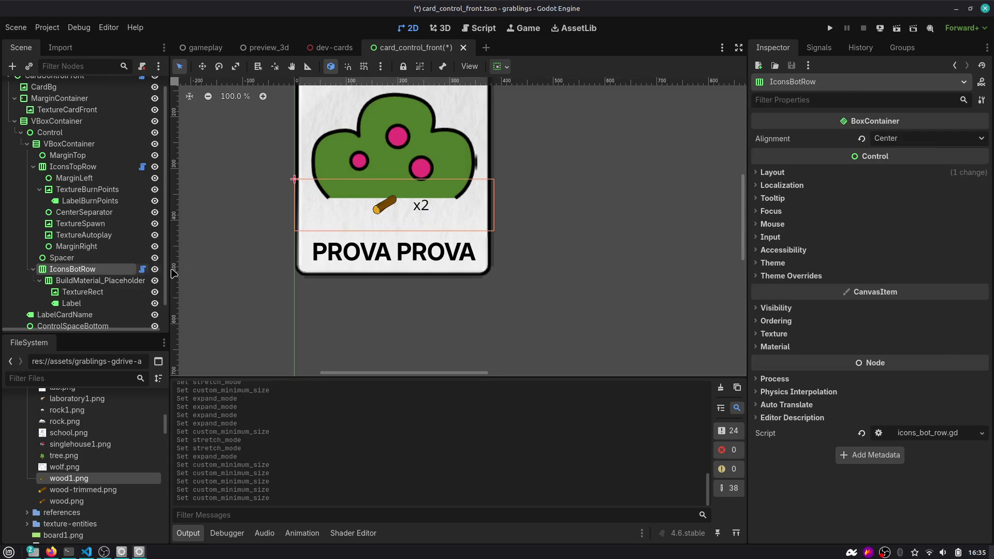
{"action": "scroll", "coordinate": [403, 216], "scroll_direction": "down", "scroll_amount": 3}
{"action": "scroll", "coordinate": [404, 216], "scroll_direction": "up", "scroll_amount": 4}
{"action": "left_click", "coordinate": [83, 292]}
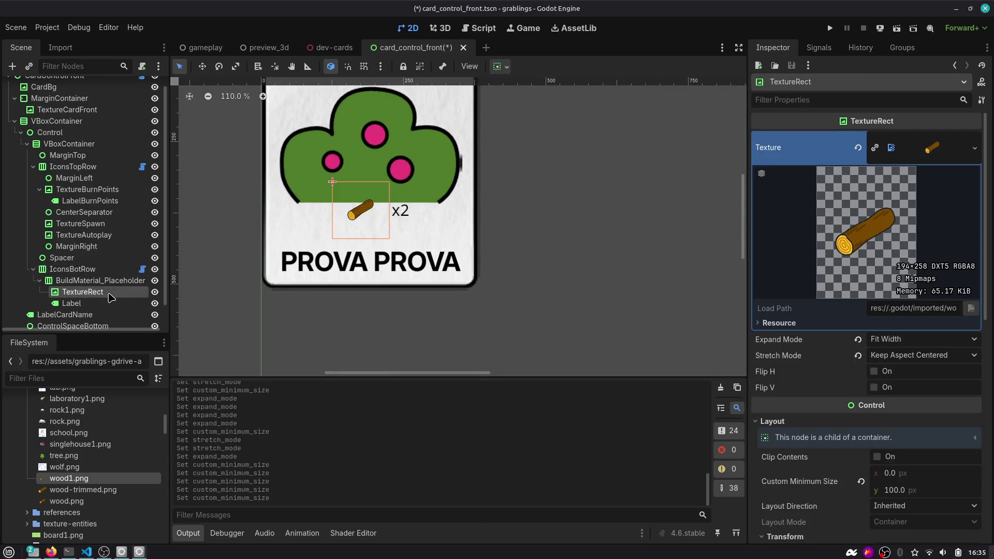
{"action": "left_click", "coordinate": [92, 282]}
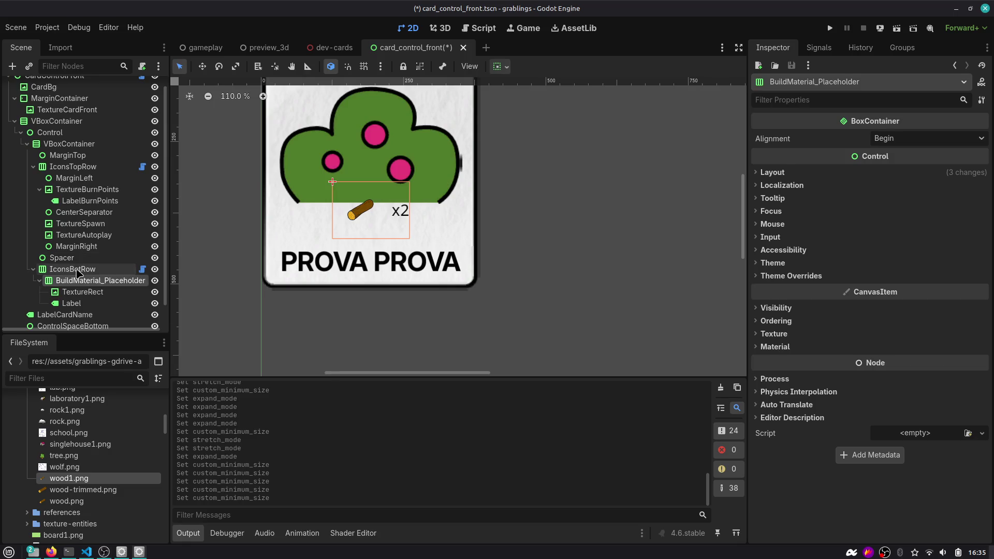
{"action": "left_click", "coordinate": [80, 270]}
{"action": "left_click", "coordinate": [105, 283]}
{"action": "left_click", "coordinate": [103, 291]}
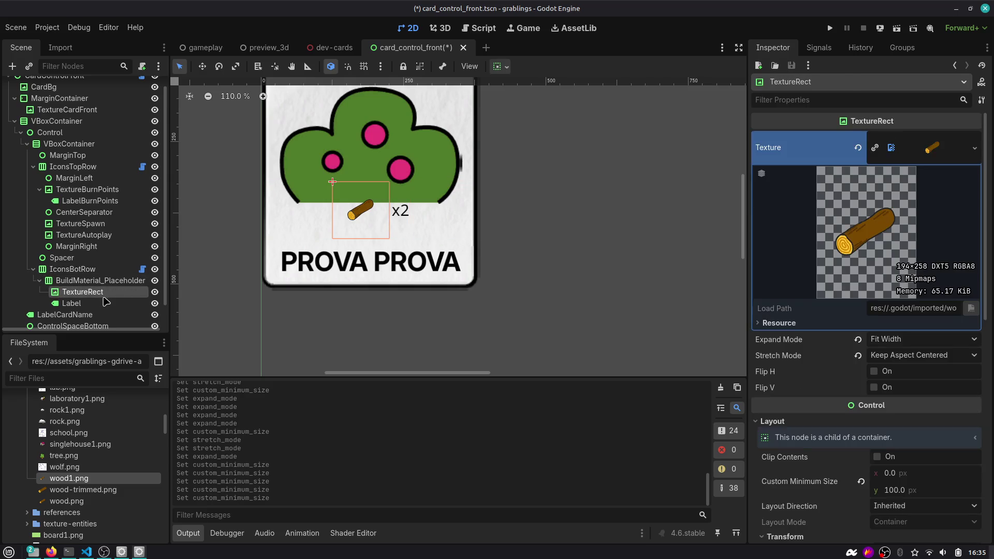
{"action": "left_click", "coordinate": [101, 304]}
{"action": "left_click", "coordinate": [100, 290]}
{"action": "left_click", "coordinate": [99, 281]}
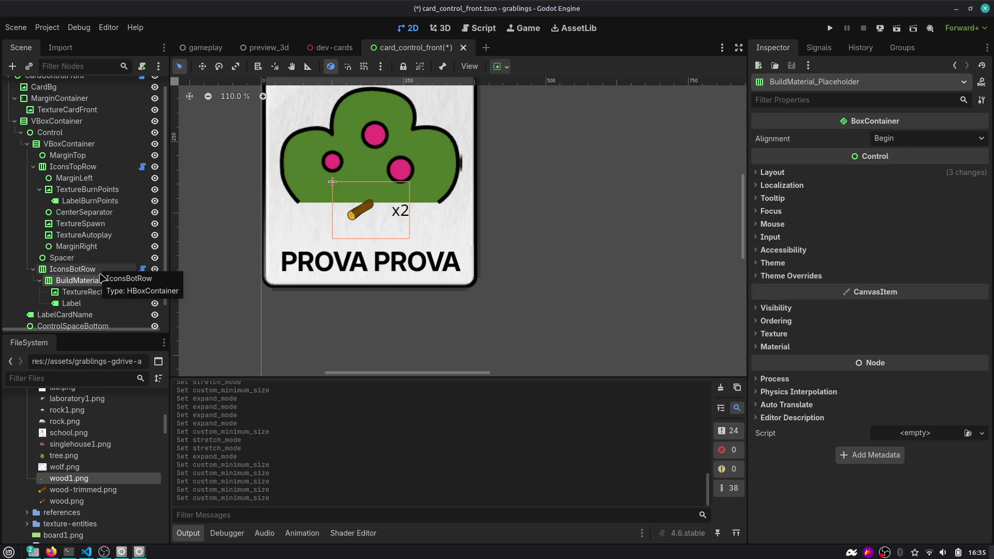
{"action": "left_click", "coordinate": [97, 292]}
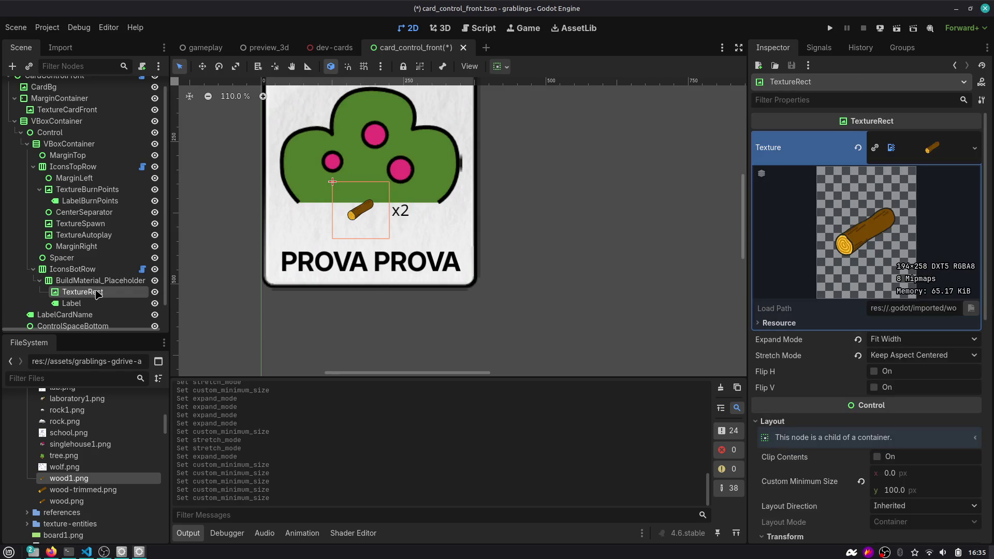
Step: Swap the wood icon's texture to wood-trimmed.png and lower its minimum height, comparing against TextureBurnPoints
{"action": "mouse_move", "coordinate": [74, 491]}
{"action": "left_mouse_down"}
{"action": "mouse_move", "coordinate": [155, 478]}
{"action": "mouse_move", "coordinate": [916, 155]}
{"action": "left_mouse_up"}
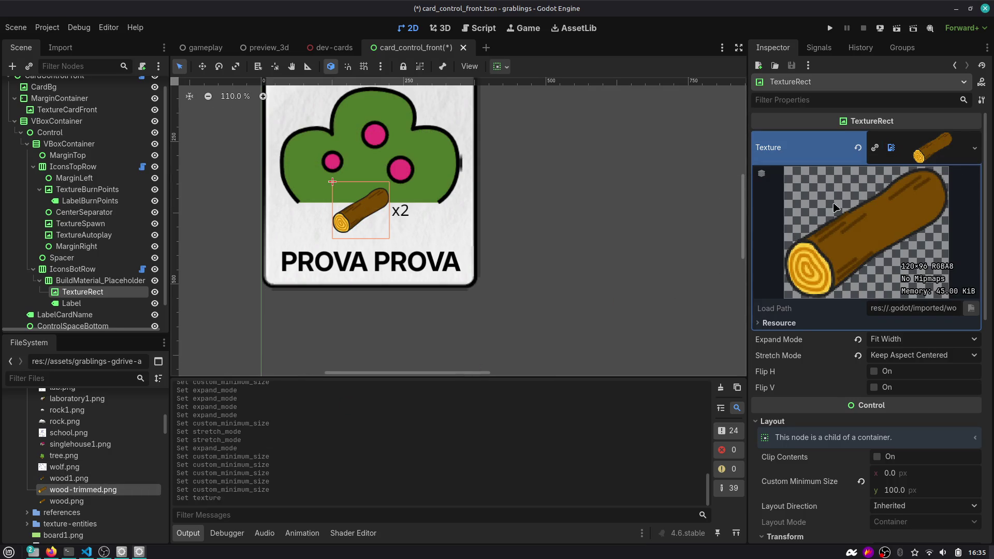
{"action": "left_click_drag", "start_coordinate": [893, 485], "coordinate": [844, 485]}
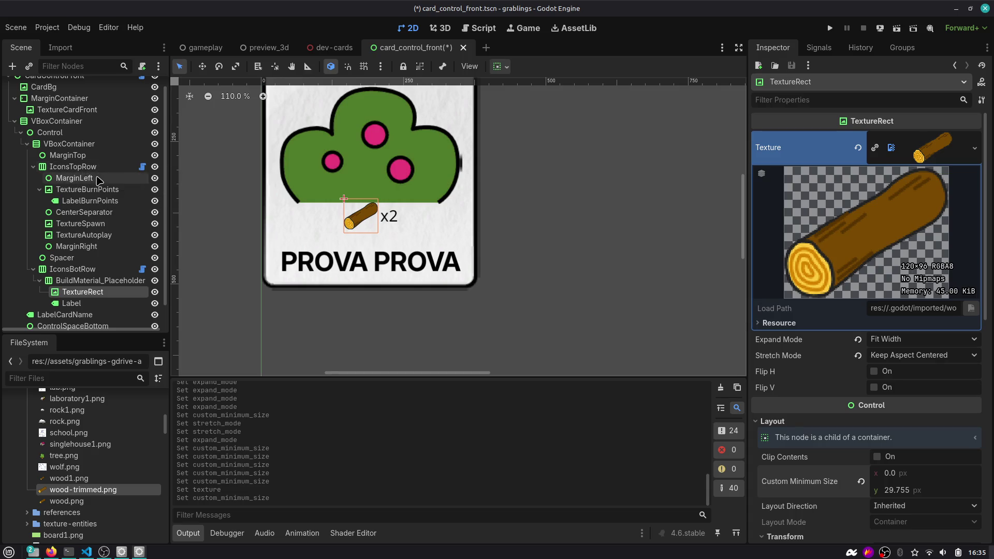
{"action": "left_click", "coordinate": [95, 190]}
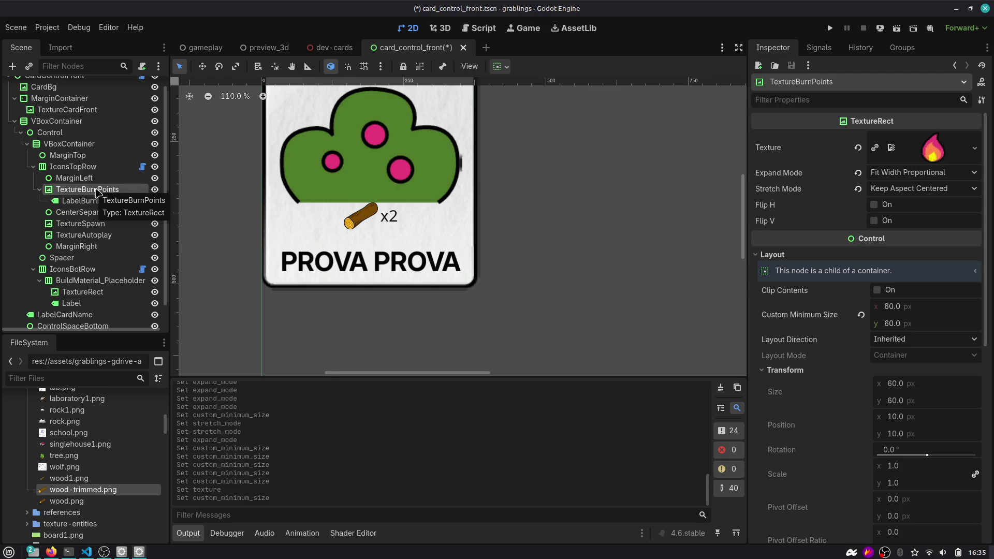
{"action": "left_click", "coordinate": [101, 293]}
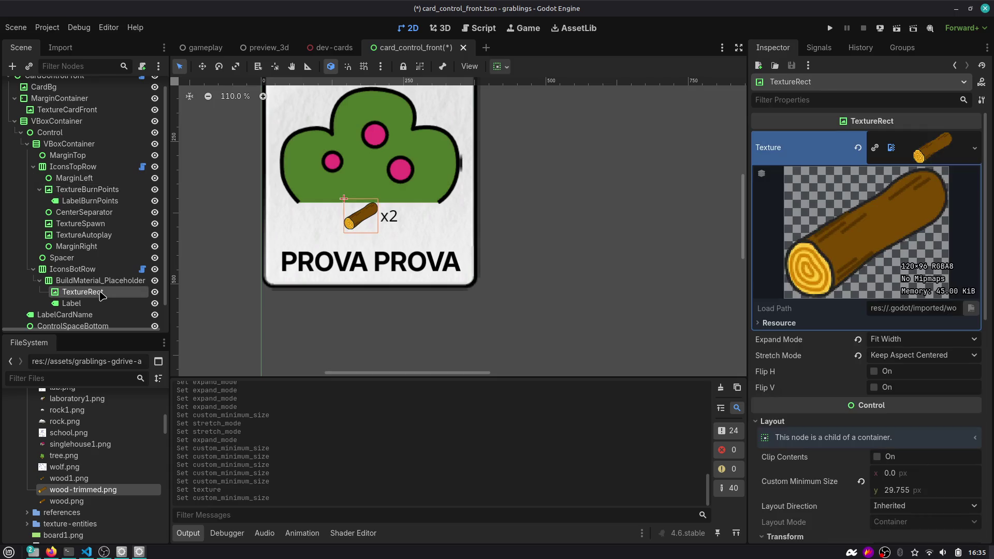
Step: Set the wood icon's Expand Mode to Fit Width Proportional and reduce its minimum height further
{"action": "left_click", "coordinate": [890, 339]}
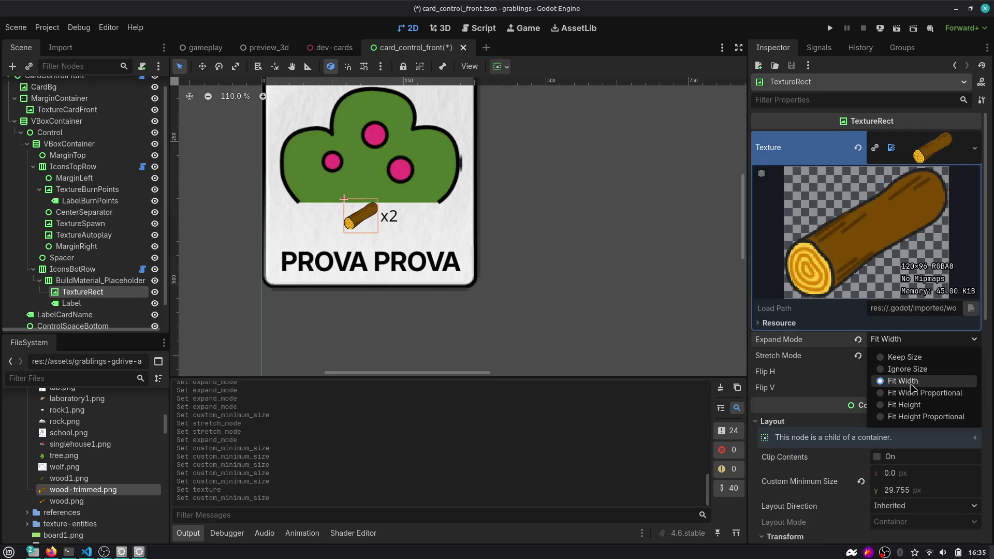
{"action": "left_click", "coordinate": [901, 386]}
{"action": "left_click_drag", "start_coordinate": [903, 490], "coordinate": [880, 489]}
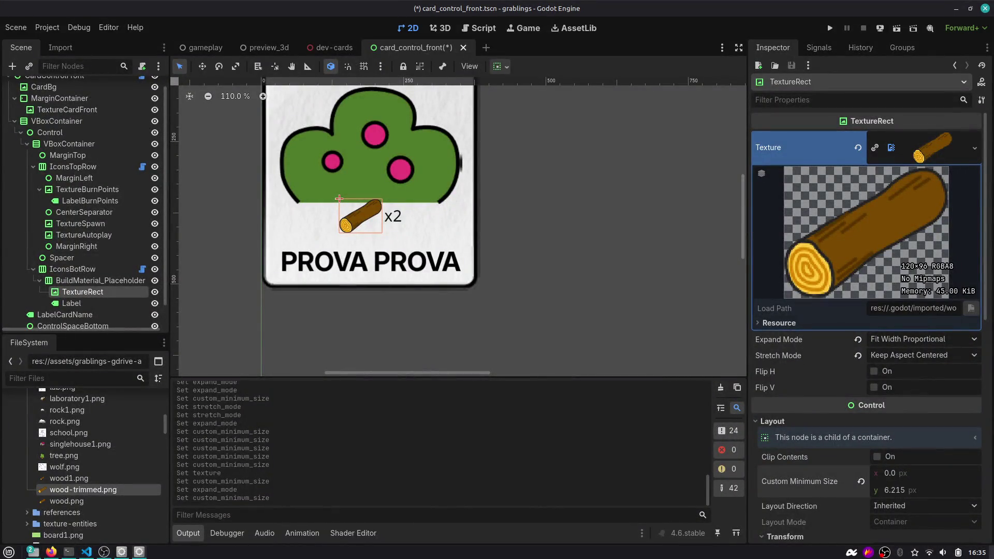
{"action": "scroll", "coordinate": [877, 374], "scroll_direction": "down", "scroll_amount": 4}
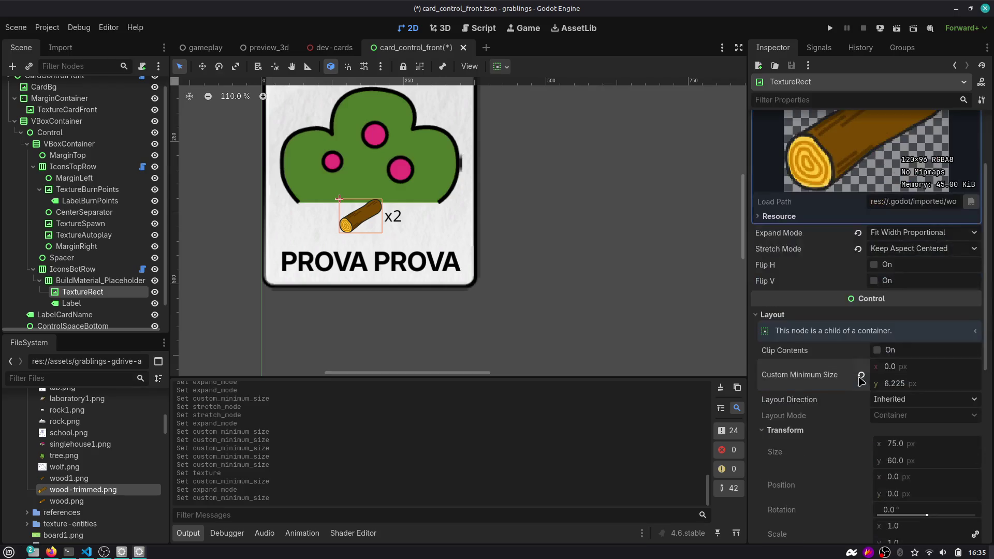
{"action": "scroll", "coordinate": [847, 388], "scroll_direction": "down", "scroll_amount": 4}
Step: Toggle Clip Contents on and off, shrink the icon's minimum height again, and check TextureBurnPoints for reference
{"action": "left_click", "coordinate": [876, 244]}
{"action": "left_click", "coordinate": [877, 243]}
{"action": "left_click_drag", "start_coordinate": [935, 280], "coordinate": [916, 280]}
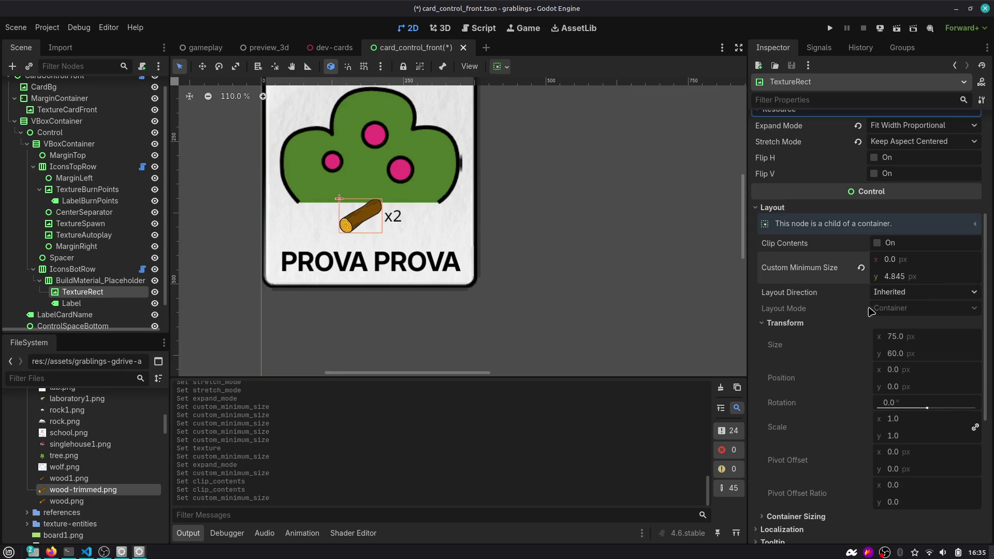
{"action": "scroll", "coordinate": [859, 315], "scroll_direction": "down", "scroll_amount": 3}
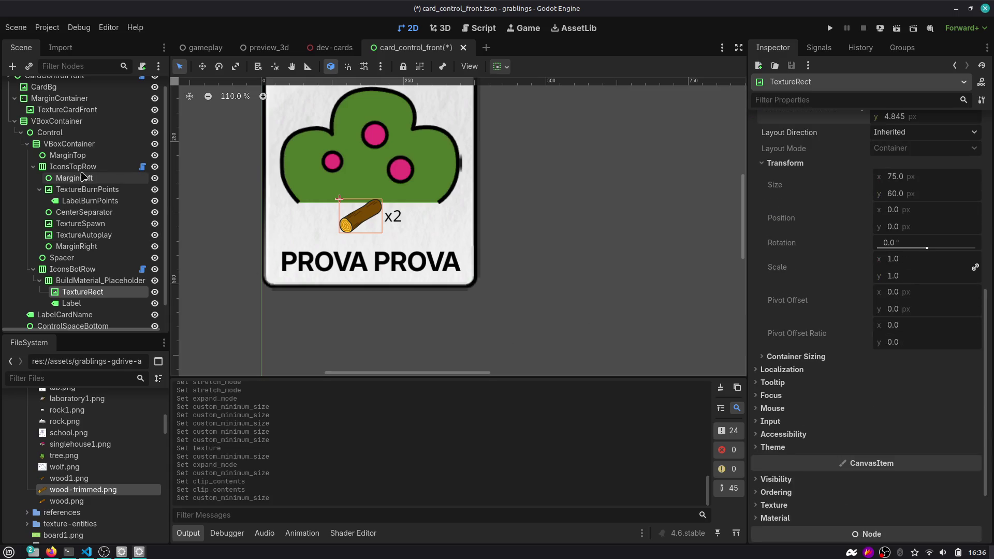
{"action": "left_click", "coordinate": [88, 195]}
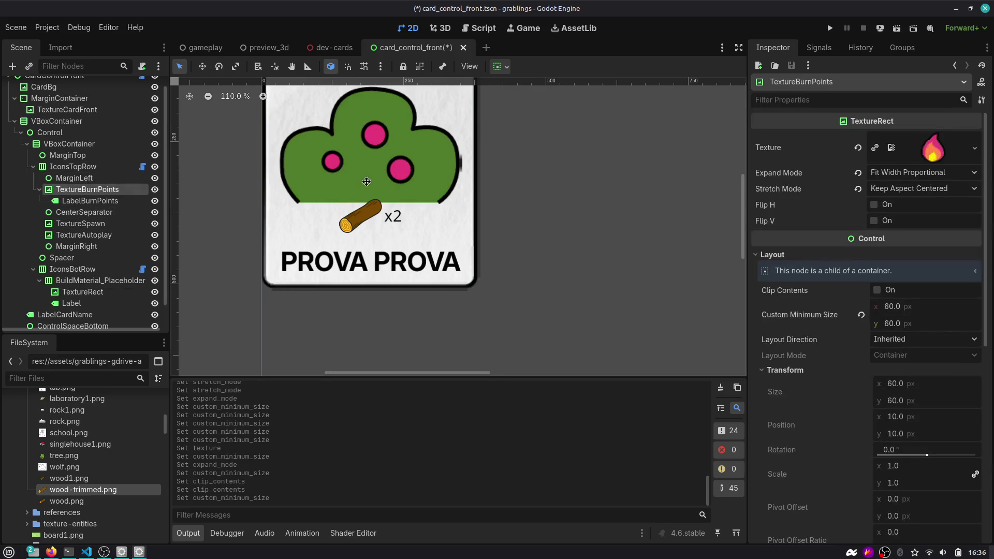
{"action": "scroll", "coordinate": [512, 228], "scroll_direction": "up", "scroll_amount": 1}
{"action": "left_click", "coordinate": [914, 307]}
{"action": "type", "text": "0"}
{"action": "key", "text": "Tab"}
{"action": "type", "text": "10"}
{"action": "key", "text": "Tab"}
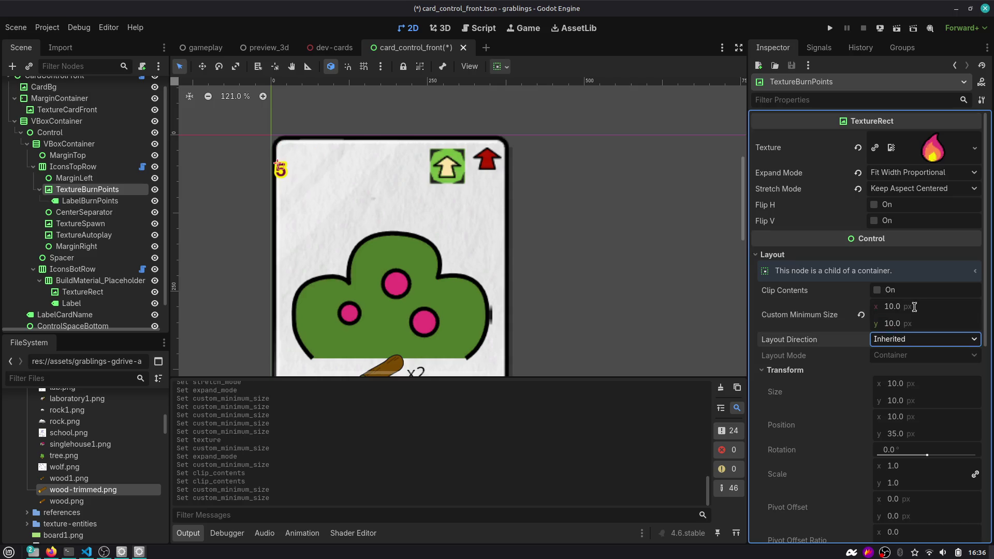
{"action": "key", "text": "ctrl+z"}
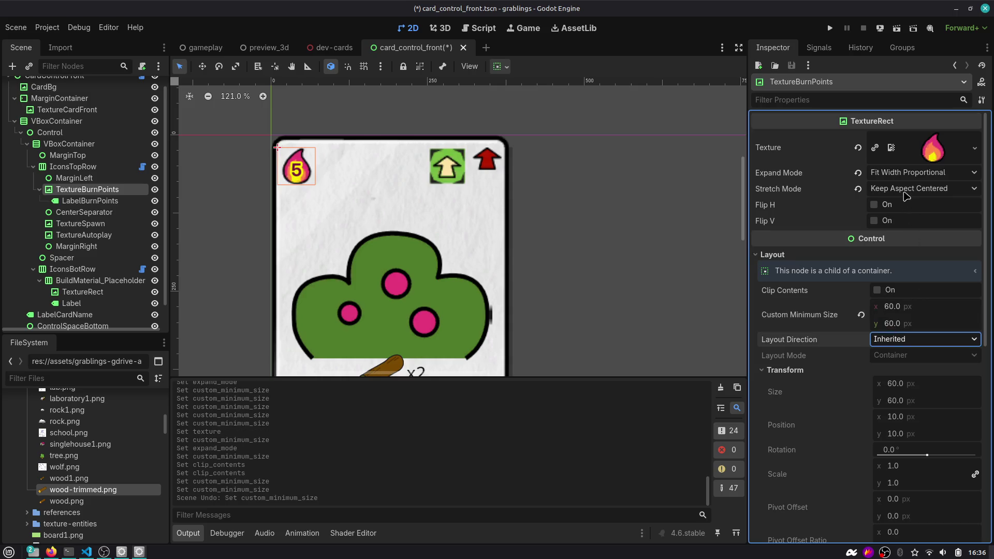
{"action": "left_click", "coordinate": [497, 67]}
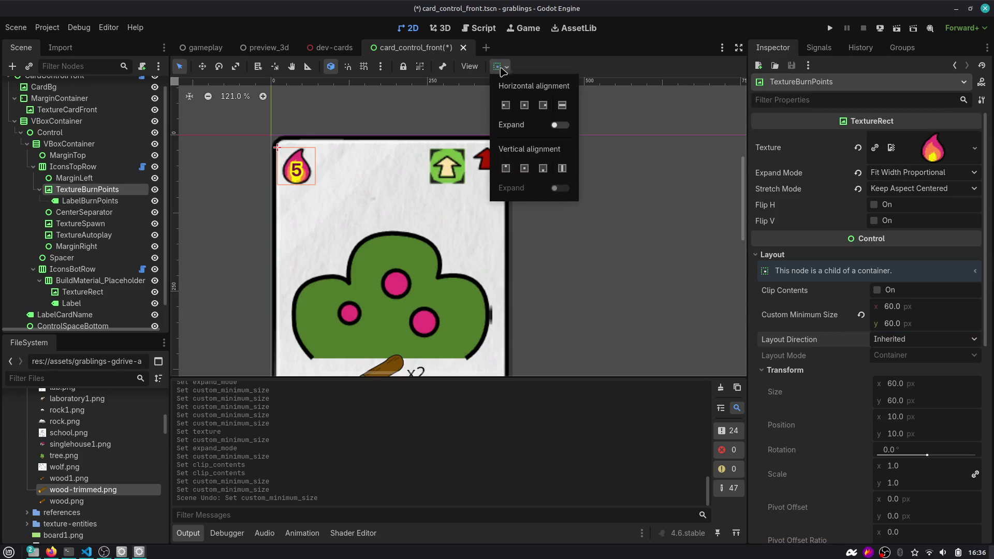
{"action": "left_click", "coordinate": [524, 169]}
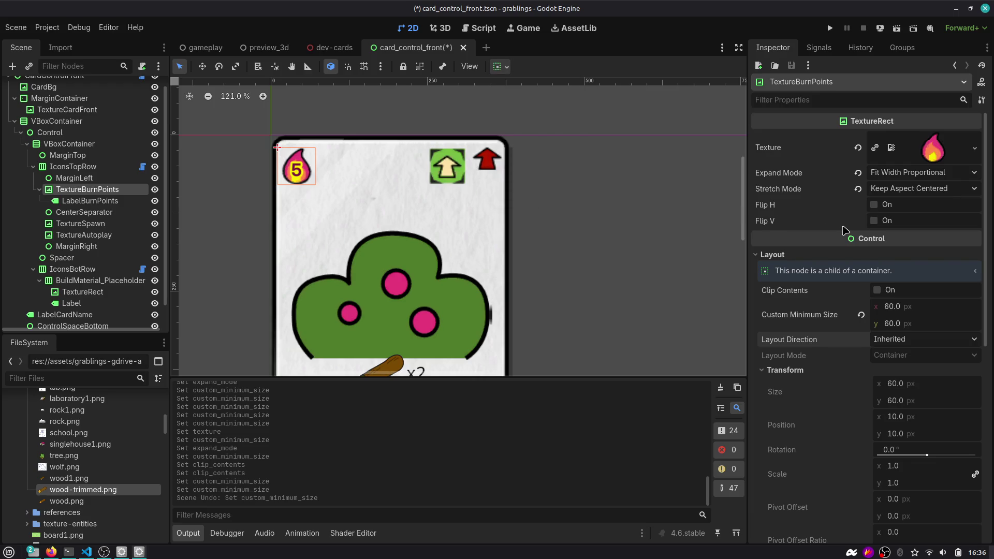
{"action": "left_click", "coordinate": [75, 169]}
{"action": "left_click", "coordinate": [77, 190]}
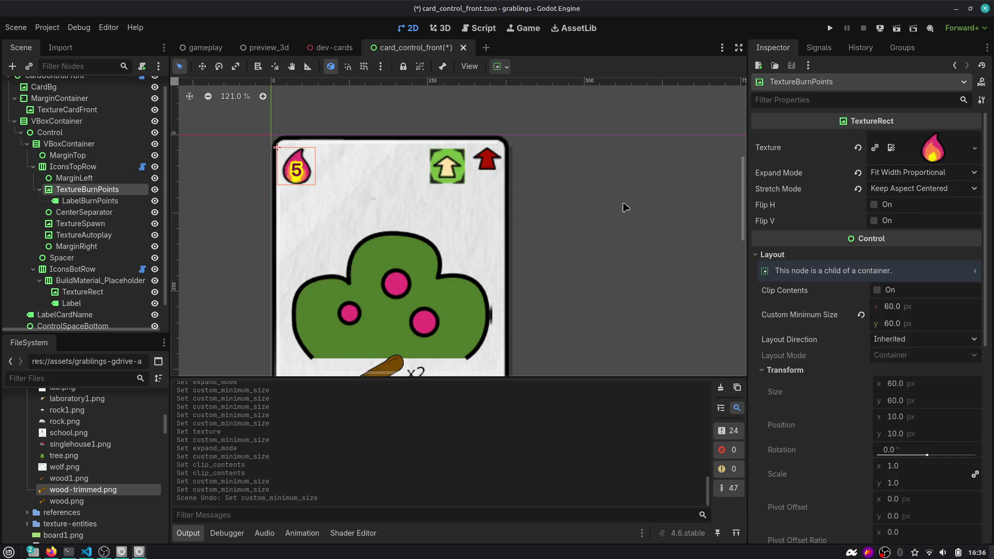
{"action": "scroll", "coordinate": [885, 207], "scroll_direction": "down", "scroll_amount": 2}
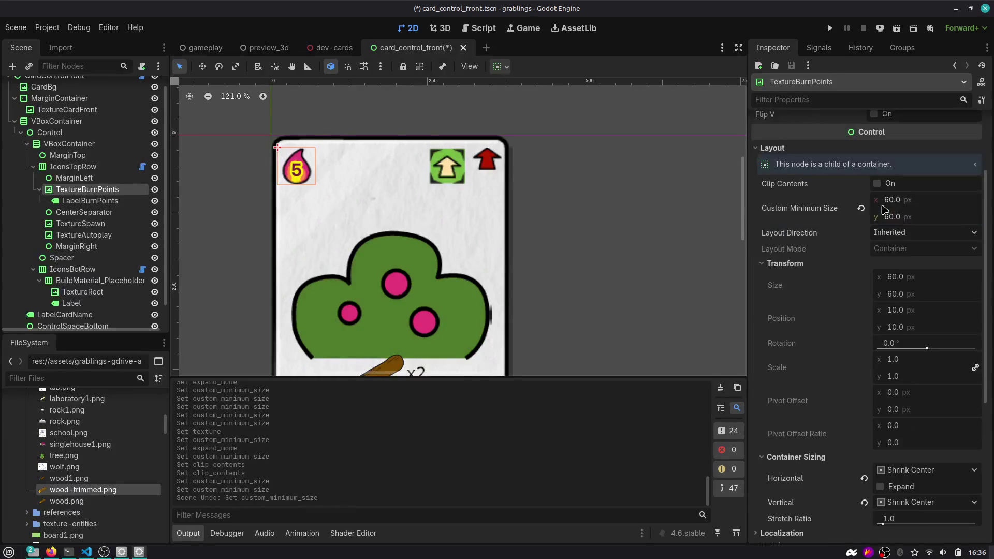
{"action": "scroll", "coordinate": [891, 215], "scroll_direction": "down", "scroll_amount": 1}
{"action": "scroll", "coordinate": [886, 221], "scroll_direction": "down", "scroll_amount": 2}
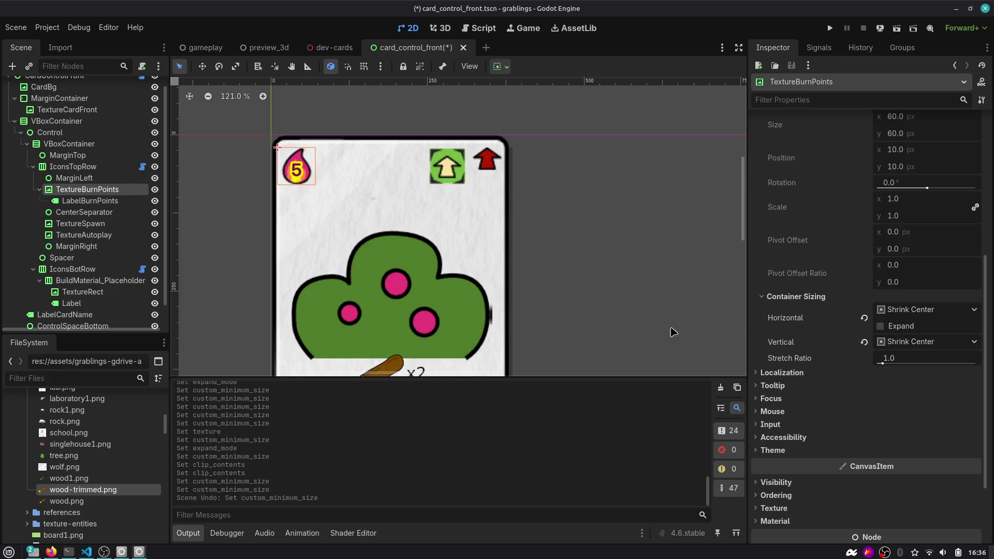
{"action": "left_click", "coordinate": [83, 292]}
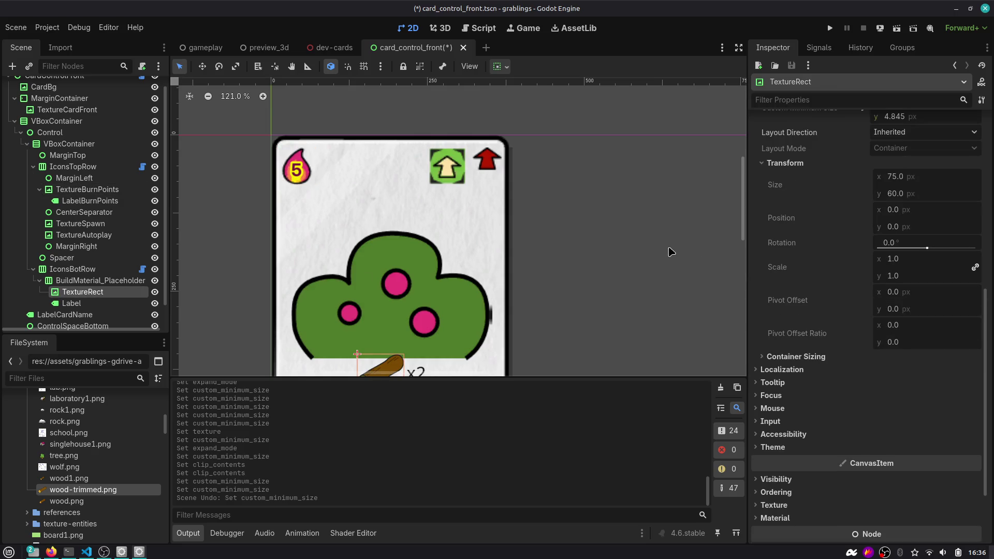
Step: Set the wood icon's horizontal and vertical container sizing to Shrink Center
{"action": "left_click", "coordinate": [793, 356]}
{"action": "left_click", "coordinate": [921, 370]}
{"action": "left_click", "coordinate": [930, 412]}
{"action": "left_click", "coordinate": [924, 403]}
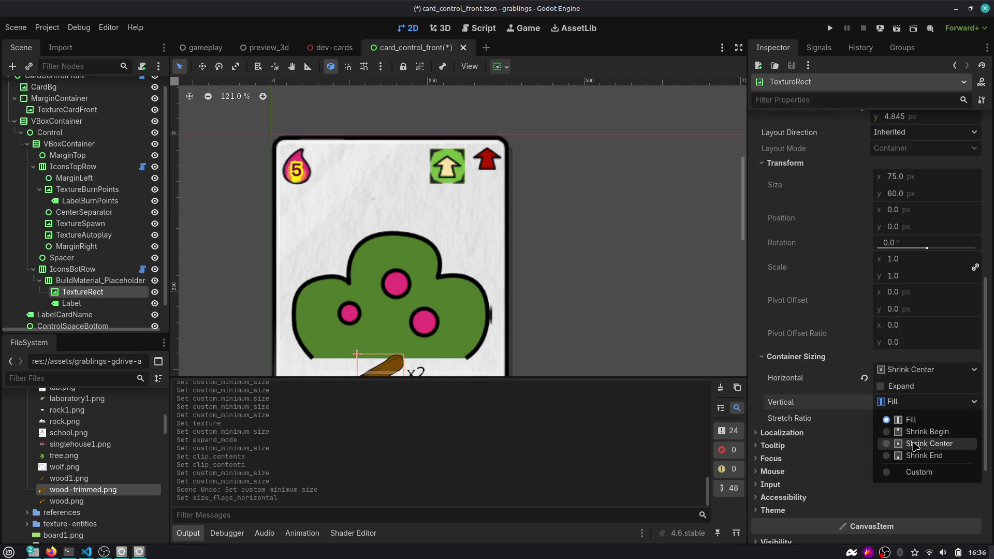
{"action": "left_click", "coordinate": [878, 444]}
{"action": "scroll", "coordinate": [460, 233], "scroll_direction": "up", "scroll_amount": 4}
{"action": "scroll", "coordinate": [460, 233], "scroll_direction": "down", "scroll_amount": 1}
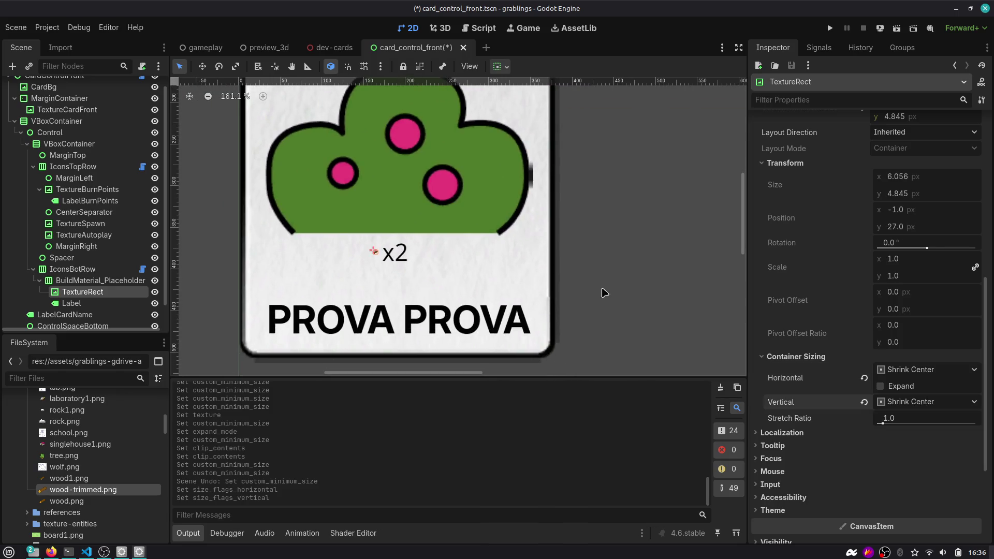
{"action": "scroll", "coordinate": [903, 247], "scroll_direction": "up", "scroll_amount": 5}
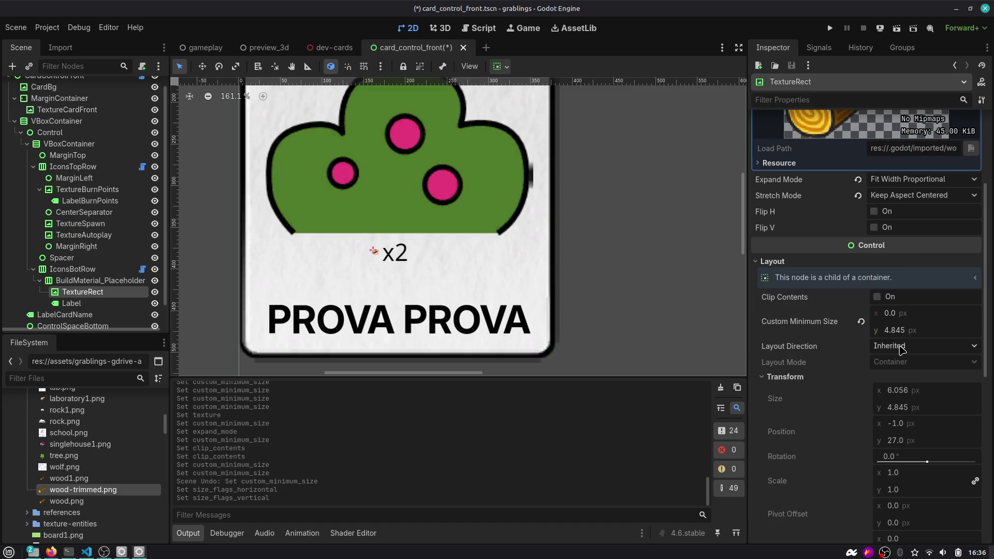
Step: Set the icon's Custom Minimum Size to 32×32 after trying 16×16, then switch to Firefox
{"action": "left_click", "coordinate": [904, 312]}
{"action": "type", "text": "16"}
{"action": "key", "text": "Tab"}
{"action": "type", "text": "16"}
{"action": "key", "text": "Tab"}
{"action": "left_click", "coordinate": [903, 312]}
{"action": "type", "text": "32"}
{"action": "key", "text": "Tab"}
{"action": "type", "text": "32"}
{"action": "key", "text": "Tab"}
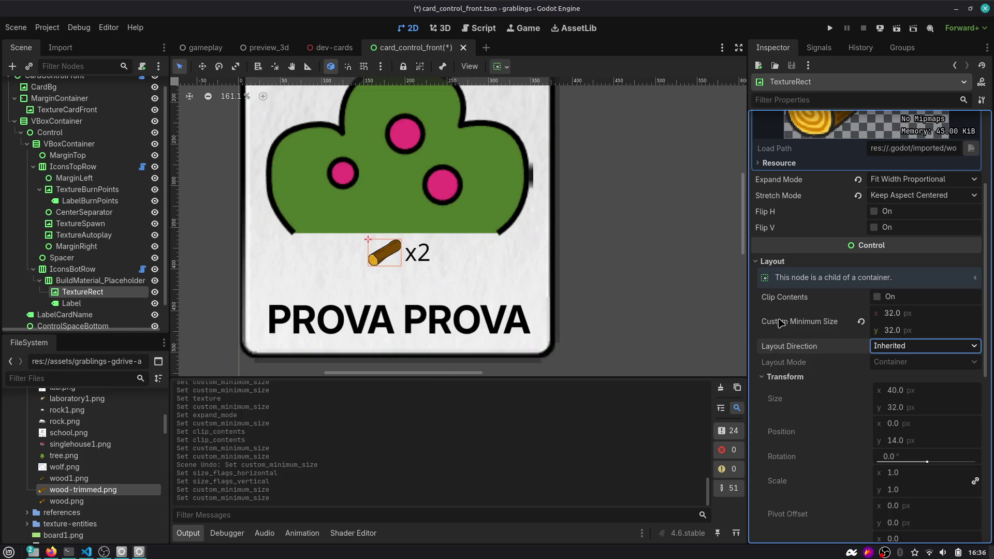
{"action": "key", "text": "alt+Tab"}
{"action": "key", "text": "alt+Tab"}
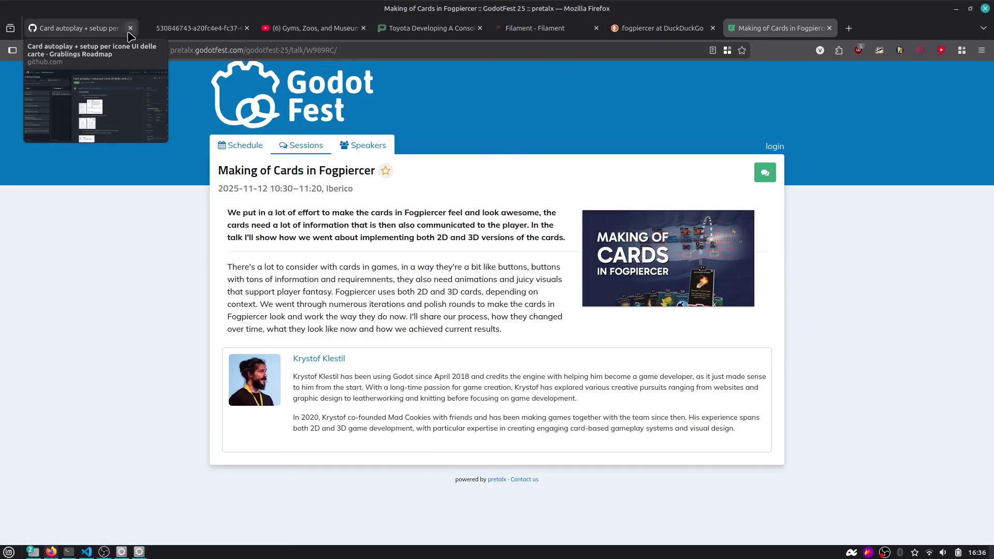
Step: Open the game's Steam store page and view the demo's screenshots two through seven
{"action": "key", "text": "alt+Tab"}
{"action": "key", "text": "Tab"}
{"action": "key", "text": "Tab"}
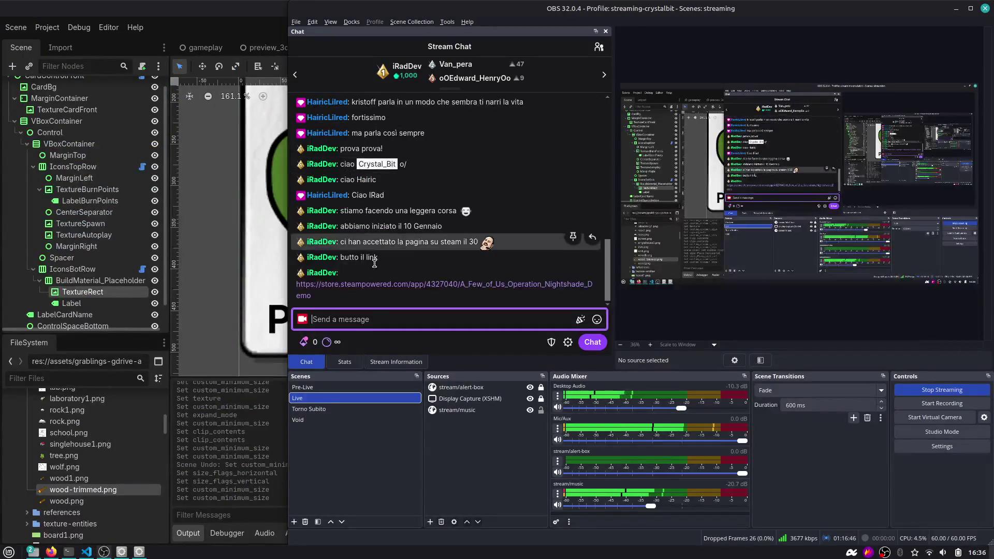
{"action": "left_click", "coordinate": [362, 284]}
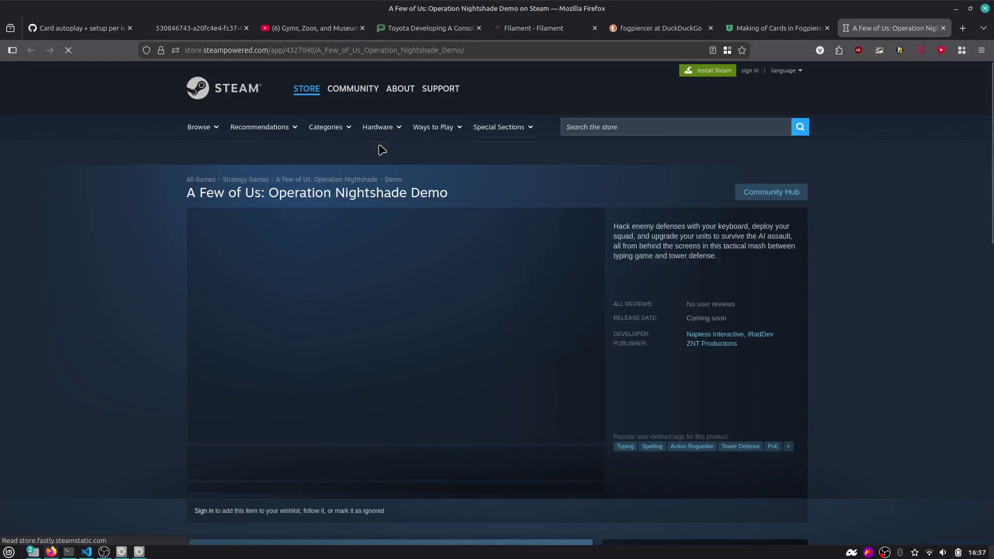
{"action": "scroll", "coordinate": [381, 150], "scroll_direction": "down", "scroll_amount": 3}
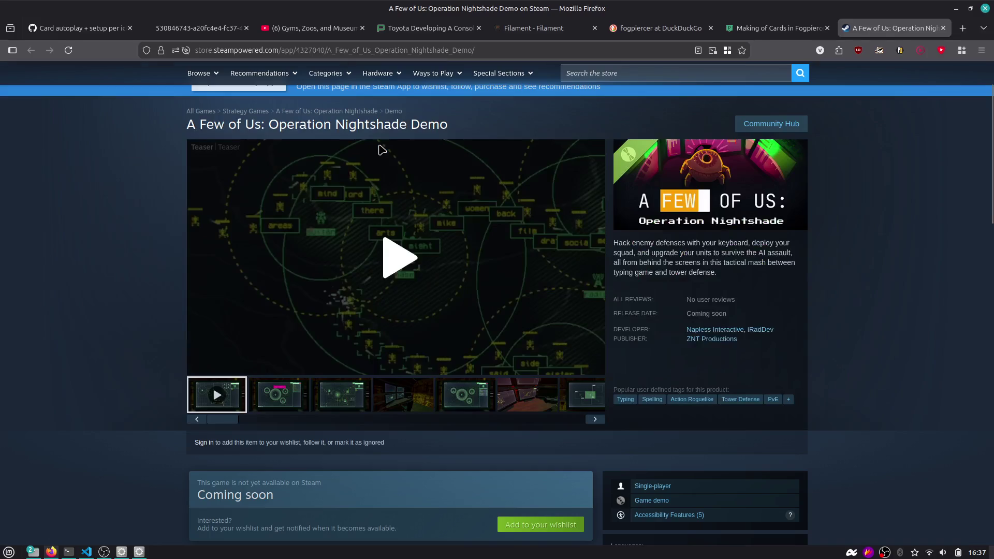
{"action": "left_click", "coordinate": [300, 390]}
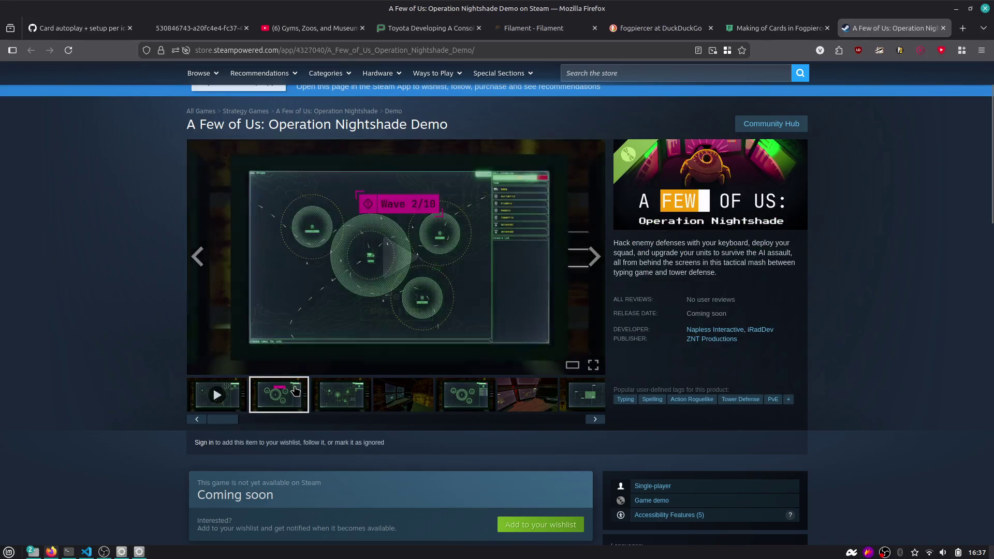
{"action": "left_click", "coordinate": [335, 396]}
{"action": "left_click", "coordinate": [422, 402]}
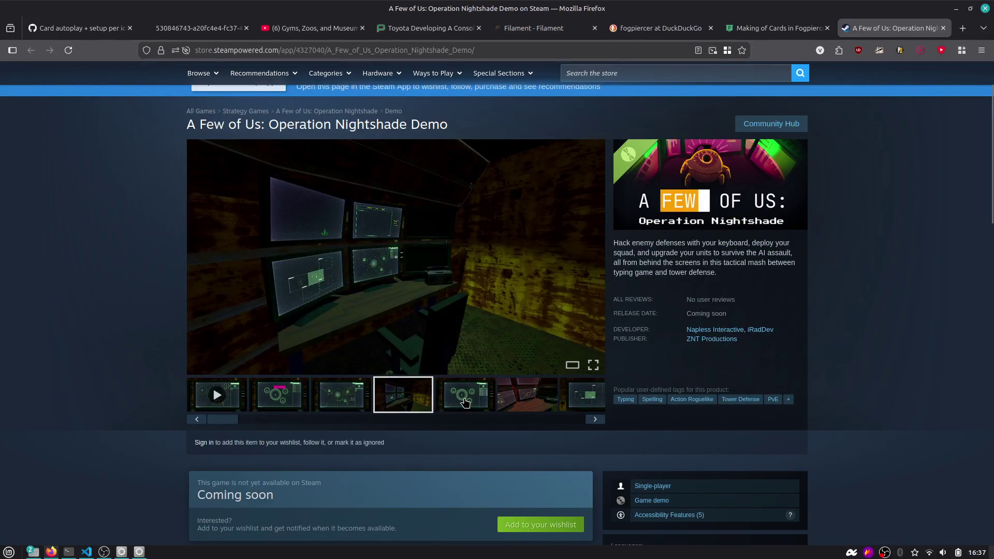
{"action": "left_click", "coordinate": [471, 402]}
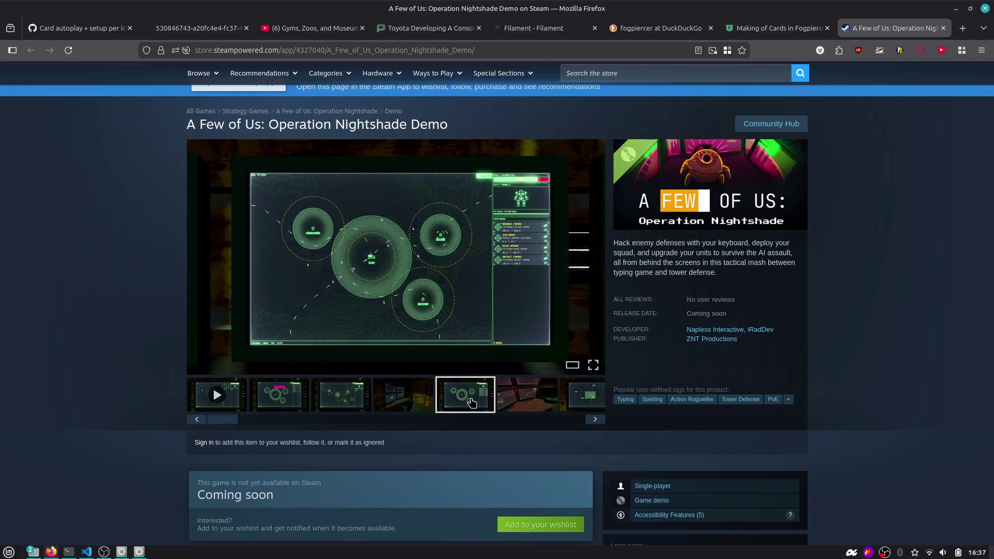
{"action": "left_click", "coordinate": [530, 397]}
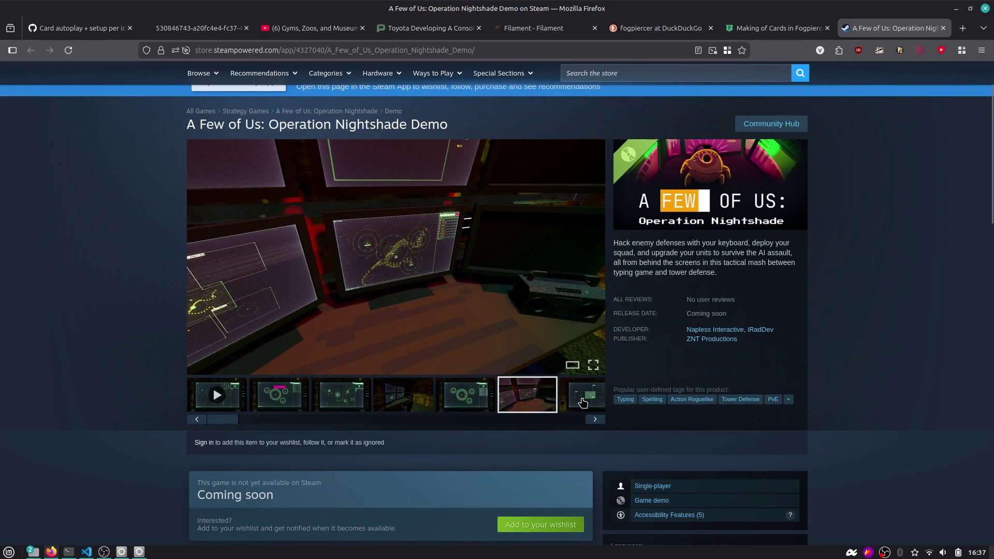
{"action": "left_click", "coordinate": [582, 403]}
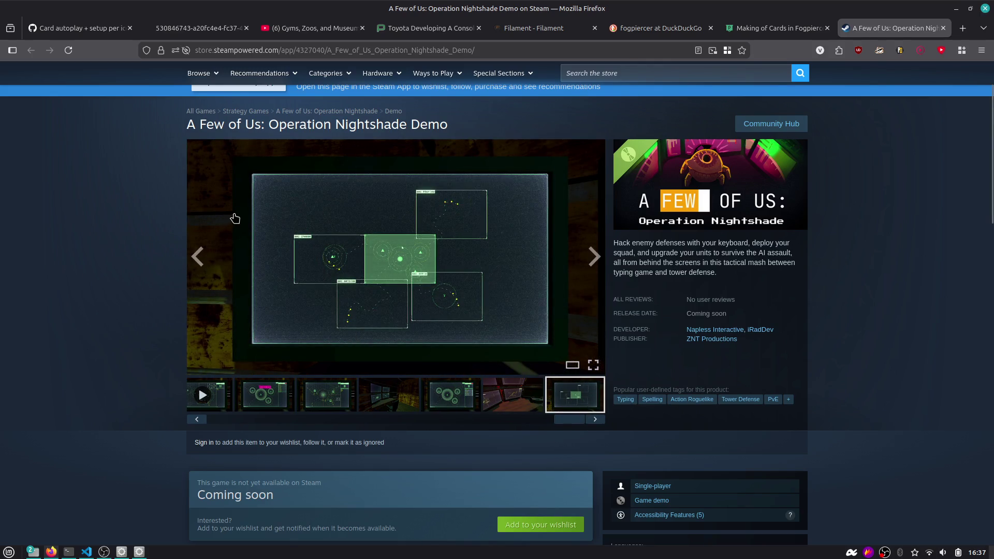
Step: Pause the trailer, select part of the game title, then close the Steam page and return to Godot
{"action": "scroll", "coordinate": [784, 147], "scroll_direction": "down", "scroll_amount": 4}
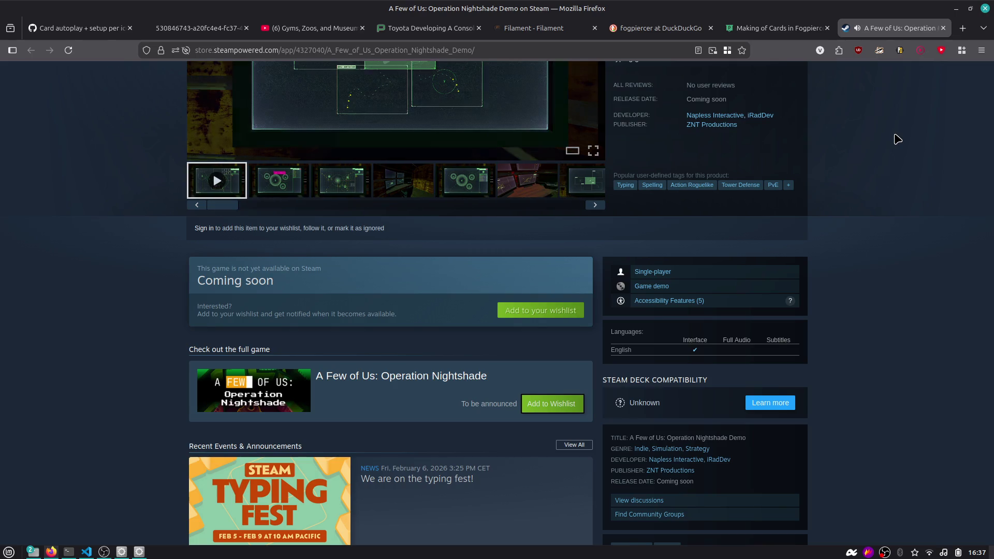
{"action": "scroll", "coordinate": [896, 138], "scroll_direction": "up", "scroll_amount": 5}
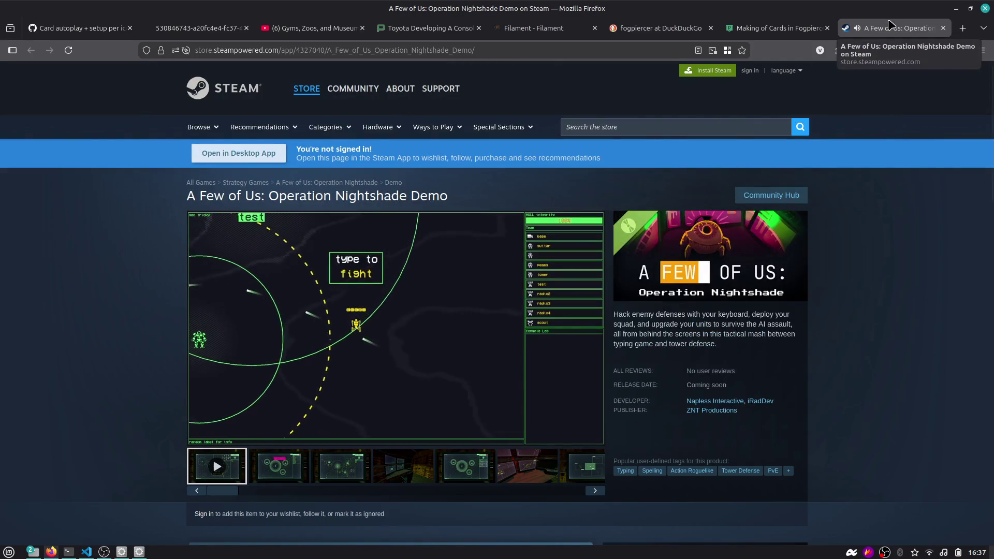
{"action": "left_click", "coordinate": [319, 376]}
{"action": "left_click_drag", "start_coordinate": [371, 201], "coordinate": [450, 205]}
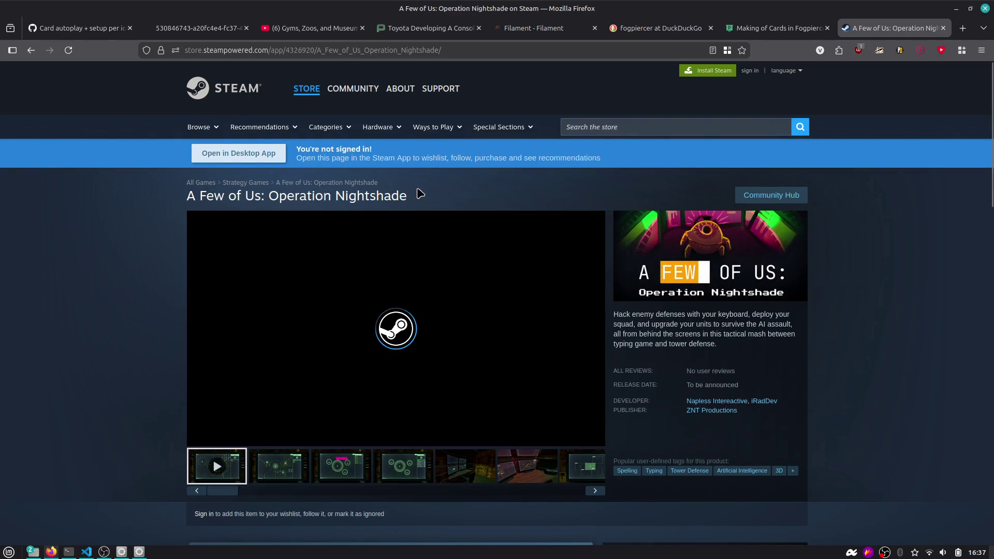
{"action": "middle_click", "coordinate": [880, 27]}
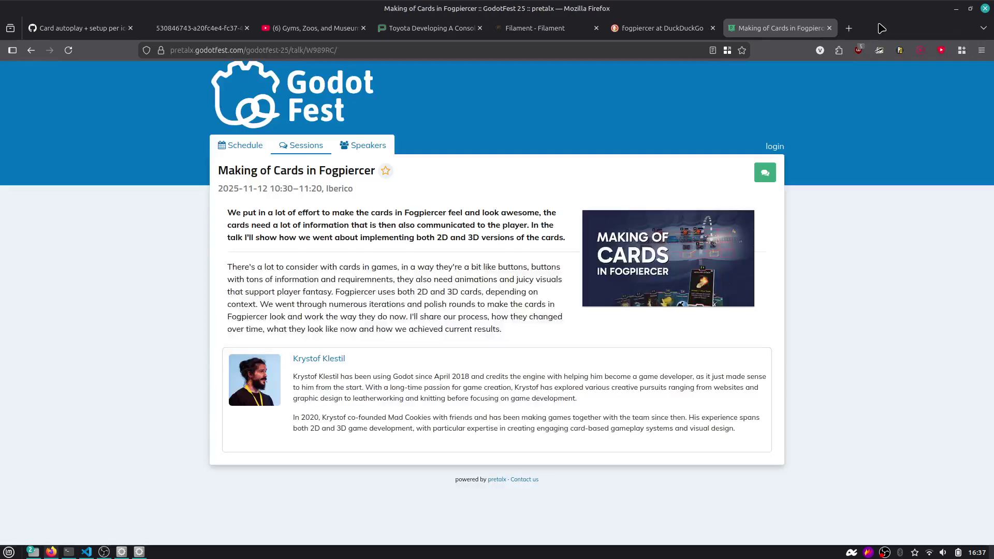
{"action": "key", "text": "alt+Tab"}
{"action": "key", "text": "alt+Tab"}
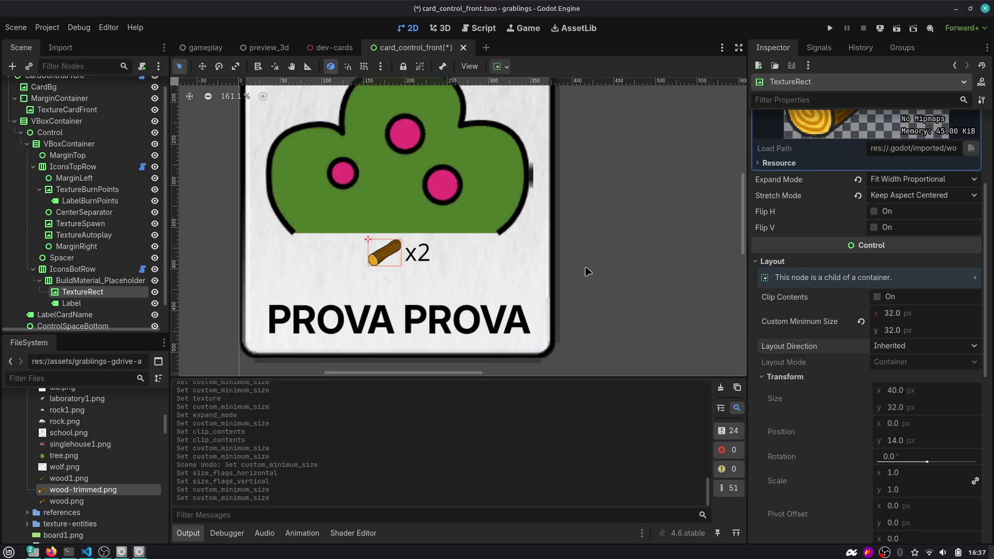
Step: Save the card front scene and select the x2 Label inside BuildMaterial_Placeholder
{"action": "key", "text": "ctrl+s"}
{"action": "scroll", "coordinate": [435, 288], "scroll_direction": "down", "scroll_amount": 3}
{"action": "scroll", "coordinate": [435, 288], "scroll_direction": "up", "scroll_amount": 6}
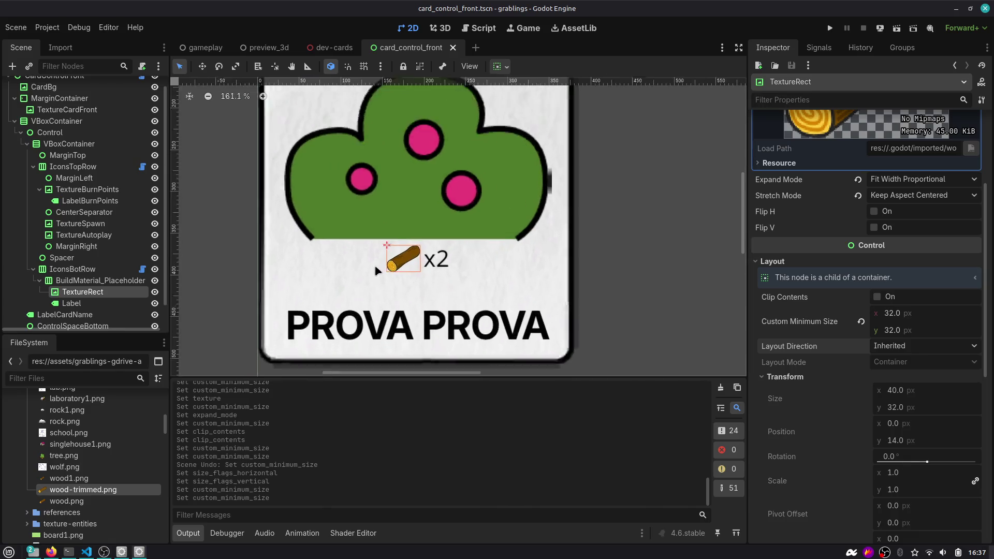
{"action": "left_click", "coordinate": [73, 304]}
{"action": "left_click", "coordinate": [85, 281]}
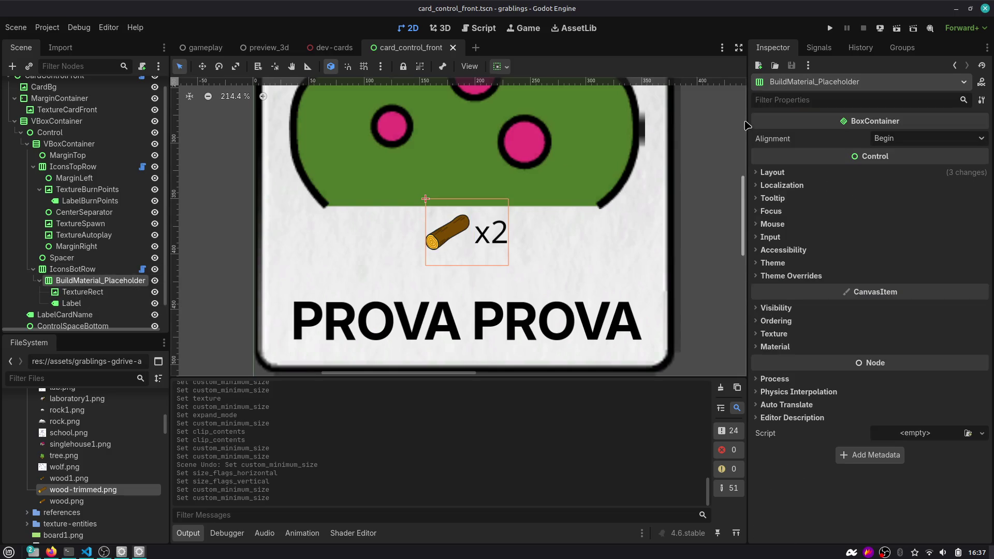
{"action": "left_click", "coordinate": [104, 304]}
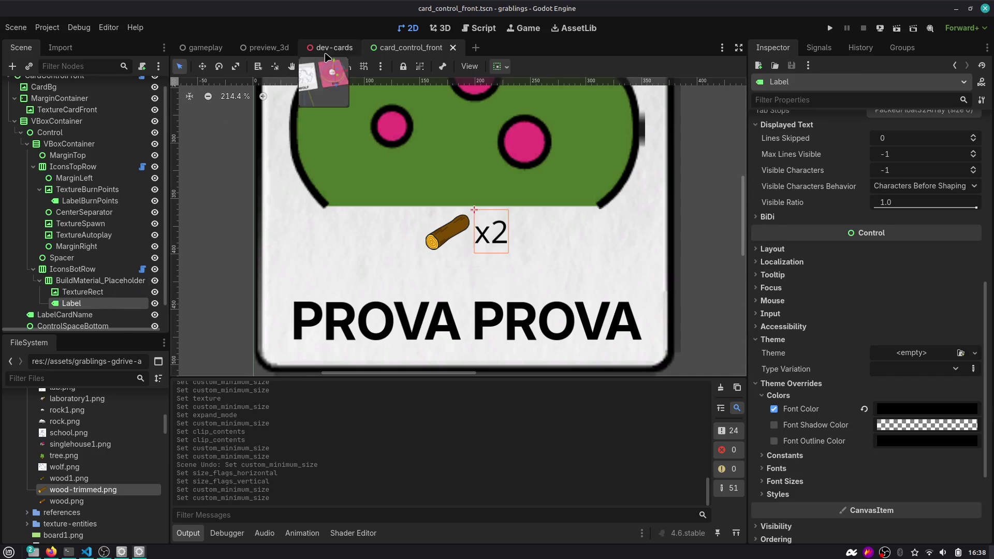
Step: In preview_3d, select the house card's ResourceLabel1, expand its Text settings, and bring up its Font options
{"action": "left_click", "coordinate": [266, 48]}
{"action": "scroll", "coordinate": [348, 317], "scroll_direction": "up", "scroll_amount": 6}
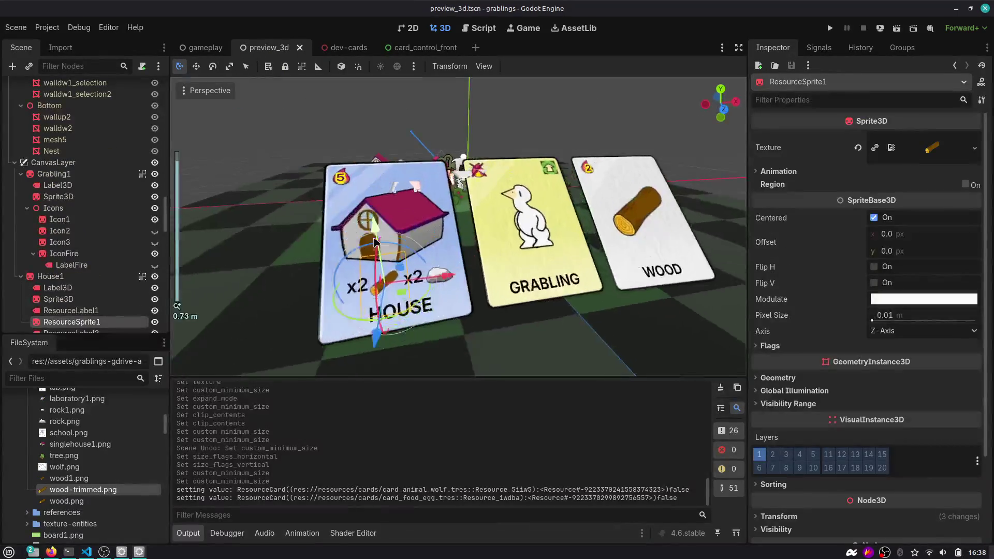
{"action": "scroll", "coordinate": [348, 317], "scroll_direction": "up", "scroll_amount": 3}
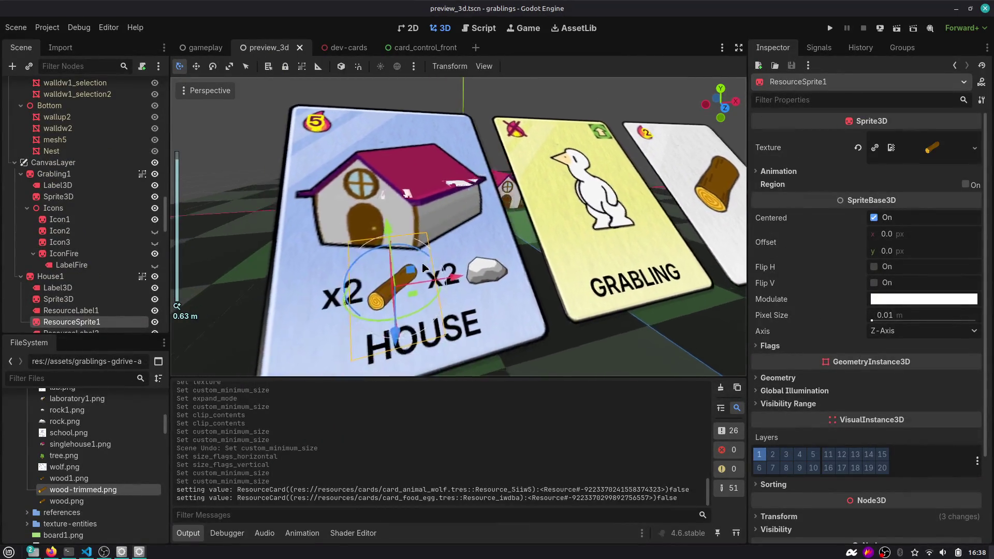
{"action": "left_click", "coordinate": [85, 312]}
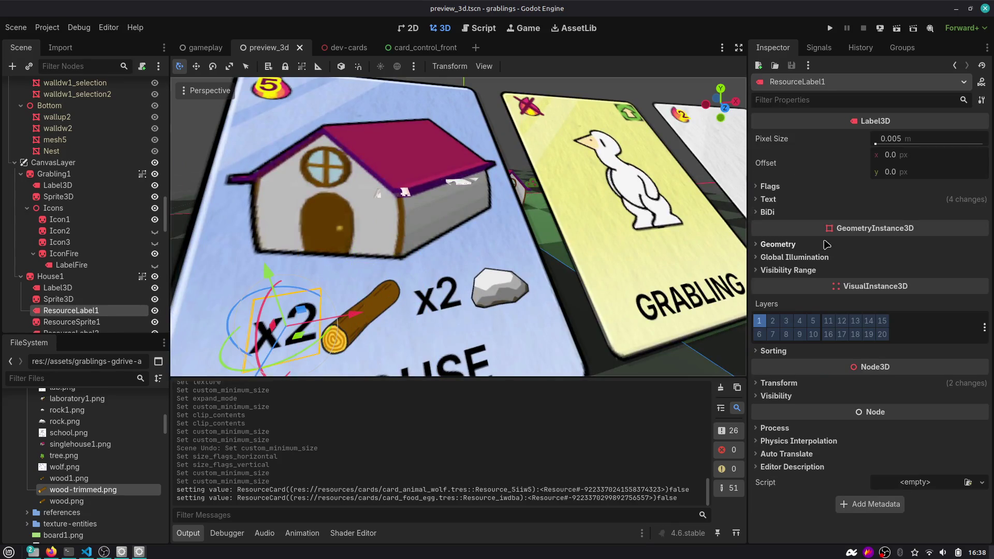
{"action": "left_click", "coordinate": [789, 187]}
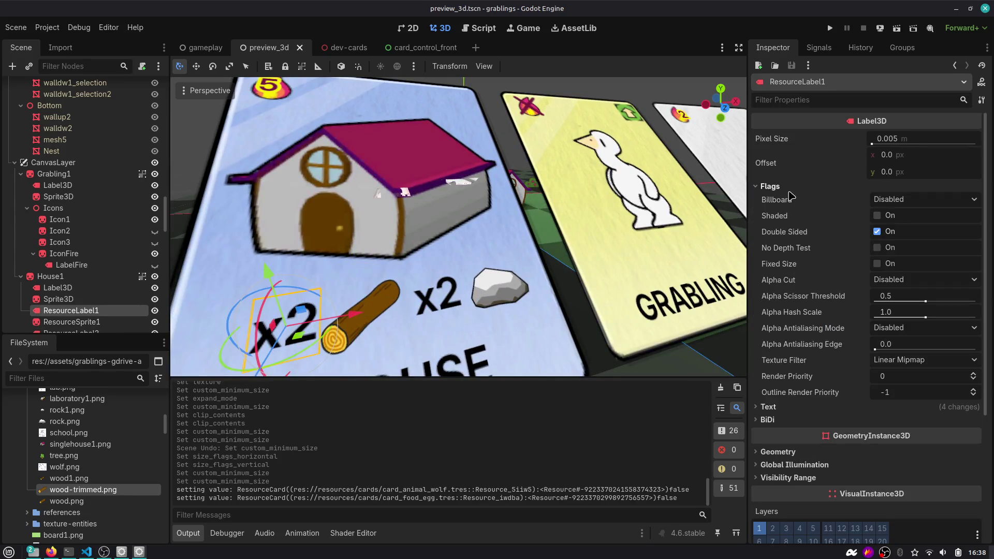
{"action": "left_click", "coordinate": [785, 412]}
{"action": "scroll", "coordinate": [843, 376], "scroll_direction": "down", "scroll_amount": 3}
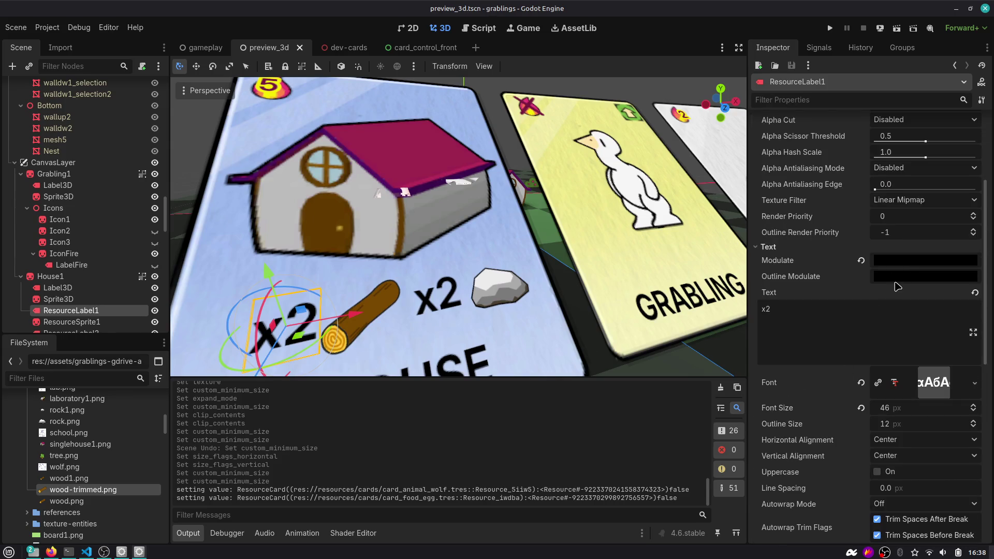
{"action": "scroll", "coordinate": [874, 394], "scroll_direction": "down", "scroll_amount": 2}
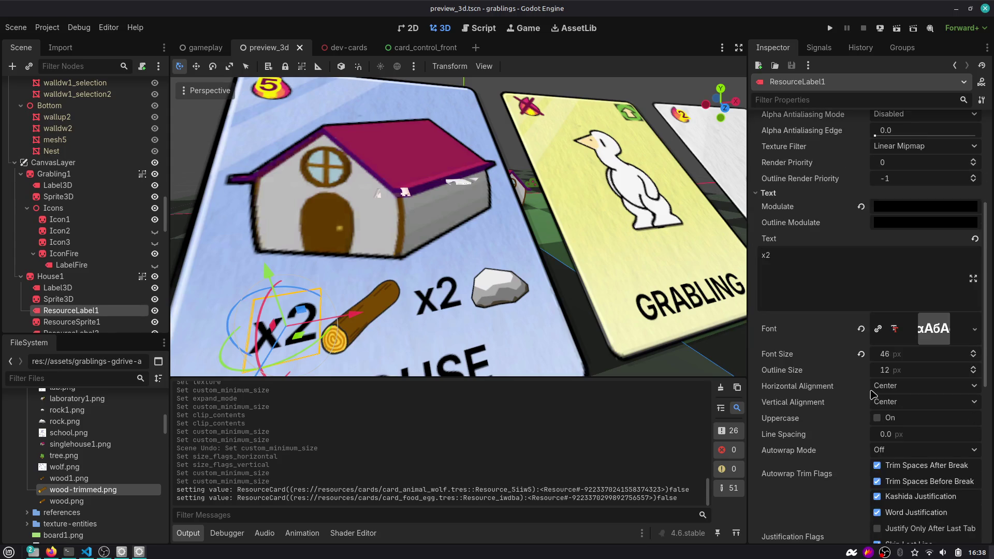
{"action": "right_click", "coordinate": [914, 330]}
Step: Copy the 3D label's font and paste it as the x2 Label's font override in card_control_front
{"action": "left_click", "coordinate": [900, 509]}
{"action": "left_click", "coordinate": [419, 48]}
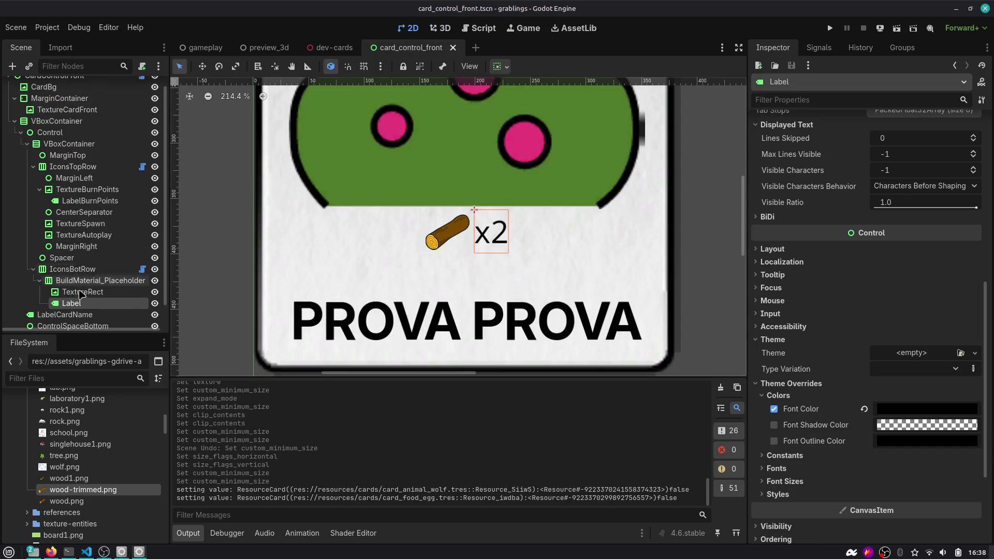
{"action": "scroll", "coordinate": [838, 312], "scroll_direction": "down", "scroll_amount": 5}
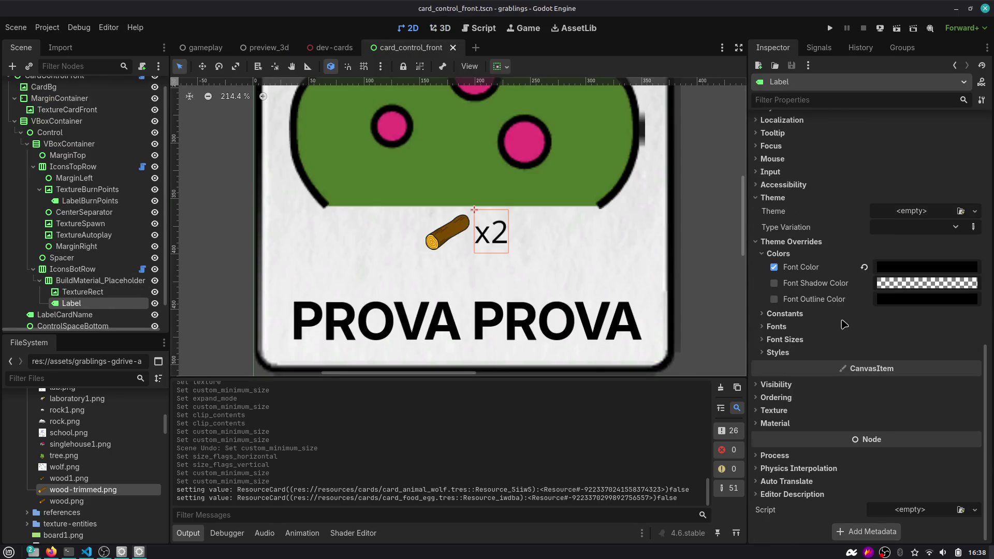
{"action": "left_click", "coordinate": [802, 327]}
{"action": "left_click", "coordinate": [927, 349]}
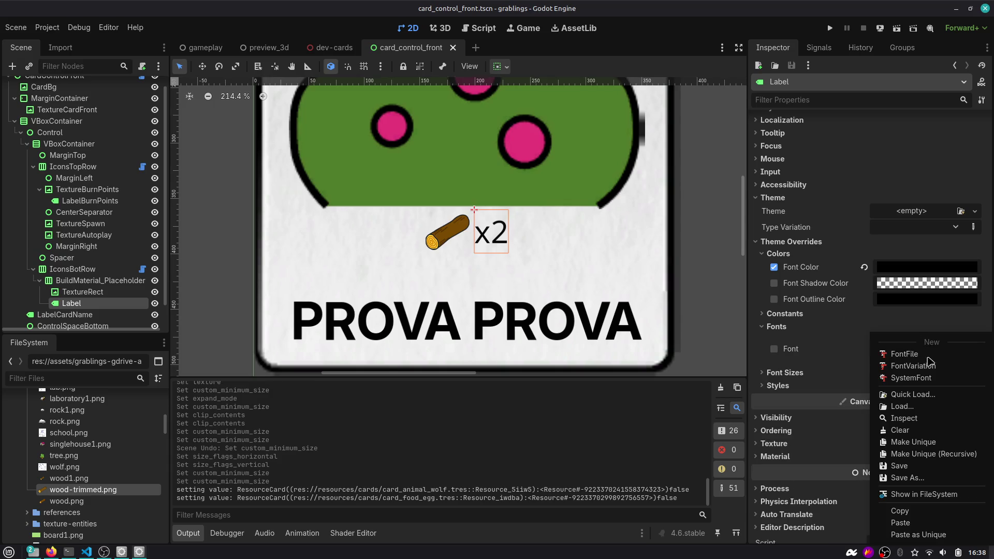
{"action": "left_click", "coordinate": [903, 522]}
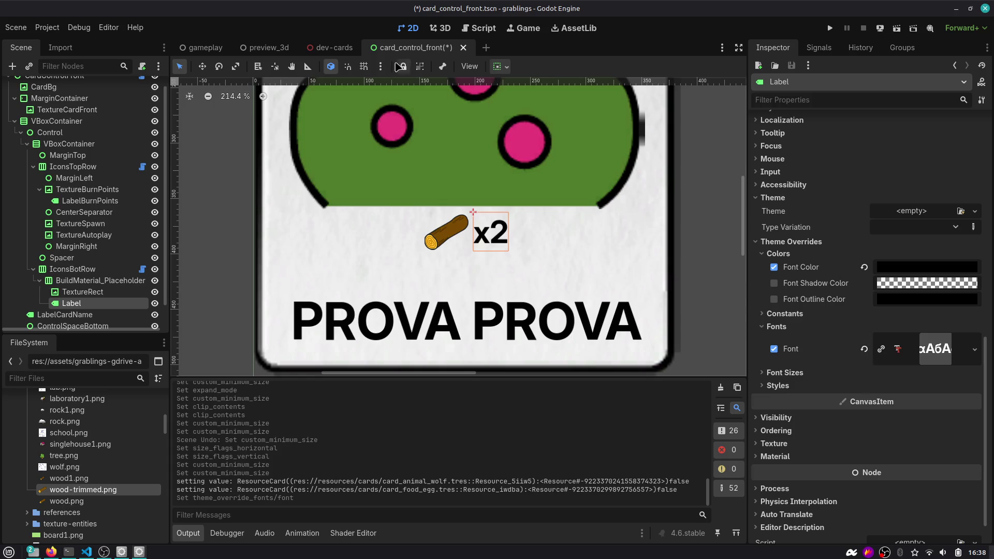
Step: Compare with the dev-cards and preview_3d scenes, then set the x2 Label's font size override to 46
{"action": "left_click", "coordinate": [336, 49]}
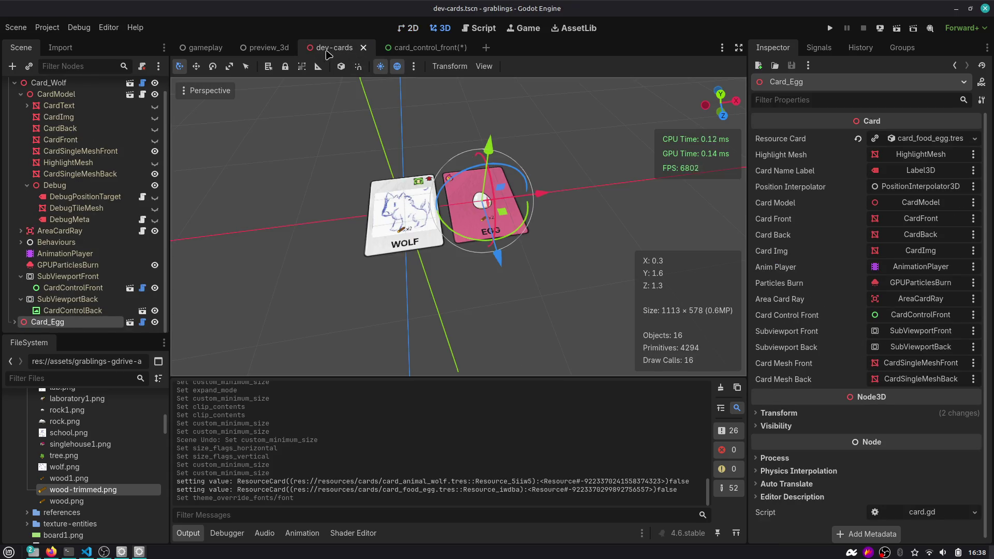
{"action": "left_click", "coordinate": [262, 49]}
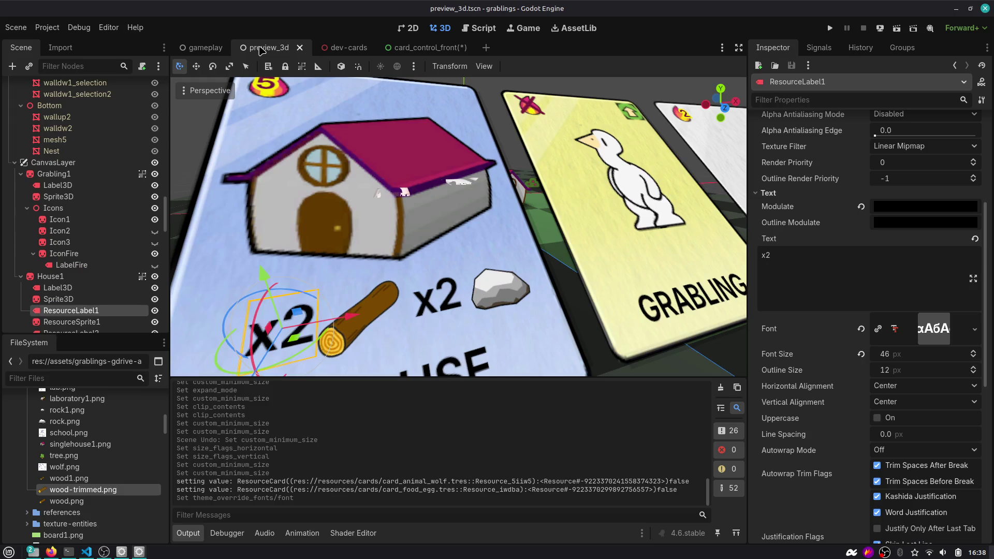
{"action": "scroll", "coordinate": [787, 386], "scroll_direction": "down", "scroll_amount": 5}
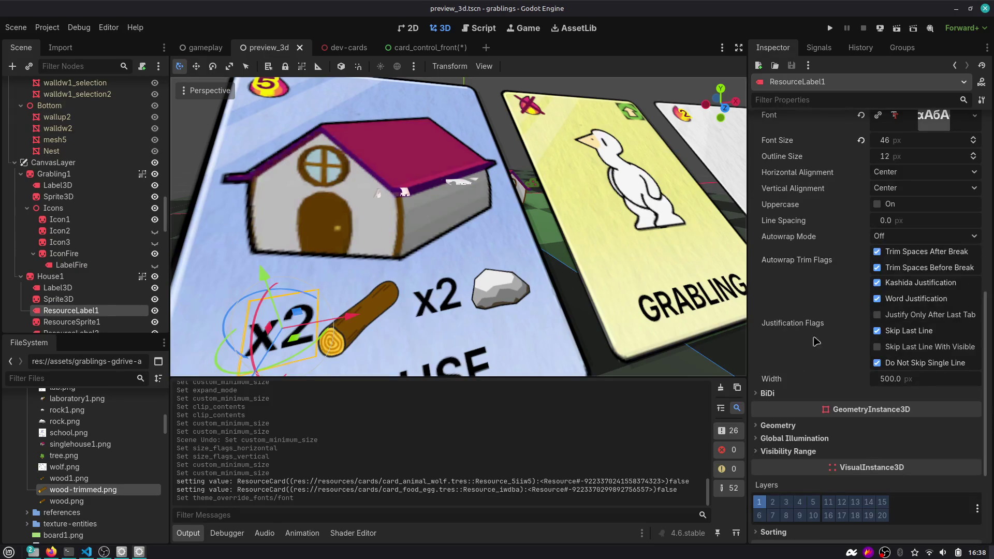
{"action": "left_click", "coordinate": [438, 48]}
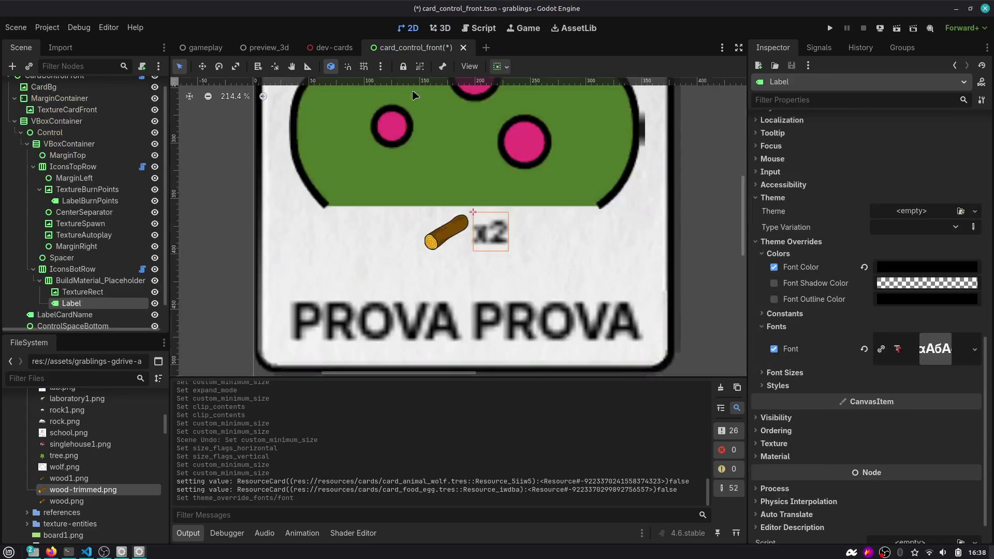
{"action": "left_click", "coordinate": [784, 373]}
{"action": "left_click", "coordinate": [905, 383]}
{"action": "type", "text": "46"}
{"action": "key", "text": "Return"}
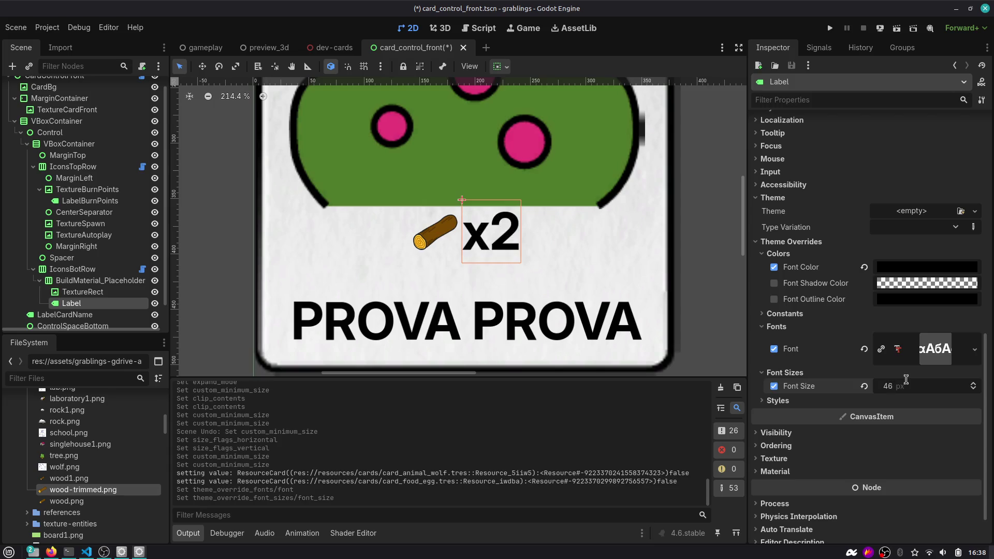
Step: Save card_control_front and collapse the BuildMaterial_Placeholder branch in the Scene dock
{"action": "scroll", "coordinate": [538, 238], "scroll_direction": "down", "scroll_amount": 10}
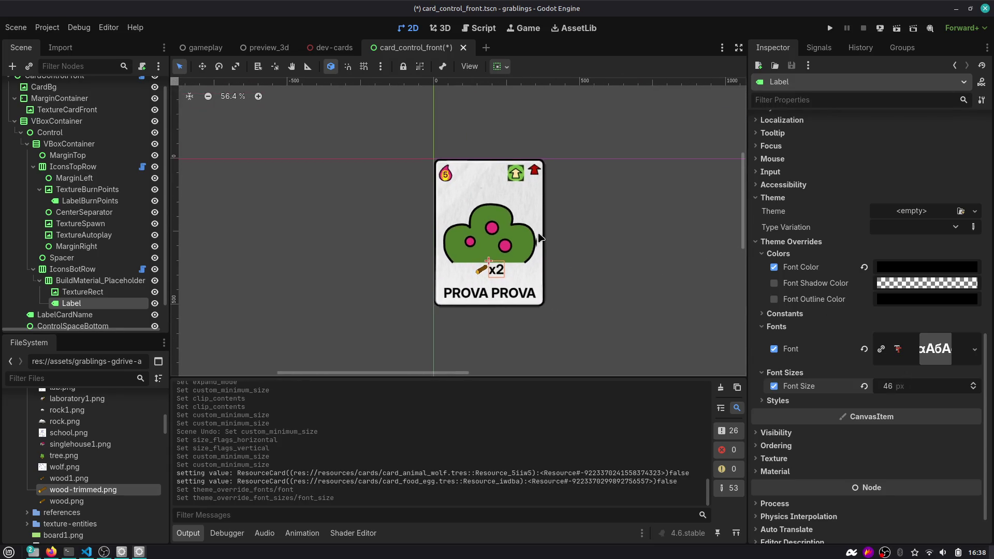
{"action": "scroll", "coordinate": [535, 242], "scroll_direction": "up", "scroll_amount": 5}
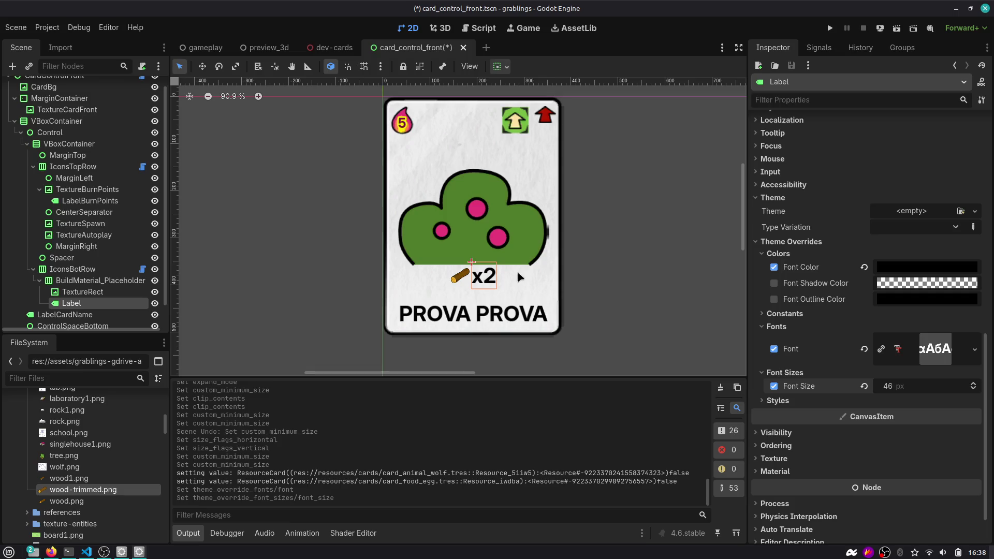
{"action": "key", "text": "ctrl+s"}
{"action": "left_click", "coordinate": [95, 282]}
{"action": "key", "text": "Left"}
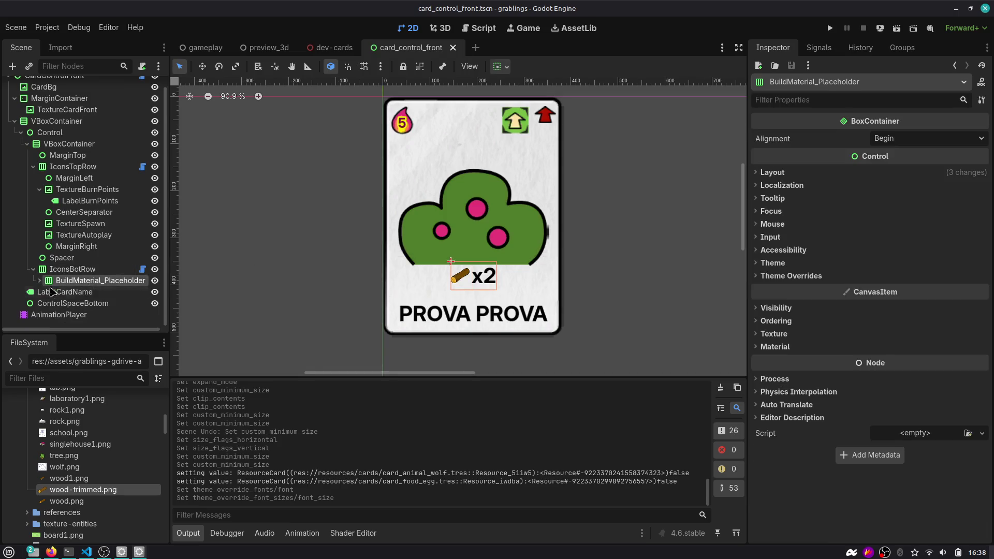
{"action": "left_click", "coordinate": [40, 280]}
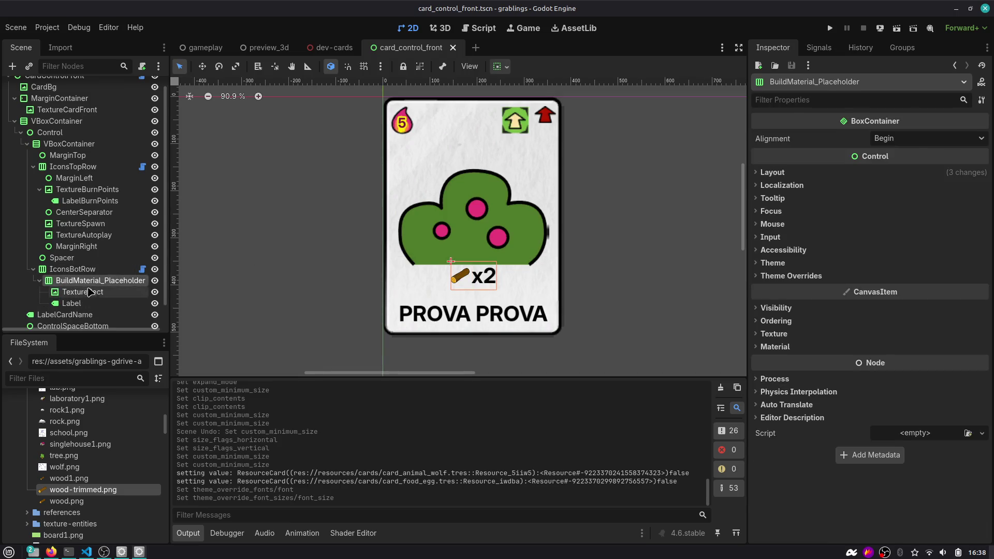
{"action": "left_click", "coordinate": [82, 292]}
{"action": "left_click", "coordinate": [95, 304]}
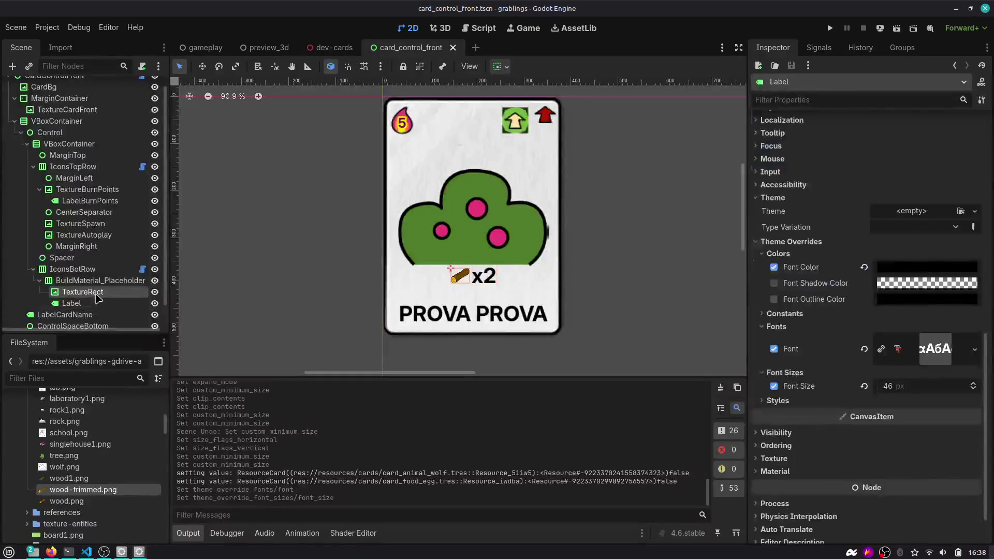
{"action": "left_click", "coordinate": [117, 280]}
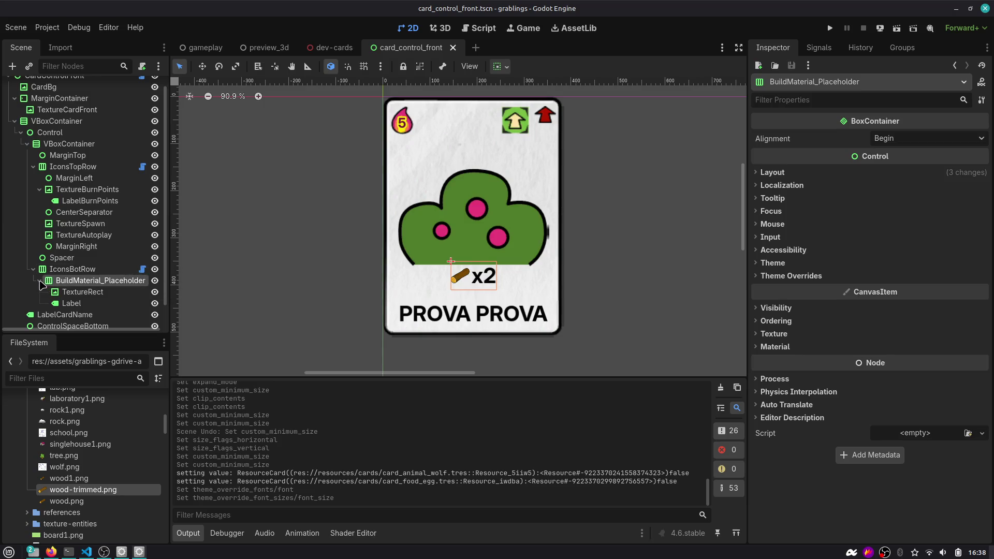
{"action": "right_click", "coordinate": [124, 285]}
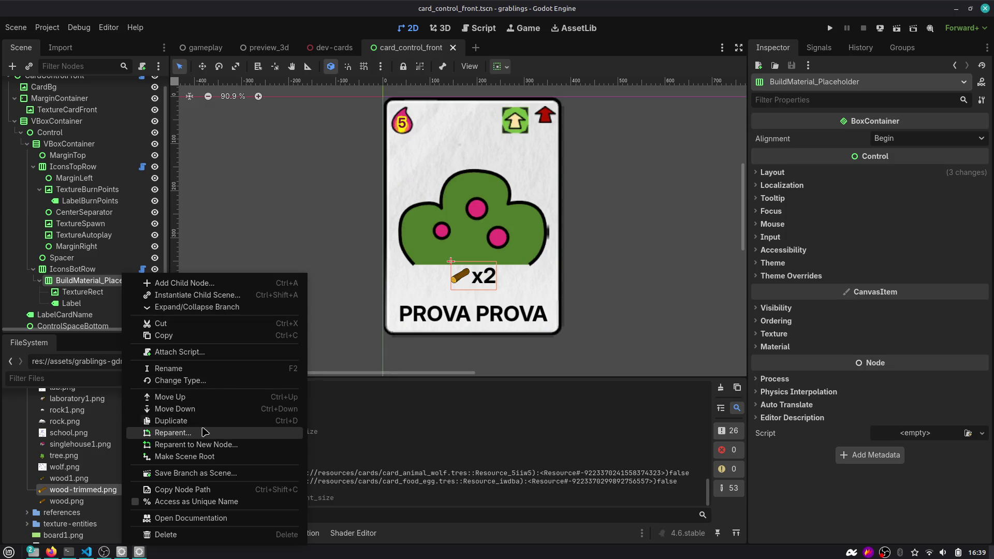
{"action": "left_click", "coordinate": [897, 28]}
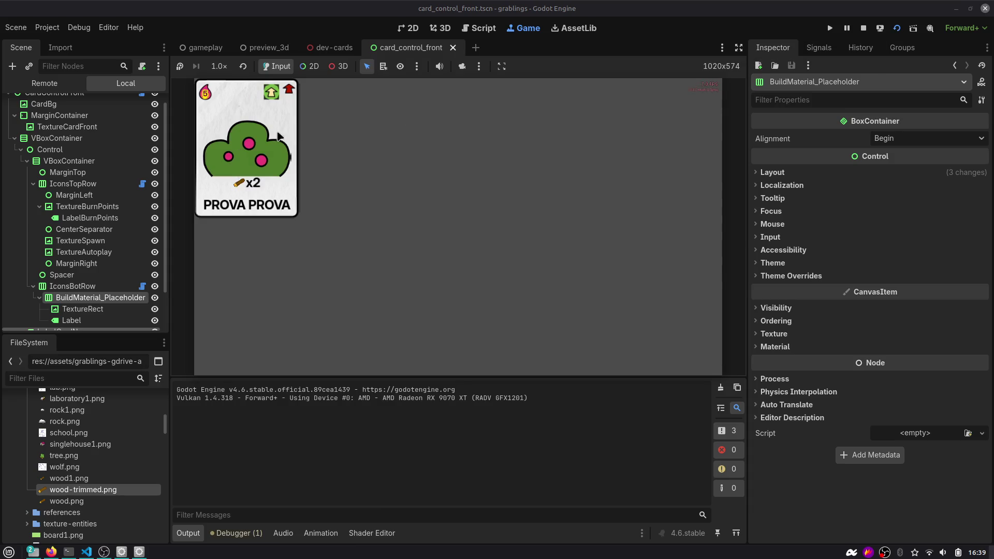
{"action": "left_click", "coordinate": [864, 28]}
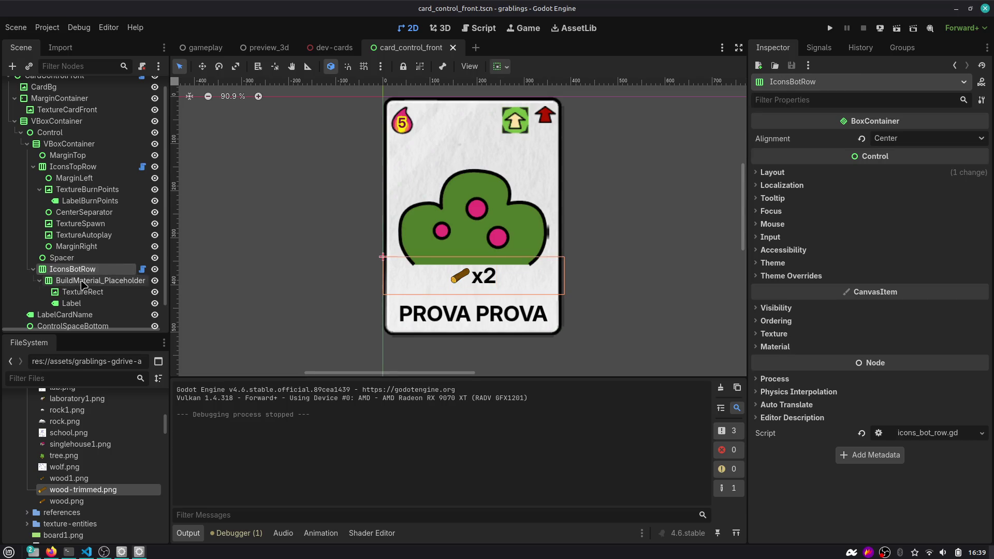
{"action": "left_click", "coordinate": [82, 280]}
{"action": "right_click", "coordinate": [83, 280]}
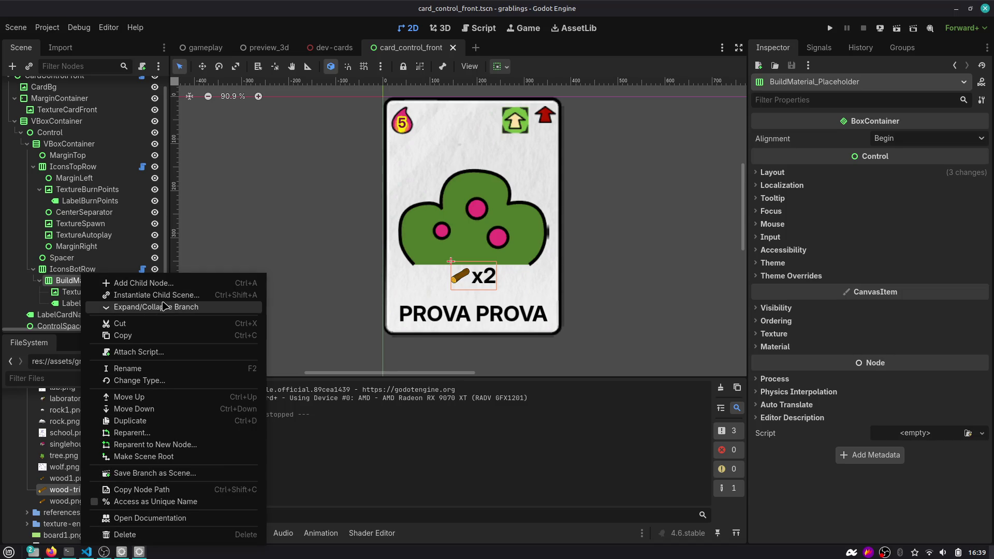
{"action": "left_click", "coordinate": [57, 287]}
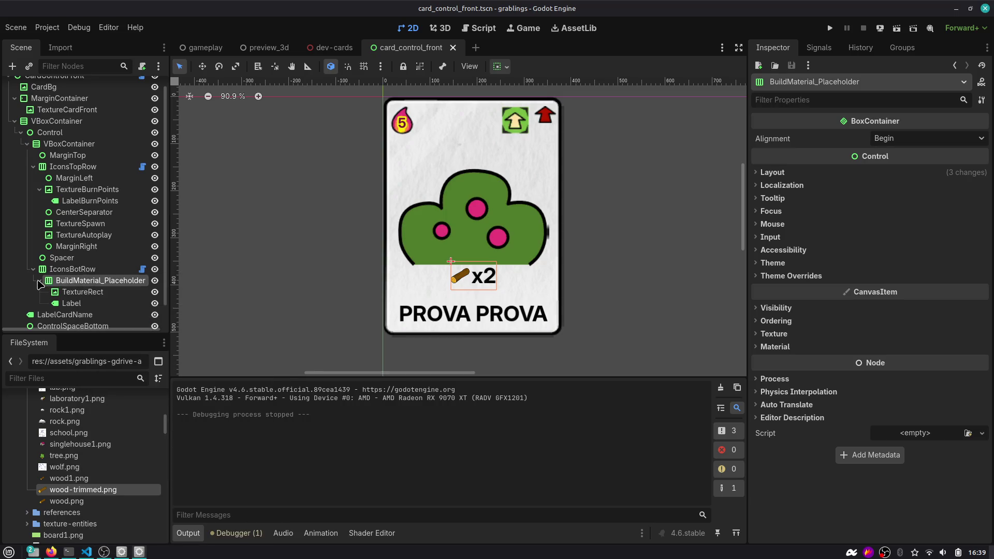
Step: Save the BuildMaterial_Placeholder branch as build_material_placeholder.tscn
{"action": "left_click", "coordinate": [39, 280]}
{"action": "right_click", "coordinate": [91, 282]}
{"action": "left_click", "coordinate": [207, 473]}
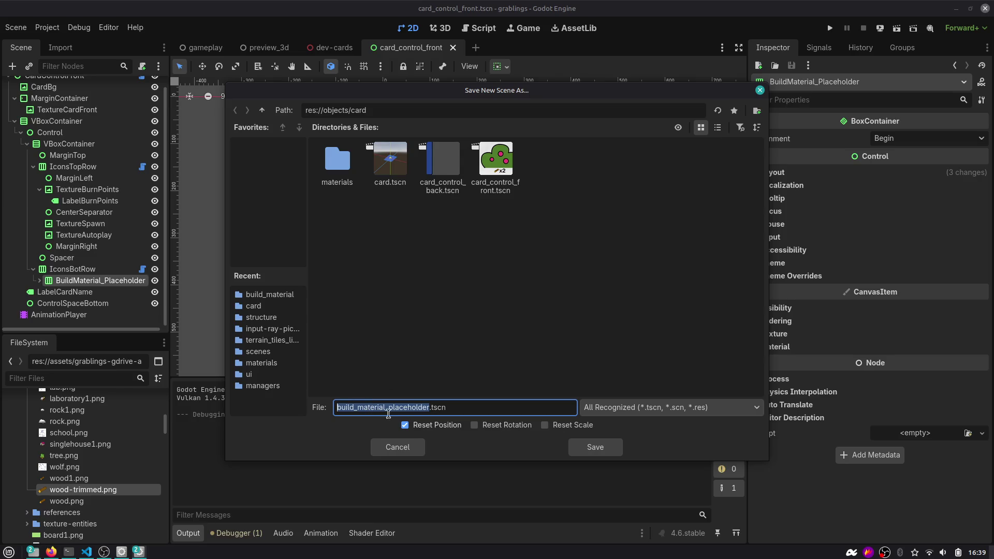
{"action": "left_click", "coordinate": [594, 448]}
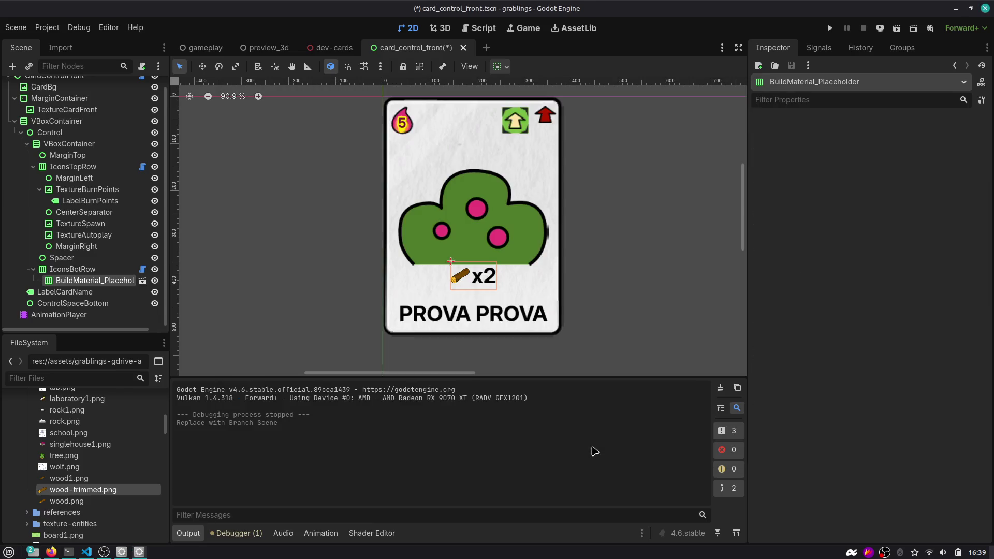
Step: Set the new instance to load as placeholder, test-run the card scene, and widen the Scene dock
{"action": "right_click", "coordinate": [104, 280]}
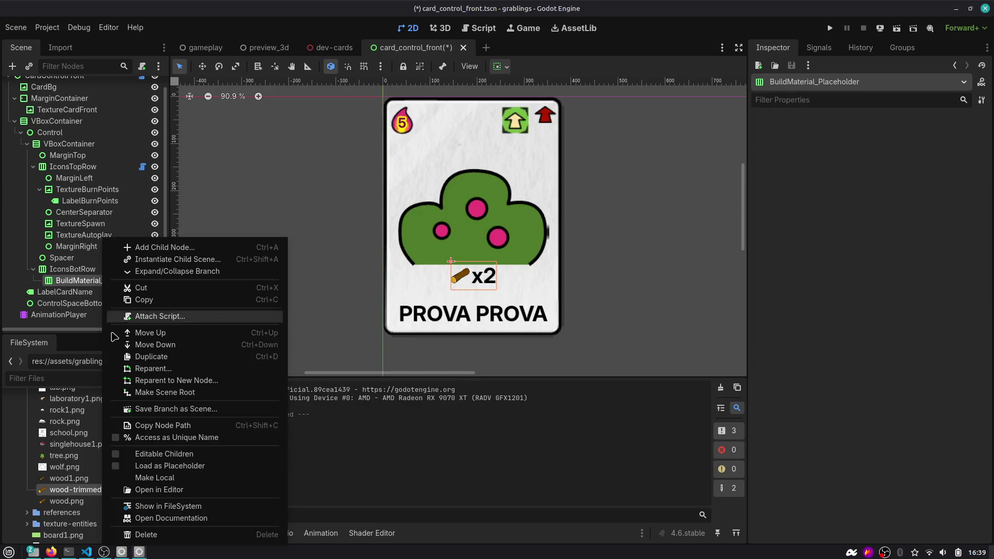
{"action": "left_click", "coordinate": [169, 467]}
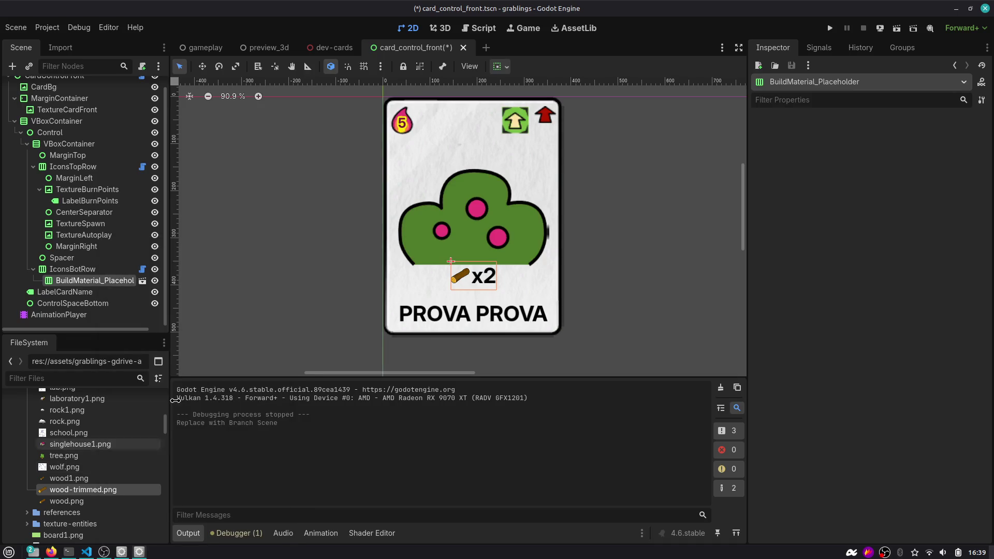
{"action": "left_click", "coordinate": [894, 29]}
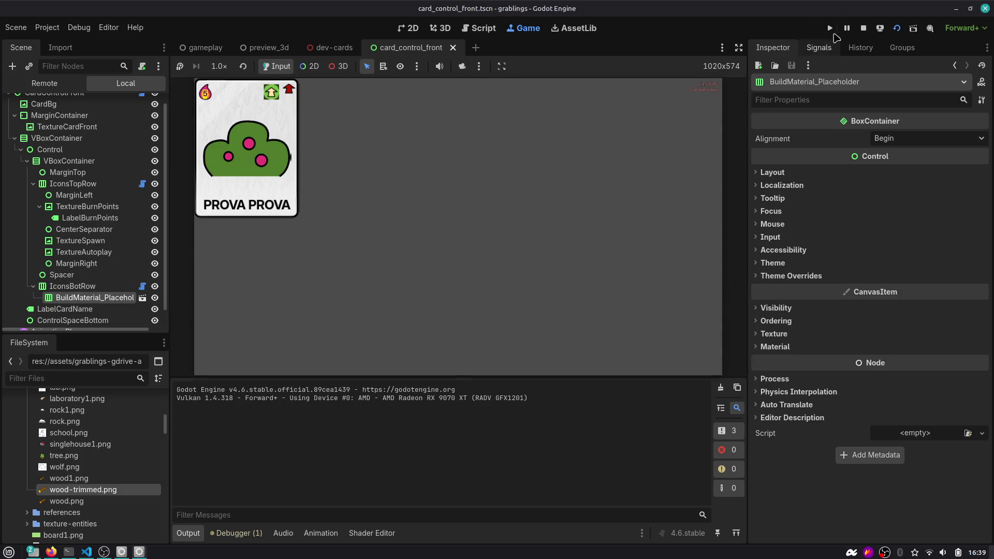
{"action": "left_click", "coordinate": [862, 28]}
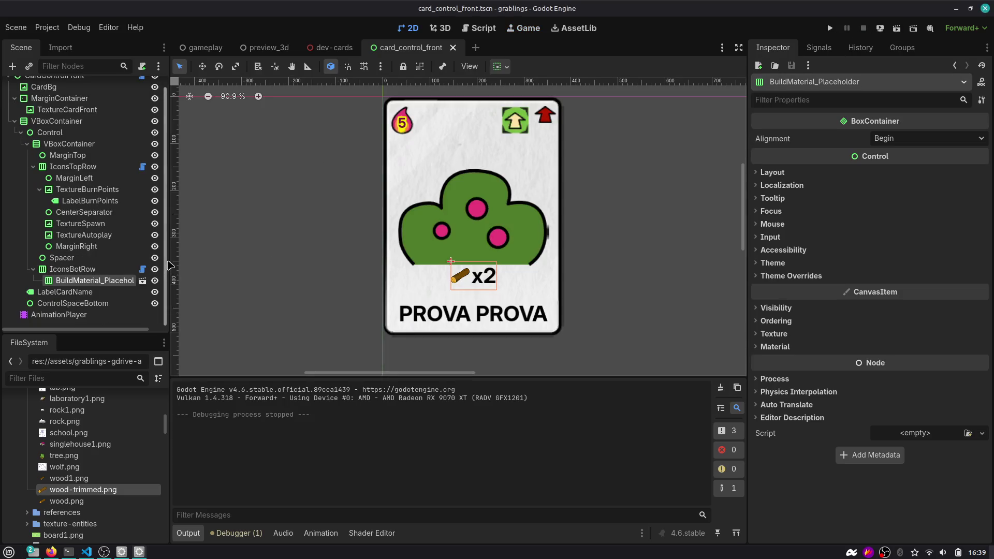
{"action": "left_click_drag", "start_coordinate": [175, 275], "coordinate": [247, 282]}
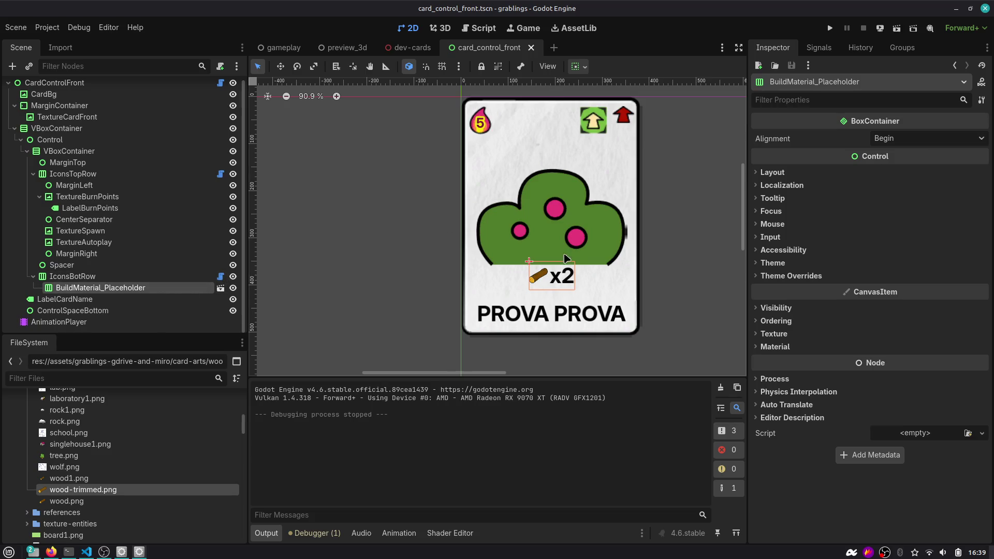
Step: Duplicate the placeholder instance and try IconsBotRow separation overrides of 16 and 32
{"action": "key", "text": "ctrl+d"}
{"action": "key", "text": "ctrl+d"}
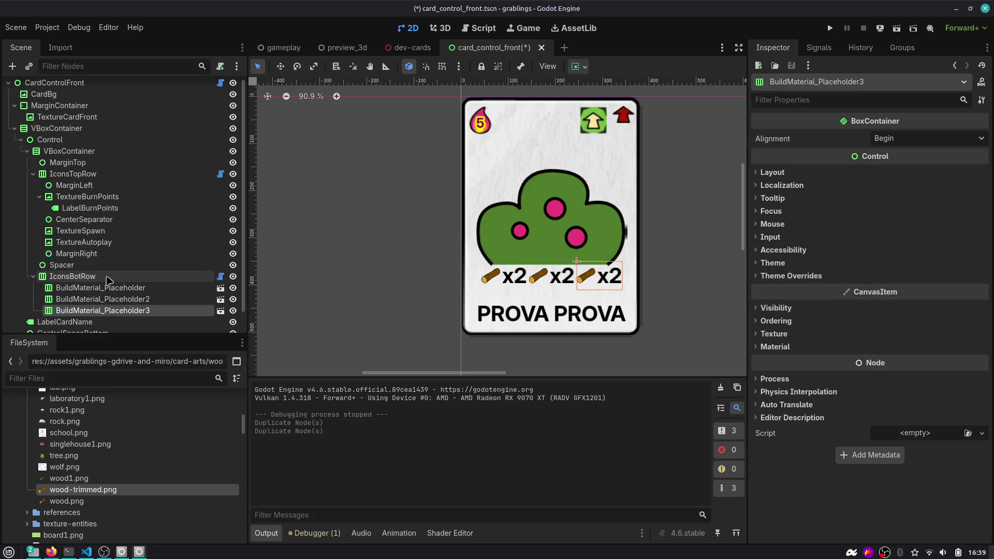
{"action": "left_click", "coordinate": [106, 280]}
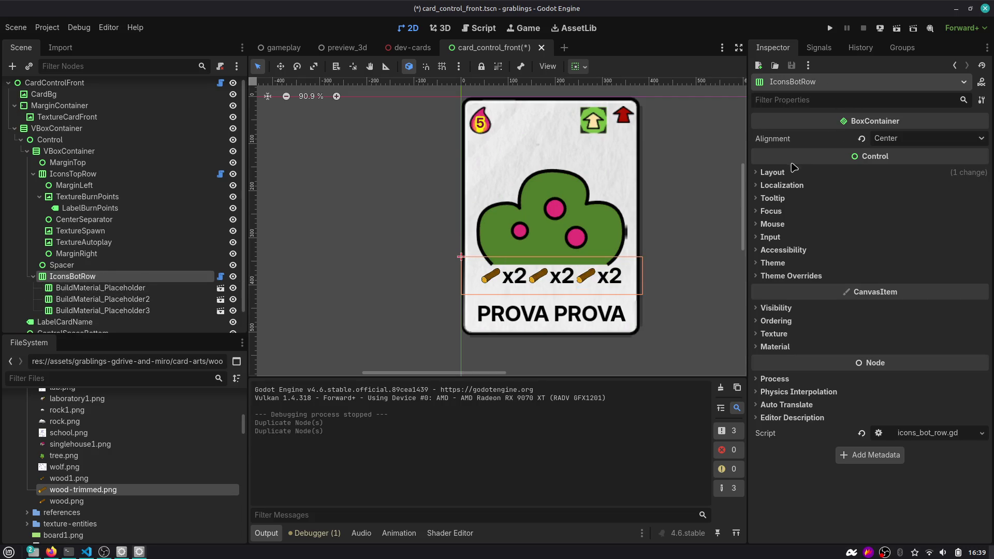
{"action": "left_click", "coordinate": [772, 172]}
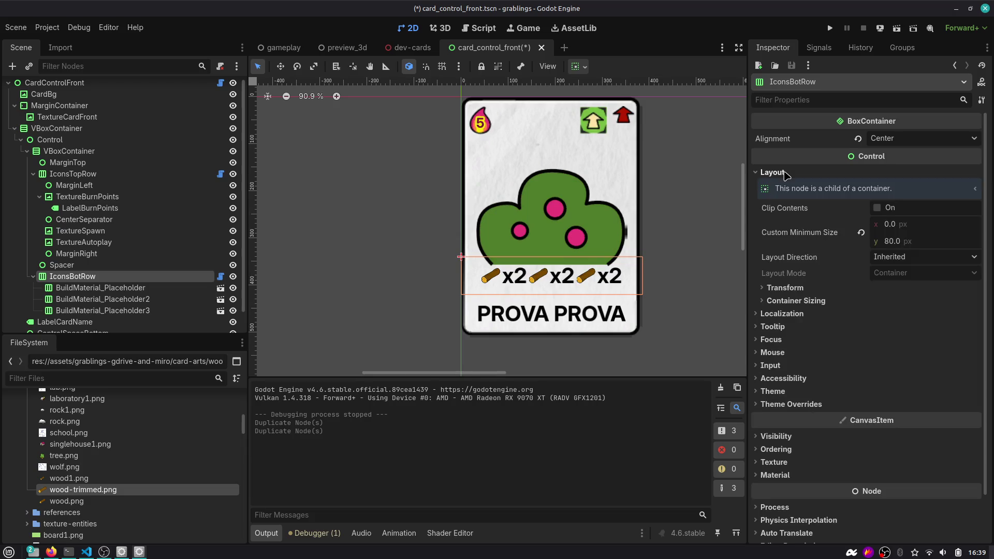
{"action": "left_click", "coordinate": [783, 172]}
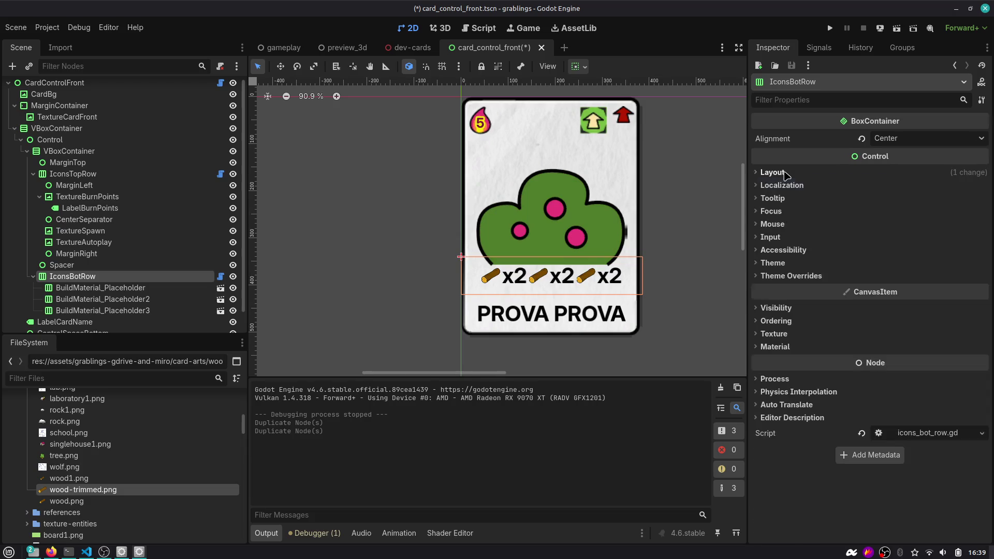
{"action": "left_click", "coordinate": [810, 276]}
{"action": "left_click", "coordinate": [808, 287]}
{"action": "left_click", "coordinate": [773, 302]}
{"action": "left_click", "coordinate": [893, 303]}
{"action": "key", "text": "Return"}
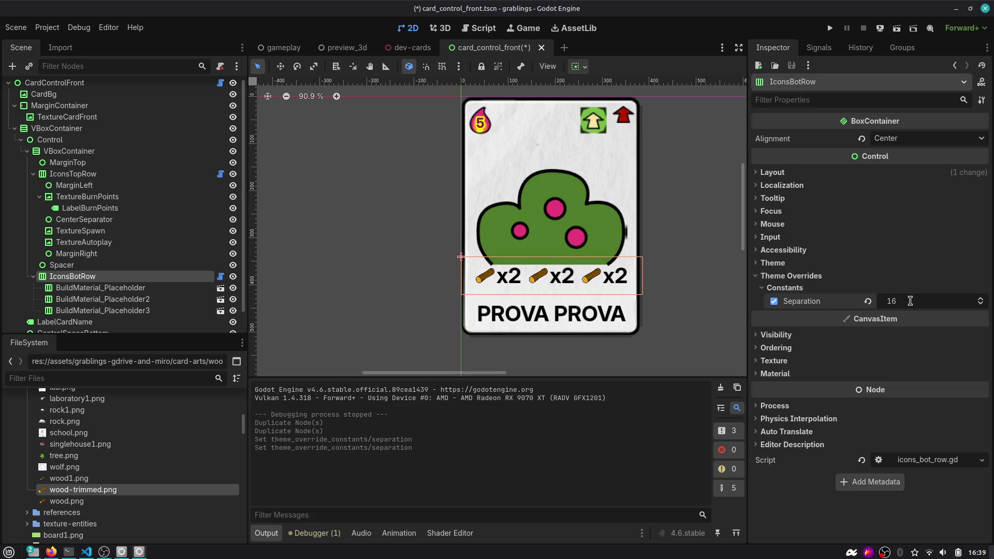
{"action": "left_click", "coordinate": [937, 306]}
{"action": "type", "text": "32"}
{"action": "key", "text": "Return"}
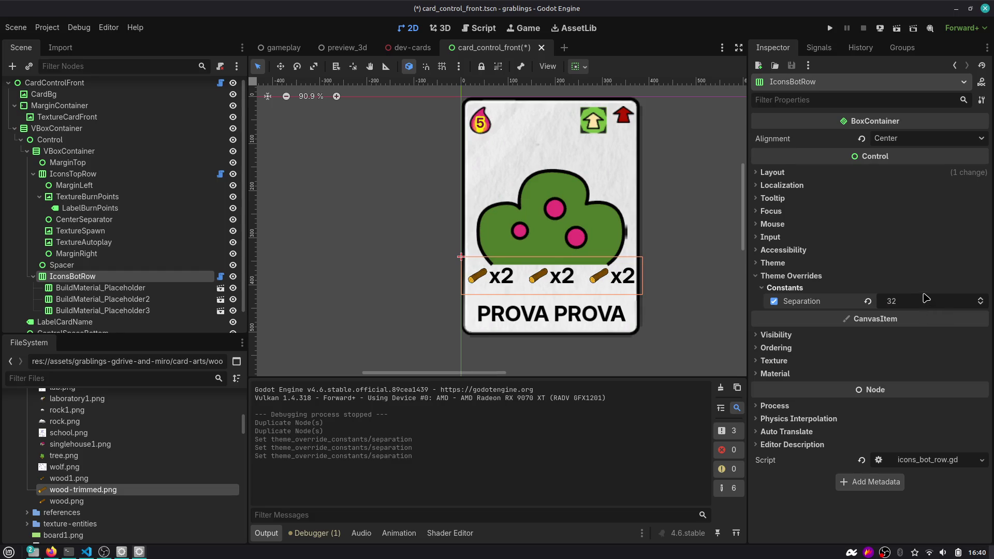
Step: Delete the two extra BuildMaterial_Placeholder copies from IconsBotRow
{"action": "left_click", "coordinate": [154, 290]}
{"action": "left_click", "coordinate": [158, 300]}
{"action": "left_click", "coordinate": [162, 311], "text": "shift"}
{"action": "key", "text": "Delete"}
Step: Set IconsBotRow separation to 8, save the scene, and open icons_bot_row.gd
{"action": "left_click", "coordinate": [158, 277]}
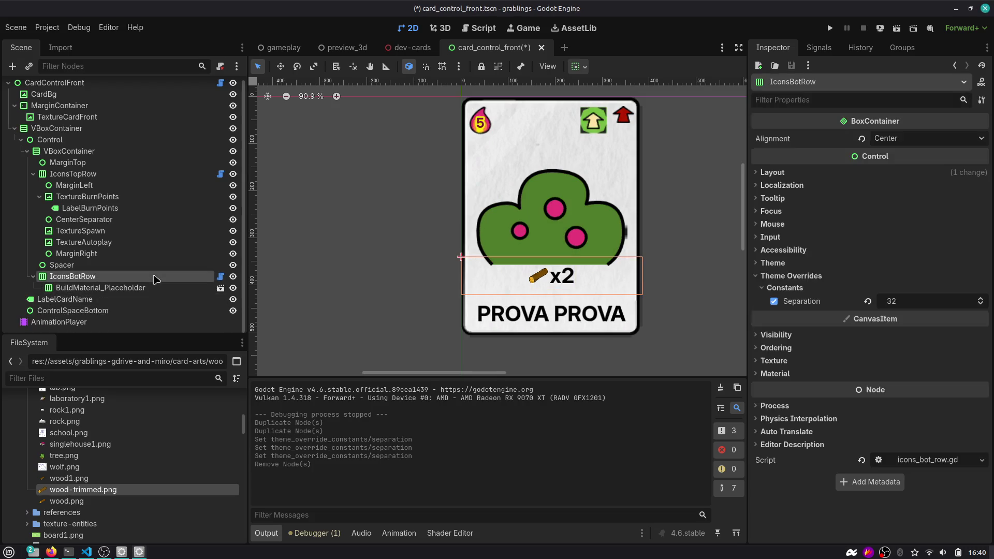
{"action": "left_click", "coordinate": [897, 302]}
{"action": "type", "text": "8"}
{"action": "key", "text": "Return"}
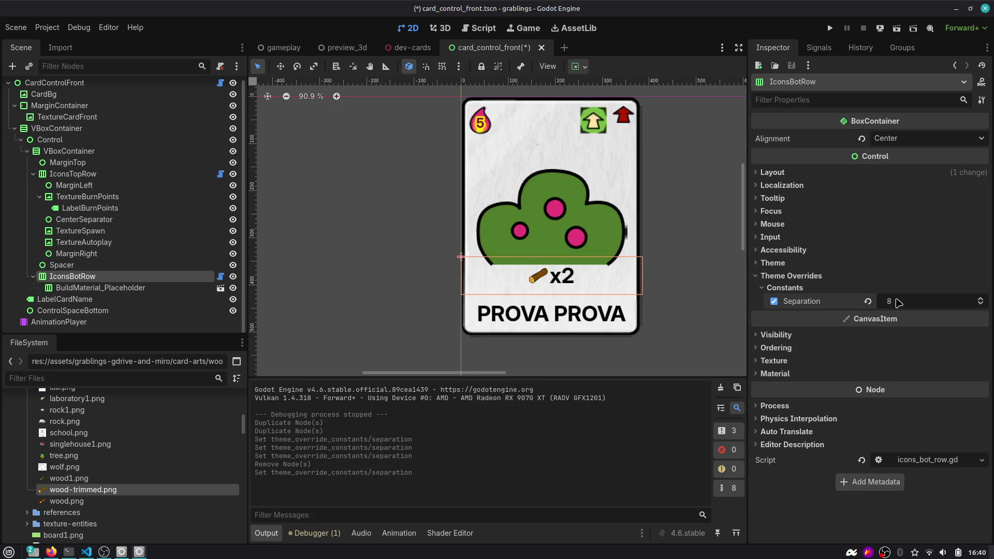
{"action": "key", "text": "ctrl+s"}
{"action": "left_click", "coordinate": [220, 277]}
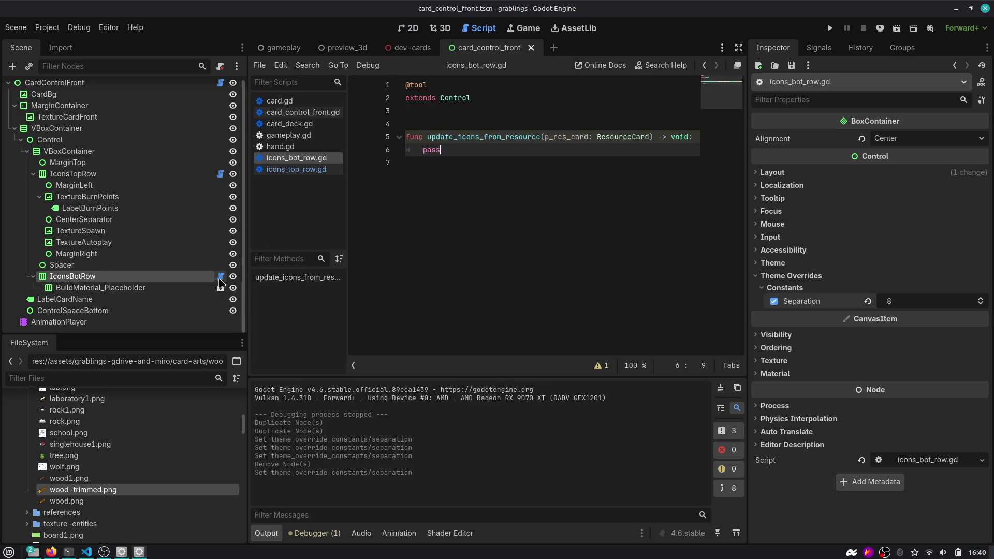
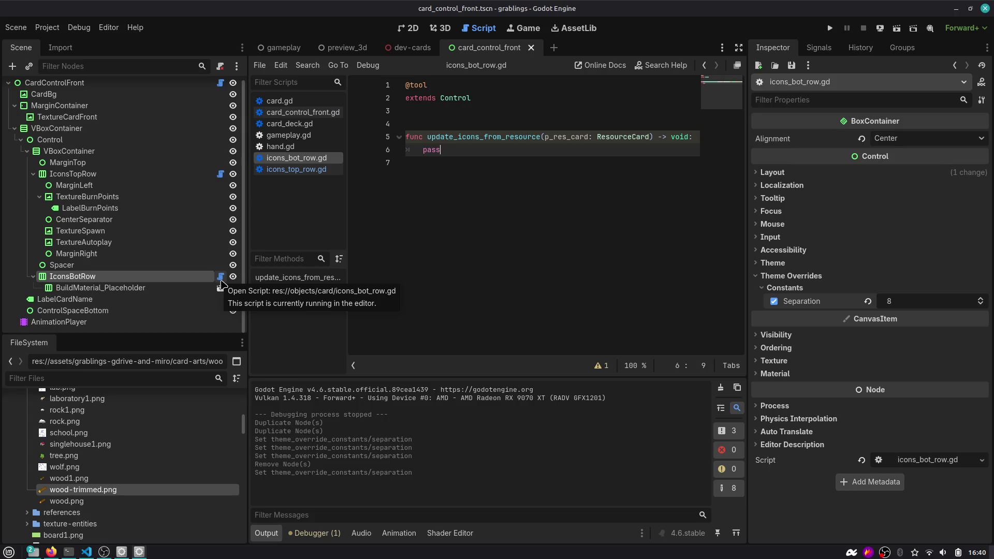
Step: Switch from the Godot editor to the Firefox window
{"action": "key", "text": "alt+Tab"}
{"action": "key", "text": "alt+Tab"}
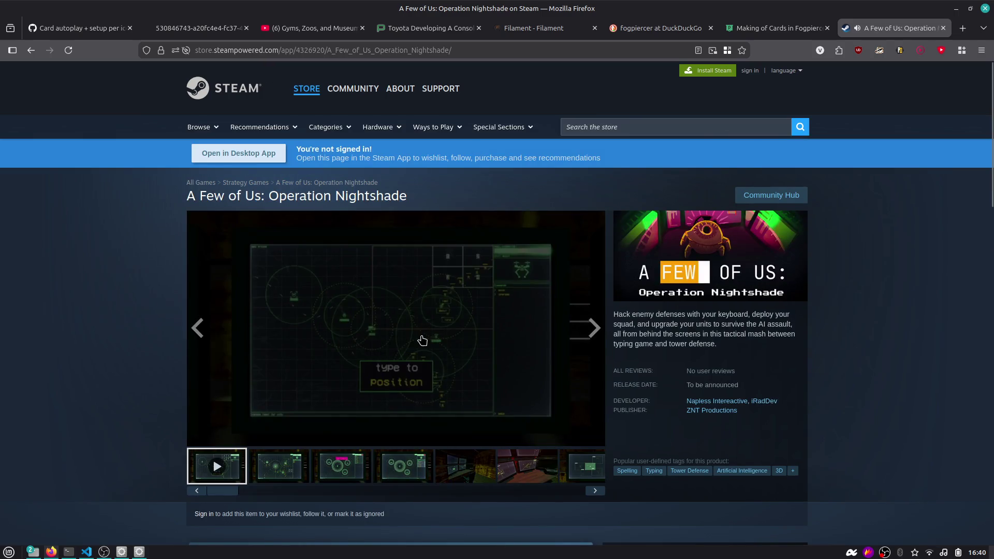
Step: Watch the Operation Nightshade trailer from the beginning, pausing once, then open a blank tab
{"action": "left_click", "coordinate": [398, 324]}
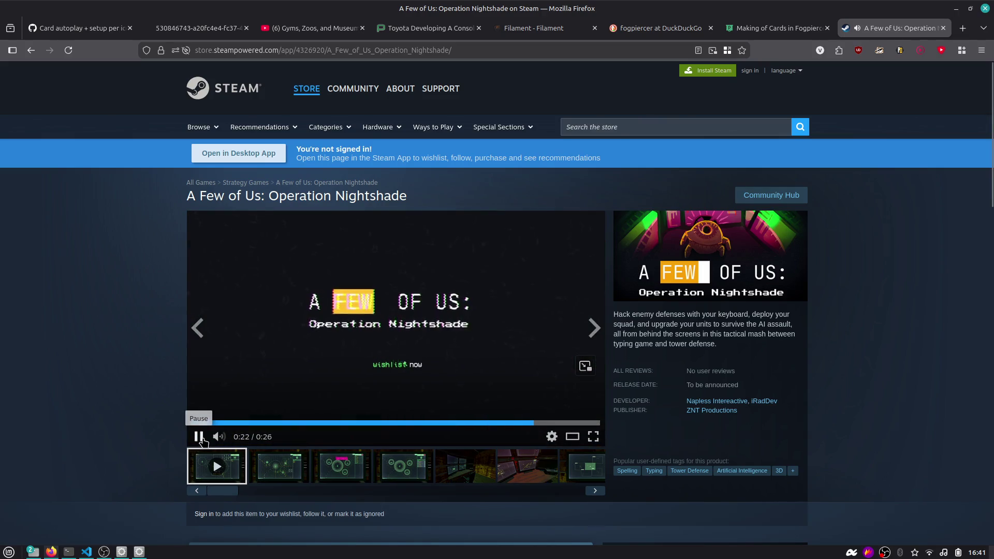
{"action": "left_click", "coordinate": [220, 423]}
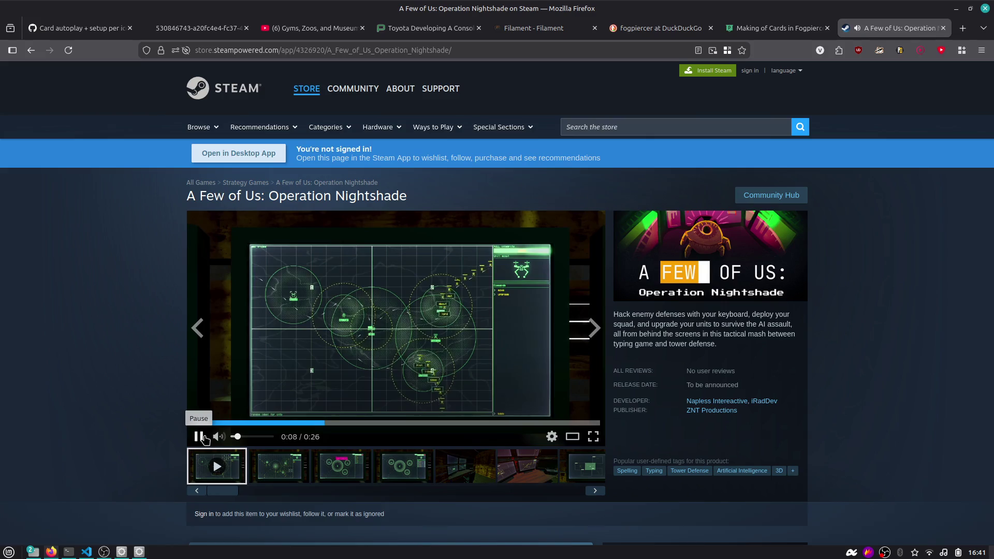
{"action": "left_click", "coordinate": [199, 437]}
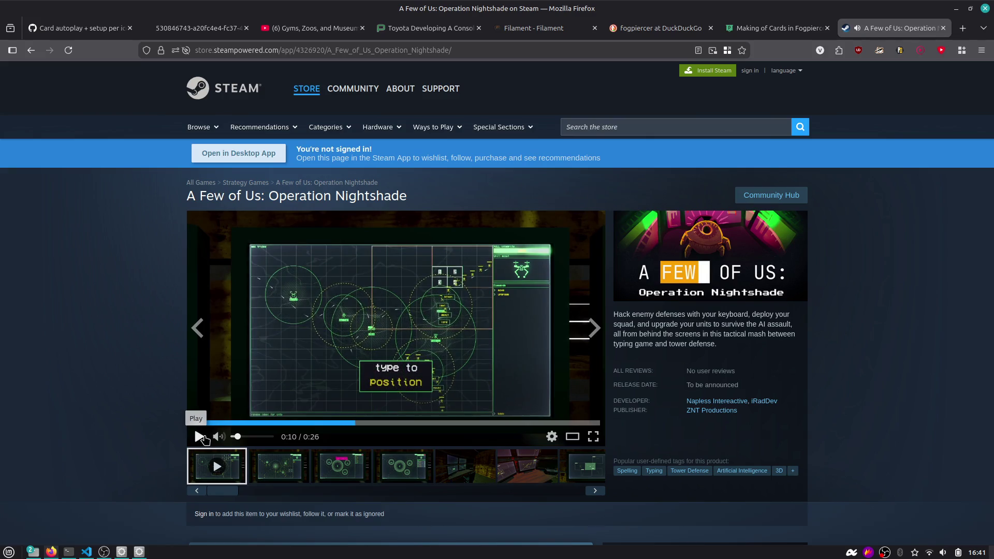
{"action": "left_click", "coordinate": [204, 437]}
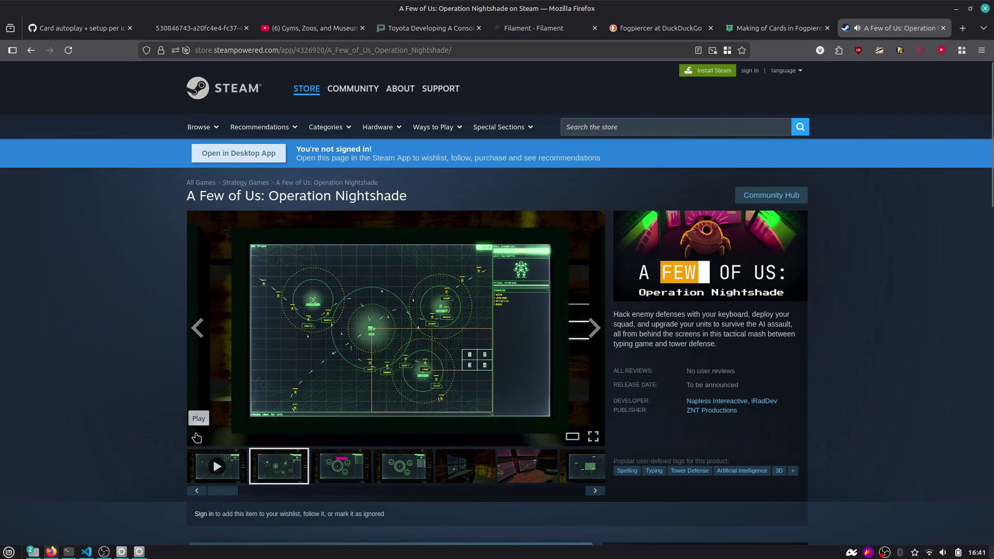
{"action": "mouse_move", "coordinate": [738, 29]}
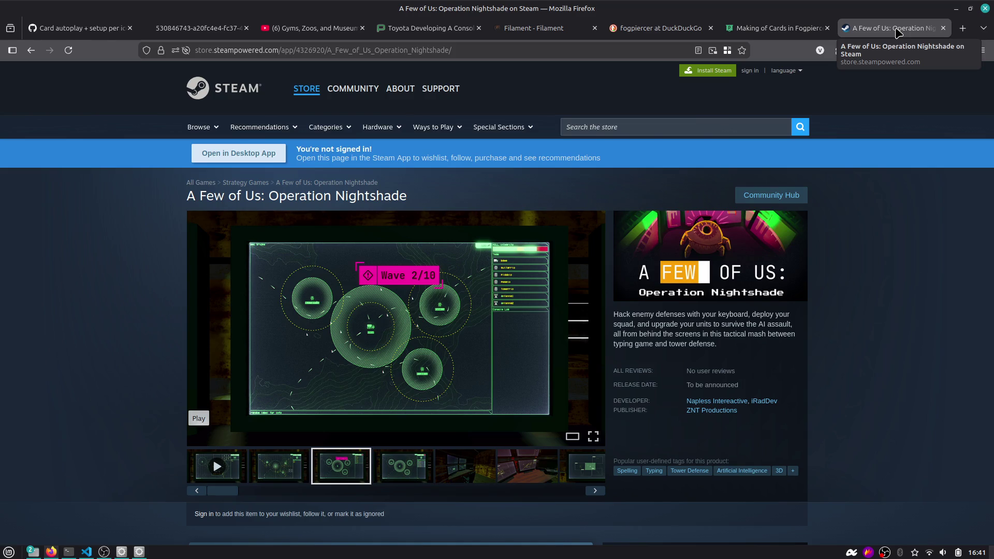
{"action": "key", "text": "ctrl+t"}
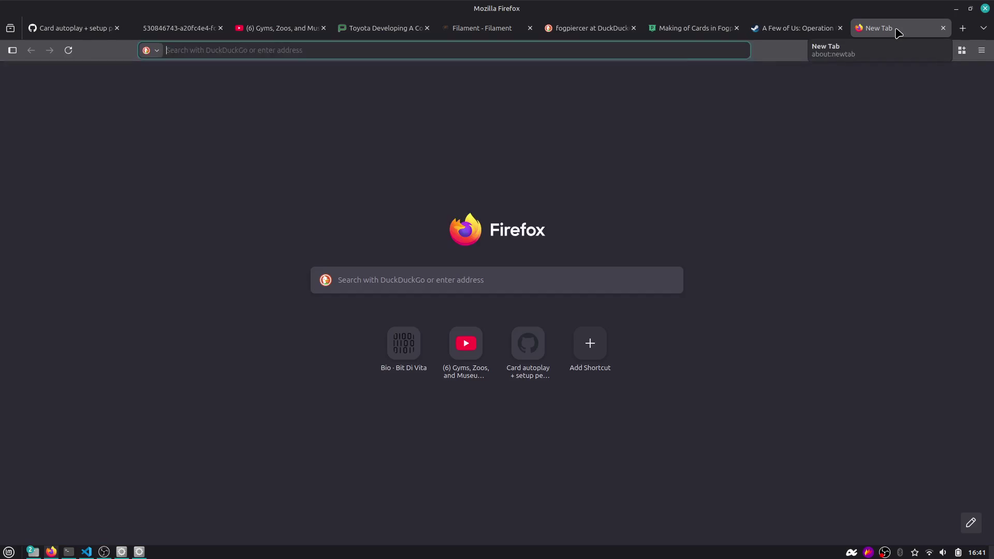
Step: Search the web for 'typing website' and look through the typing.com result
{"action": "type", "text": "typing"}
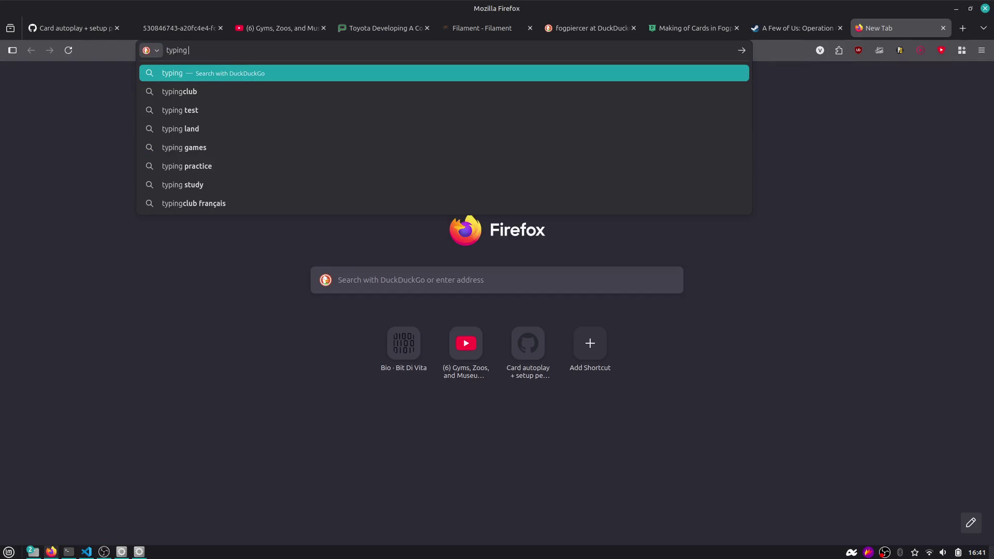
{"action": "type", "text": " website"}
{"action": "key", "text": "Return"}
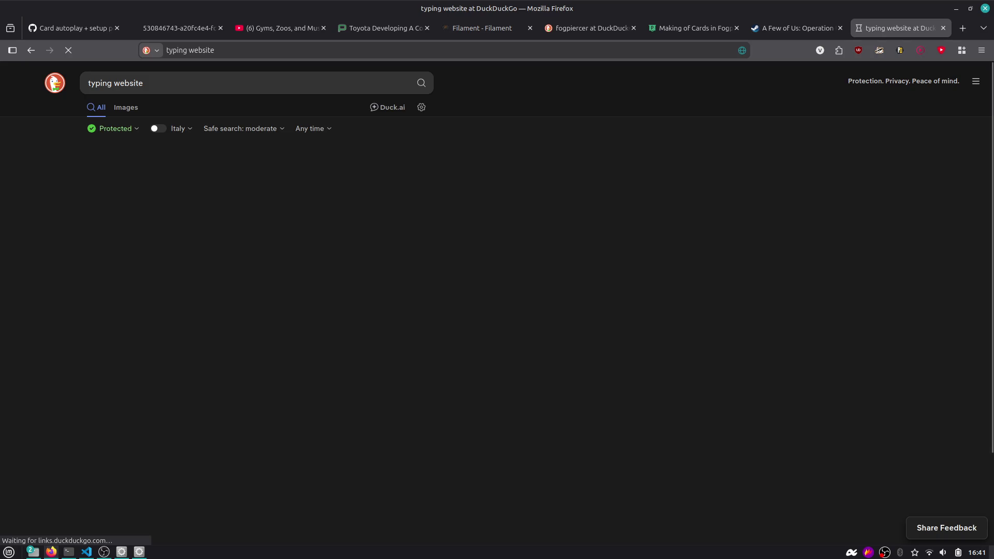
{"action": "left_click", "coordinate": [222, 178]}
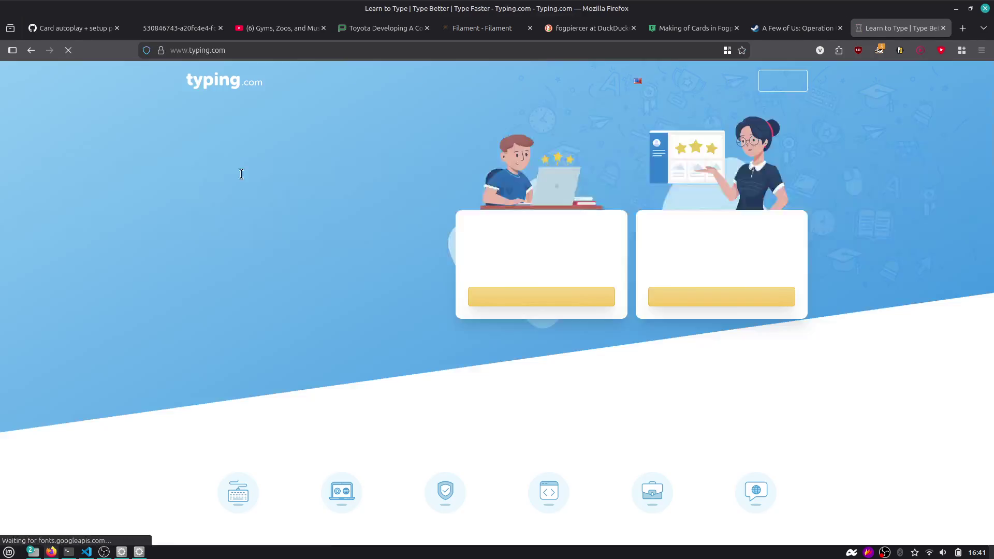
{"action": "scroll", "coordinate": [427, 285], "scroll_direction": "down", "scroll_amount": 10}
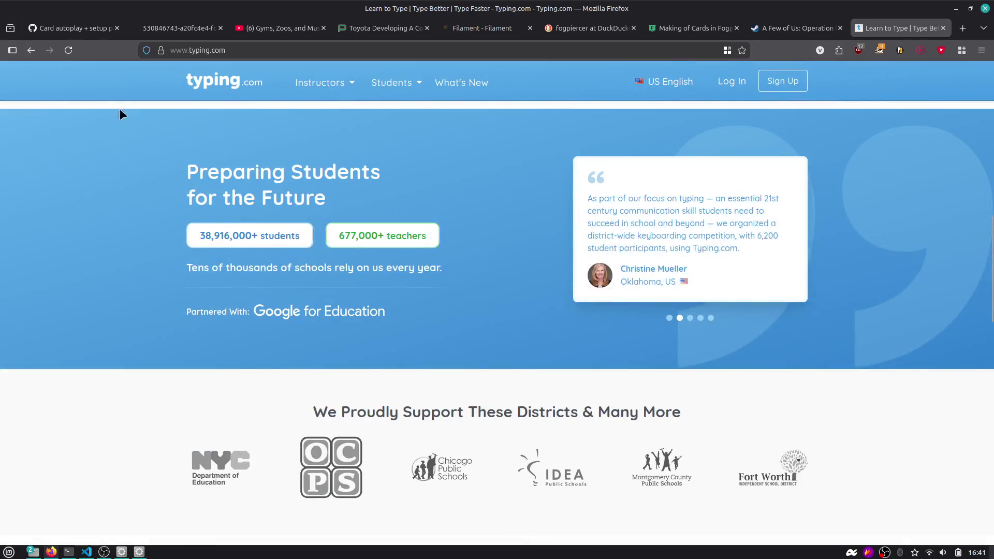
{"action": "left_click", "coordinate": [32, 51]}
Step: Browse the TypingFirst site, then return to the Steam tab and the Godot editor
{"action": "scroll", "coordinate": [175, 338], "scroll_direction": "down", "scroll_amount": 5}
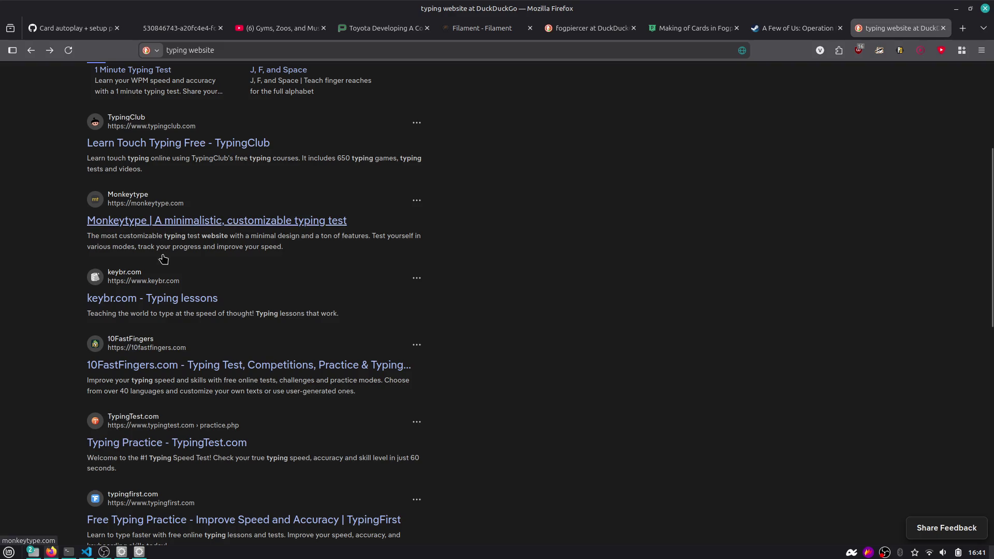
{"action": "scroll", "coordinate": [153, 445], "scroll_direction": "down", "scroll_amount": 3}
{"action": "left_click", "coordinate": [148, 449]}
{"action": "scroll", "coordinate": [147, 442], "scroll_direction": "down", "scroll_amount": 10}
{"action": "key", "text": "ctrl+Page_Up"}
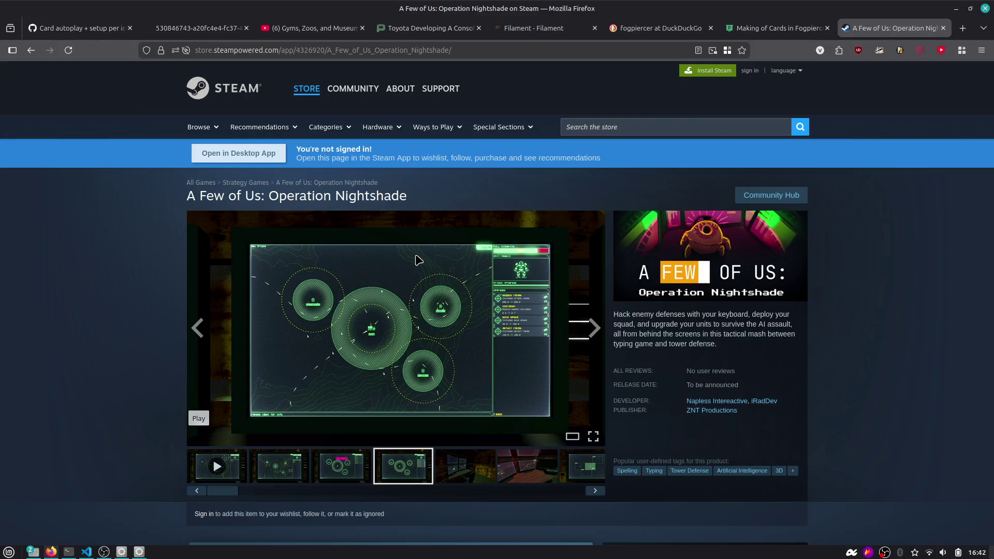
{"action": "key", "text": "alt+Tab"}
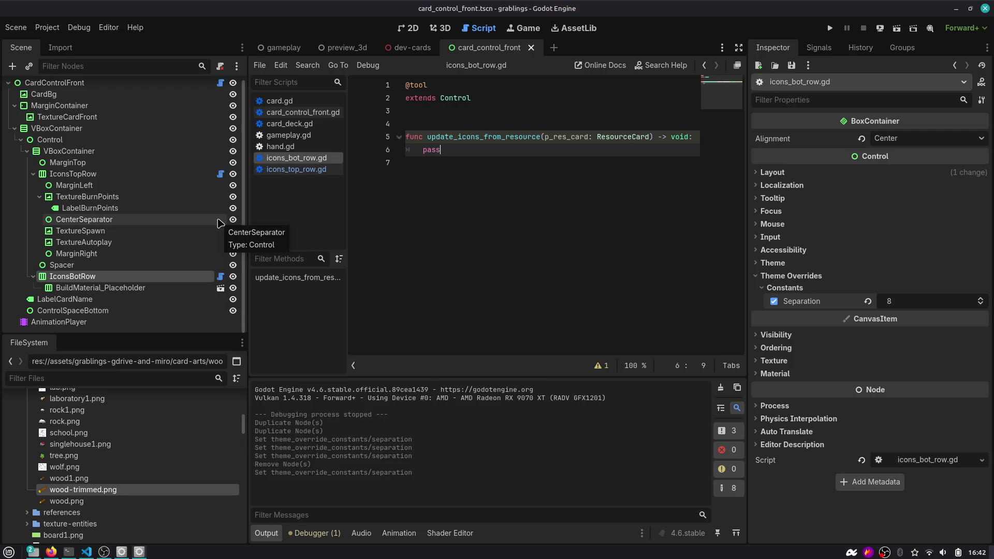
Step: Look over the update_icons_from_resource stub and narrow the Scene and Inspector docks
{"action": "left_click", "coordinate": [467, 165]}
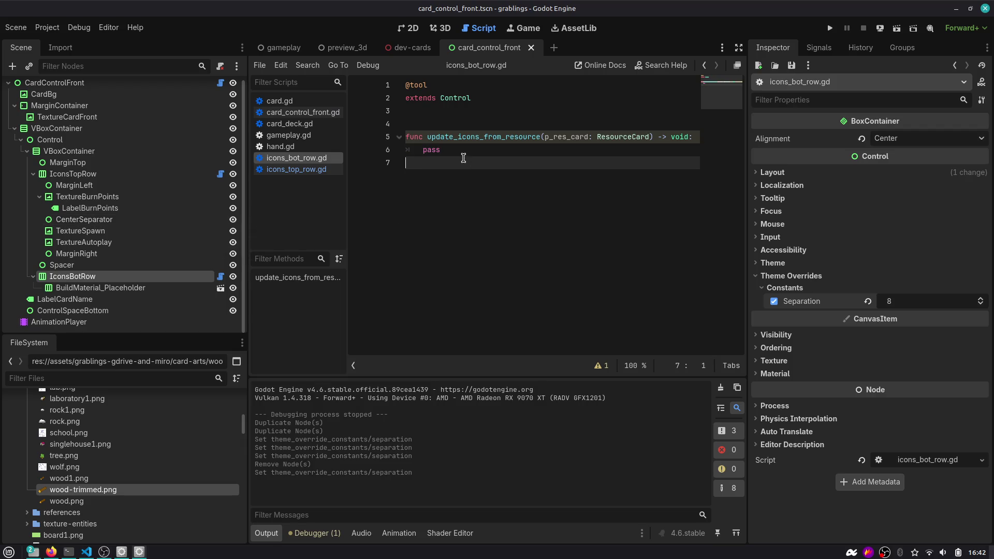
{"action": "key", "text": "Left"}
{"action": "key", "text": "shift+Up"}
{"action": "key", "text": "shift+Up"}
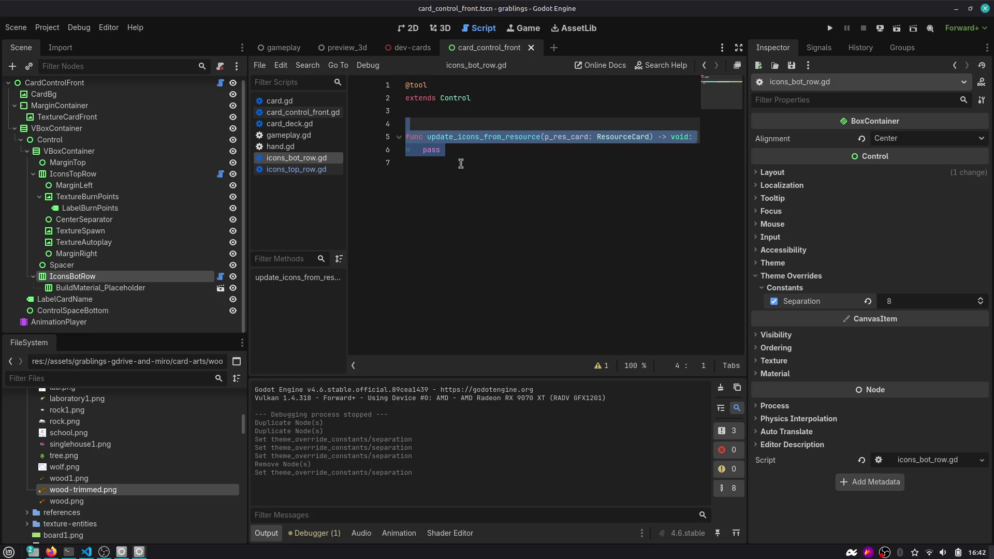
{"action": "key", "text": "Left"}
{"action": "left_click_drag", "start_coordinate": [248, 142], "coordinate": [206, 143]}
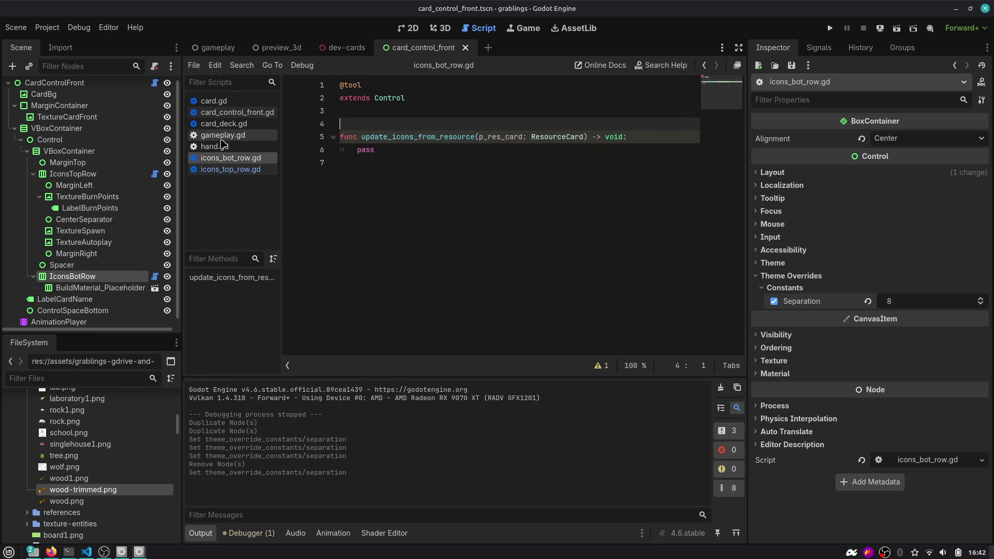
{"action": "left_click_drag", "start_coordinate": [747, 291], "coordinate": [773, 290]}
Step: Select the update_icons_from_resource name and collapse the VBoxContainer and MarginContainer nodes
{"action": "left_click", "coordinate": [595, 156]}
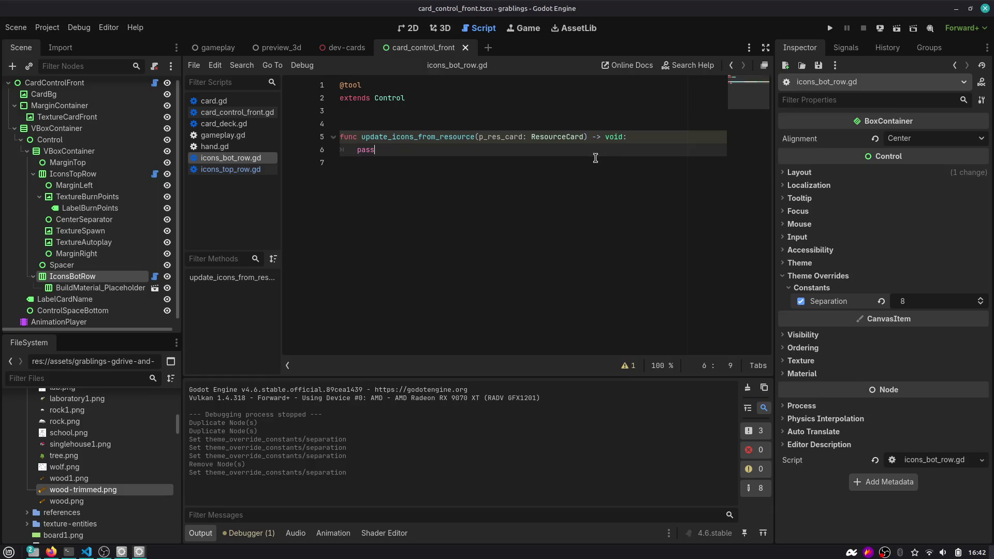
{"action": "left_click", "coordinate": [497, 138]}
{"action": "double_click", "coordinate": [443, 137]}
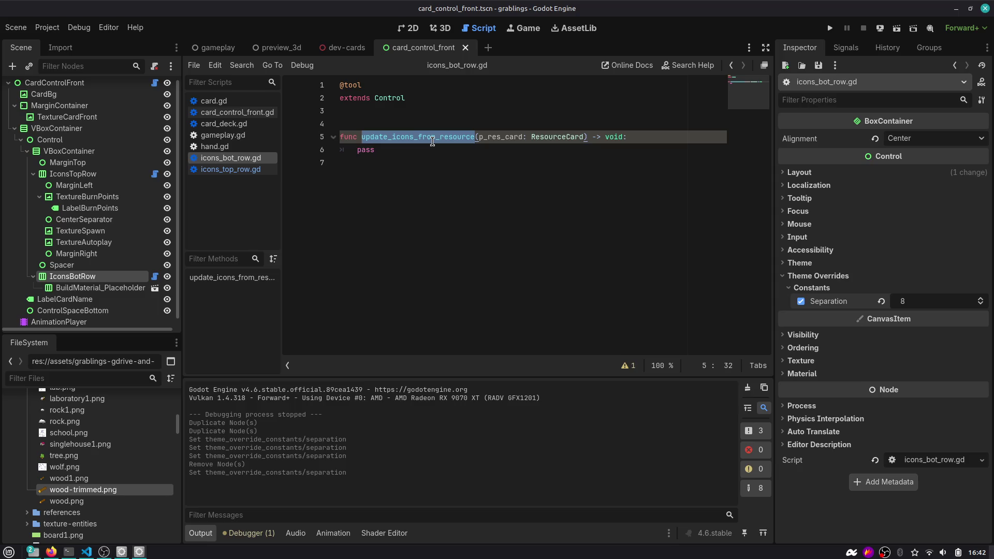
{"action": "left_click", "coordinate": [432, 122]}
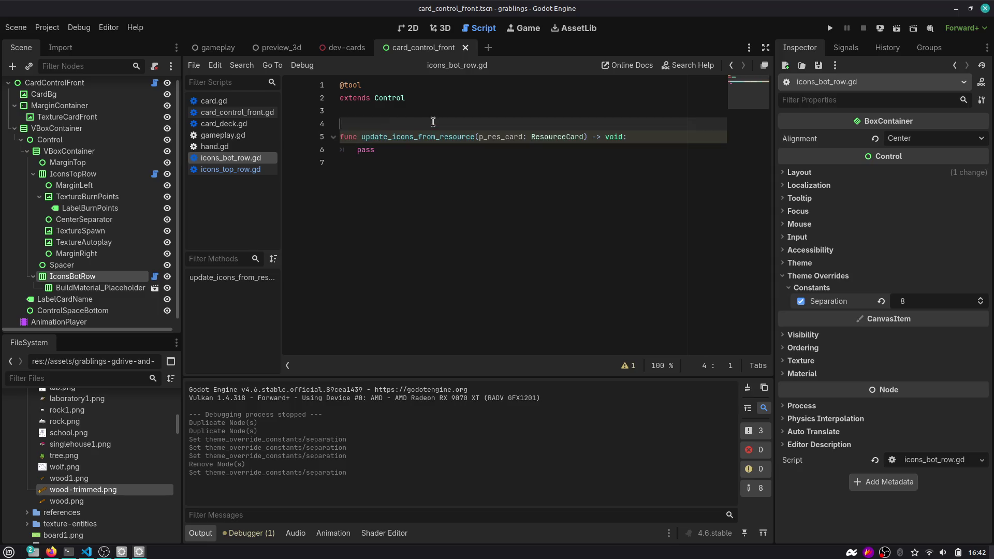
{"action": "double_click", "coordinate": [406, 137]}
{"action": "left_click_drag", "start_coordinate": [180, 141], "coordinate": [185, 140]}
{"action": "left_click", "coordinate": [14, 132]}
{"action": "left_click", "coordinate": [15, 110]}
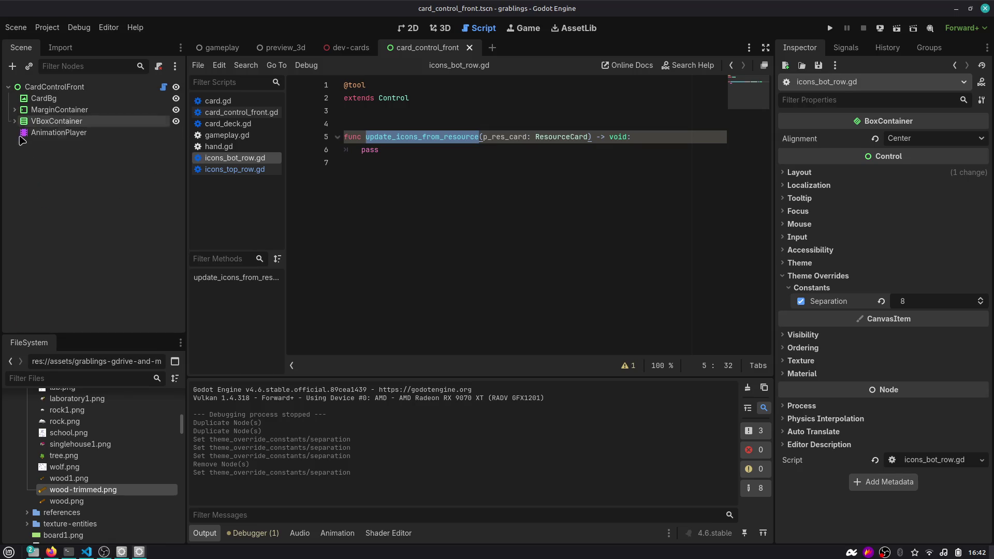
{"action": "double_click", "coordinate": [414, 137]}
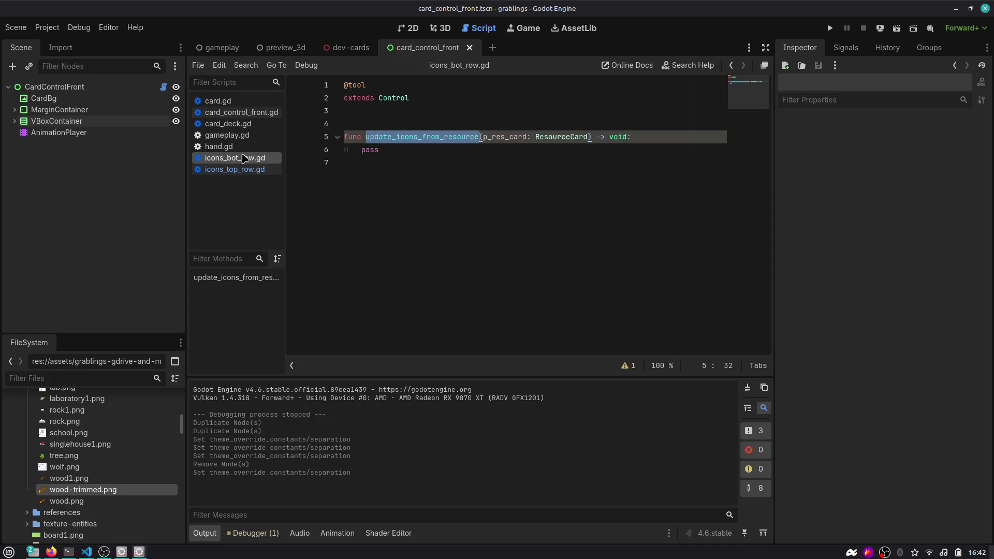
Step: View the card layout in 2D, then reopen IconsBotRow's script at empty line 7
{"action": "left_click", "coordinate": [411, 29]}
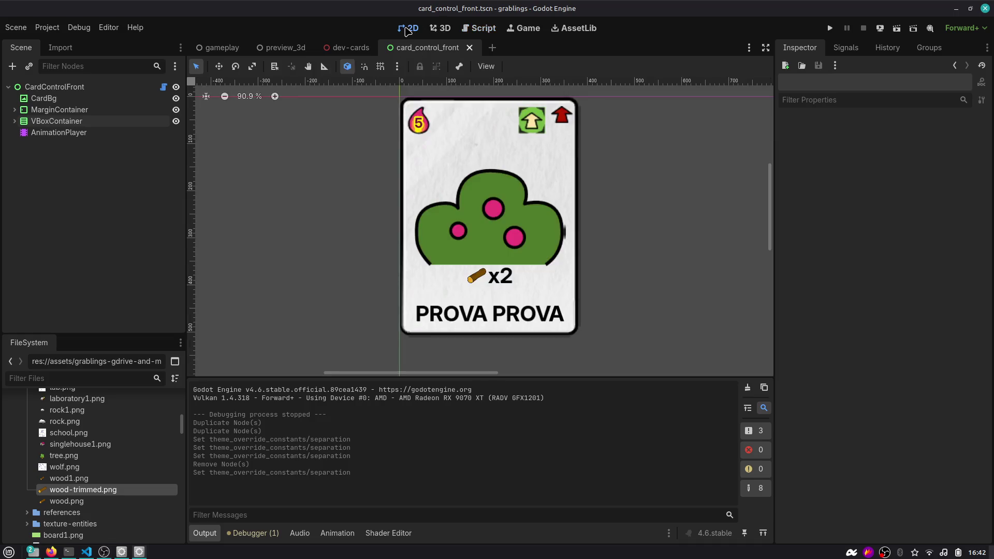
{"action": "scroll", "coordinate": [399, 166], "scroll_direction": "down", "scroll_amount": 4}
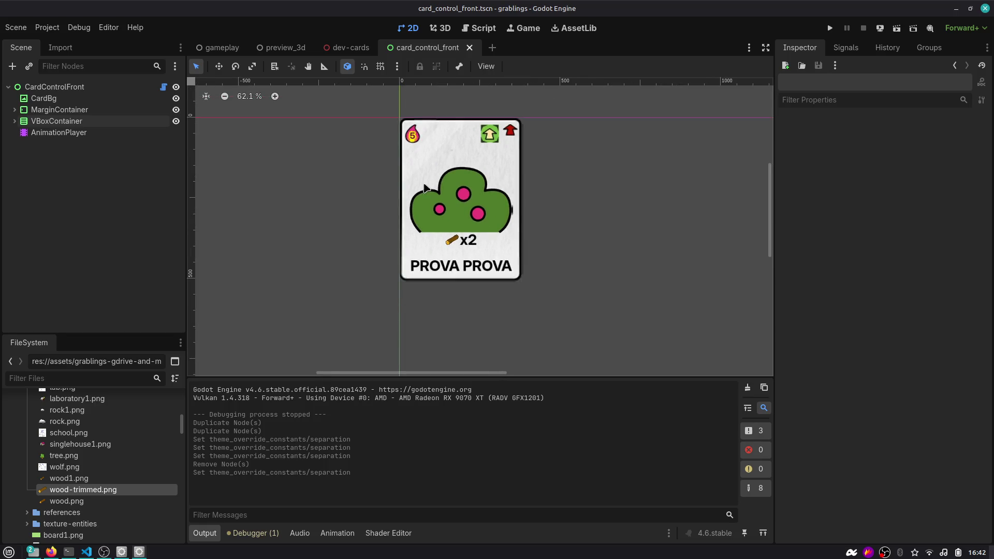
{"action": "left_click", "coordinate": [14, 121]}
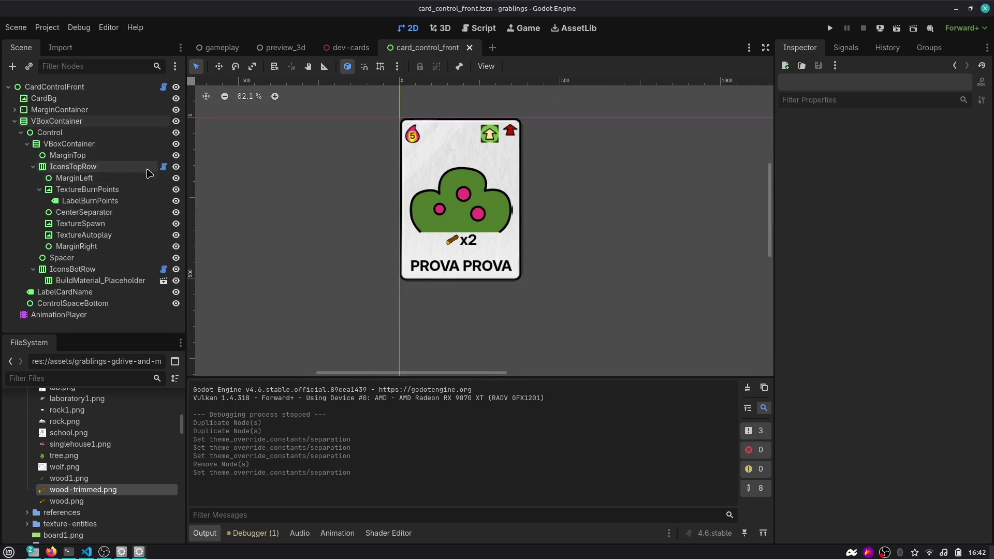
{"action": "left_click", "coordinate": [164, 270]}
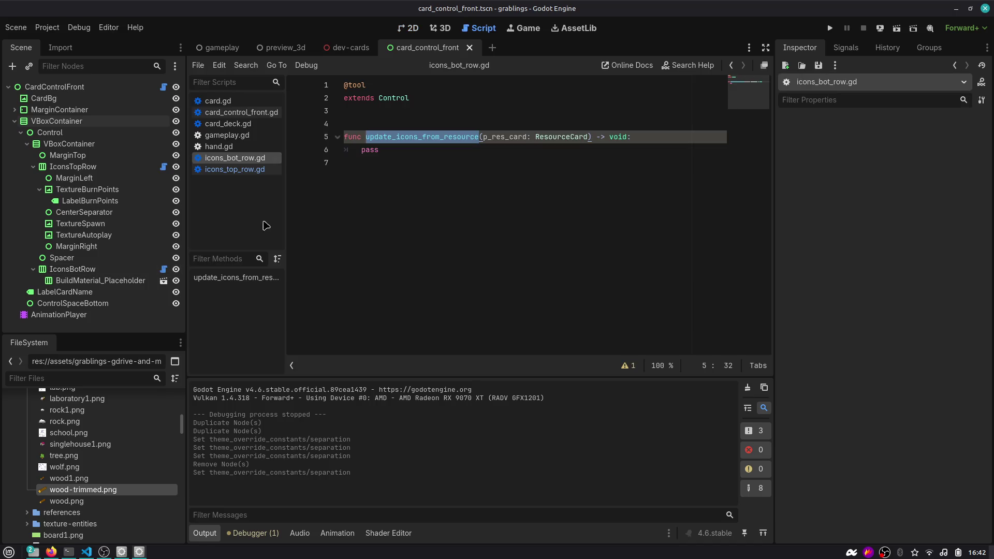
{"action": "left_click", "coordinate": [433, 167]}
{"action": "key", "text": "alt+Tab"}
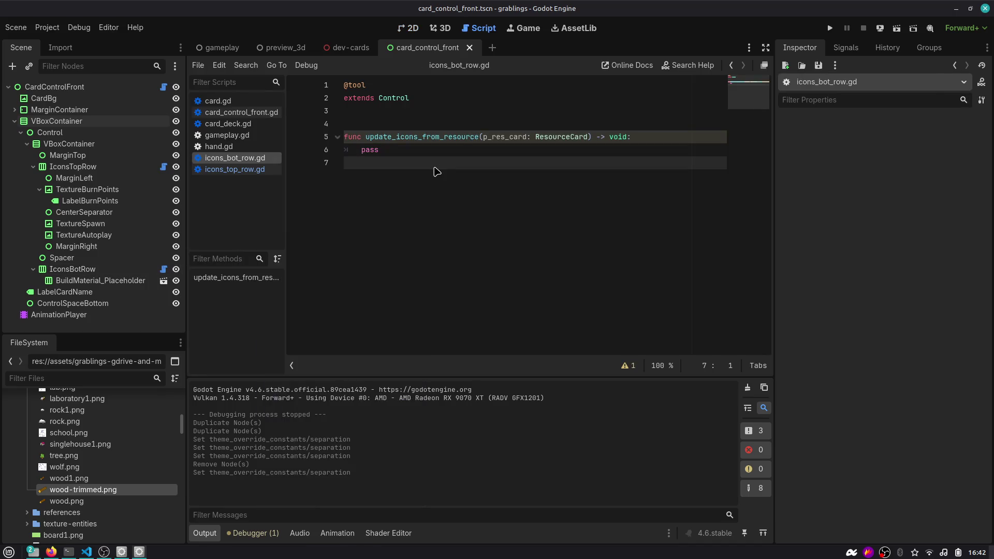
{"action": "key", "text": "F1"}
{"action": "type", "text": "placeholder"}
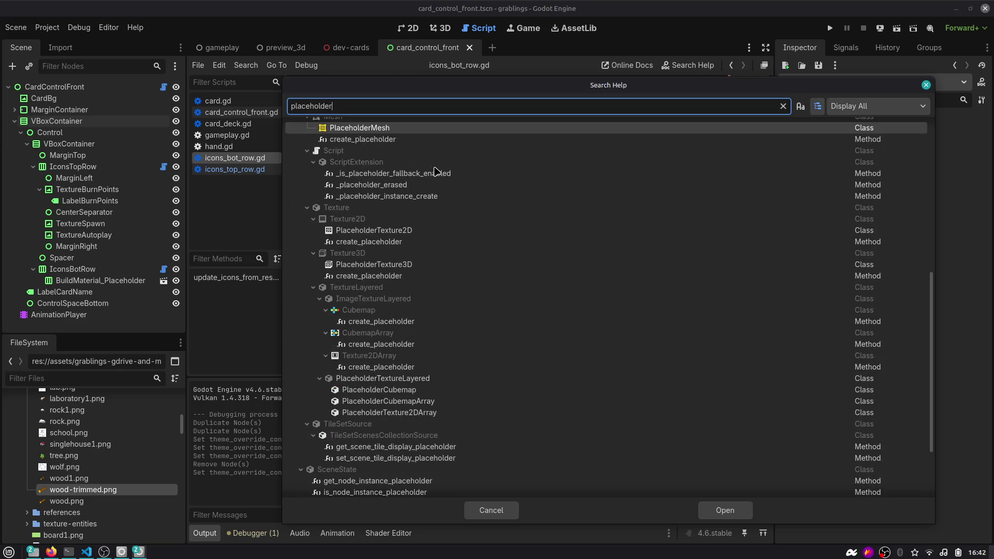
{"action": "scroll", "coordinate": [435, 171], "scroll_direction": "up", "scroll_amount": 10}
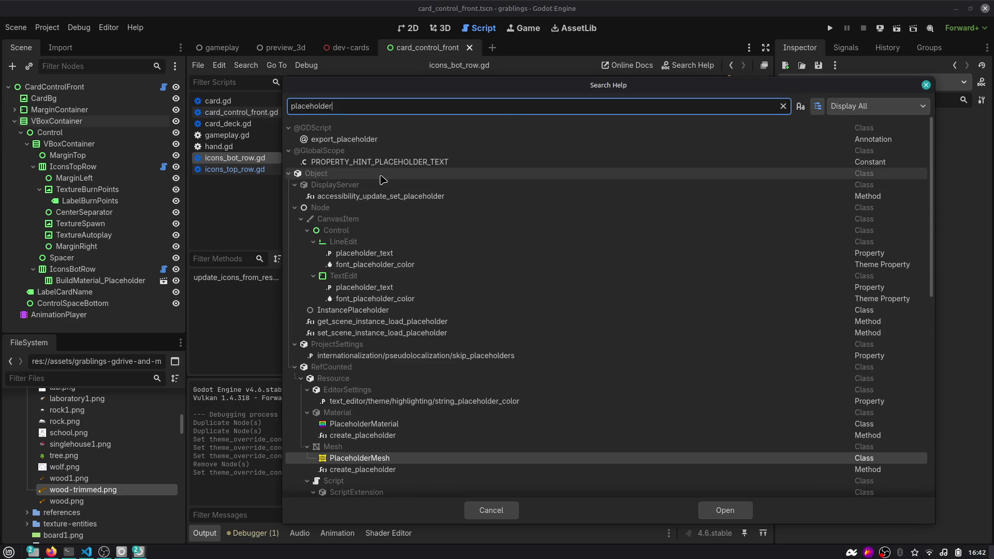
{"action": "double_click", "coordinate": [371, 139]}
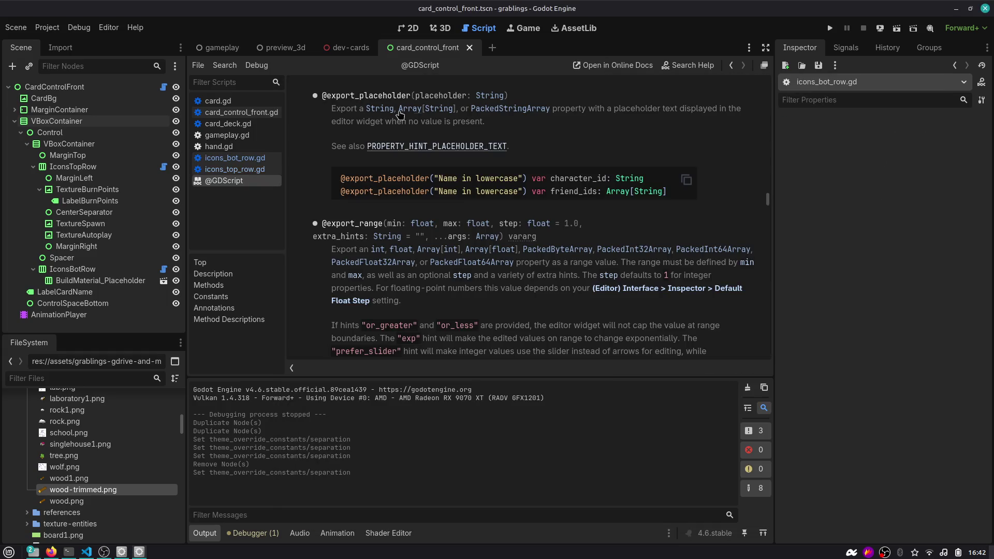
{"action": "left_click_drag", "start_coordinate": [606, 109], "coordinate": [710, 117]}
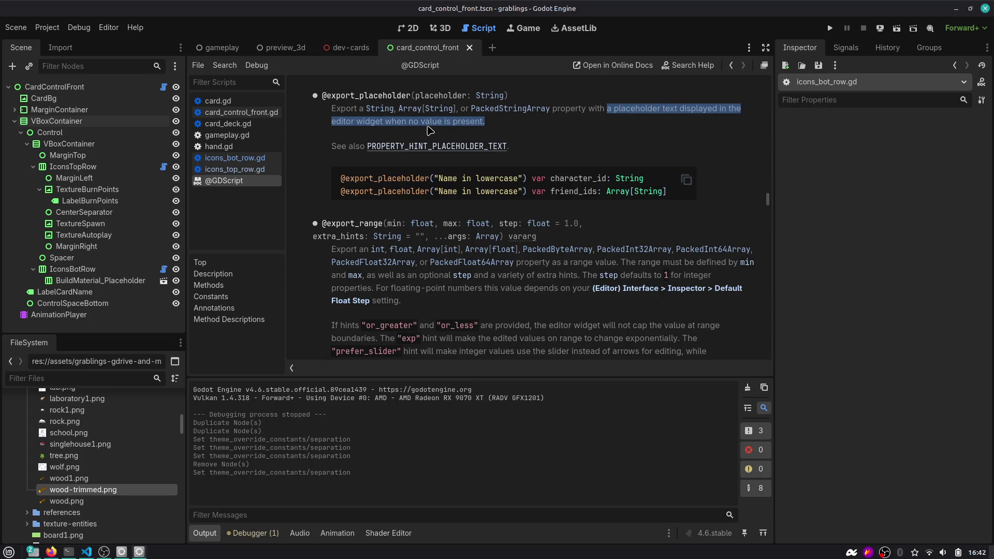
{"action": "left_click", "coordinate": [487, 126]}
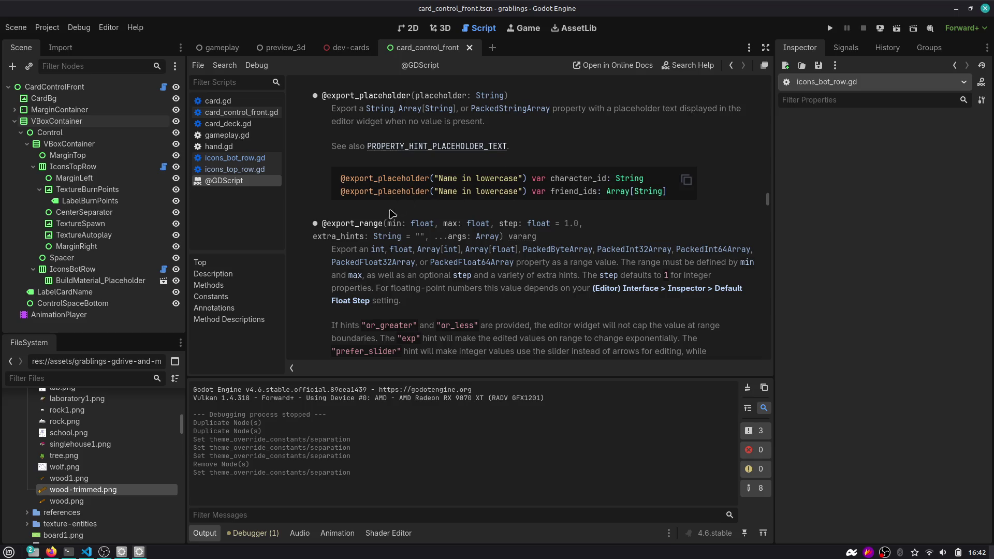
{"action": "scroll", "coordinate": [383, 235], "scroll_direction": "up", "scroll_amount": 3}
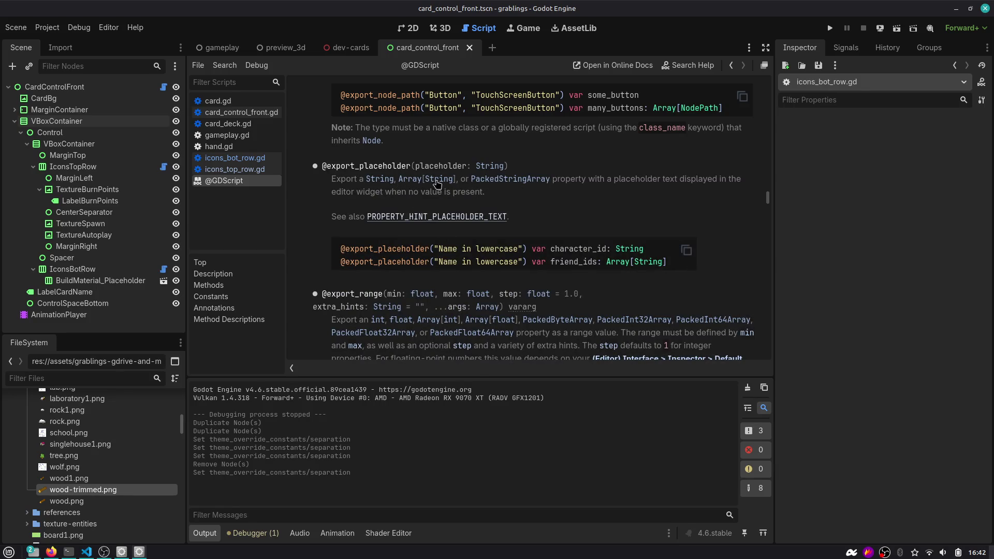
{"action": "scroll", "coordinate": [473, 191], "scroll_direction": "up", "scroll_amount": 5}
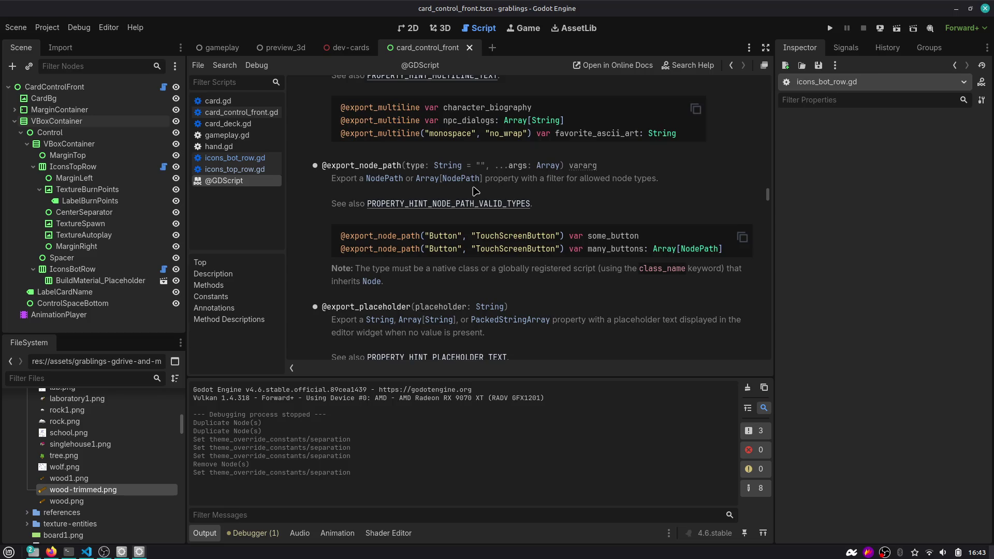
Step: In Firefox, open a new tab and begin entering the address 'docs.godot'
{"action": "key", "text": "alt+Tab"}
{"action": "key", "text": "ctrl+t"}
{"action": "type", "text": "docs.g"}
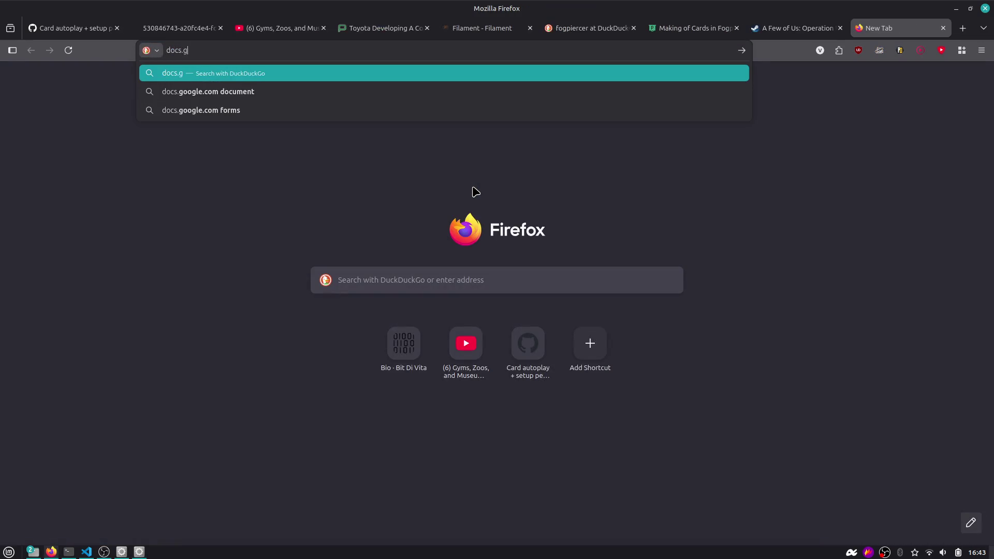
{"action": "type", "text": "odot"}
Step: Load the Godot documentation site and search it for 'placeholder'
{"action": "key", "text": "ctrl+a"}
{"action": "type", "text": "godot"}
{"action": "key", "text": "Home"}
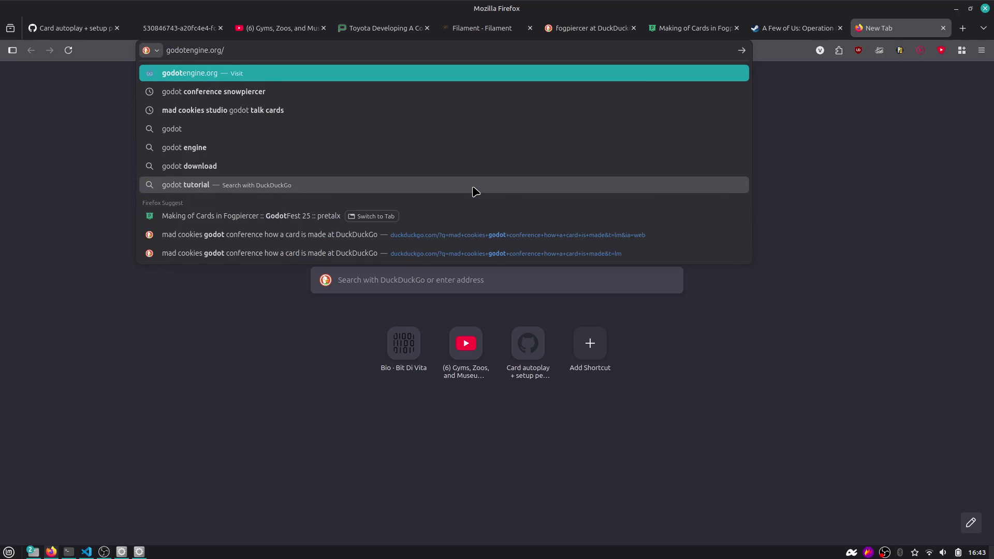
{"action": "key", "text": "Return"}
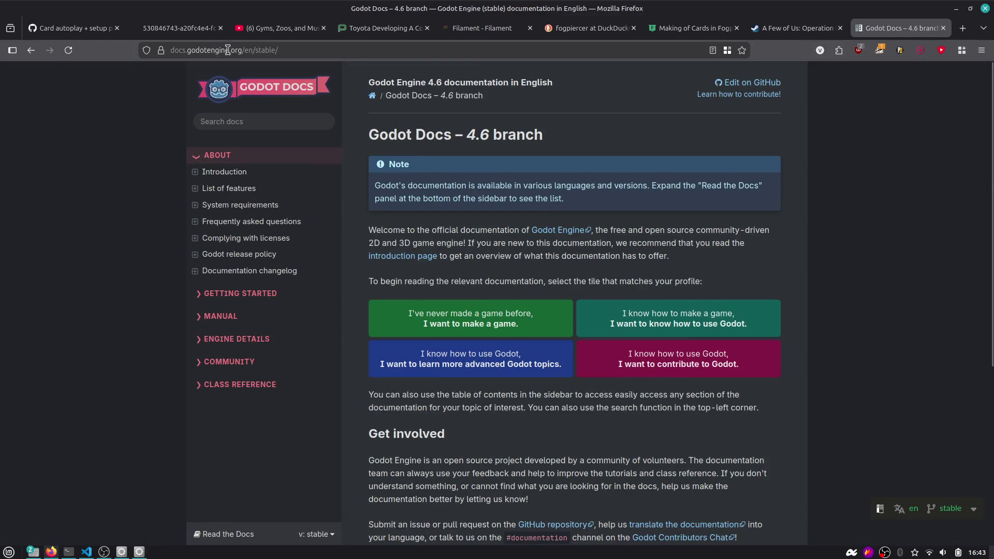
{"action": "left_click", "coordinate": [259, 121]}
{"action": "type", "text": "placehol"}
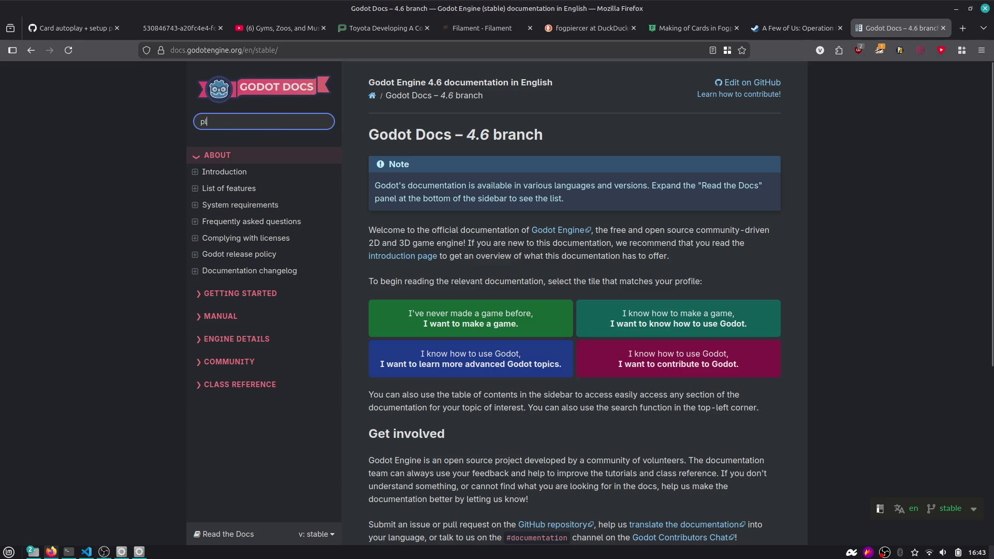
{"action": "type", "text": "der"}
{"action": "key", "text": "Return"}
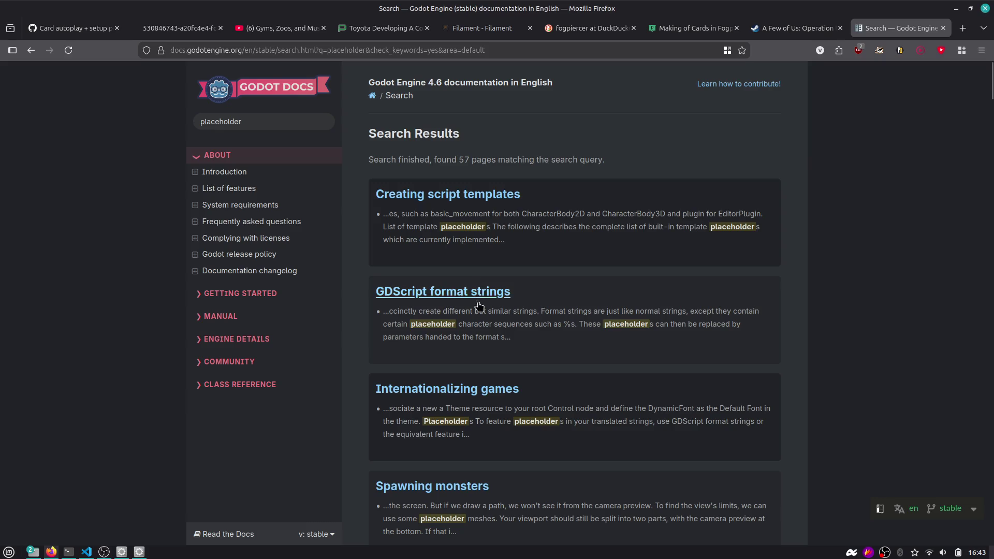
Step: Open the InstancePlaceholder class reference and read its Load As Placeholder explanation
{"action": "scroll", "coordinate": [454, 361], "scroll_direction": "down", "scroll_amount": 5}
{"action": "scroll", "coordinate": [458, 362], "scroll_direction": "down", "scroll_amount": 3}
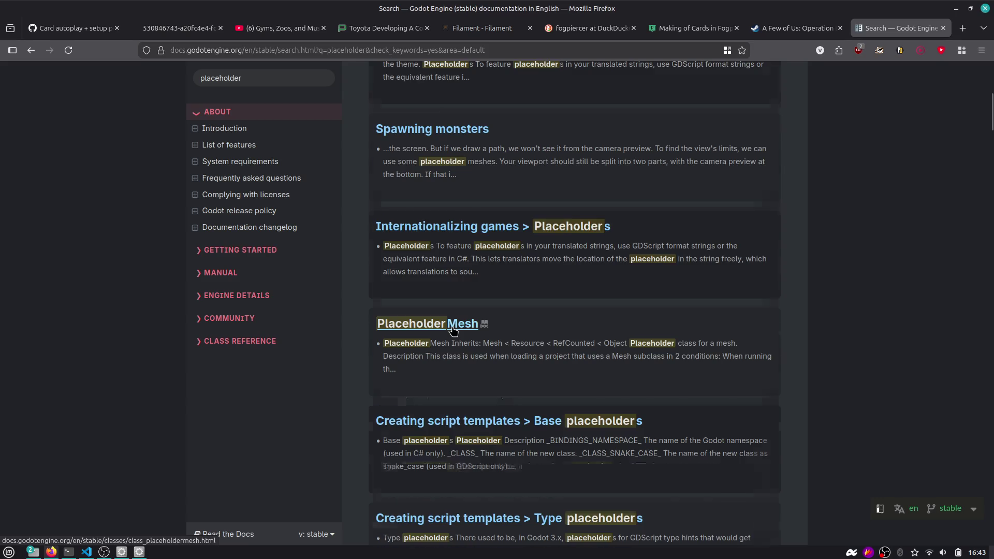
{"action": "scroll", "coordinate": [452, 325], "scroll_direction": "down", "scroll_amount": 4}
{"action": "scroll", "coordinate": [453, 328], "scroll_direction": "down", "scroll_amount": 3}
{"action": "left_click", "coordinate": [451, 355]}
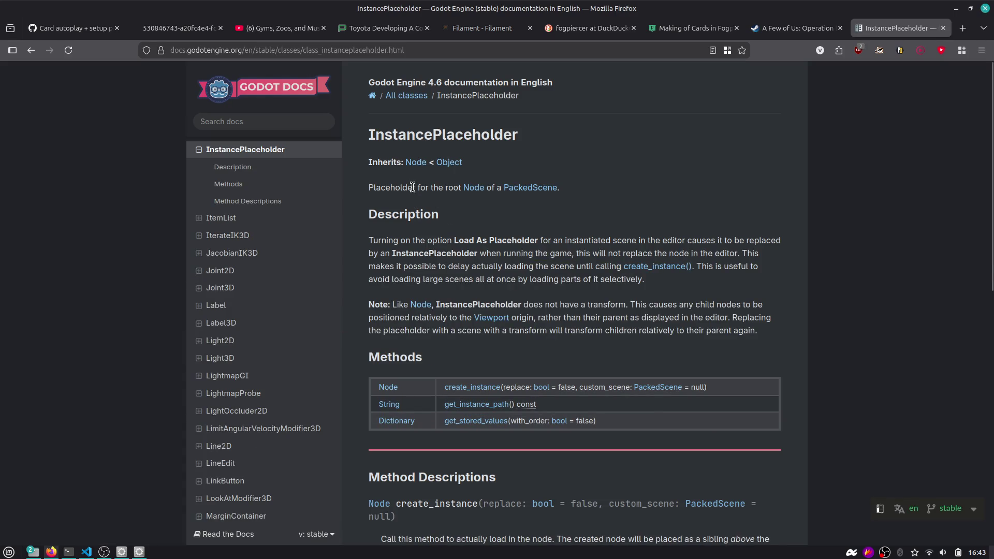
{"action": "left_click_drag", "start_coordinate": [416, 188], "coordinate": [574, 192]}
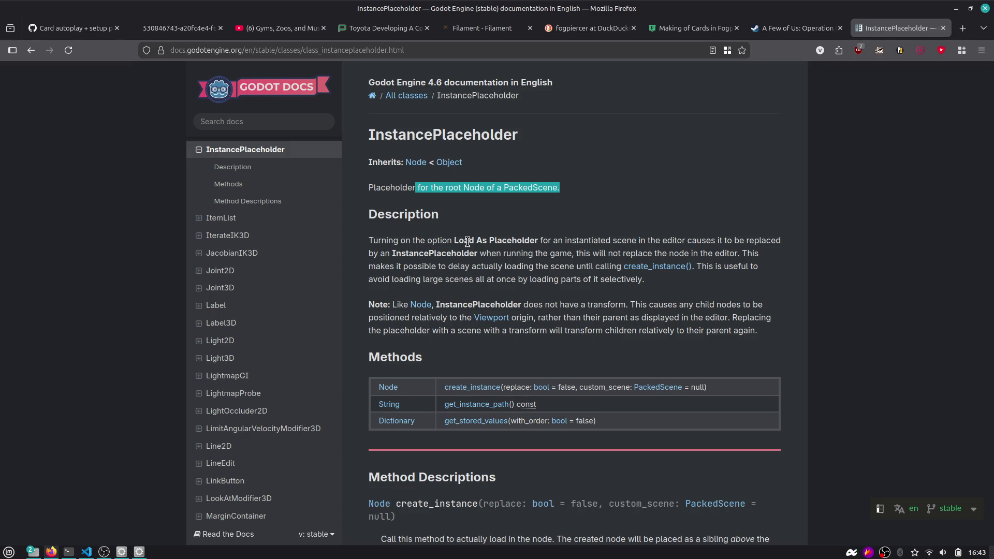
{"action": "left_click", "coordinate": [459, 251]}
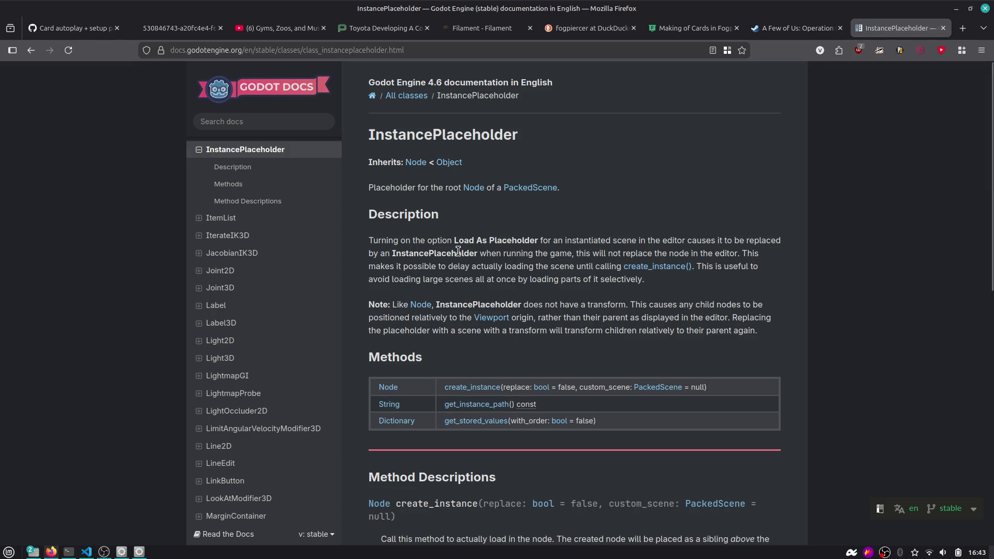
{"action": "mouse_move", "coordinate": [482, 242]}
{"action": "left_mouse_down"}
{"action": "mouse_move", "coordinate": [759, 242]}
{"action": "mouse_move", "coordinate": [797, 253]}
{"action": "left_mouse_up"}
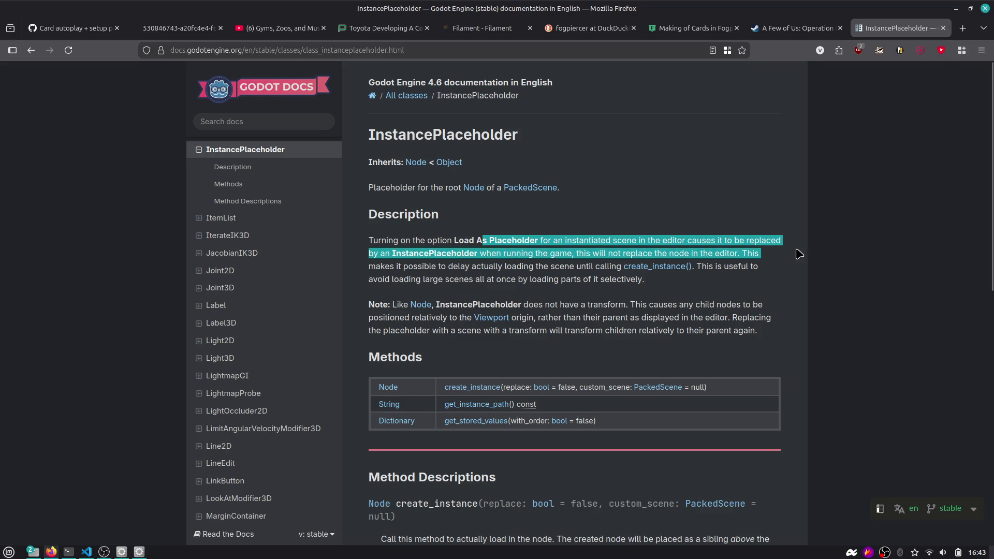
{"action": "left_click", "coordinate": [512, 255]}
{"action": "mouse_move", "coordinate": [593, 253]}
{"action": "left_mouse_down"}
{"action": "mouse_move", "coordinate": [751, 253]}
{"action": "mouse_move", "coordinate": [768, 278]}
{"action": "left_mouse_up"}
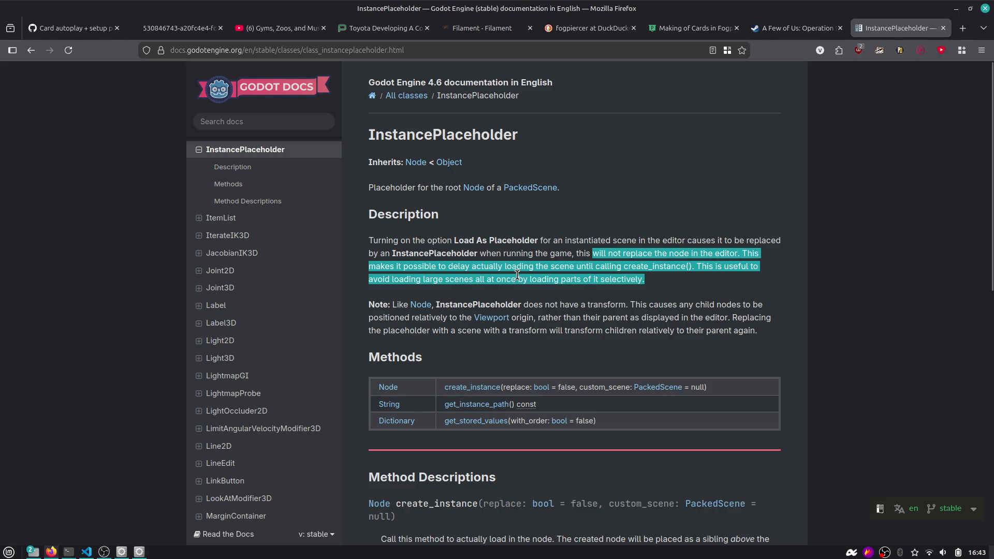
{"action": "left_click", "coordinate": [667, 269]}
Step: Open create_instance() in a background tab and read its description and thread-safety note
{"action": "middle_click", "coordinate": [667, 269]}
{"action": "left_click_drag", "start_coordinate": [733, 266], "coordinate": [771, 282]}
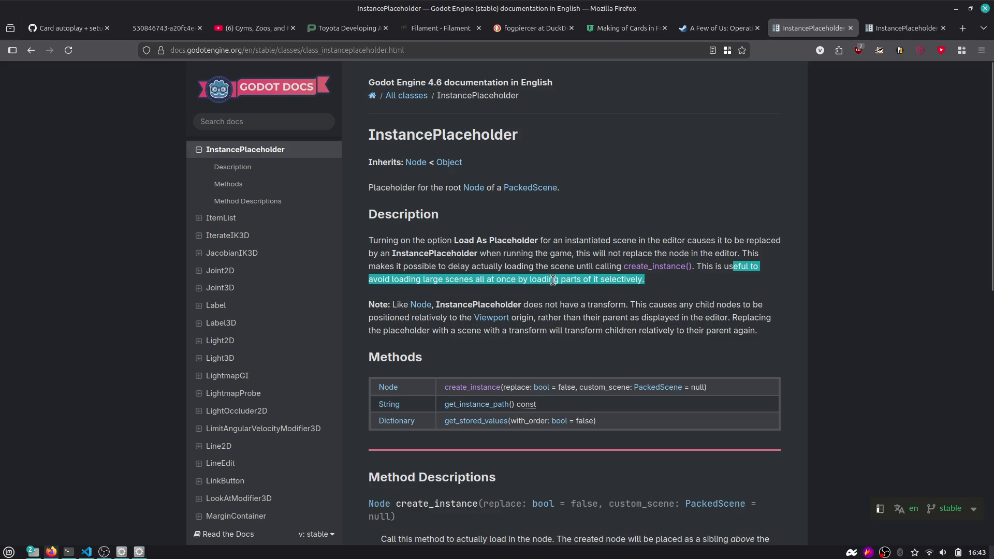
{"action": "scroll", "coordinate": [615, 280], "scroll_direction": "down", "scroll_amount": 3}
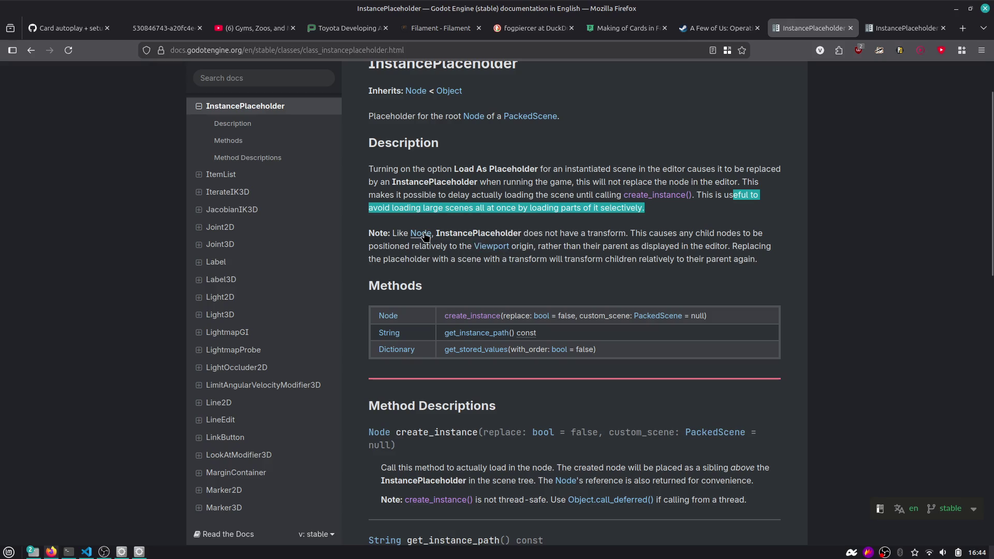
{"action": "left_click_drag", "start_coordinate": [522, 232], "coordinate": [705, 258]}
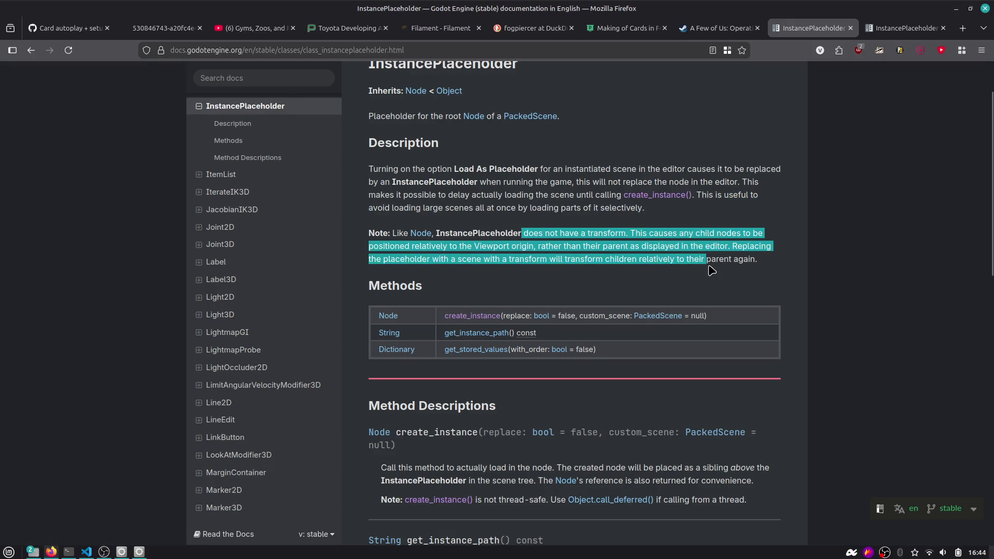
{"action": "scroll", "coordinate": [709, 267], "scroll_direction": "down", "scroll_amount": 6}
{"action": "left_click_drag", "start_coordinate": [406, 325], "coordinate": [767, 341]}
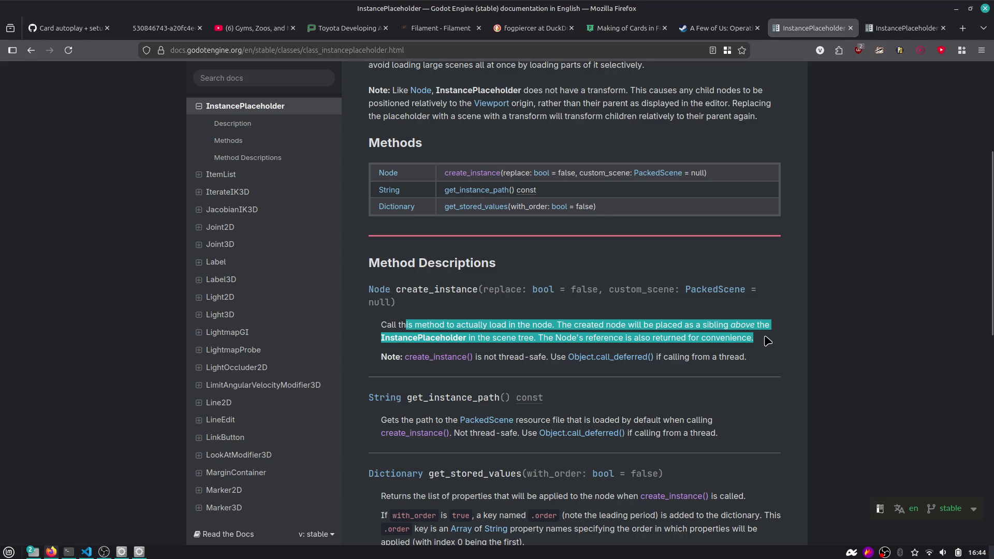
{"action": "left_click_drag", "start_coordinate": [767, 341], "coordinate": [766, 369]}
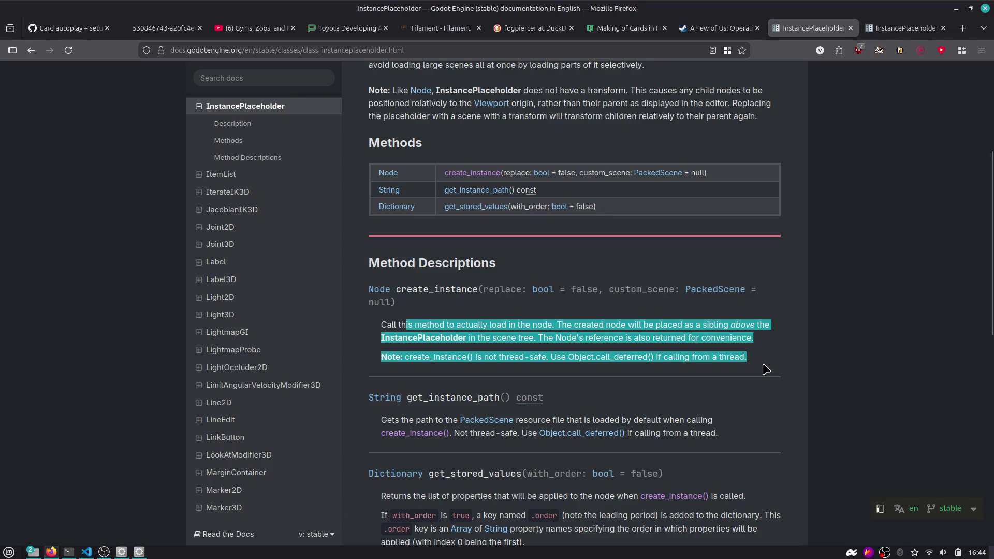
{"action": "key", "text": "alt+Tab"}
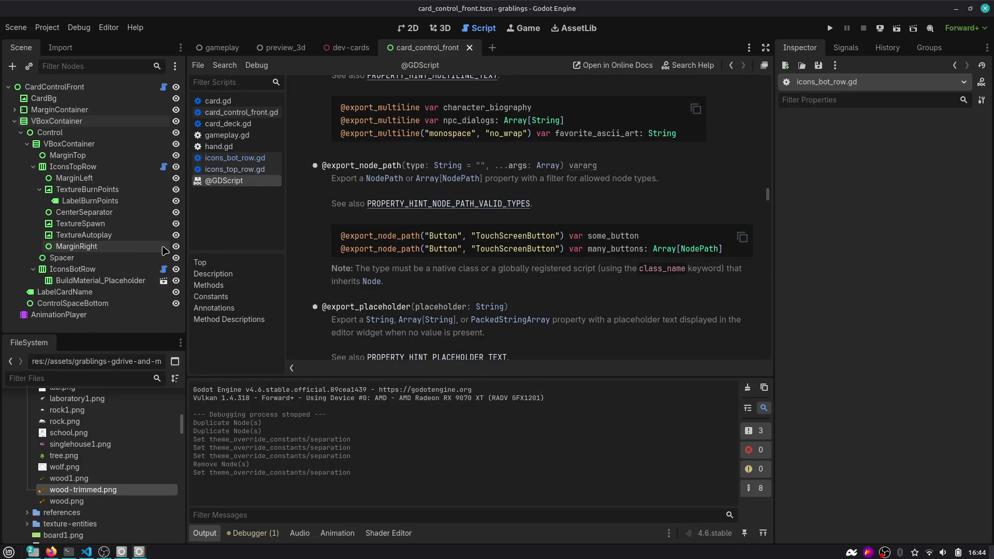
Step: Export a BuildMaterial_Placeholder reference in icons_bot_row.gd and paste its name over pass
{"action": "left_click", "coordinate": [164, 268]}
{"action": "mouse_move", "coordinate": [137, 279]}
{"action": "left_mouse_down"}
{"action": "mouse_move", "coordinate": [199, 243]}
{"action": "mouse_move", "coordinate": [375, 99]}
{"action": "mouse_move", "coordinate": [405, 107]}
{"action": "left_mouse_up"}
{"action": "left_click", "coordinate": [449, 98]}
{"action": "key", "text": "Return"}
{"action": "key", "text": "Down"}
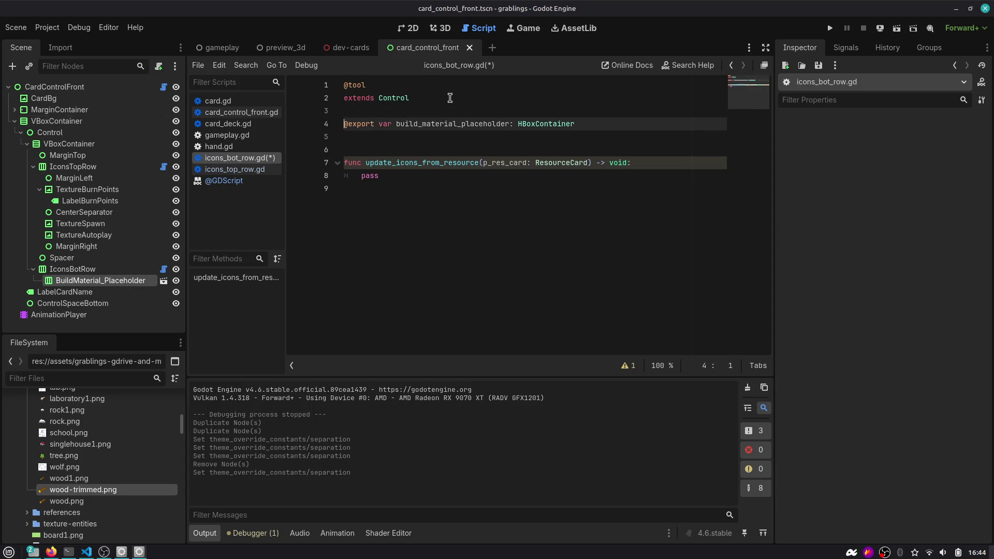
{"action": "key", "text": "ctrl+shift+Right"}
{"action": "key", "text": "ctrl+c"}
{"action": "key", "text": "Down"}
{"action": "key", "text": "Down"}
{"action": "key", "text": "Down"}
{"action": "key", "text": "shift+End"}
{"action": "key", "text": "ctrl+v"}
{"action": "type", "text": "."}
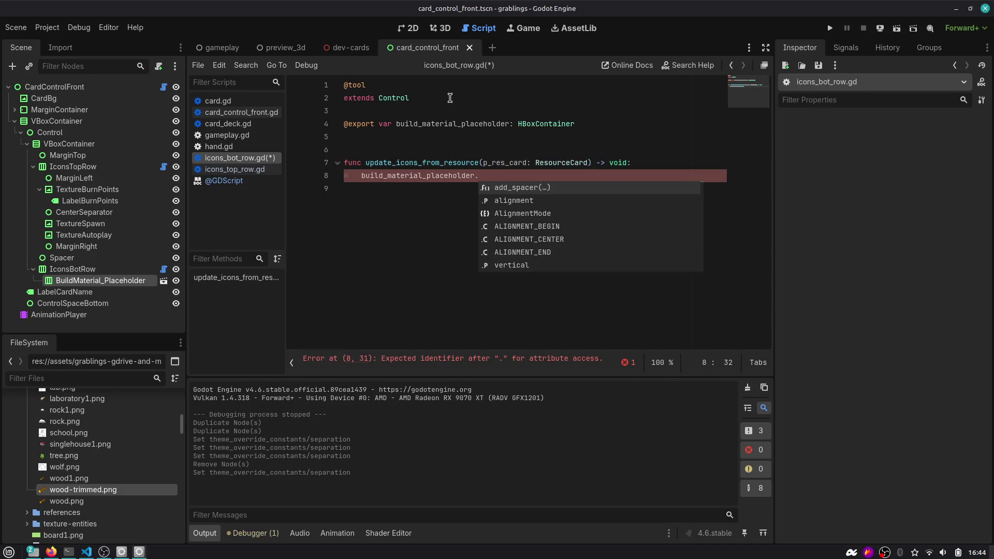
{"action": "key", "text": "Escape"}
Step: Type the export as InstancePlaceholder and call build_material_placeholder.create_instance() on line 8
{"action": "key", "text": "Up"}
{"action": "key", "text": "Up"}
{"action": "key", "text": "Up"}
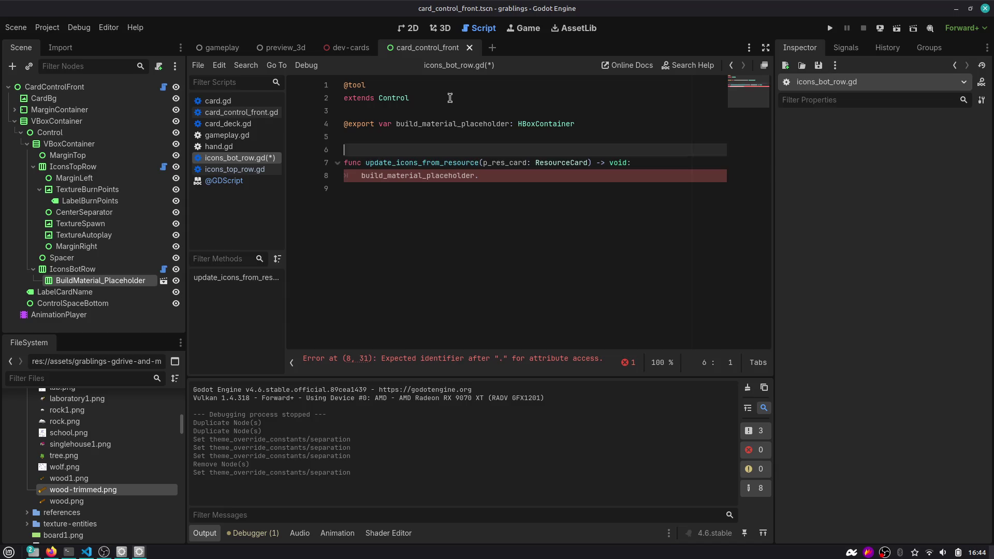
{"action": "key", "text": "End"}
{"action": "key", "text": "ctrl+BackSpace"}
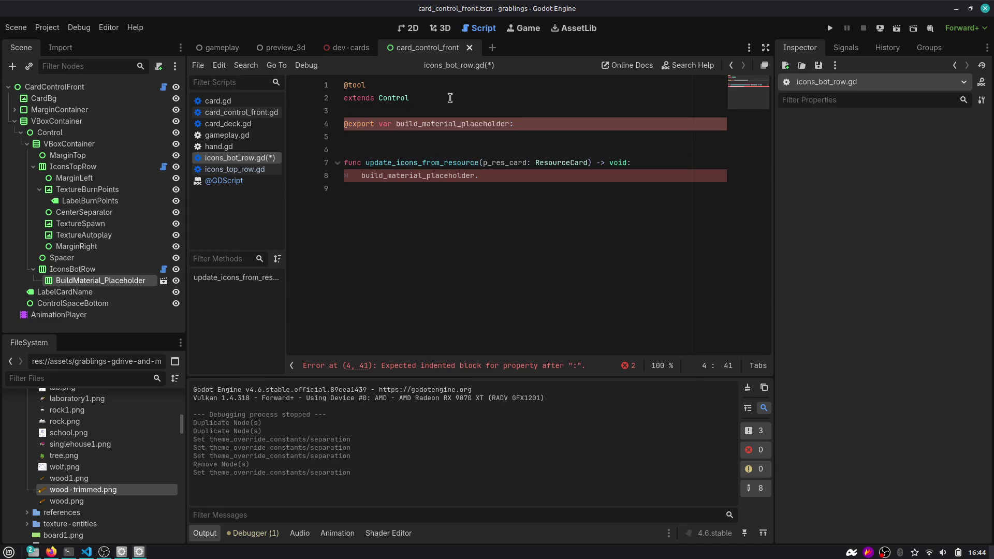
{"action": "type", "text": "ceholder"}
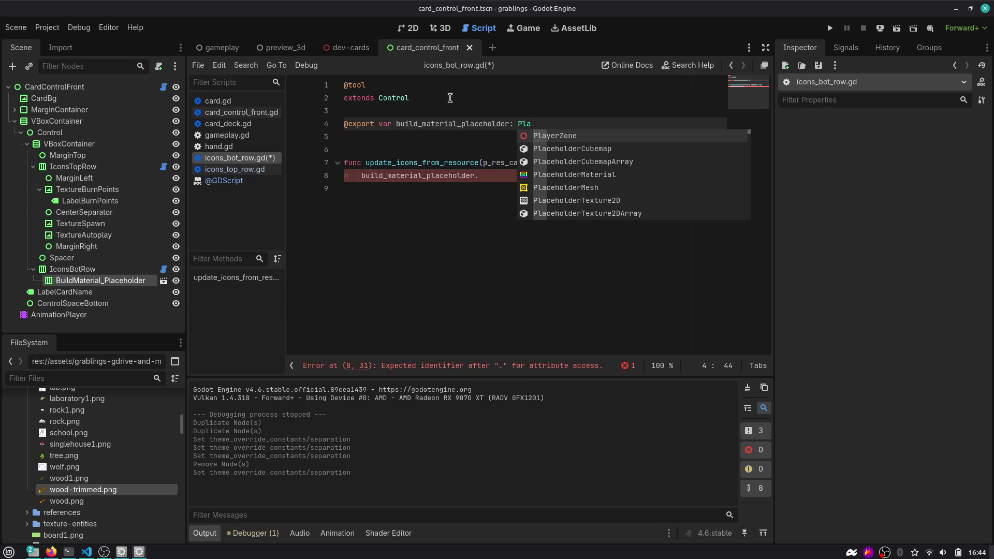
{"action": "key", "text": "Down"}
{"action": "key", "text": "Down"}
{"action": "key", "text": "Down"}
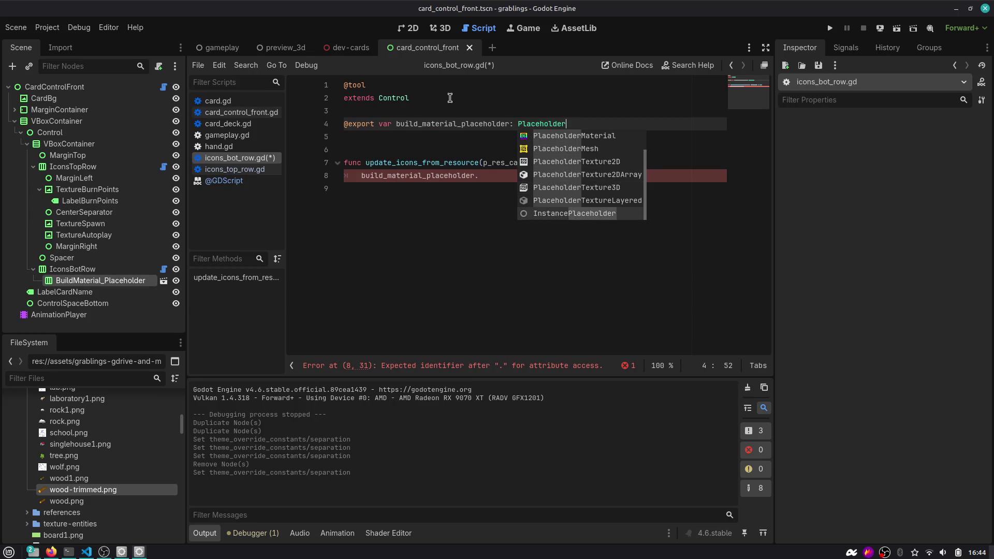
{"action": "key", "text": "Return"}
{"action": "key", "text": "Down"}
{"action": "key", "text": "Down"}
{"action": "key", "text": "Down"}
{"action": "key", "text": "ctrl+space"}
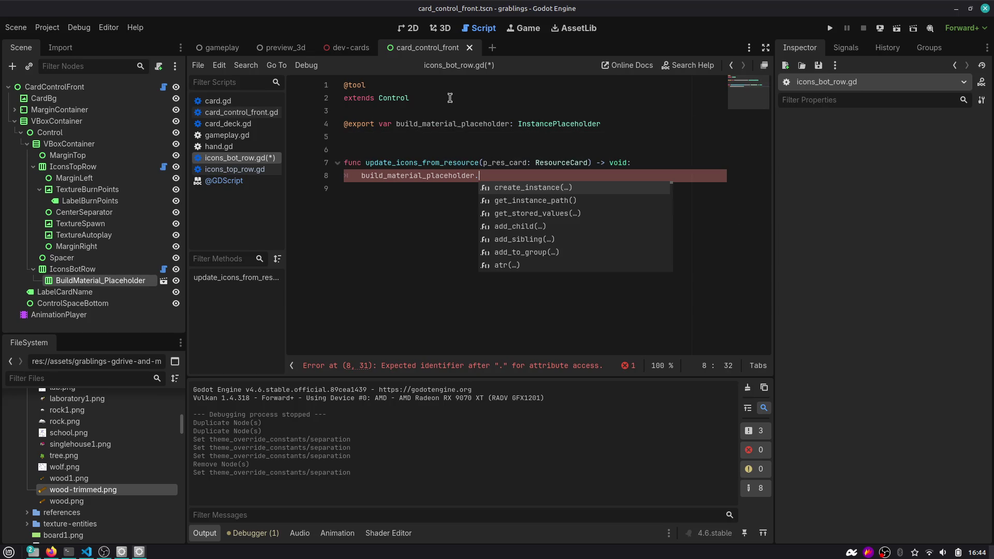
{"action": "key", "text": "Return"}
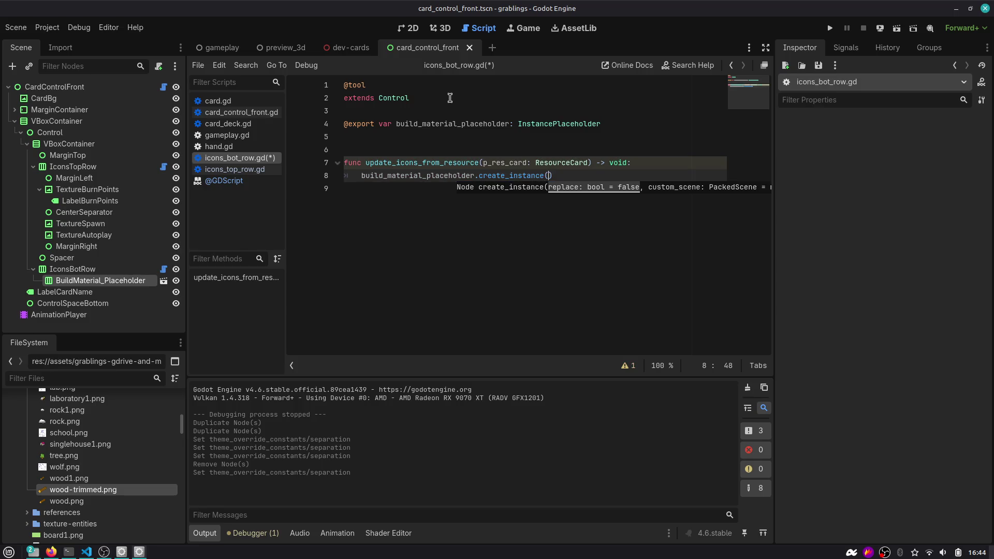
Step: Assign the instance to var new_scene, add_child(new_scene), then open the BuildMaterial_Placeholder scene
{"action": "key", "text": "Home"}
{"action": "type", "text": "var new_scene "}
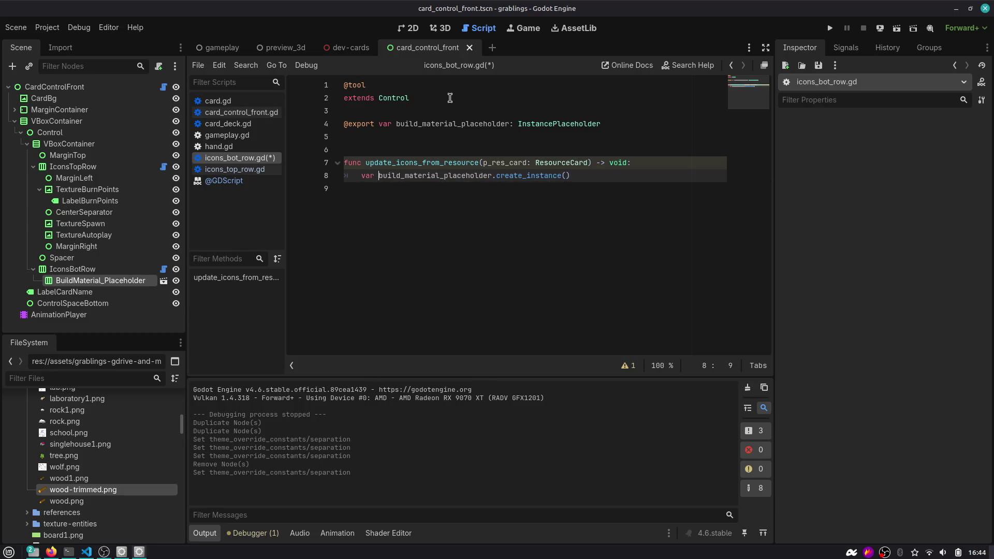
{"action": "type", "text": "="}
{"action": "key", "text": "End"}
{"action": "key", "text": "Return"}
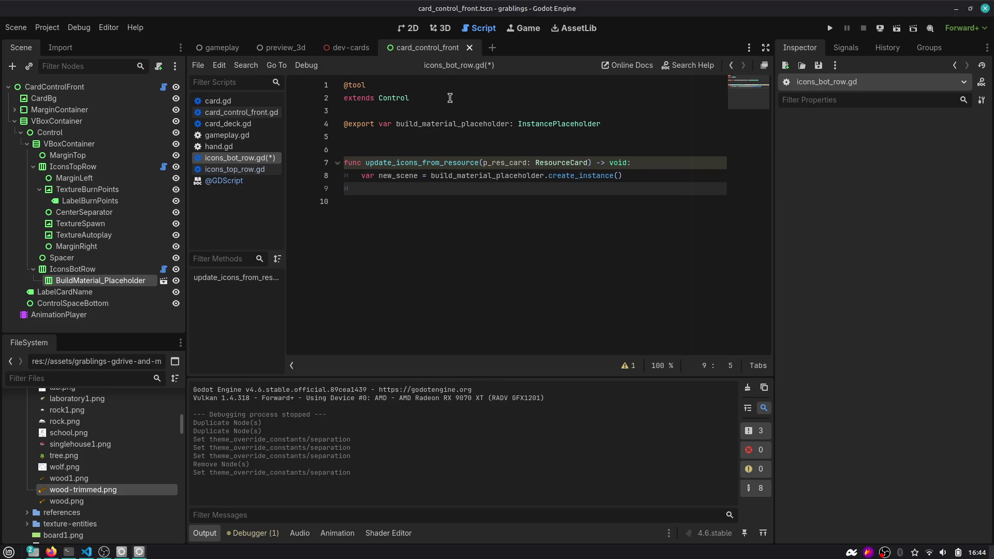
{"action": "type", "text": "chi"}
{"action": "key", "text": "Return"}
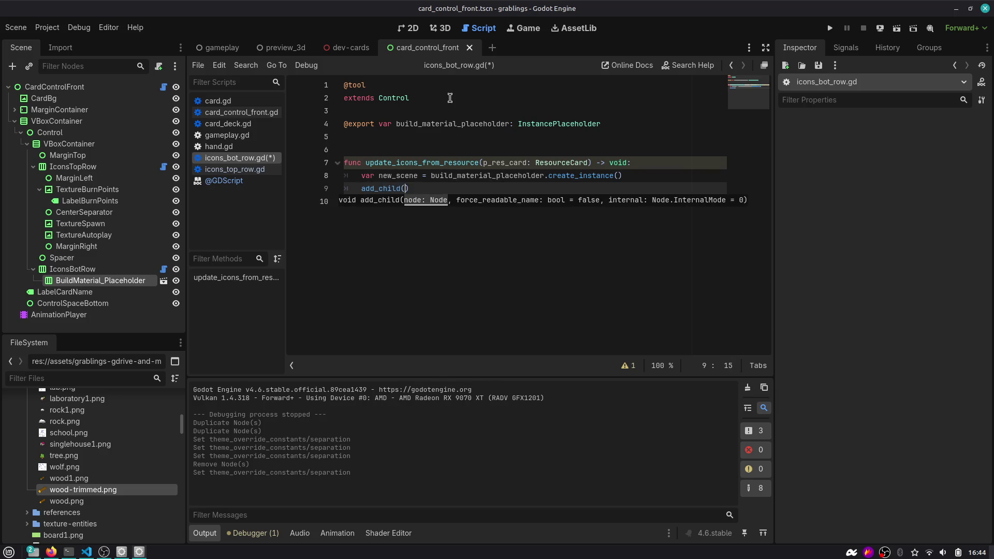
{"action": "type", "text": "scene"}
{"action": "key", "text": "End"}
{"action": "key", "text": "Return"}
{"action": "type", "text": "new"}
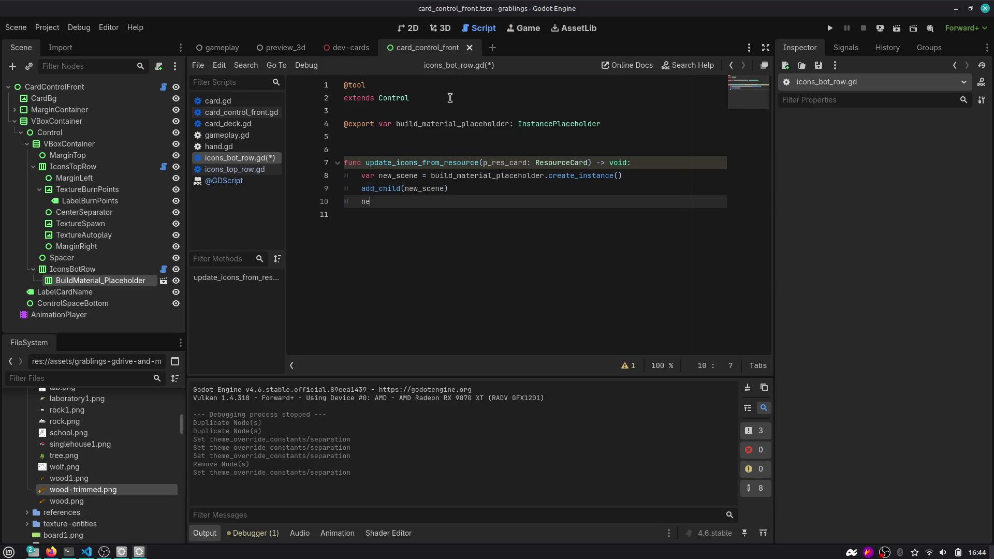
{"action": "key", "text": "Return"}
{"action": "type", "text": "."}
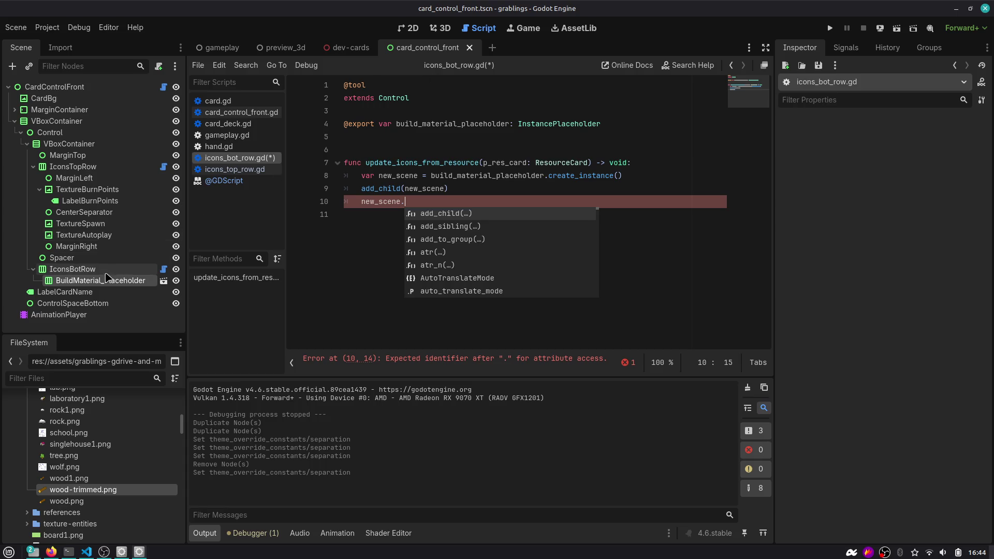
{"action": "left_click", "coordinate": [164, 282]}
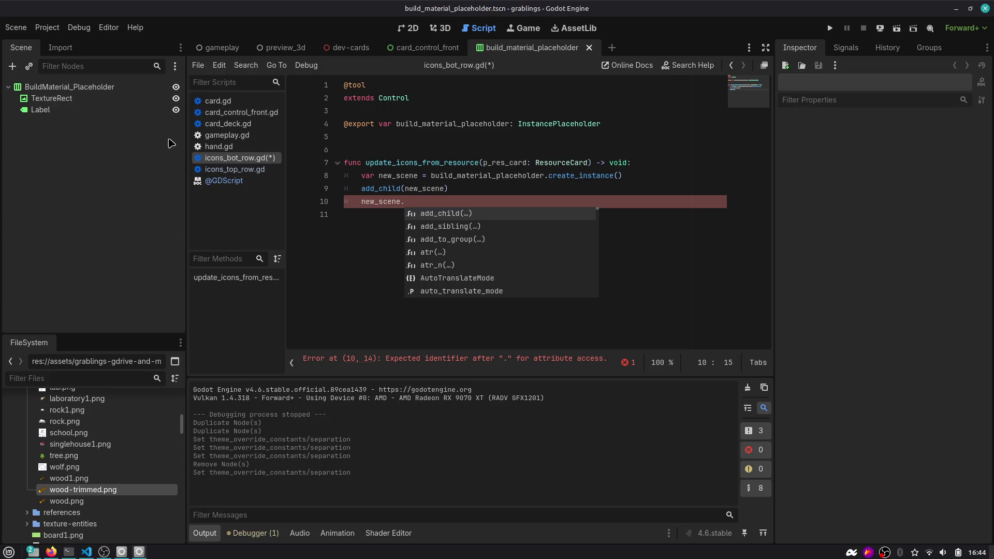
Step: Inspect the placeholder's TextureRect, Label and root nodes in the scene tree
{"action": "left_click", "coordinate": [92, 99]}
{"action": "left_click", "coordinate": [66, 110]}
{"action": "key", "text": "Up"}
{"action": "left_click", "coordinate": [67, 110]}
{"action": "key", "text": "Up"}
{"action": "key", "text": "Down"}
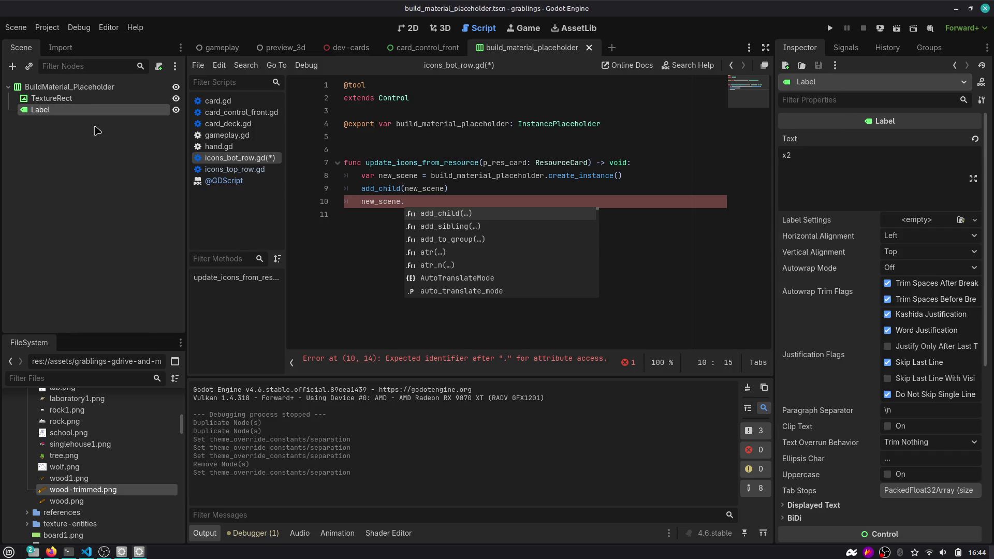
{"action": "left_click", "coordinate": [101, 86]}
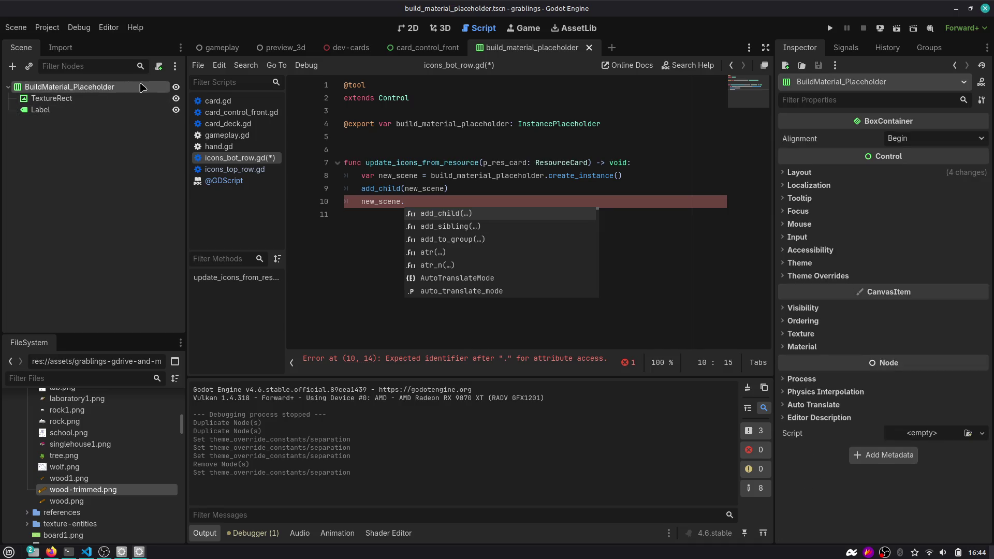
{"action": "left_click", "coordinate": [427, 199]}
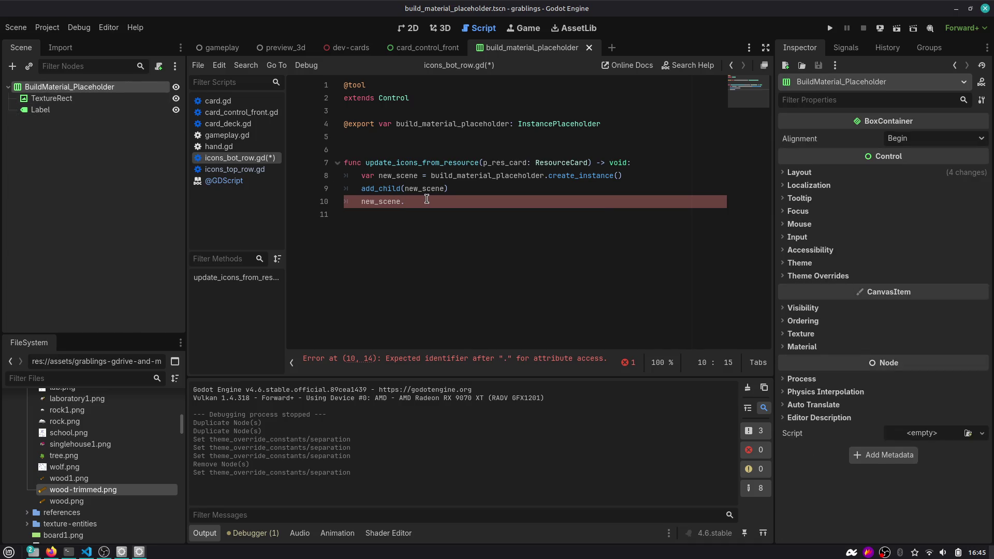
Step: Add a get_node("TextureRect") line for new_scene and duplicate it onto the next line
{"action": "type", "text": "no"}
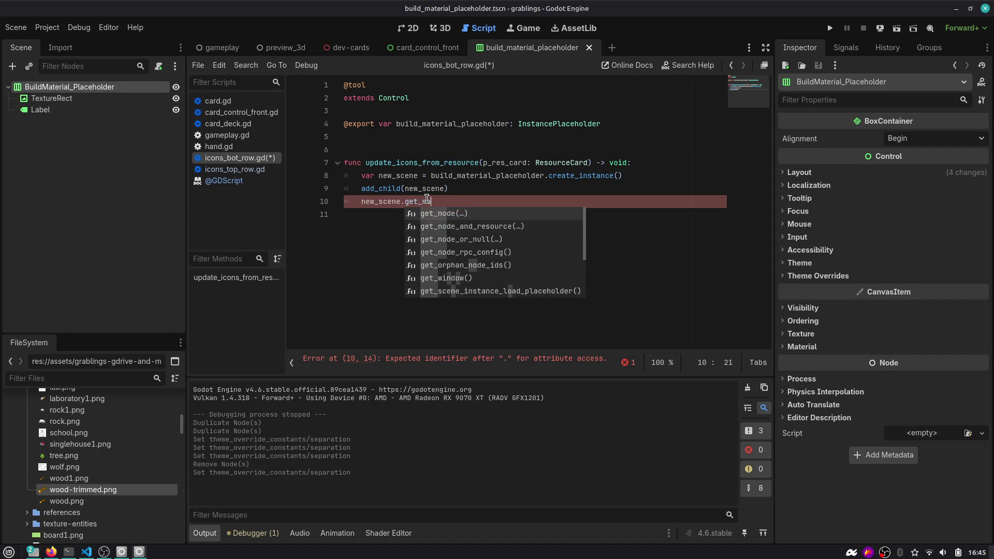
{"action": "key", "text": "Return"}
{"action": "type", "text": "\""}
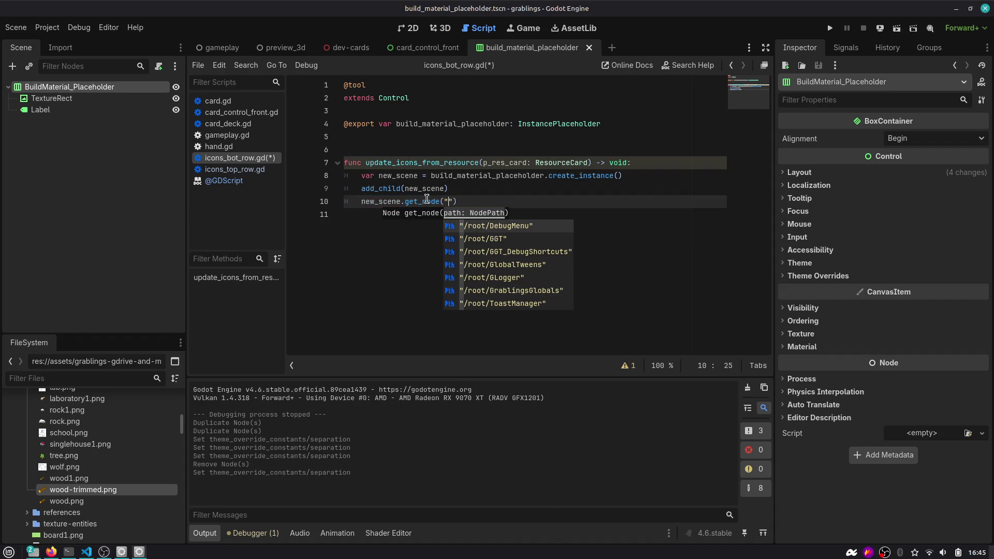
{"action": "type", "text": "TextureRect"}
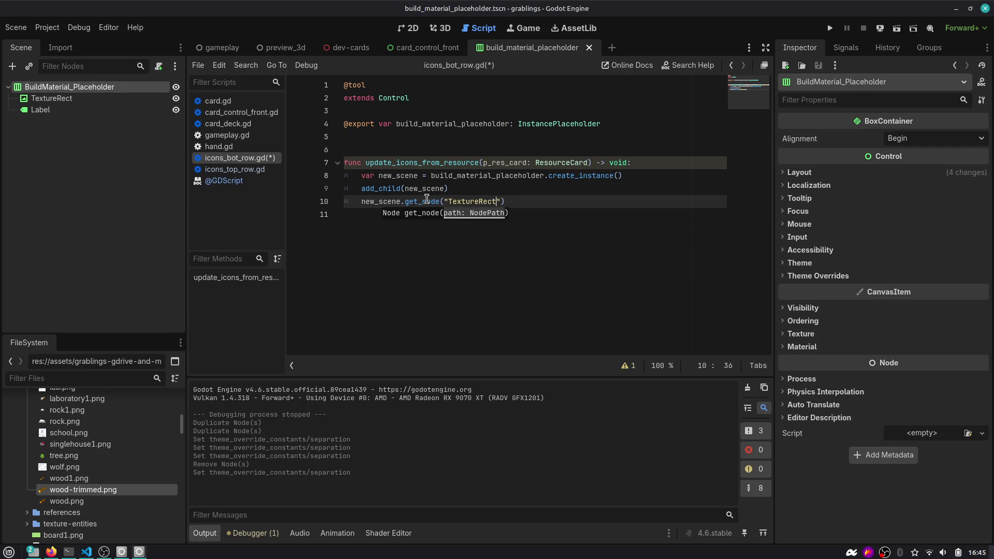
{"action": "key", "text": "End"}
{"action": "key", "text": "shift+Home"}
{"action": "key", "text": "ctrl+c"}
{"action": "key", "text": "End"}
{"action": "key", "text": "Return"}
{"action": "key", "text": "ctrl+v"}
Step: Change the copy to get_node("Label") and begin a .text assignment from p_res_card
{"action": "key", "text": "Left"}
{"action": "key", "text": "ctrl+shift+Left"}
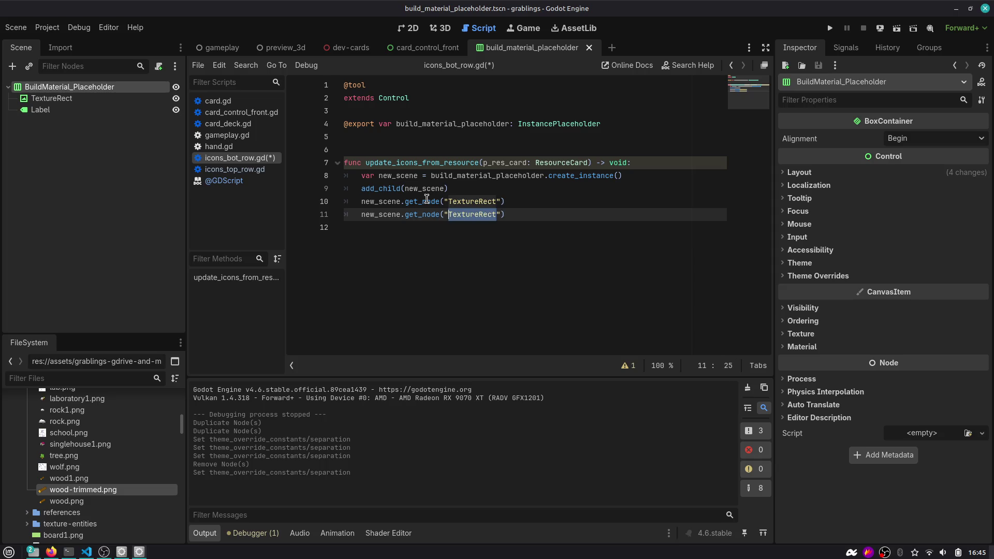
{"action": "type", "text": "Label"}
{"action": "key", "text": "End"}
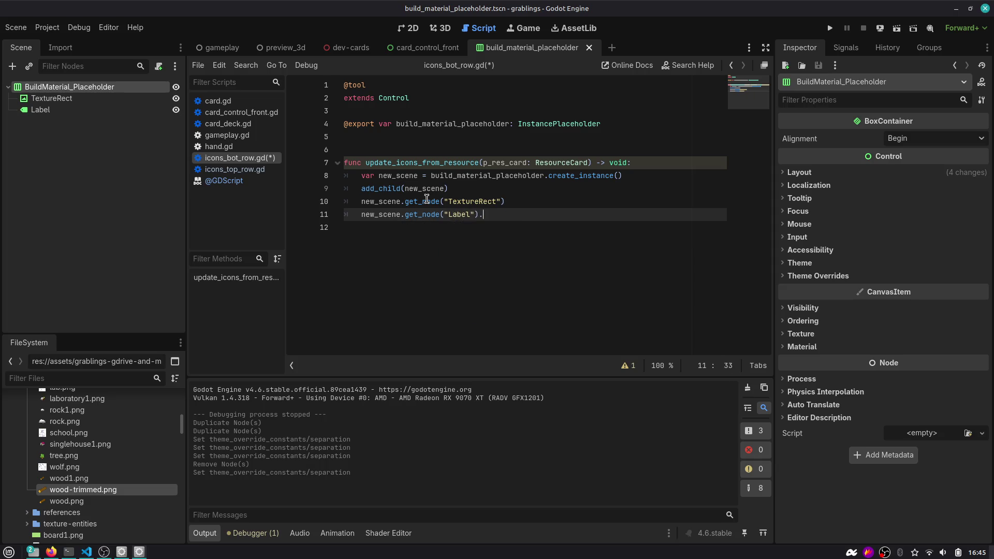
{"action": "type", "text": ".te"}
{"action": "type", "text": "xture ="}
{"action": "key", "text": "BackSpace"}
{"action": "key", "text": "BackSpace"}
{"action": "key", "text": "BackSpace"}
{"action": "type", "text": "text = "}
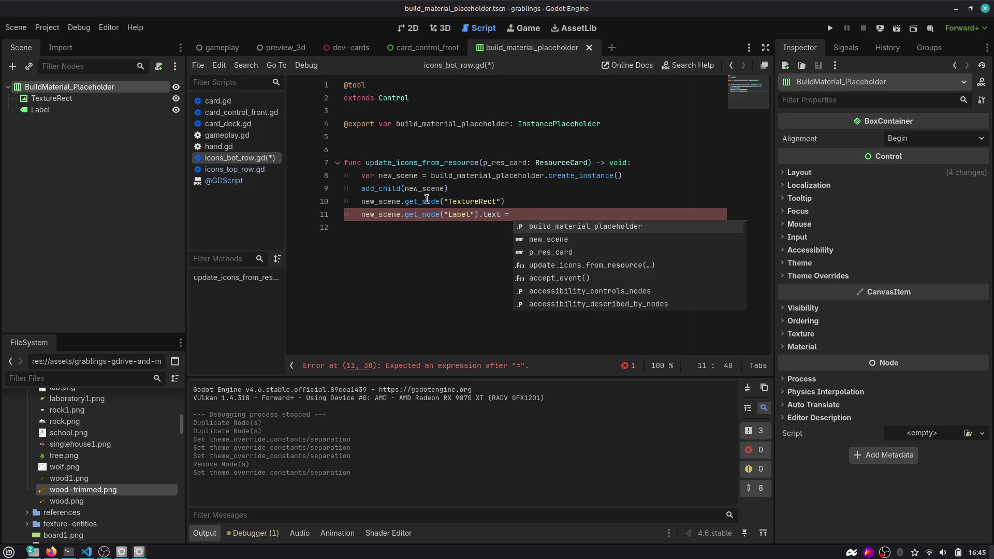
{"action": "type", "text": "p"}
{"action": "key", "text": "Return"}
{"action": "type", "text": "."}
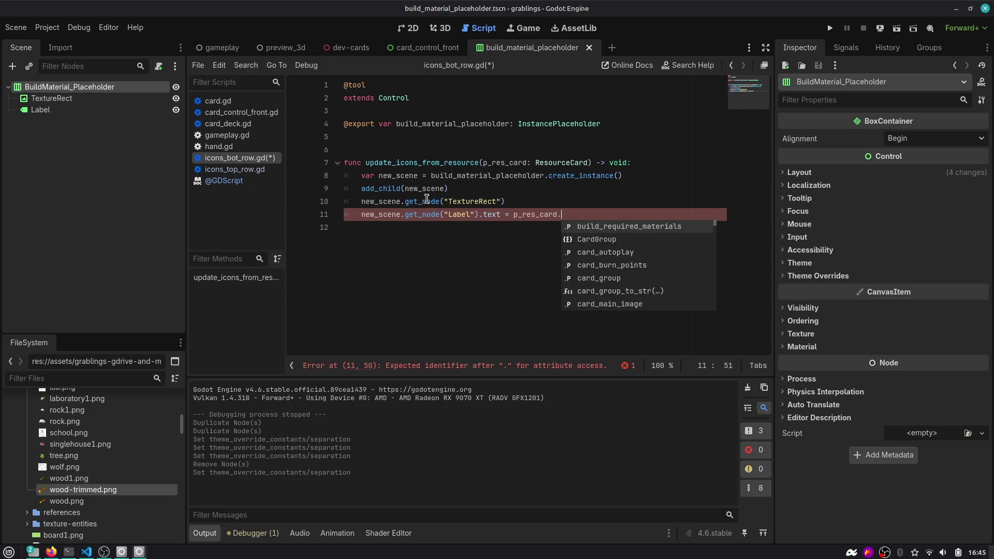
{"action": "key", "text": "Escape"}
Step: Remove the unfinished text assignment and start a p_res_card line under the function header
{"action": "key", "text": "Up"}
{"action": "key", "text": "Up"}
{"action": "key", "text": "Down"}
{"action": "key", "text": "Down"}
{"action": "key", "text": "Up"}
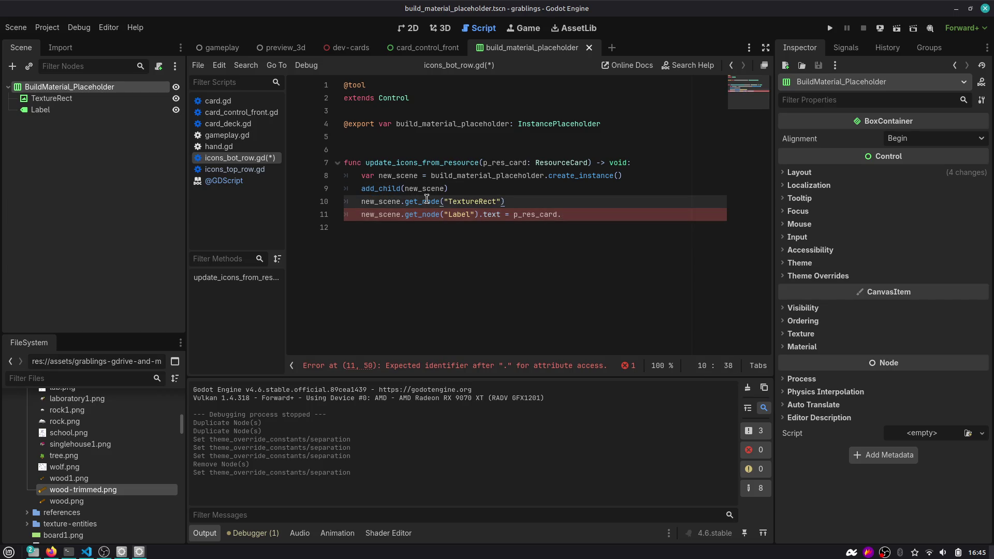
{"action": "key", "text": "Down"}
{"action": "key", "text": "ctrl+Left"}
{"action": "key", "text": "shift+End"}
{"action": "key", "text": "BackSpace"}
{"action": "key", "text": "shift+Up"}
{"action": "key", "text": "shift+Up"}
{"action": "key", "text": "shift+Up"}
{"action": "key", "text": "Down"}
{"action": "key", "text": "Down"}
{"action": "key", "text": "Down"}
{"action": "key", "text": "Down"}
{"action": "key", "text": "Down"}
{"action": "key", "text": "End"}
{"action": "key", "text": "Return"}
{"action": "type", "text": "p_"}
{"action": "key", "text": "Return"}
Step: Reference p_res_card.build_required_materials and check its Dictionary definition in resource_card.gd
{"action": "type", "text": "."}
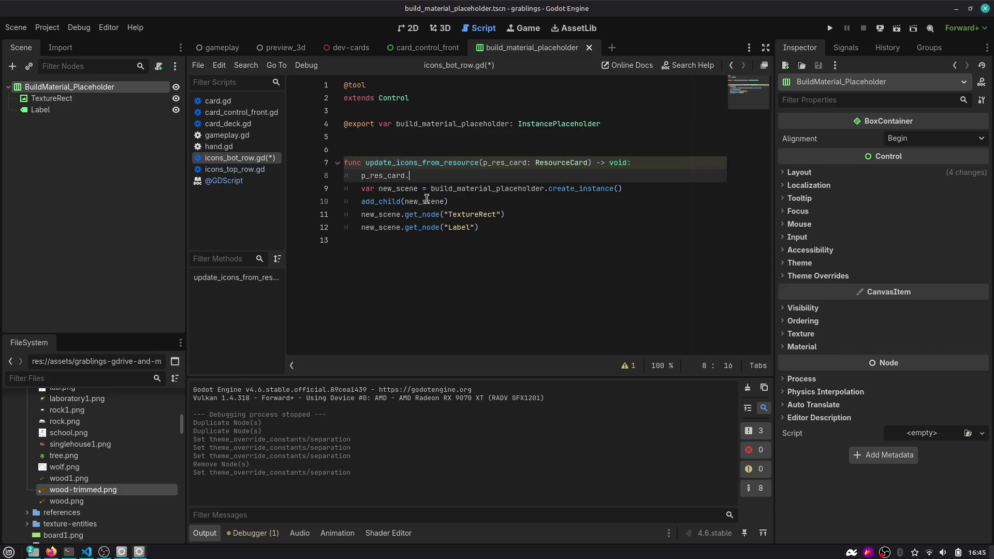
{"action": "key", "text": "Return"}
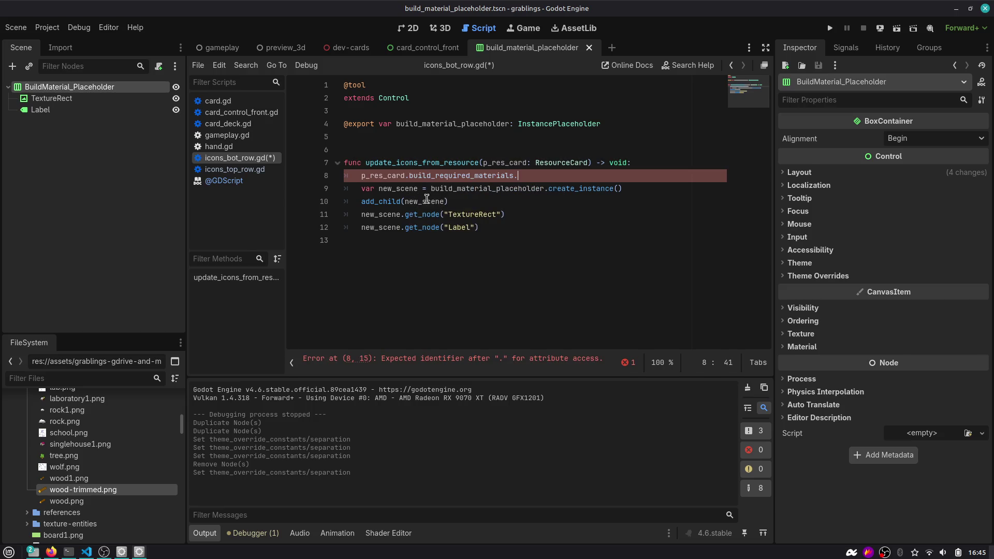
{"action": "key", "text": "BackSpace"}
{"action": "left_click", "coordinate": [449, 177]}
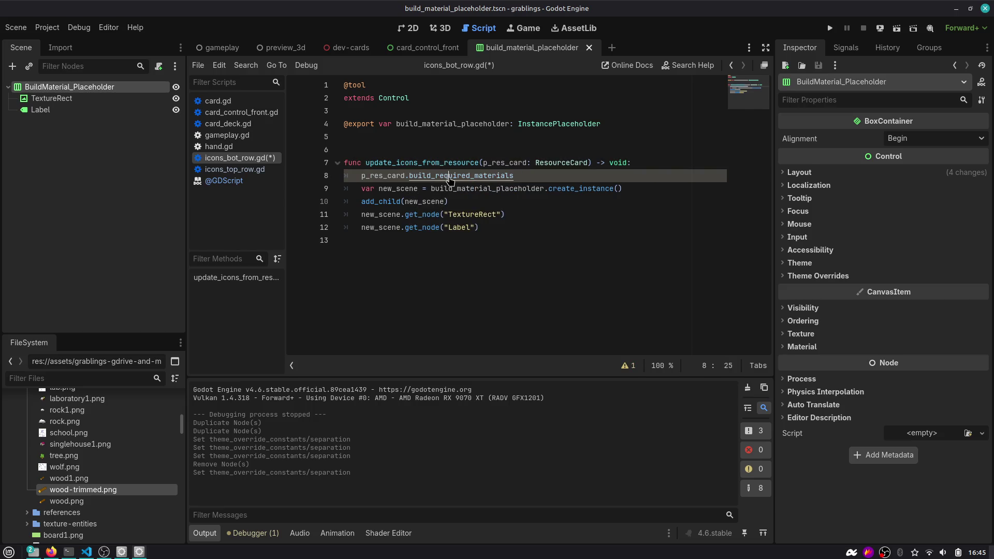
{"action": "left_click", "coordinate": [449, 178], "text": "ctrl"}
{"action": "double_click", "coordinate": [516, 87]}
{"action": "scroll", "coordinate": [585, 201], "scroll_direction": "up", "scroll_amount": 3}
{"action": "scroll", "coordinate": [586, 201], "scroll_direction": "right", "scroll_amount": 3}
{"action": "left_click", "coordinate": [731, 64]}
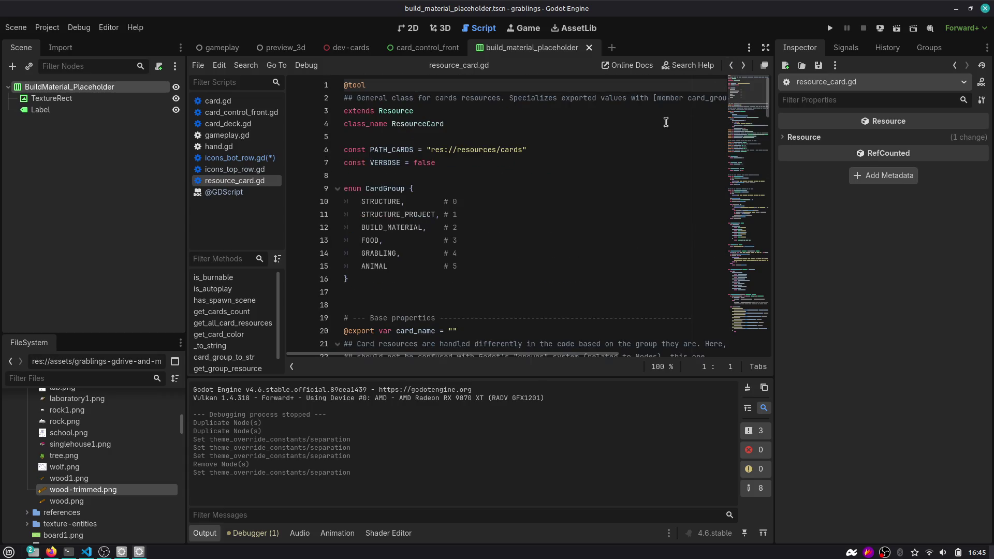
{"action": "scroll", "coordinate": [569, 145], "scroll_direction": "down", "scroll_amount": 4}
{"action": "left_click", "coordinate": [731, 65]}
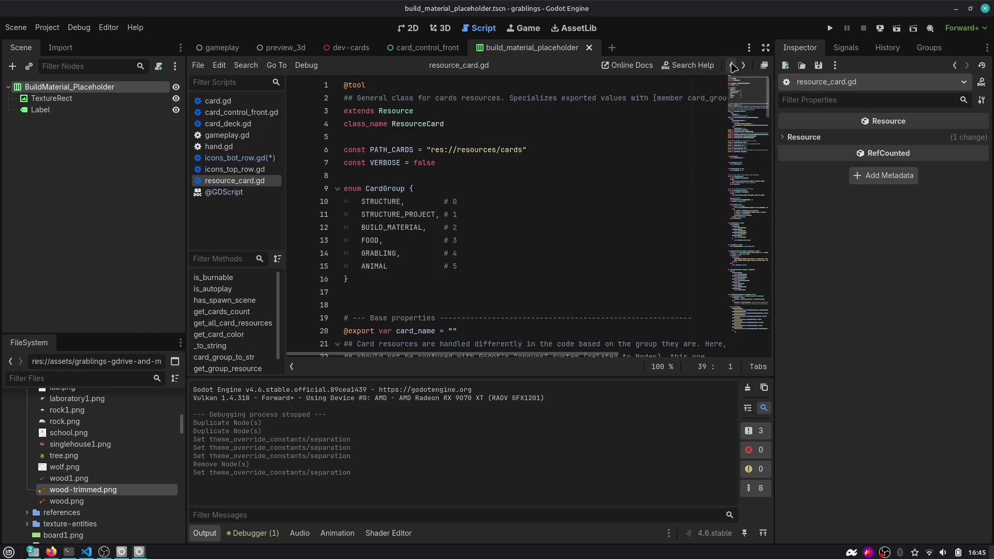
{"action": "left_click", "coordinate": [732, 65]}
Step: Wrap it as a for k in build_required_materials.keys() loop, indenting lines 10–13 into it
{"action": "left_click", "coordinate": [546, 172]}
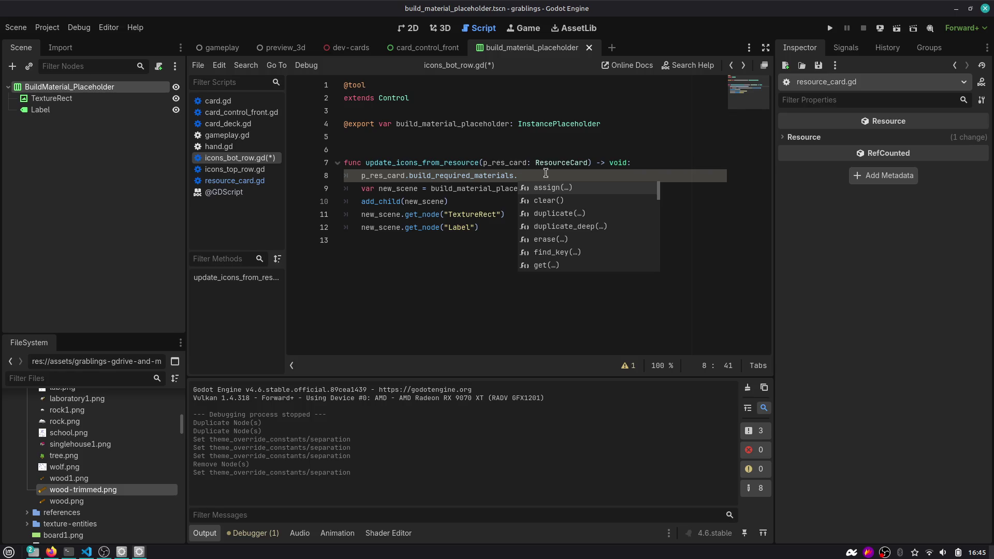
{"action": "type", "text": "k"}
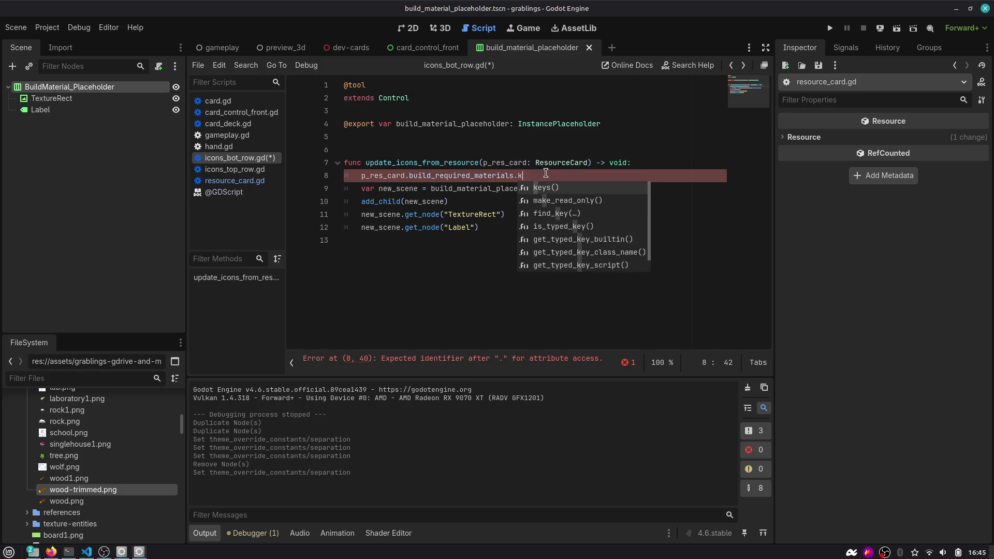
{"action": "key", "text": "Return"}
{"action": "type", "text": "for k in"}
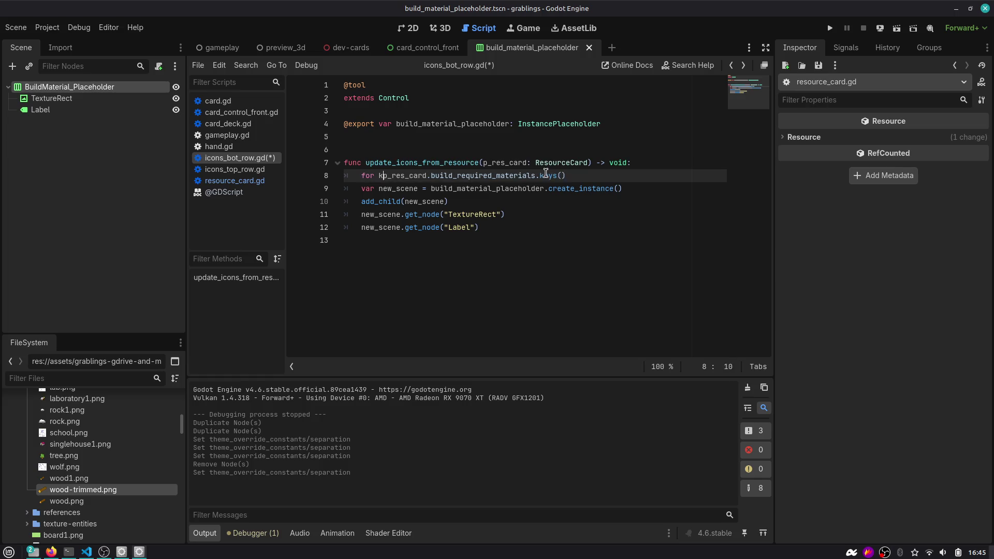
{"action": "key", "text": "Return"}
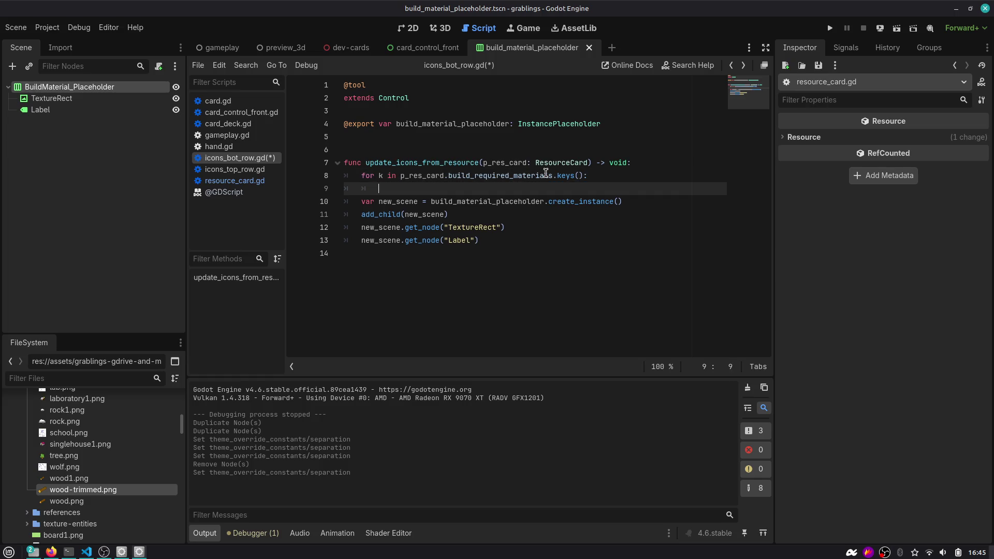
{"action": "key", "text": "Up"}
{"action": "key", "text": "Down"}
{"action": "key", "text": "Down"}
{"action": "key", "text": "shift+Down"}
{"action": "key", "text": "shift+Down"}
{"action": "key", "text": "shift+Down"}
{"action": "key", "text": "shift+Tab"}
{"action": "key", "text": "Tab"}
{"action": "key", "text": "Tab"}
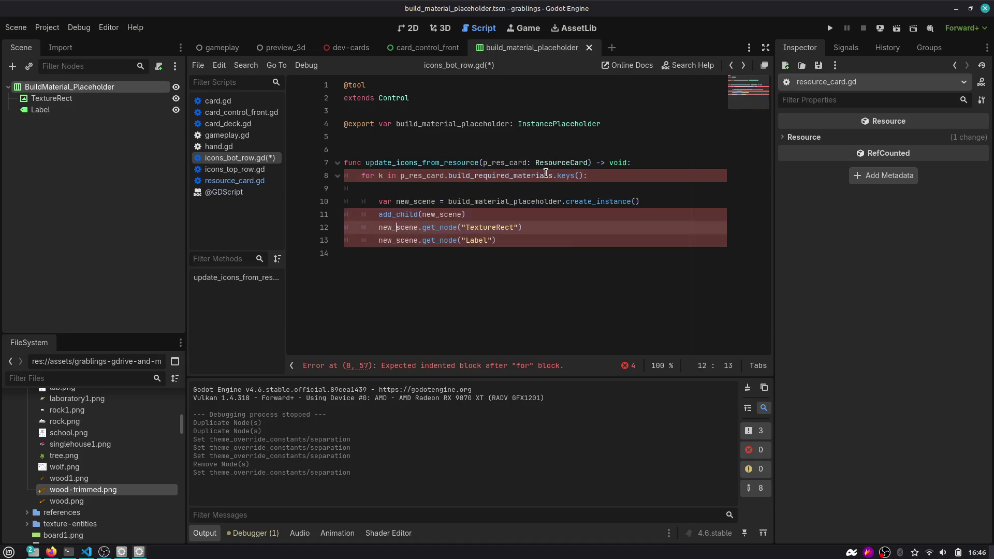
{"action": "key", "text": "Up"}
{"action": "key", "text": "Up"}
{"action": "key", "text": "Up"}
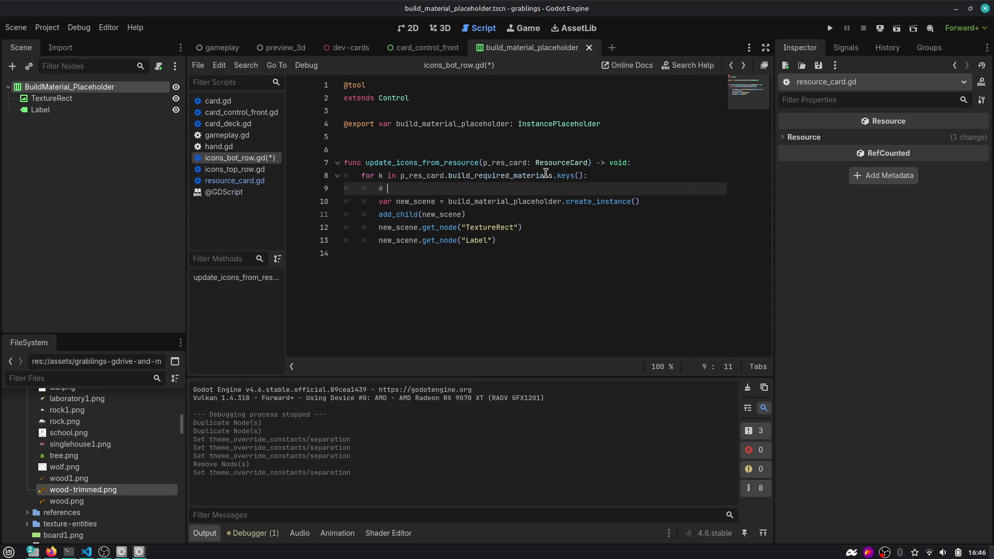
Step: Replace the line 9 comment with var required_count: int = p_res_card.build_required_materials[k]
{"action": "key", "text": "shift+Home"}
{"action": "key", "text": "shift+Home"}
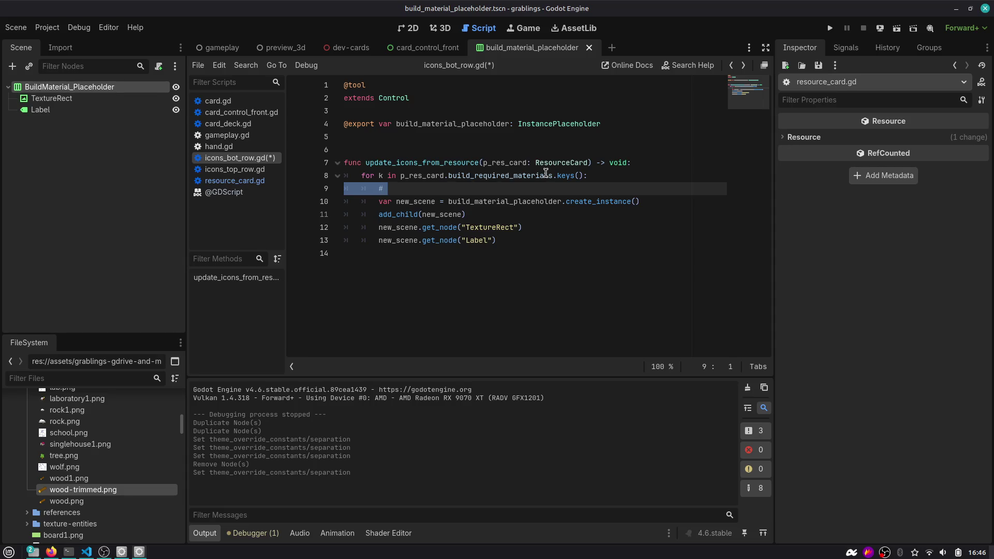
{"action": "key", "text": "BackSpace"}
{"action": "key", "text": "Tab"}
{"action": "key", "text": "Tab"}
{"action": "type", "text": "var"}
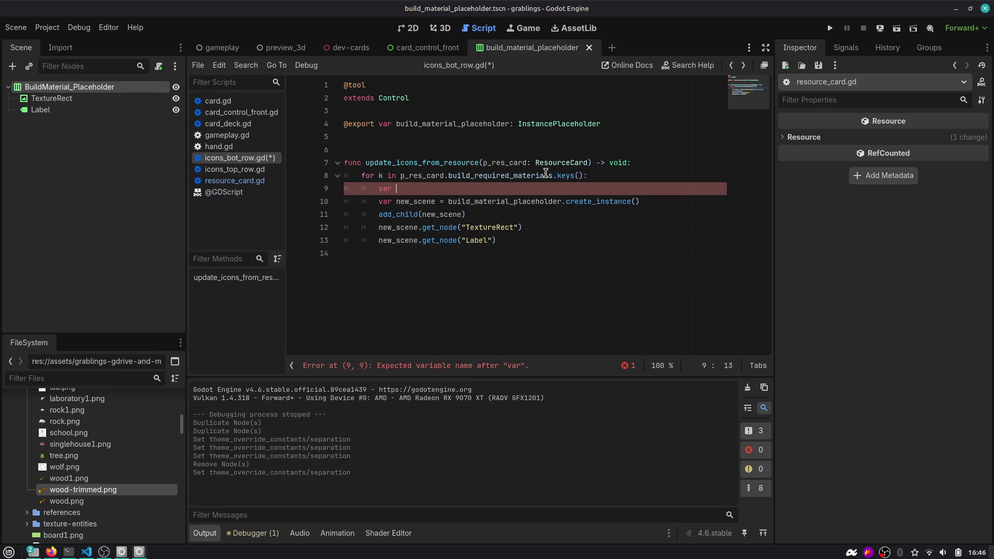
{"action": "key", "text": "BackSpace"}
{"action": "key", "text": "BackSpace"}
{"action": "key", "text": "BackSpace"}
{"action": "type", "text": "reu"}
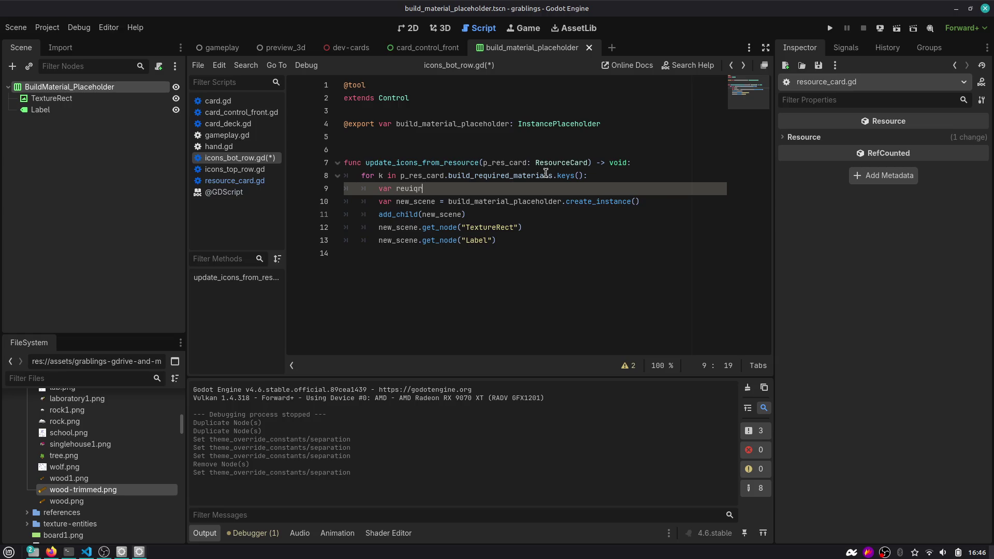
{"action": "key", "text": "BackSpace"}
{"action": "type", "text": "quired_count = "}
{"action": "type", "text": "p_res_card.bui"}
{"action": "key", "text": "Return"}
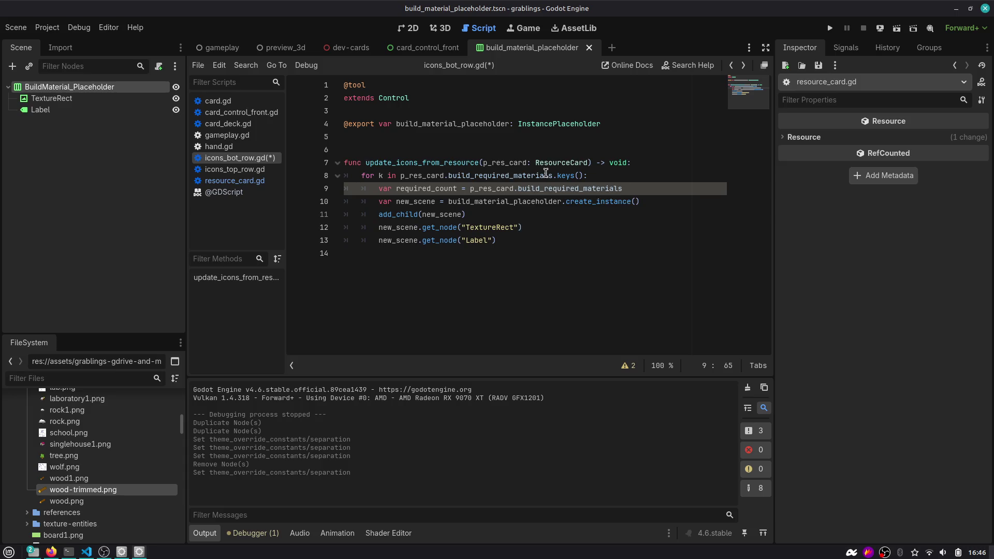
{"action": "key", "text": "Home"}
{"action": "key", "text": "ctrl+Right"}
{"action": "key", "text": "ctrl+Right"}
{"action": "type", "text": ": uint"}
{"action": "key", "text": "BackSpace"}
{"action": "key", "text": "BackSpace"}
{"action": "key", "text": "BackSpace"}
{"action": "type", "text": "int"}
{"action": "key", "text": "Escape"}
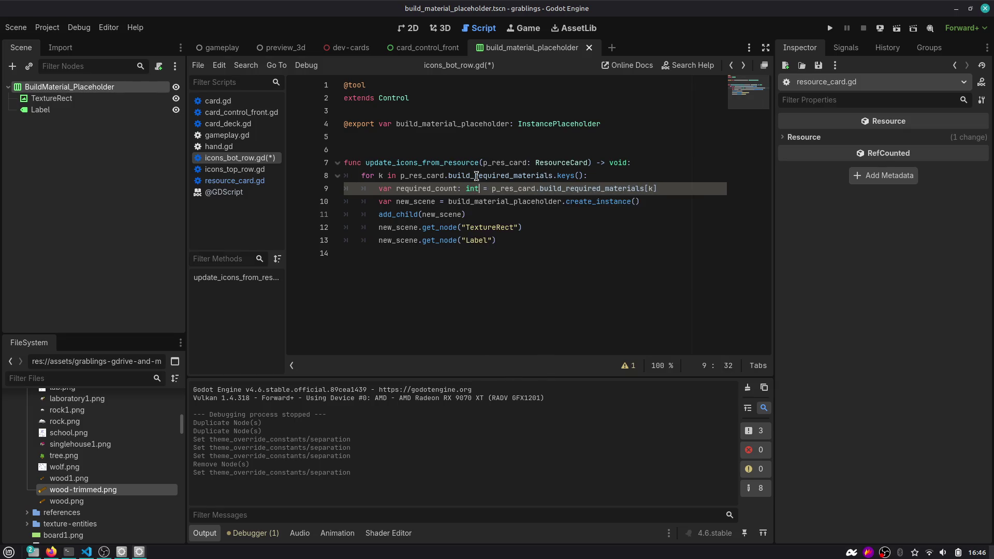
Step: Set the Label's text to "x%d" % [required_count] and save the script
{"action": "double_click", "coordinate": [443, 188]}
{"action": "left_click", "coordinate": [512, 240]}
{"action": "type", "text": "xt = required_count"}
{"action": "key", "text": "Left"}
{"action": "key", "text": "Left"}
{"action": "key", "text": "Left"}
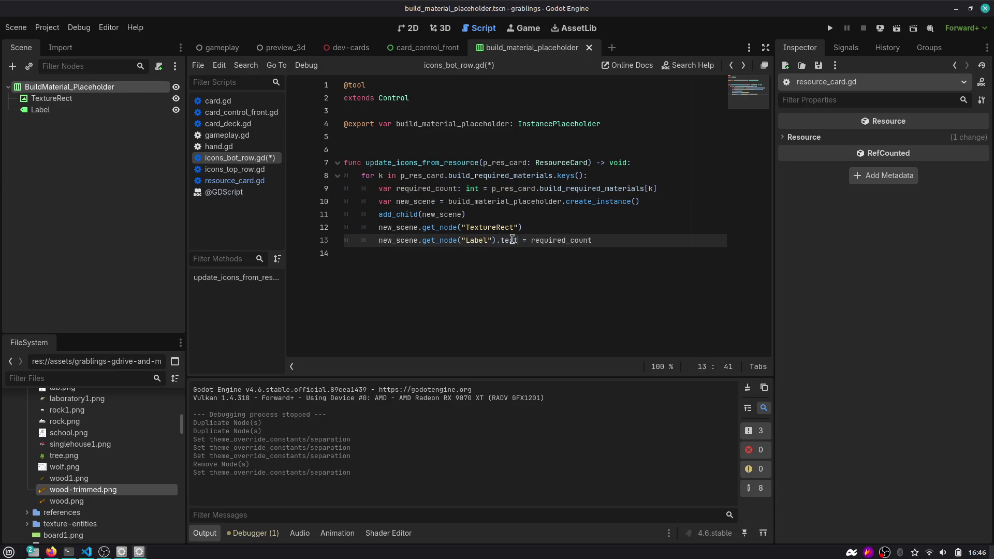
{"action": "type", "text": "\"%"}
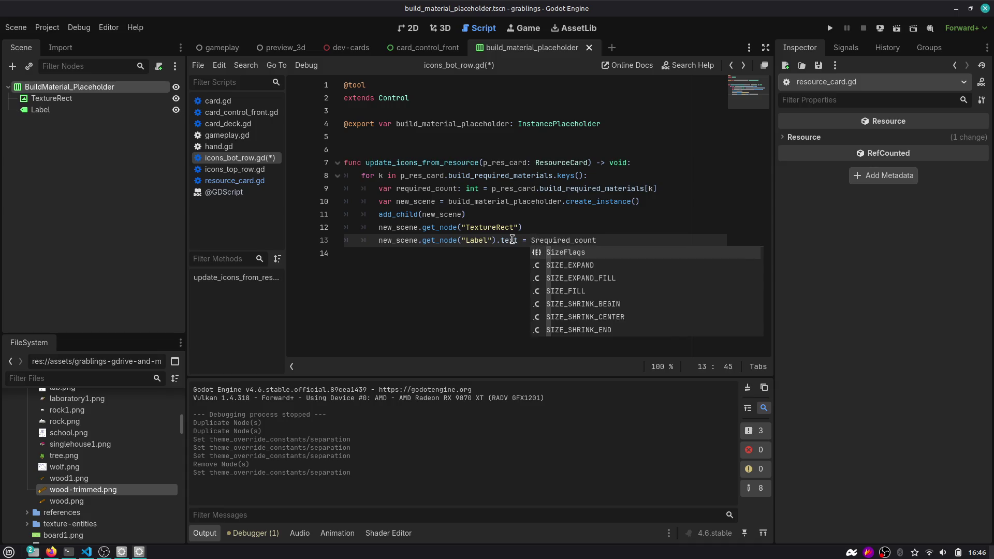
{"action": "key", "text": "BackSpace"}
{"action": "type", "text": "z"}
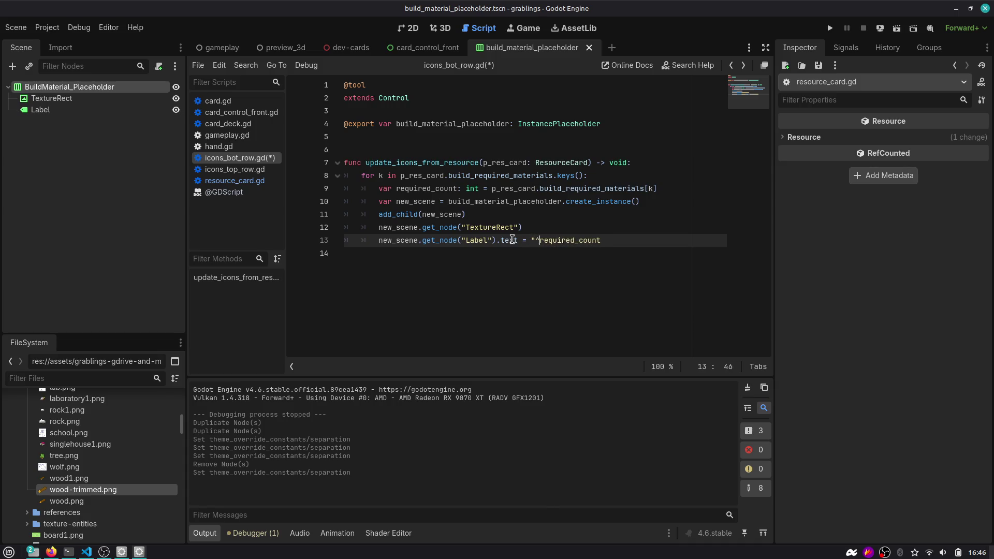
{"action": "type", "text": " $"}
{"action": "key", "text": "BackSpace"}
{"action": "type", "text": "%d\" %"}
{"action": "key", "text": "shift+End"}
{"action": "type", "text": "["}
{"action": "left_click", "coordinate": [539, 240]}
{"action": "key", "text": "Delete"}
{"action": "key", "text": "ctrl+s"}
{"action": "left_click", "coordinate": [534, 231]}
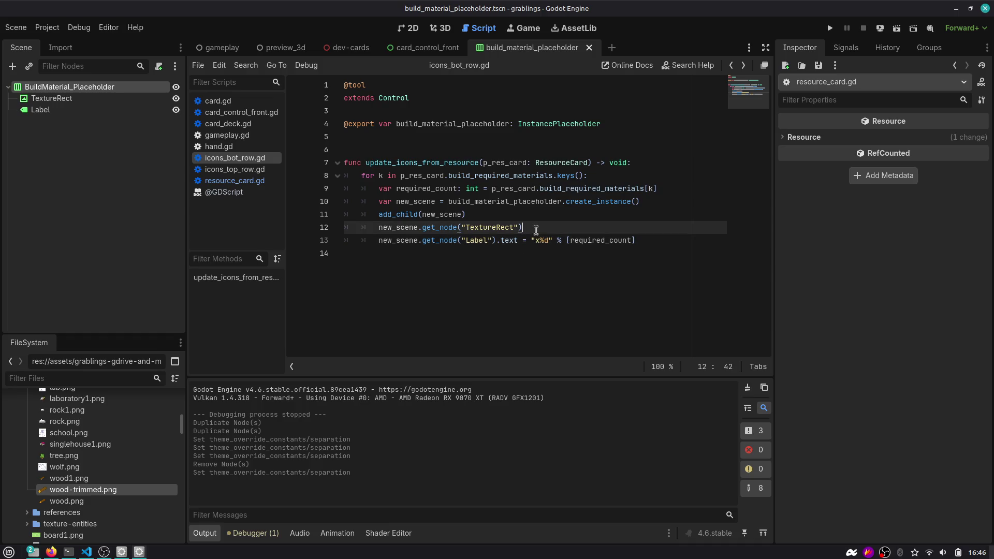
Step: Set the TextureRect's texture to ResourceBuildMaterial.material_to_texture[k] and save
{"action": "type", "text": ".texture = "}
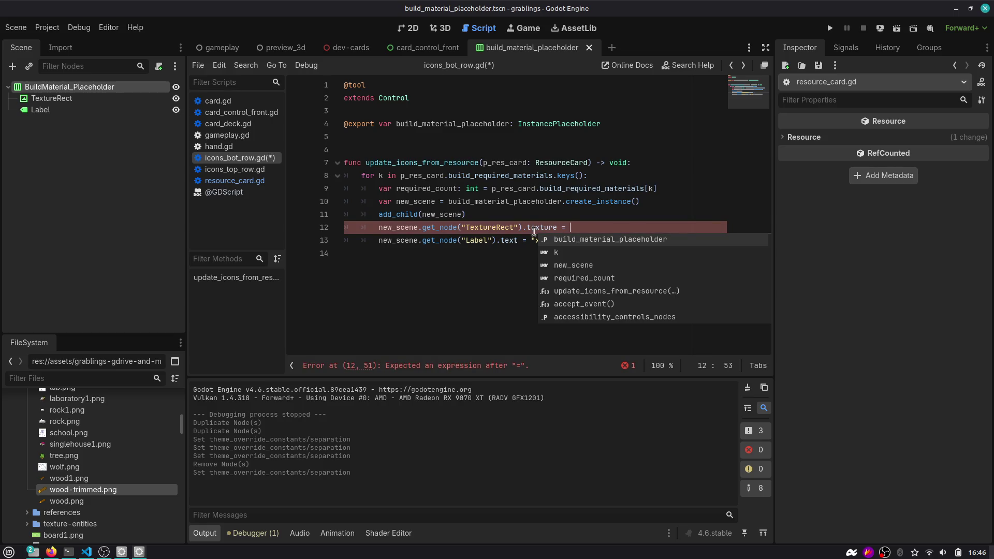
{"action": "type", "text": "p_re"}
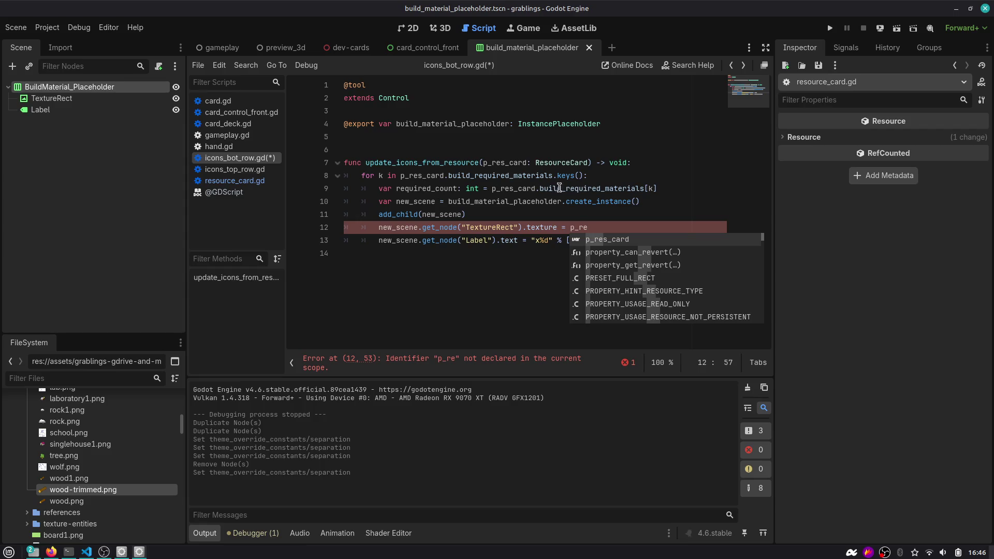
{"action": "double_click", "coordinate": [583, 189]}
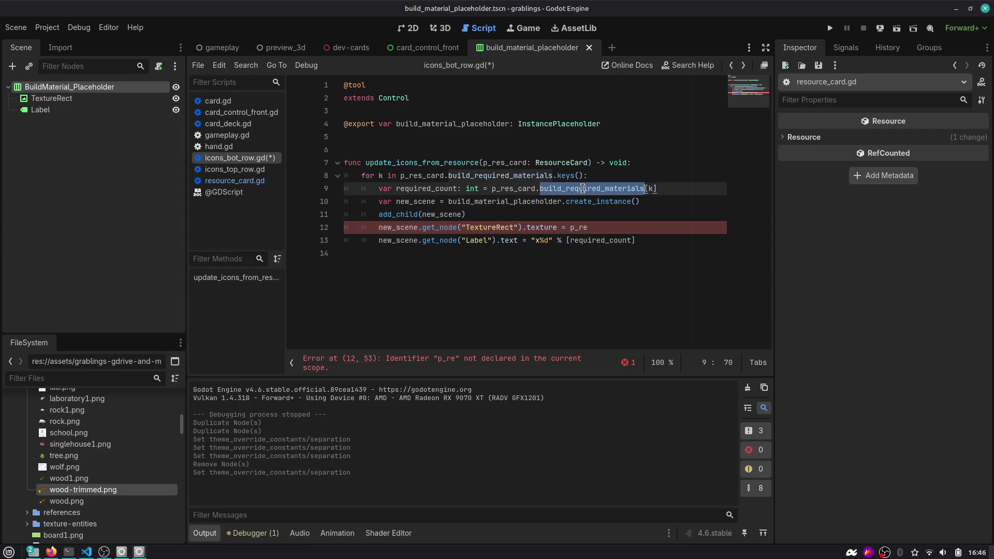
{"action": "double_click", "coordinate": [381, 176]}
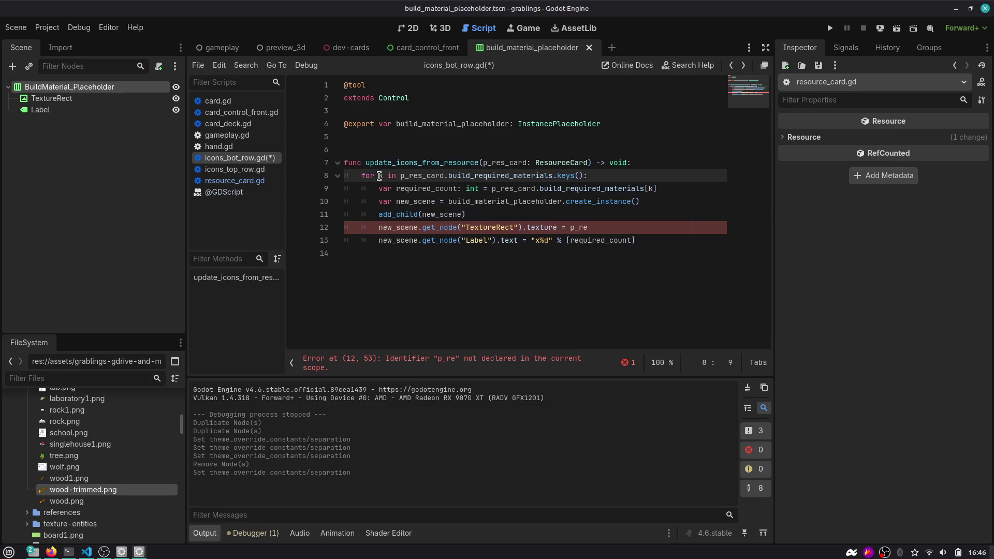
{"action": "left_click", "coordinate": [628, 230]}
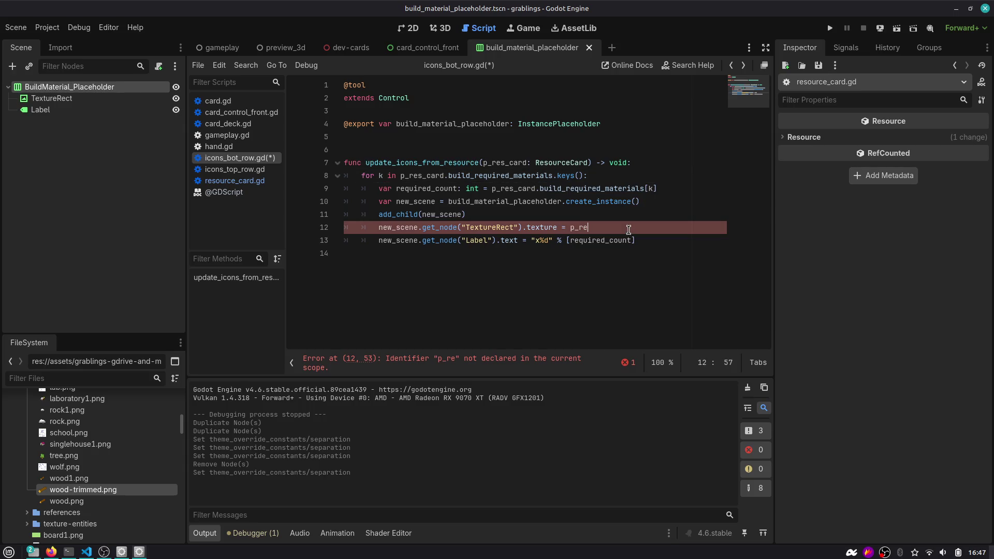
{"action": "key", "text": "ctrl+shift+Left"}
{"action": "type", "text": "Buil"}
{"action": "key", "text": "Down"}
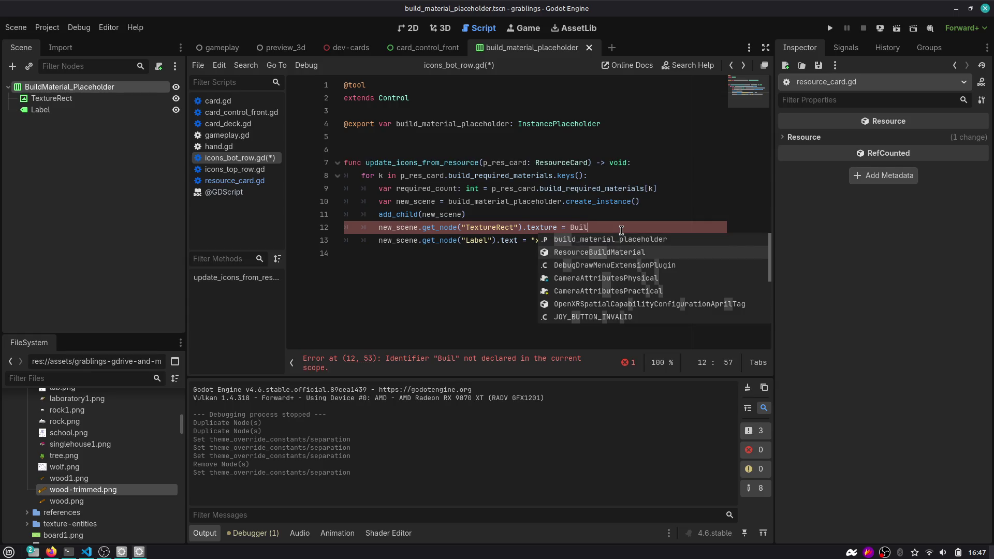
{"action": "key", "text": "Return"}
{"action": "type", "text": "."}
{"action": "key", "text": "Down"}
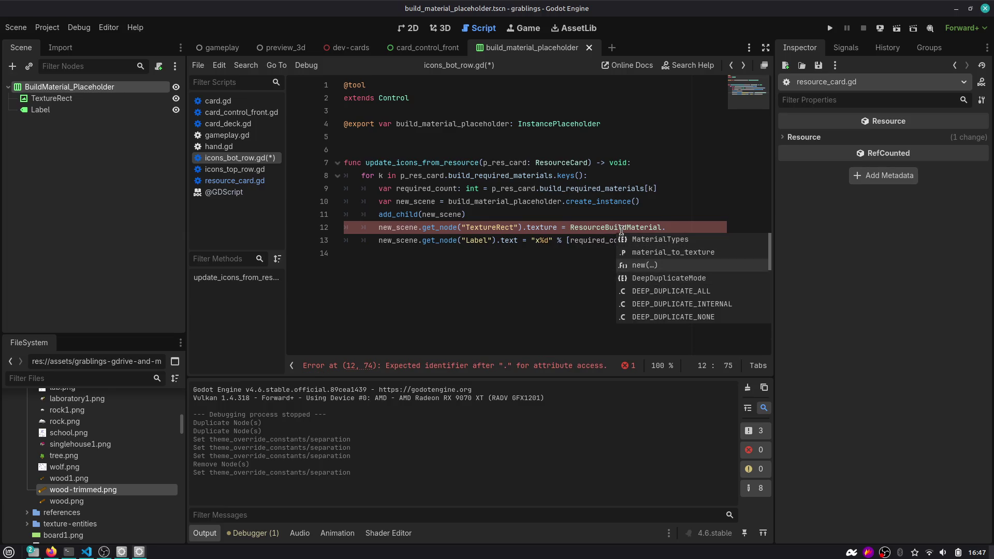
{"action": "key", "text": "Return"}
{"action": "type", "text": "[k"}
{"action": "key", "text": "Home"}
{"action": "key", "text": "ctrl+s"}
Step: Move add_child(new_scene) below the texture and label lines
{"action": "scroll", "coordinate": [616, 237], "scroll_direction": "left", "scroll_amount": 1}
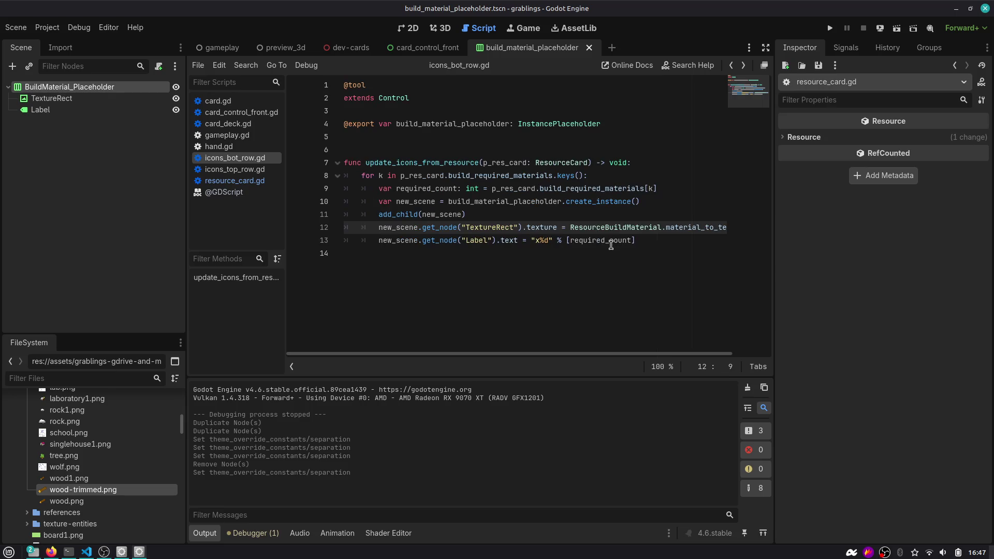
{"action": "key", "text": "Up"}
{"action": "key", "text": "alt+Down"}
{"action": "key", "text": "alt+Down"}
{"action": "key", "text": "Down"}
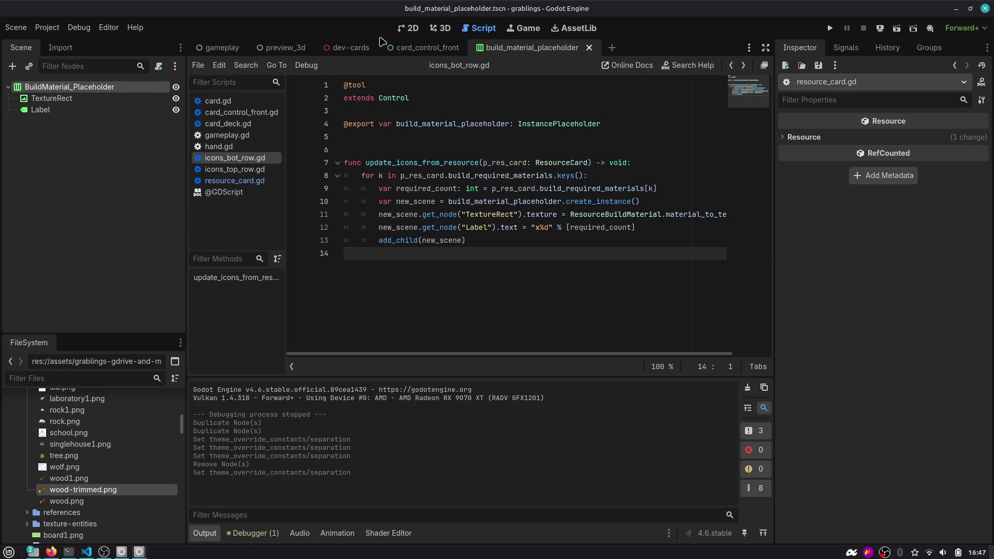
Step: Open card_control_front in 2D and duplicate BuildMaterial_Placeholder twice
{"action": "left_click", "coordinate": [421, 47]}
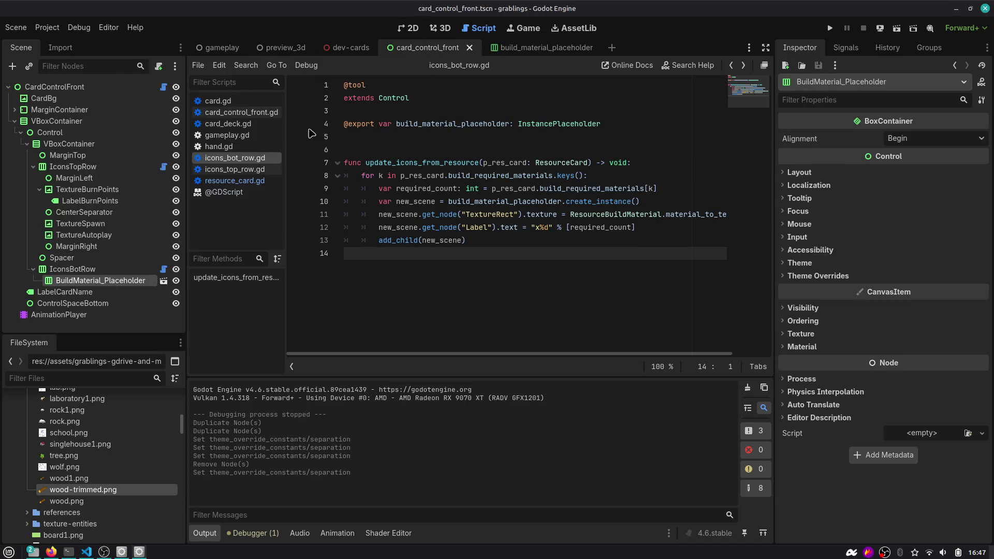
{"action": "left_click", "coordinate": [409, 28]}
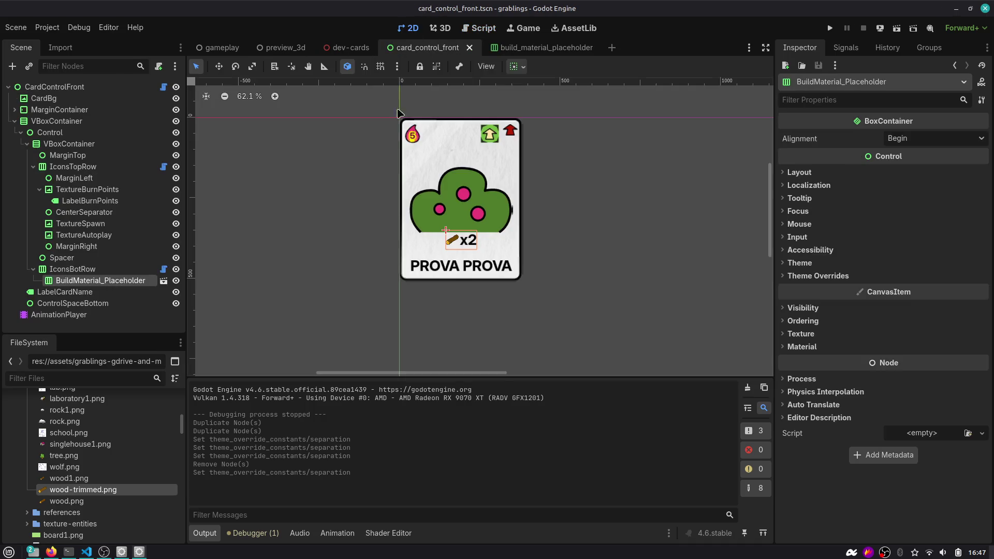
{"action": "left_click", "coordinate": [91, 291]}
{"action": "left_click", "coordinate": [93, 283]}
{"action": "key", "text": "ctrl+d"}
{"action": "key", "text": "ctrl+d"}
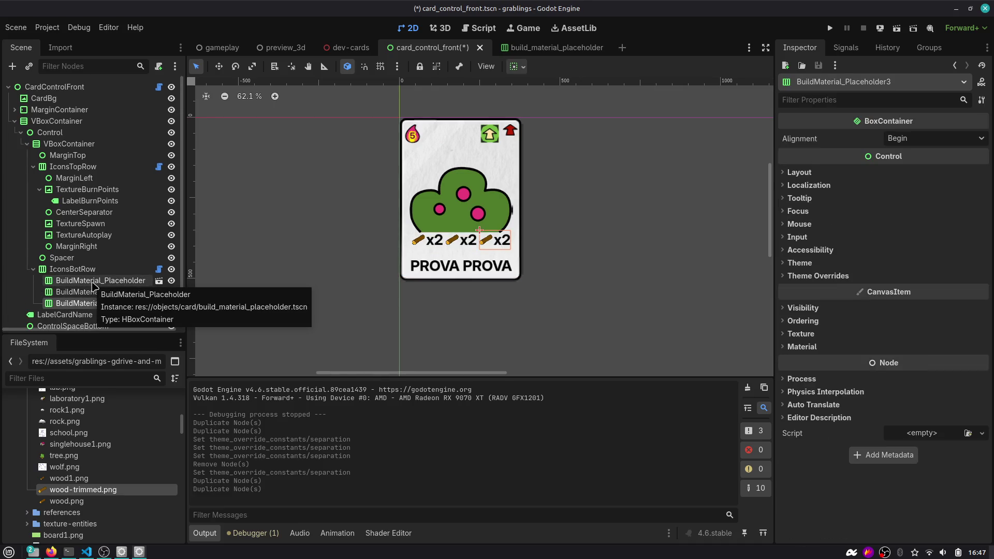
{"action": "scroll", "coordinate": [422, 229], "scroll_direction": "up", "scroll_amount": 4}
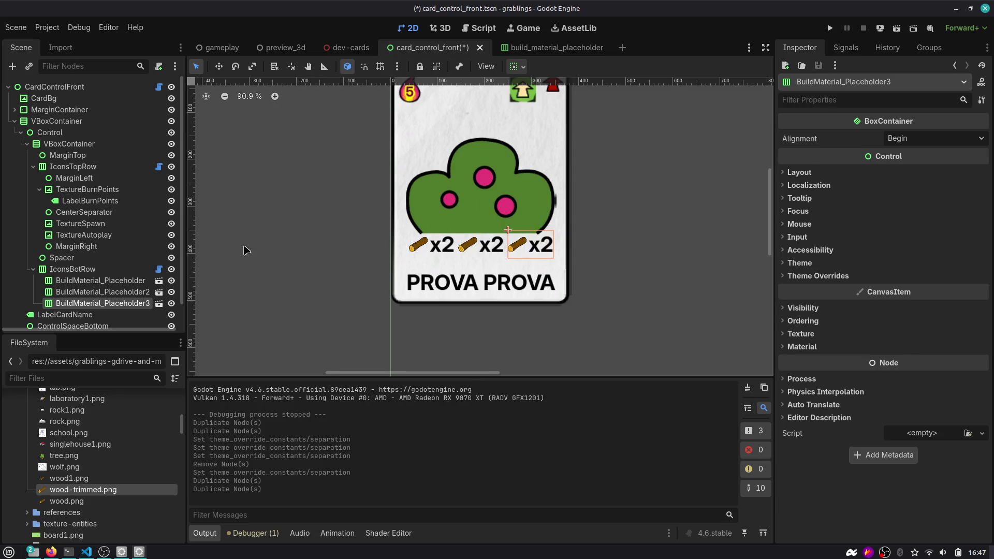
{"action": "scroll", "coordinate": [456, 259], "scroll_direction": "up", "scroll_amount": 2}
{"action": "scroll", "coordinate": [455, 258], "scroll_direction": "right", "scroll_amount": 2}
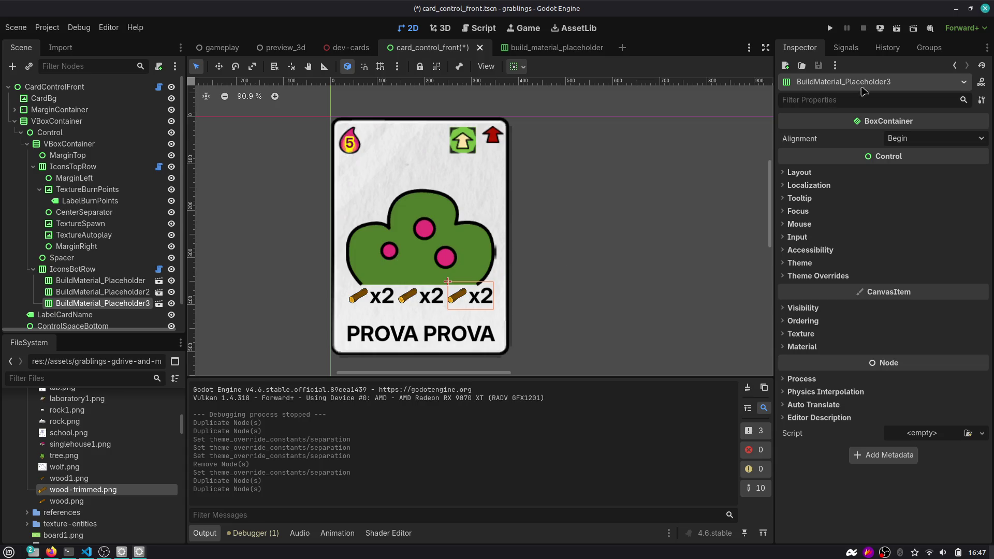
Step: Preview the running scene, then undo the duplicates and save card_control_front
{"action": "left_click", "coordinate": [899, 29]}
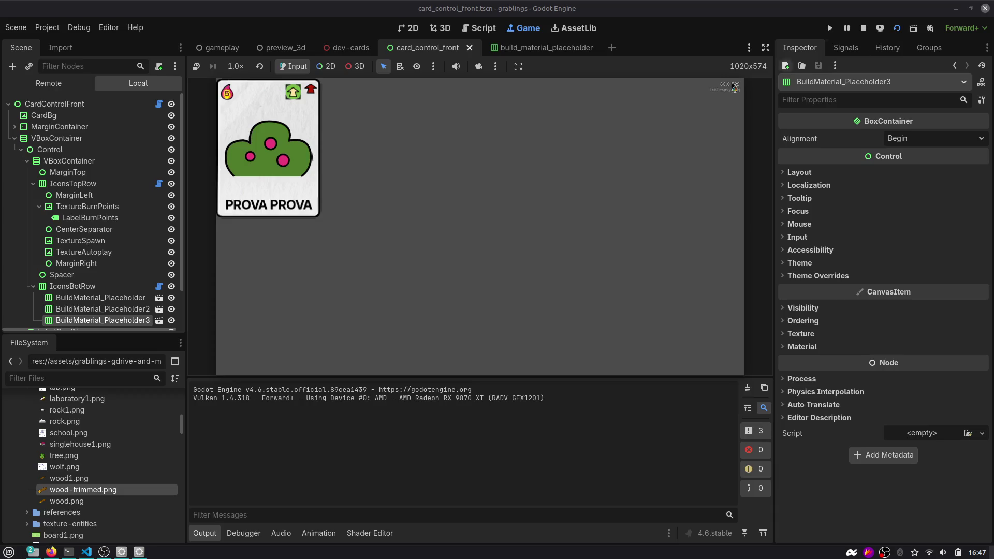
{"action": "left_click", "coordinate": [862, 28]}
{"action": "key", "text": "ctrl+z"}
{"action": "key", "text": "ctrl+z"}
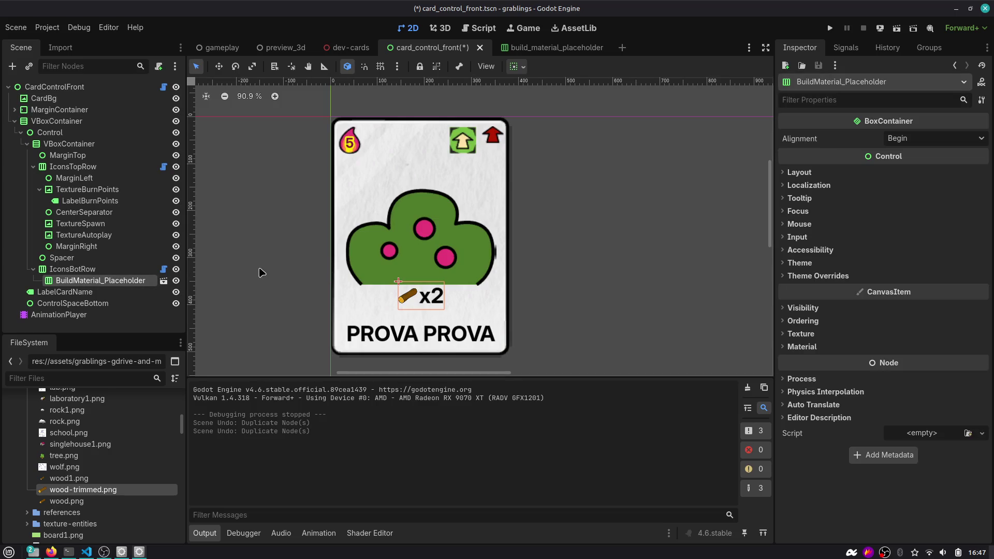
{"action": "key", "text": "ctrl+s"}
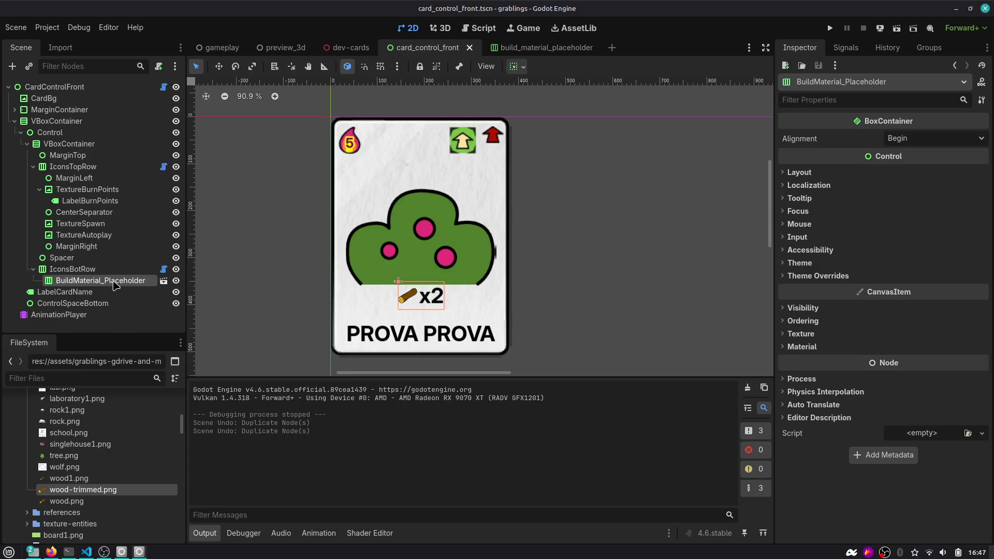
{"action": "left_click", "coordinate": [163, 269]}
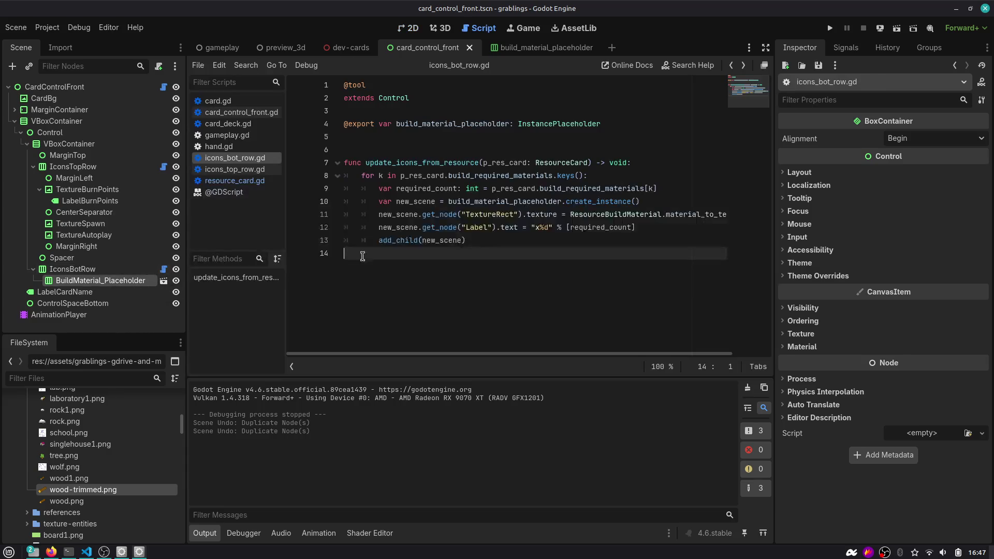
{"action": "left_click", "coordinate": [402, 139]}
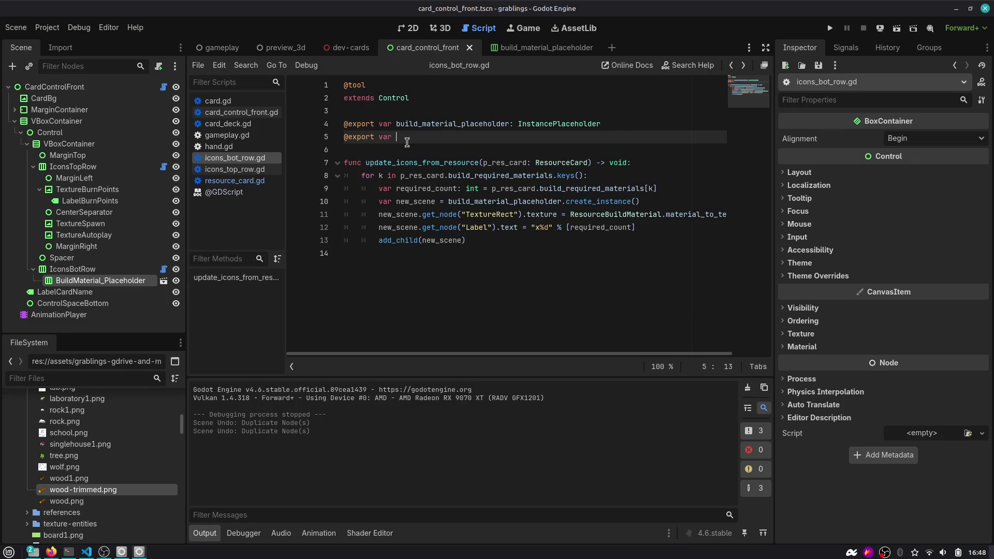
{"action": "triple_click", "coordinate": [407, 142]}
{"action": "key", "text": "BackSpace"}
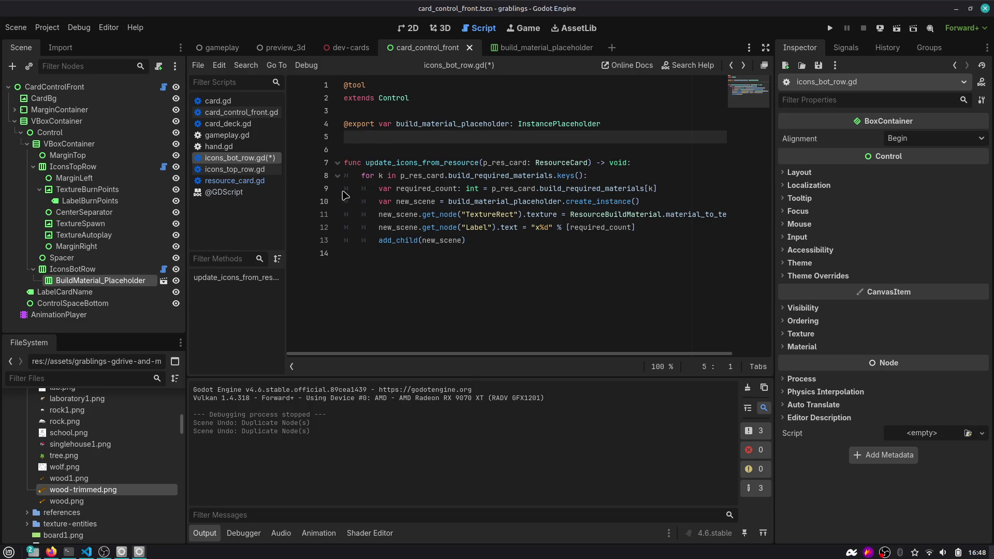
{"action": "left_click", "coordinate": [533, 164]}
{"action": "key", "text": "ctrl+s"}
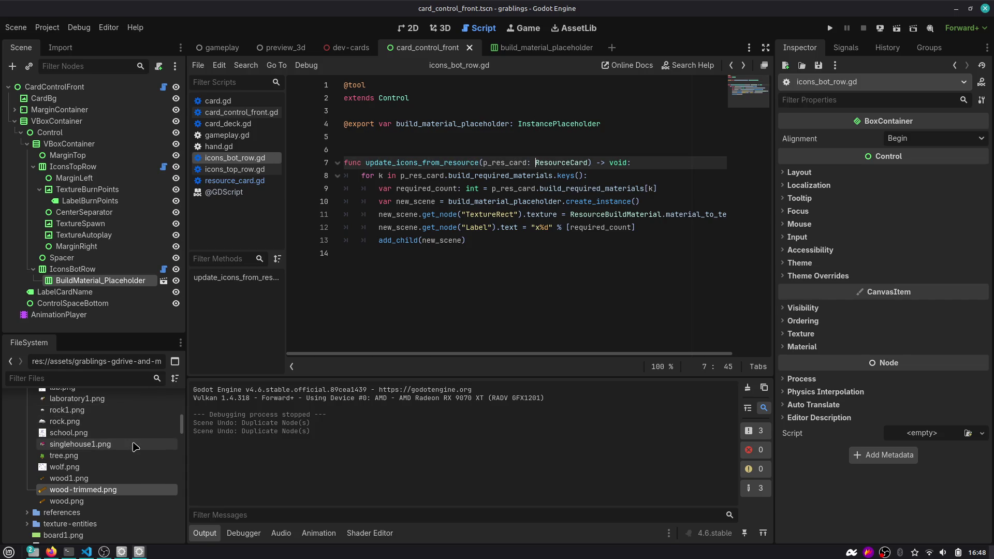
{"action": "scroll", "coordinate": [135, 445], "scroll_direction": "down", "scroll_amount": 3}
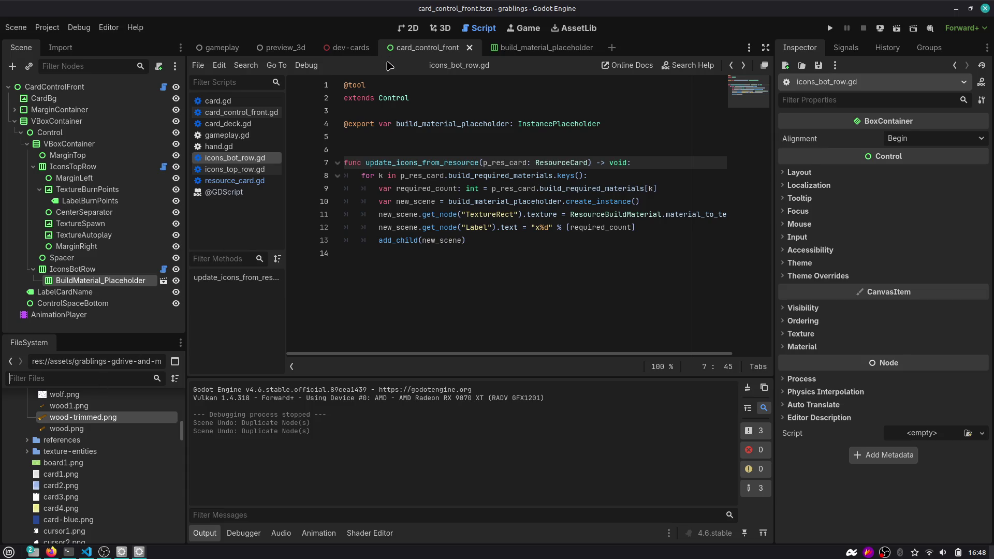
{"action": "type", "text": "house"}
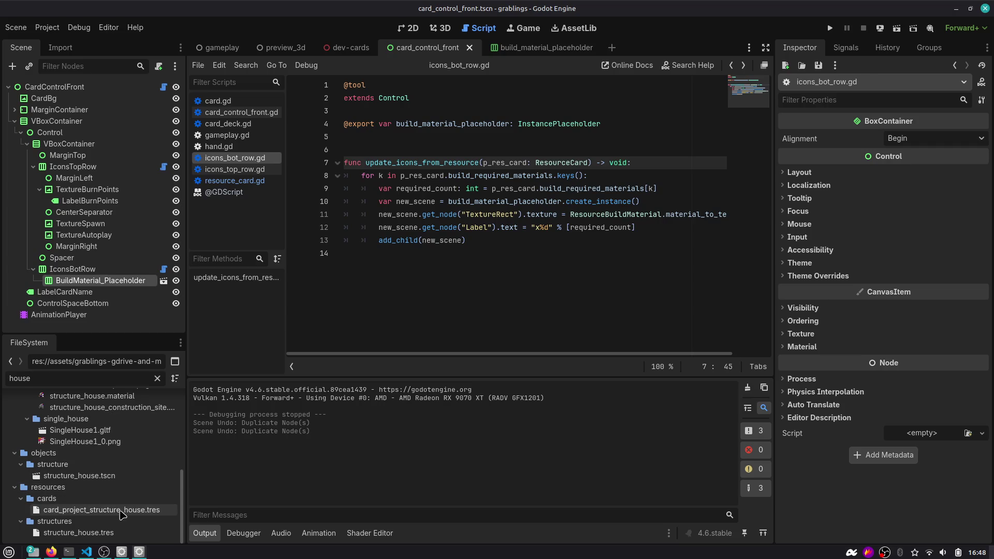
Step: Inspect the house structure card resource, whose build materials are Wood 2 and Rock 2
{"action": "left_click", "coordinate": [139, 510]}
{"action": "left_click_drag", "start_coordinate": [775, 290], "coordinate": [699, 290]}
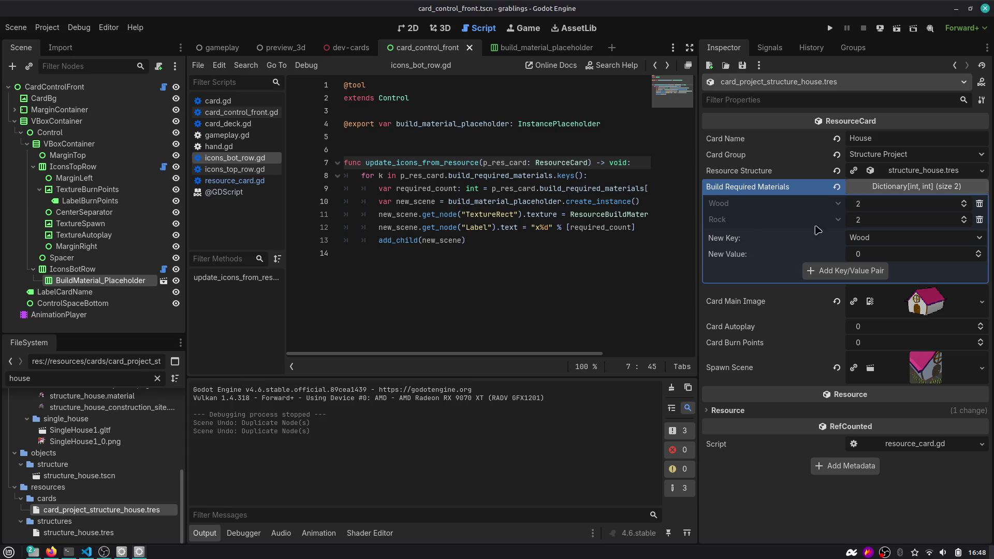
{"action": "left_click", "coordinate": [874, 238]}
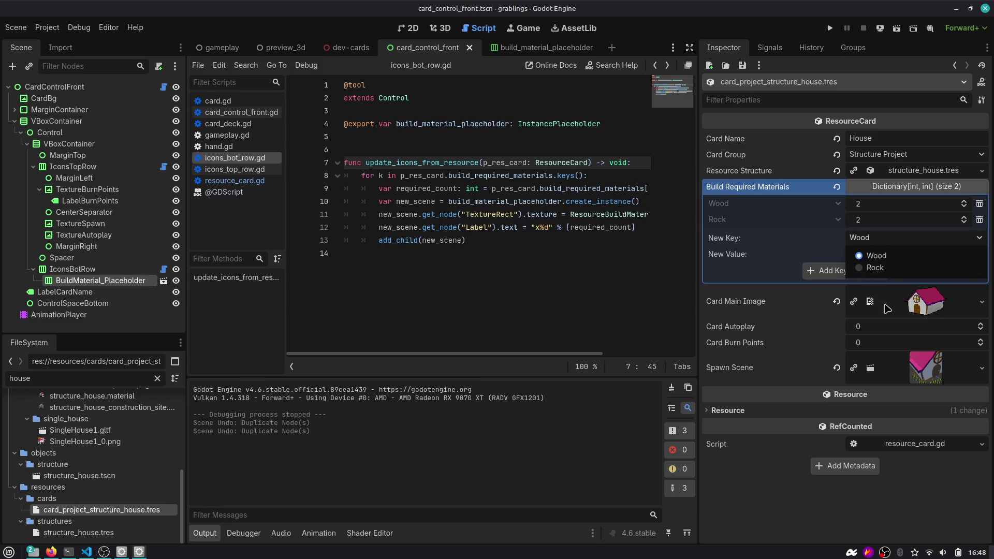
{"action": "left_click", "coordinate": [120, 280]}
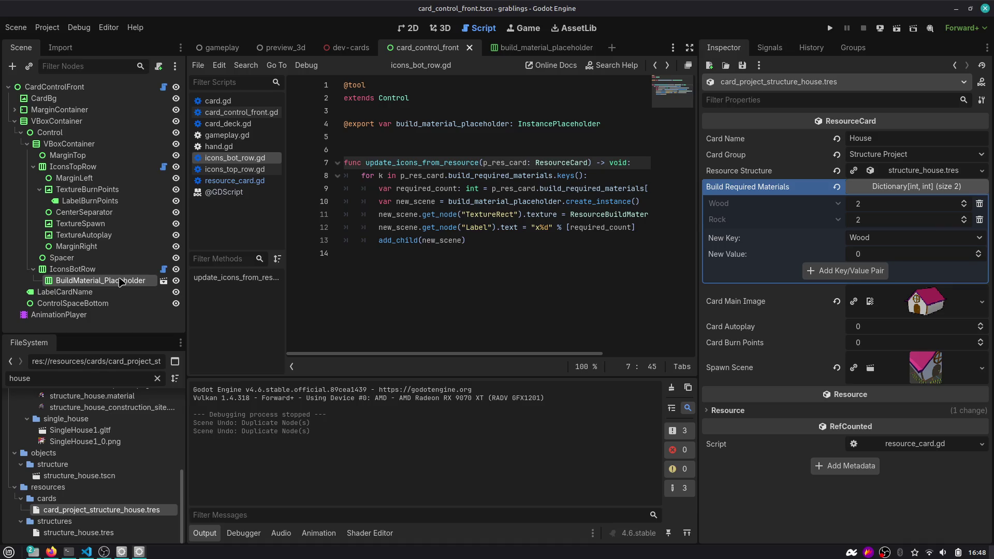
Step: Show the card front in 2D and inspect the LabelBurnPoints and MarginLeft nodes
{"action": "left_click", "coordinate": [418, 29]}
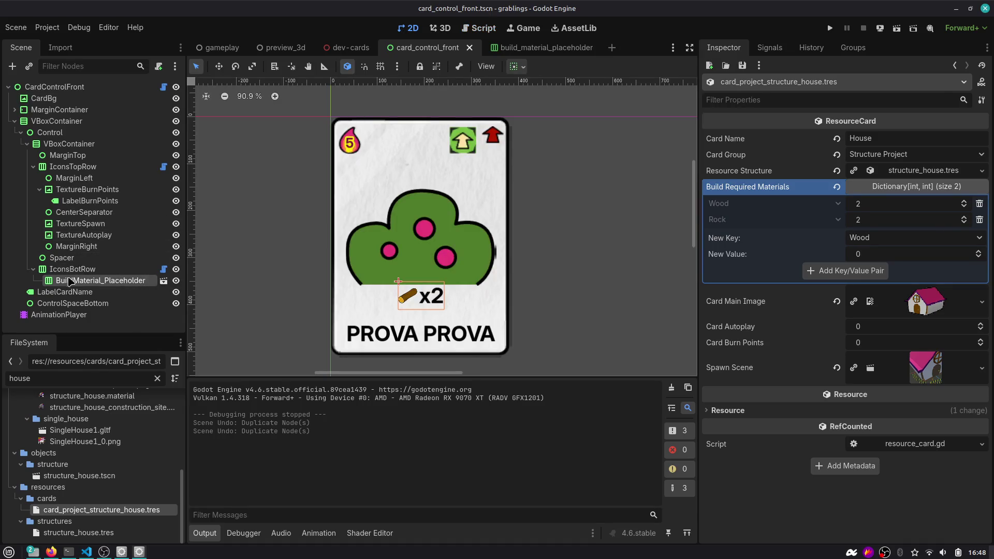
{"action": "left_click", "coordinate": [91, 201]}
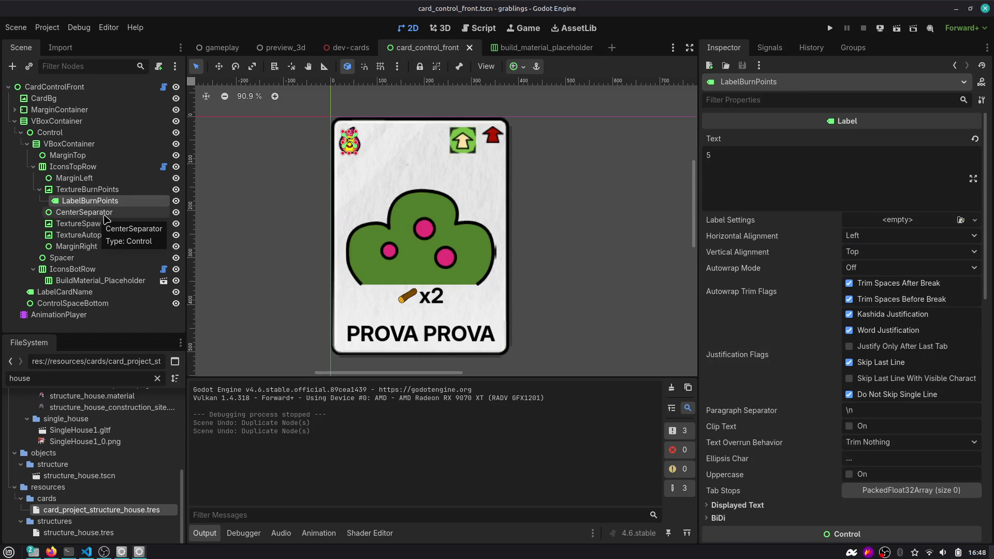
{"action": "left_click", "coordinate": [96, 178]}
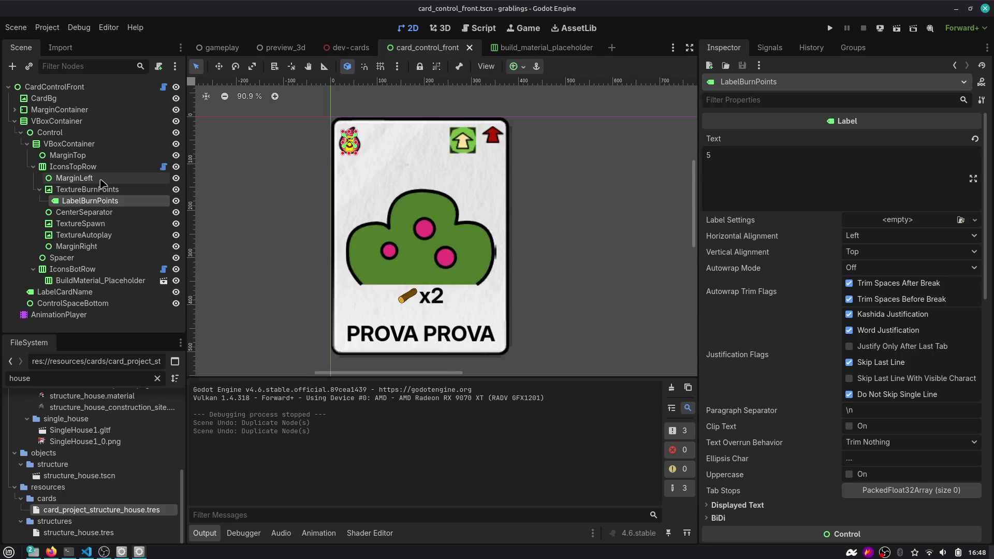
{"action": "left_click", "coordinate": [109, 204]}
{"action": "left_click", "coordinate": [110, 212]}
{"action": "left_click", "coordinate": [106, 202]}
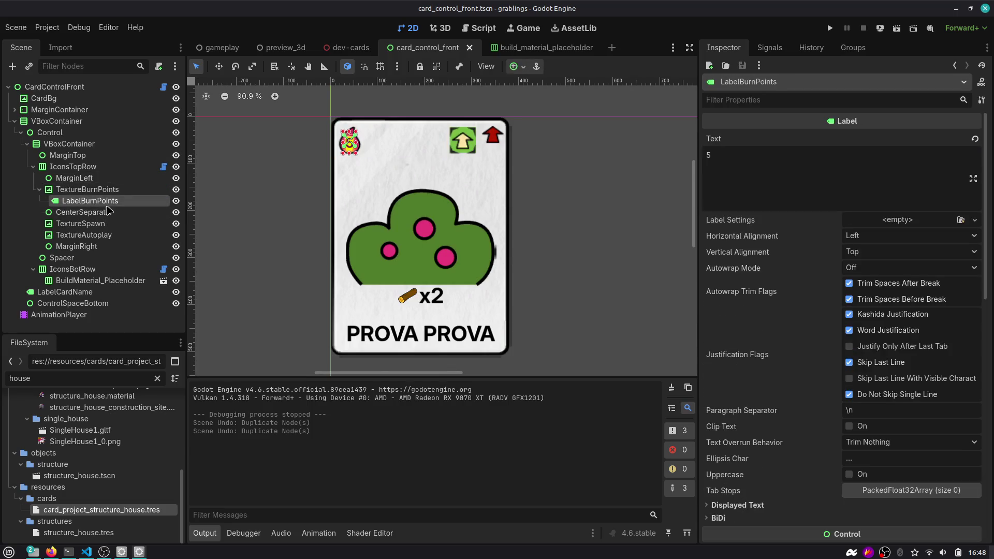
{"action": "left_click", "coordinate": [104, 178]}
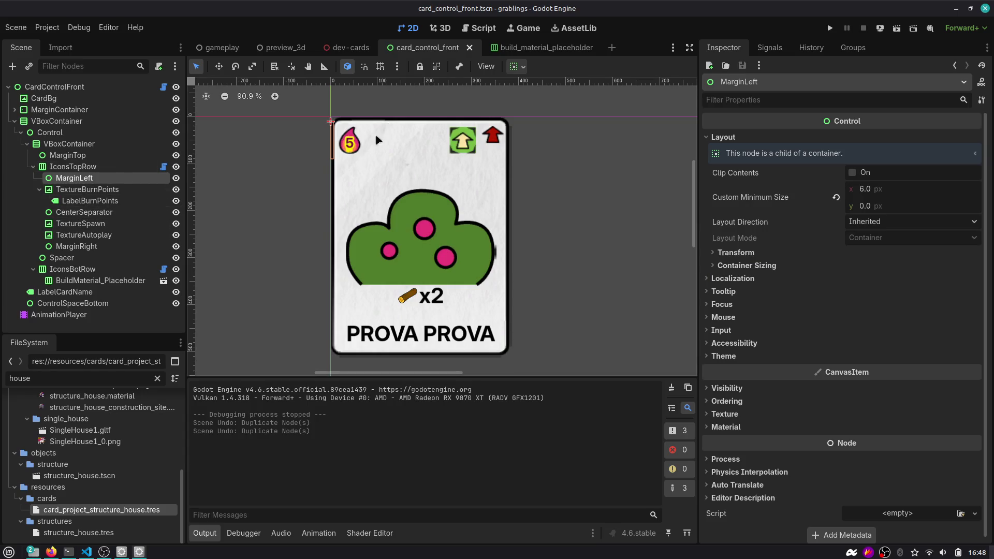
{"action": "left_click", "coordinate": [343, 52]}
{"action": "scroll", "coordinate": [389, 194], "scroll_direction": "up", "scroll_amount": 4}
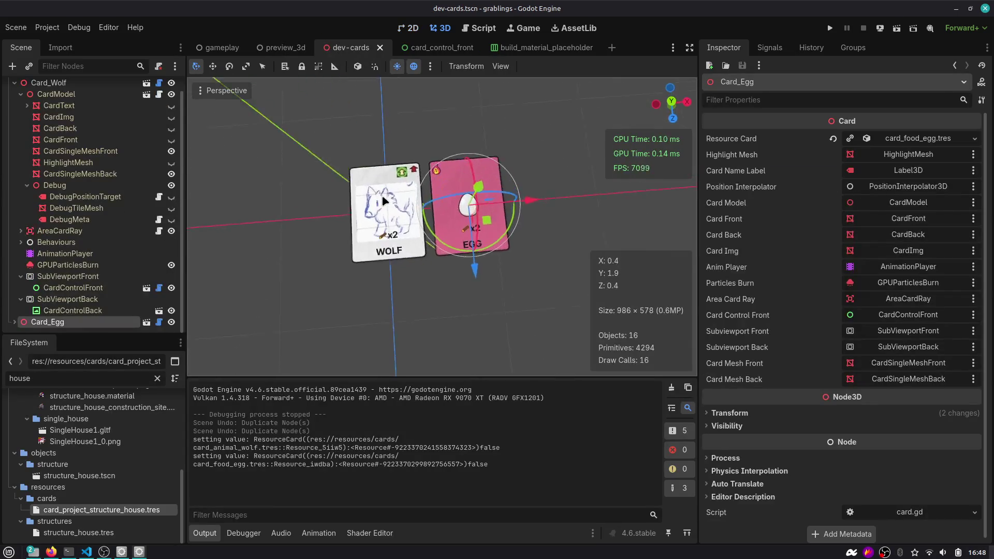
{"action": "left_click", "coordinate": [390, 194]}
{"action": "scroll", "coordinate": [320, 155], "scroll_direction": "down", "scroll_amount": 4}
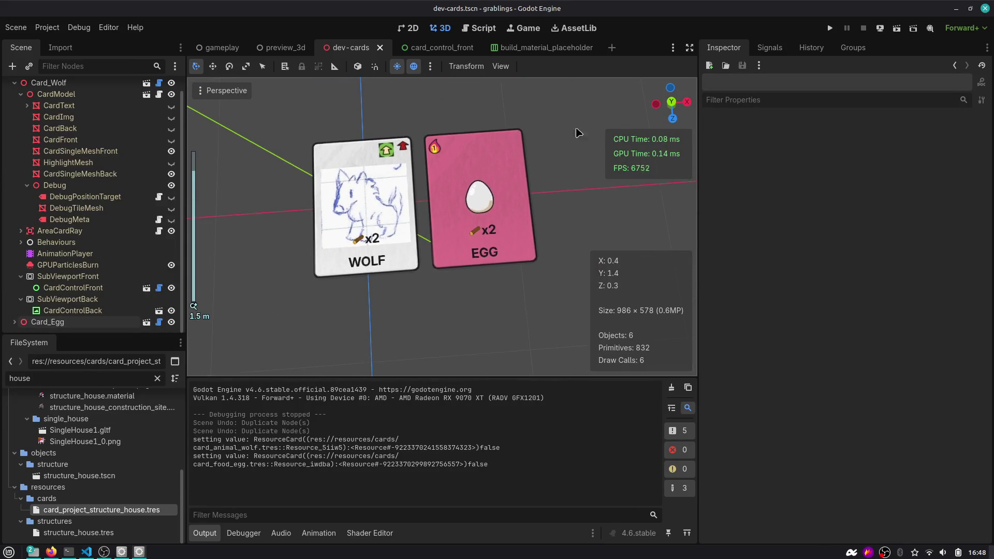
{"action": "left_click", "coordinate": [242, 96]}
{"action": "left_click", "coordinate": [242, 96]}
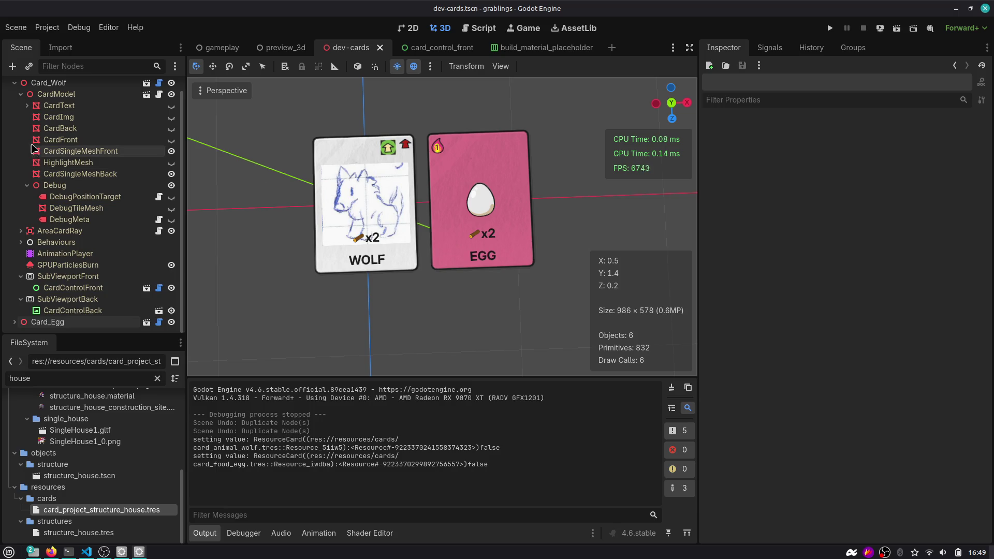
{"action": "left_click", "coordinate": [14, 83]}
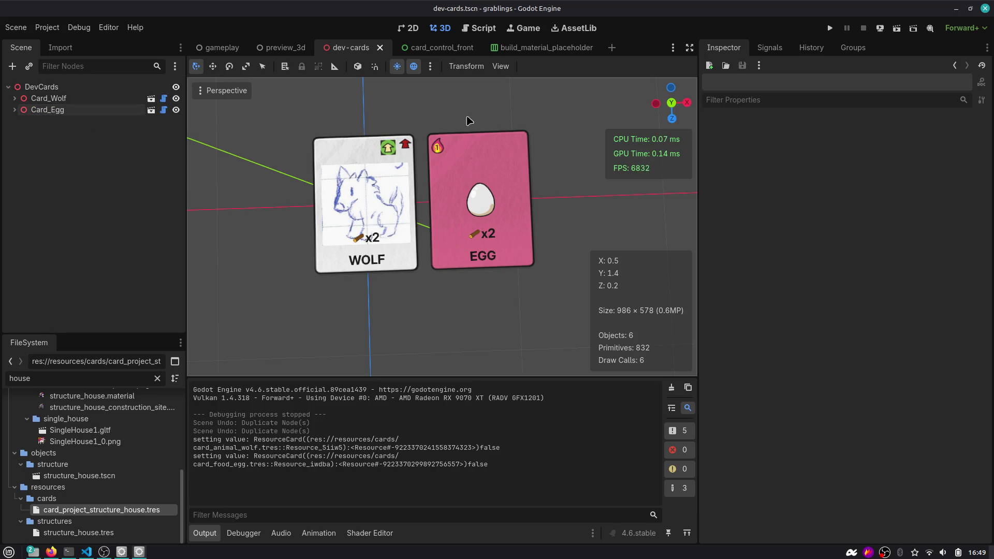
{"action": "mouse_move", "coordinate": [445, 50]}
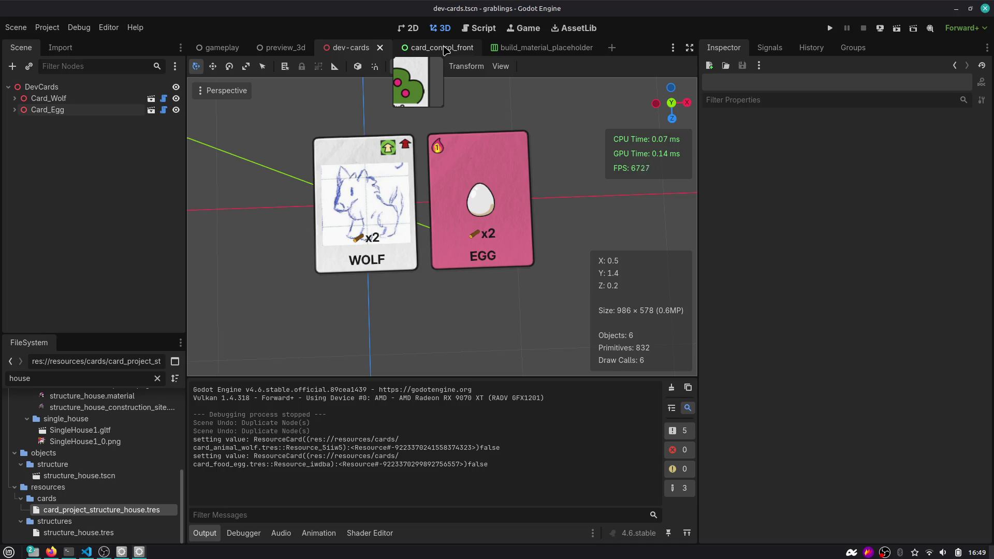
{"action": "left_click", "coordinate": [445, 51]}
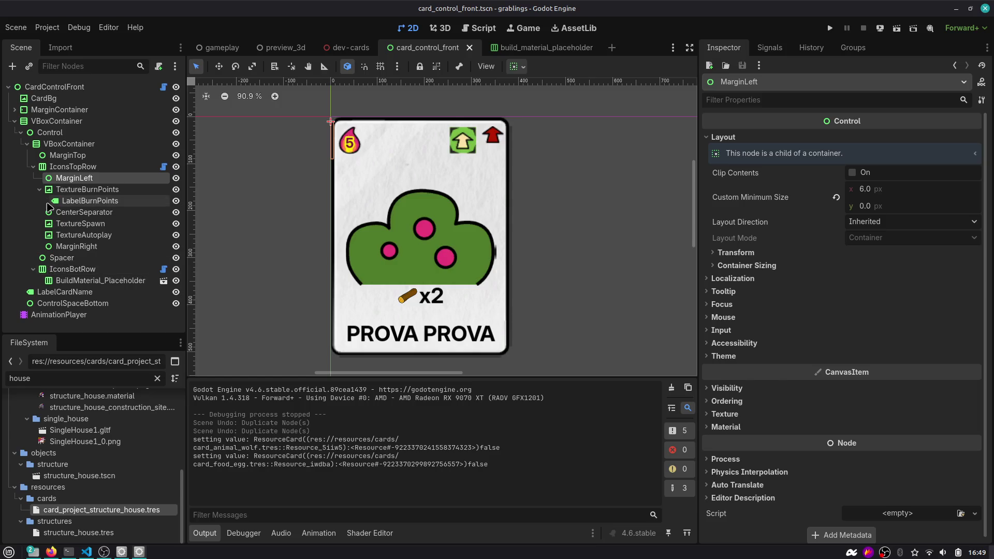
{"action": "left_click", "coordinate": [97, 281]}
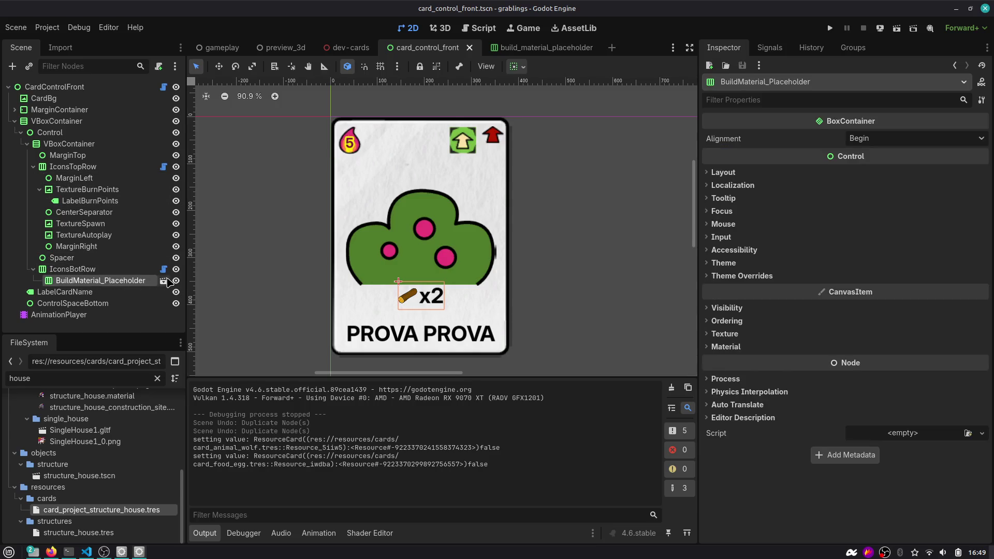
Step: Open IconsBotRow's icons_bot_row.gd script and widen the code editing area
{"action": "right_click", "coordinate": [135, 285]}
{"action": "left_click", "coordinate": [113, 284]}
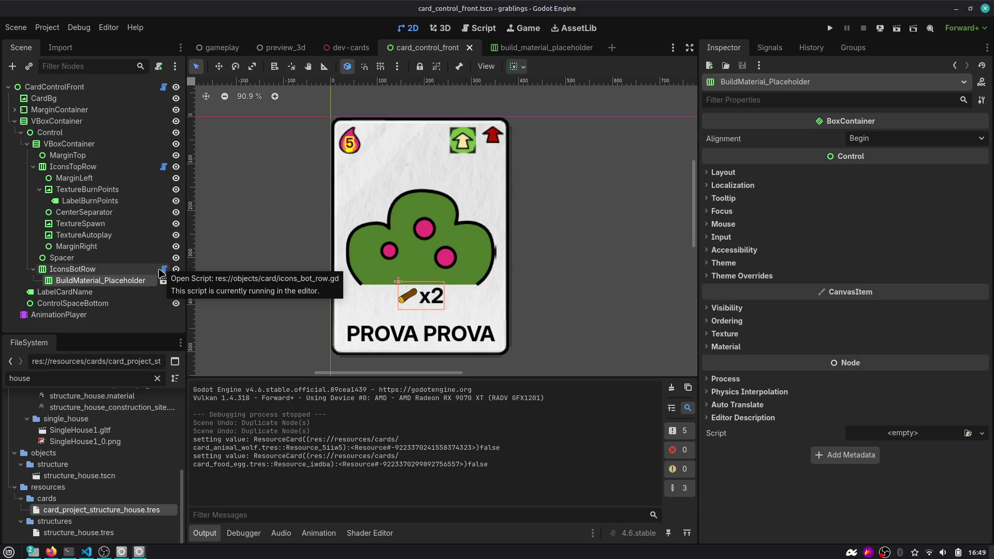
{"action": "left_click", "coordinate": [163, 270]}
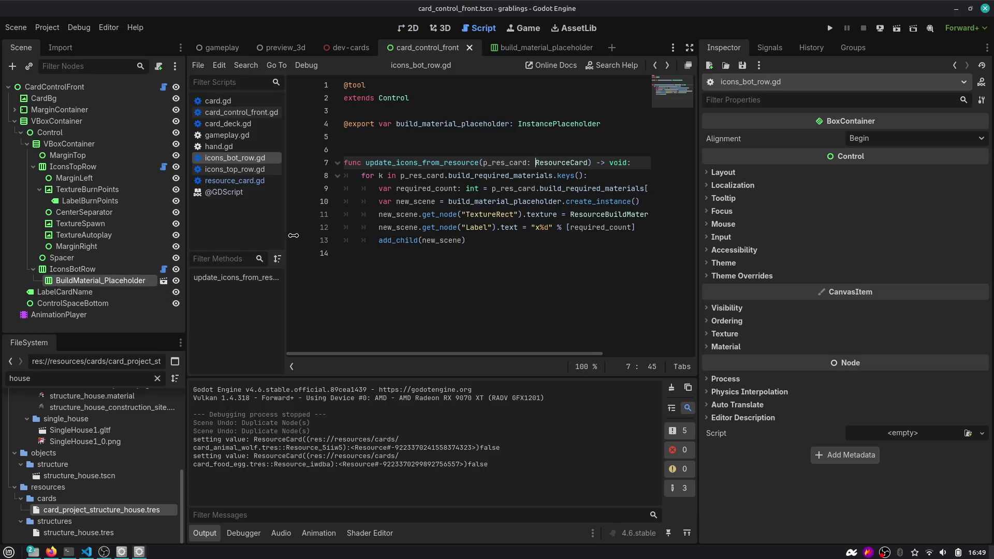
{"action": "left_click", "coordinate": [465, 189]}
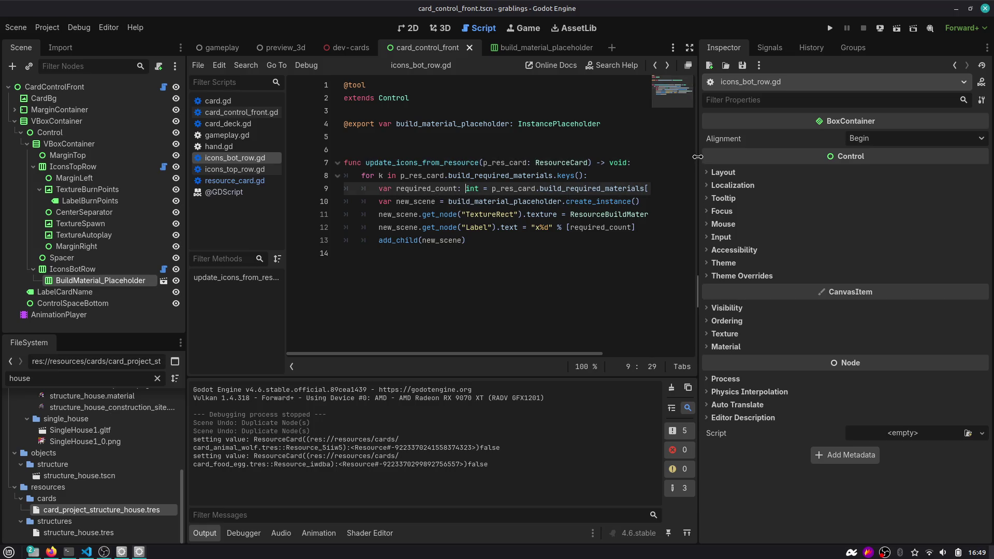
{"action": "left_click_drag", "start_coordinate": [697, 165], "coordinate": [779, 165]}
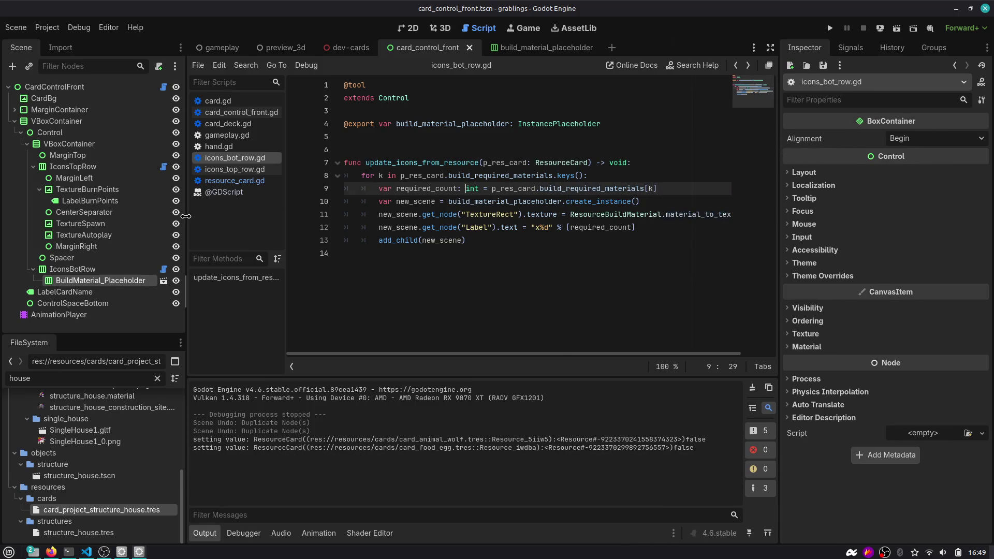
Step: Check the InstancePlaceholder documentation in the browser, then return to Godot
{"action": "key", "text": "alt+Tab"}
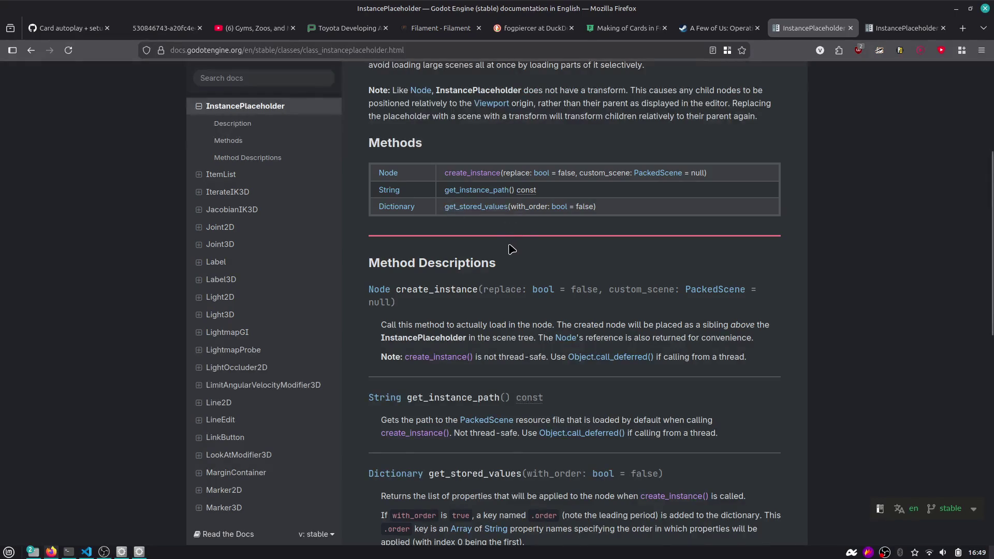
{"action": "scroll", "coordinate": [427, 201], "scroll_direction": "up", "scroll_amount": 5}
{"action": "left_click_drag", "start_coordinate": [431, 284], "coordinate": [392, 280]}
{"action": "left_click", "coordinate": [438, 279]}
{"action": "key", "text": "alt+Tab"}
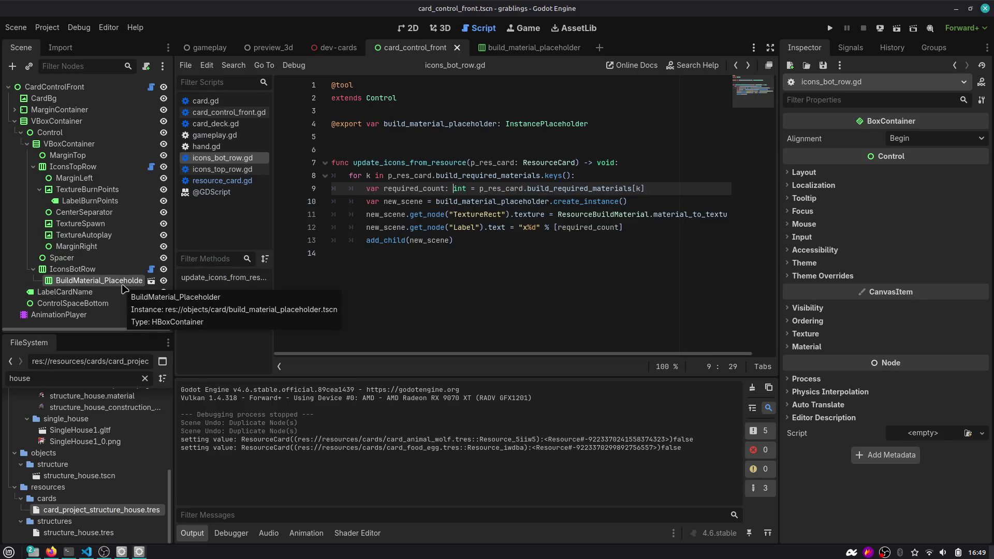
Step: Review where required_count and new_scene are used in the icon-creation loop
{"action": "mouse_move", "coordinate": [452, 187]}
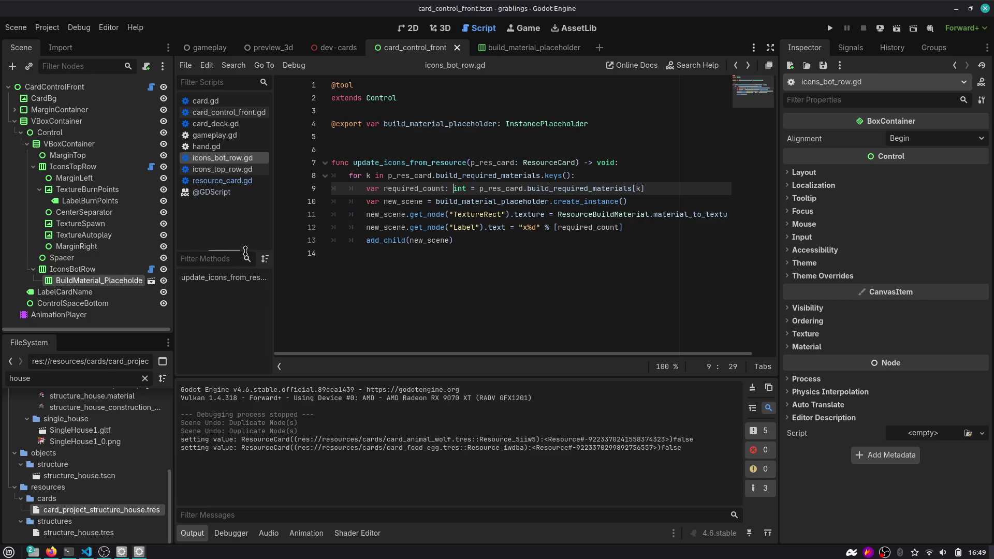
{"action": "left_click", "coordinate": [423, 207]}
{"action": "double_click", "coordinate": [411, 188]}
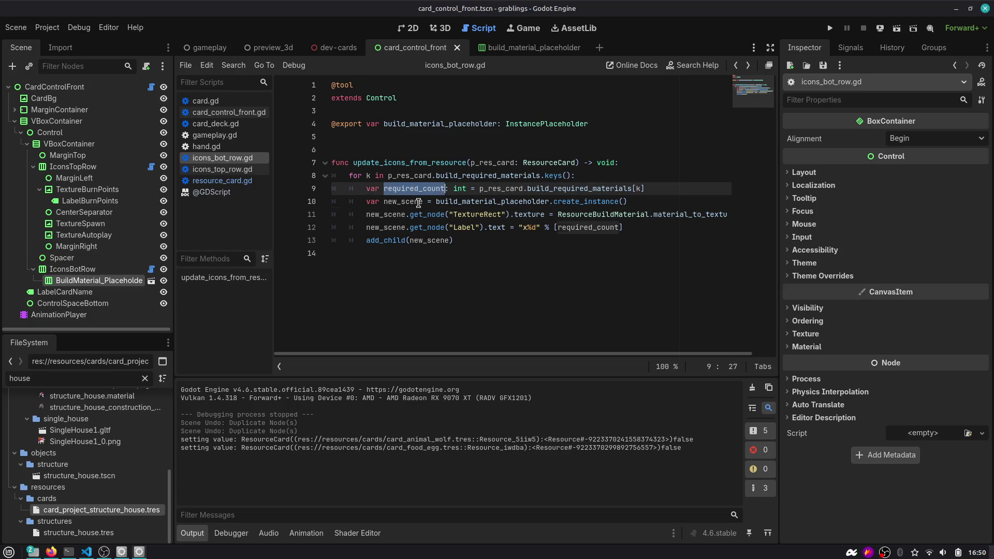
{"action": "key", "text": "Down"}
{"action": "key", "text": "Down"}
{"action": "key", "text": "Down"}
{"action": "key", "text": "End"}
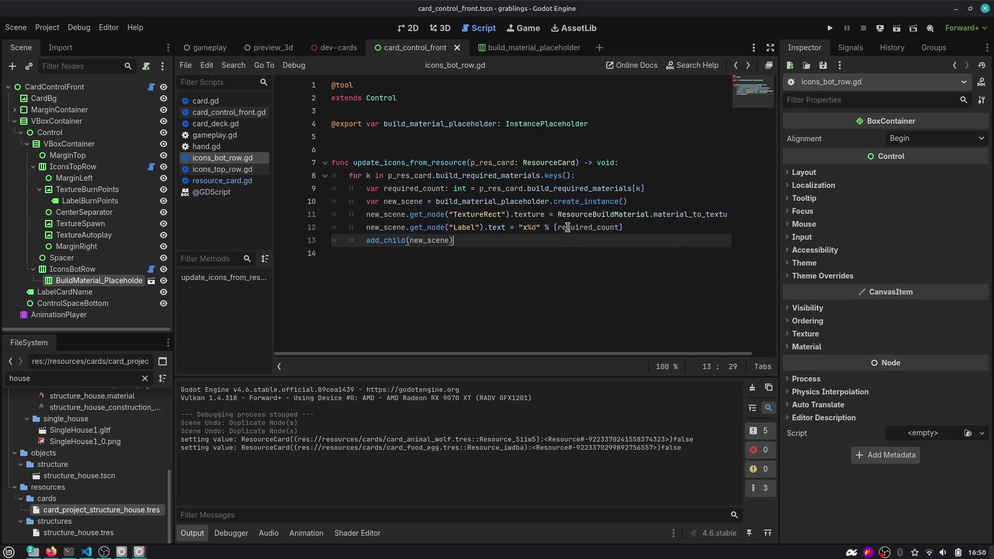
{"action": "mouse_move", "coordinate": [563, 226]}
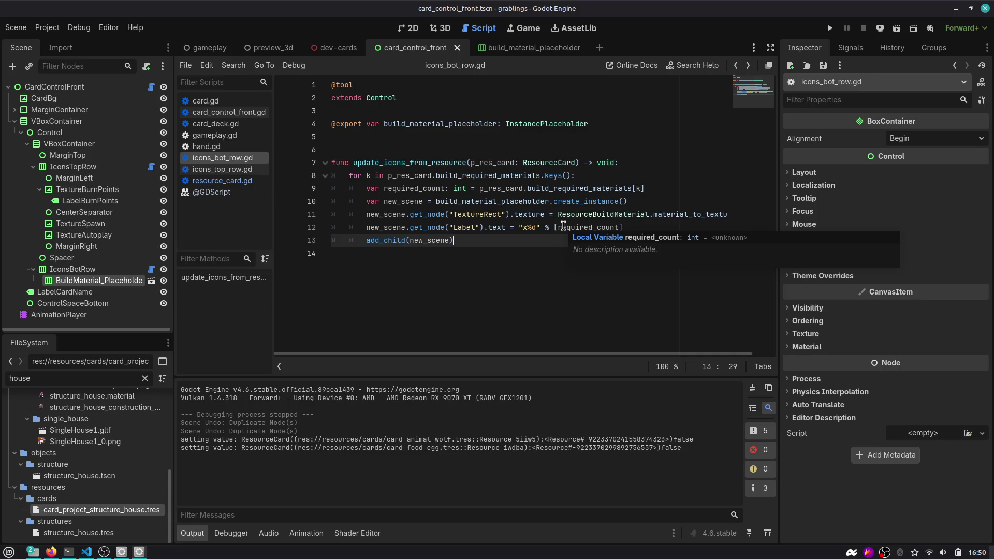
{"action": "double_click", "coordinate": [446, 241]}
{"action": "left_click", "coordinate": [466, 238]}
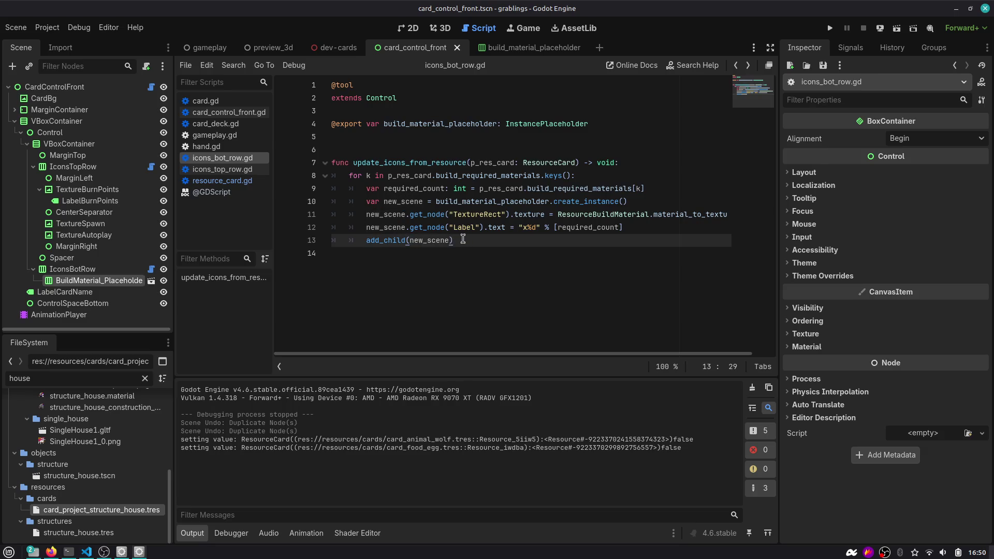
Step: Collapse VBoxContainer in the Scene tree and switch to the dev-cards scene
{"action": "left_click", "coordinate": [15, 121]}
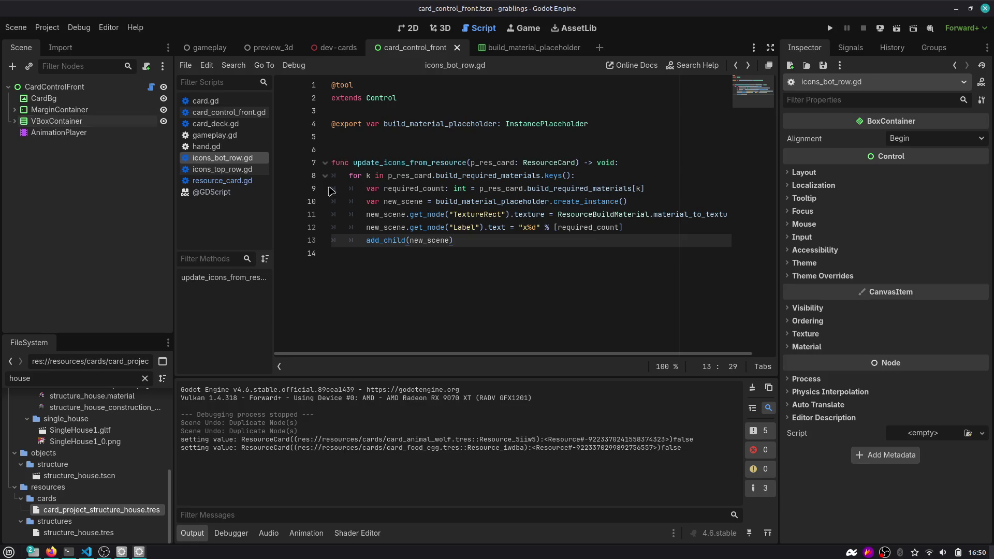
{"action": "left_click", "coordinate": [363, 187]}
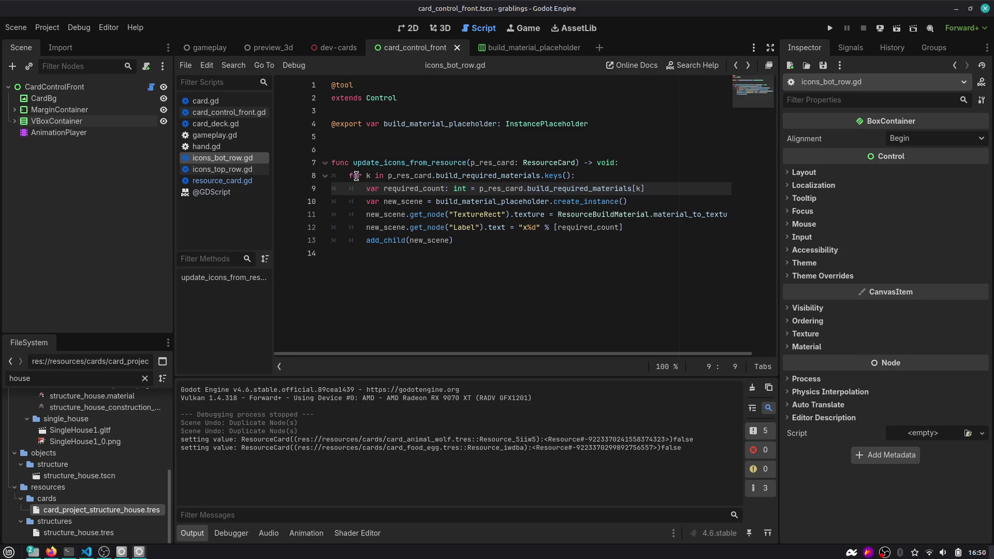
{"action": "left_click", "coordinate": [334, 48]}
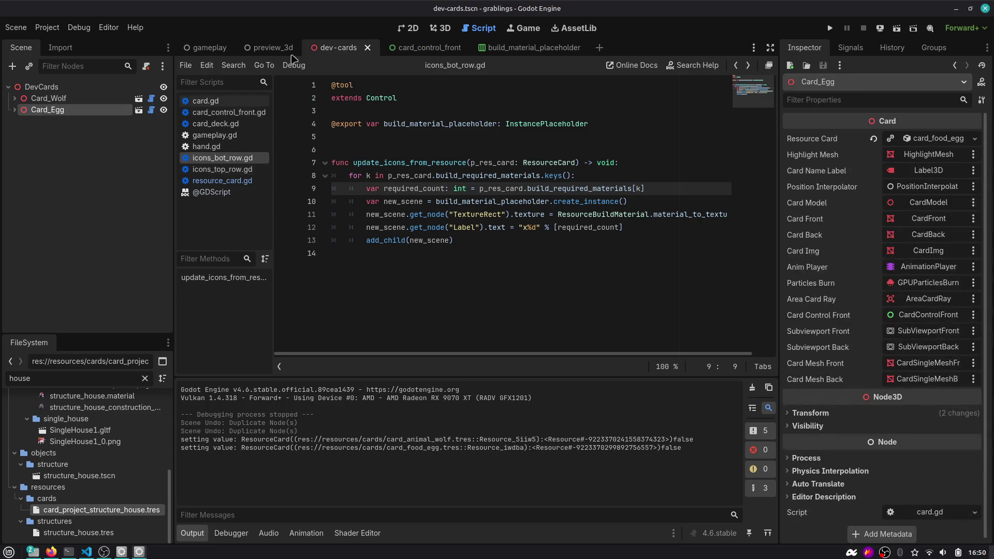
Step: View the dev-cards scene in 3D, orbiting to look down on the cards
{"action": "left_click", "coordinate": [86, 89]}
{"action": "left_click", "coordinate": [439, 28]}
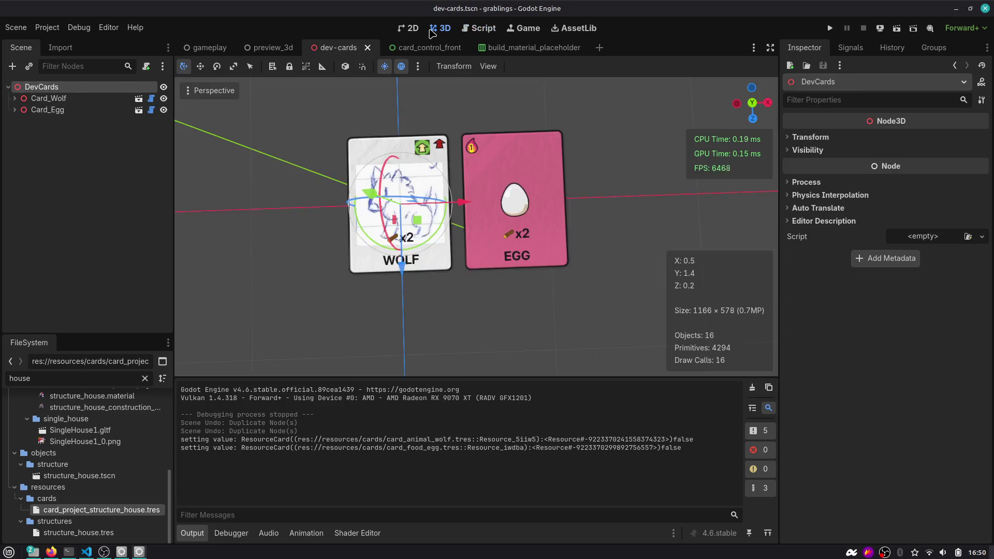
{"action": "mouse_move", "coordinate": [408, 138]}
{"action": "left_mouse_down"}
{"action": "mouse_move", "coordinate": [405, 151]}
{"action": "mouse_move", "coordinate": [417, 115]}
{"action": "mouse_move", "coordinate": [399, 116]}
{"action": "left_mouse_up"}
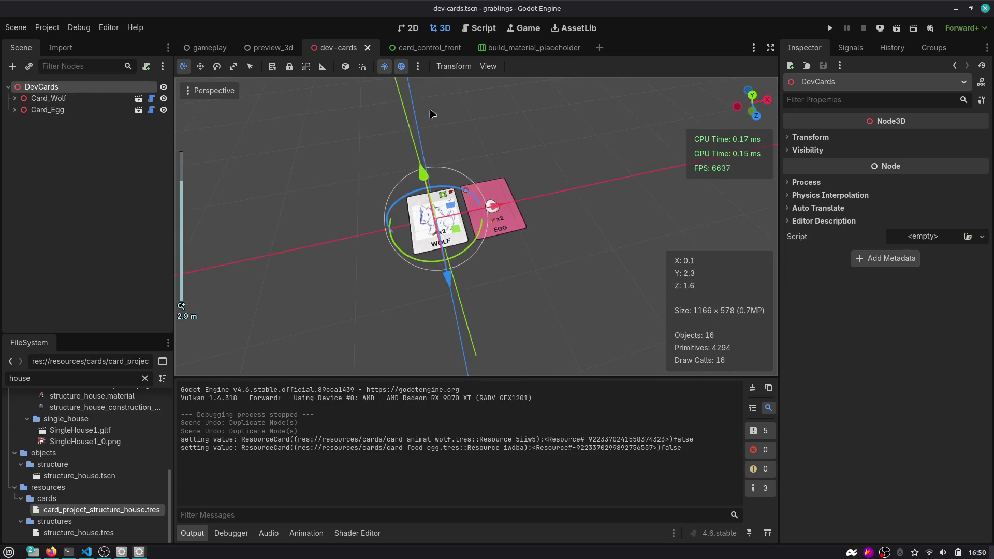
{"action": "mouse_move", "coordinate": [355, 233]}
{"action": "left_mouse_down"}
{"action": "mouse_move", "coordinate": [306, 232]}
{"action": "mouse_move", "coordinate": [326, 215]}
{"action": "mouse_move", "coordinate": [312, 217]}
{"action": "left_mouse_up"}
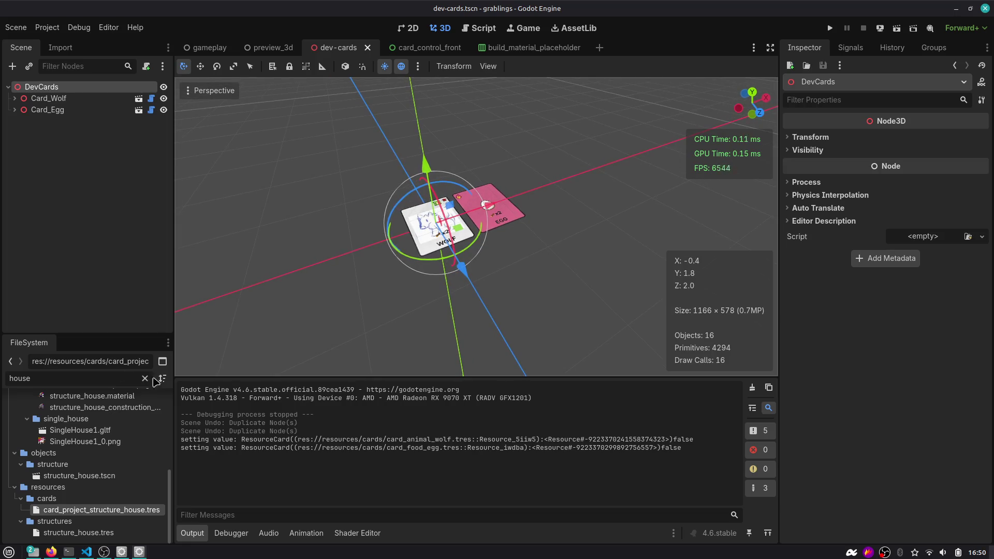
Step: Widen the side panels, clear the house file filter, and collapse the resources and scenes folders
{"action": "left_click_drag", "start_coordinate": [174, 353], "coordinate": [202, 354]}
{"action": "left_click_drag", "start_coordinate": [138, 334], "coordinate": [146, 269]}
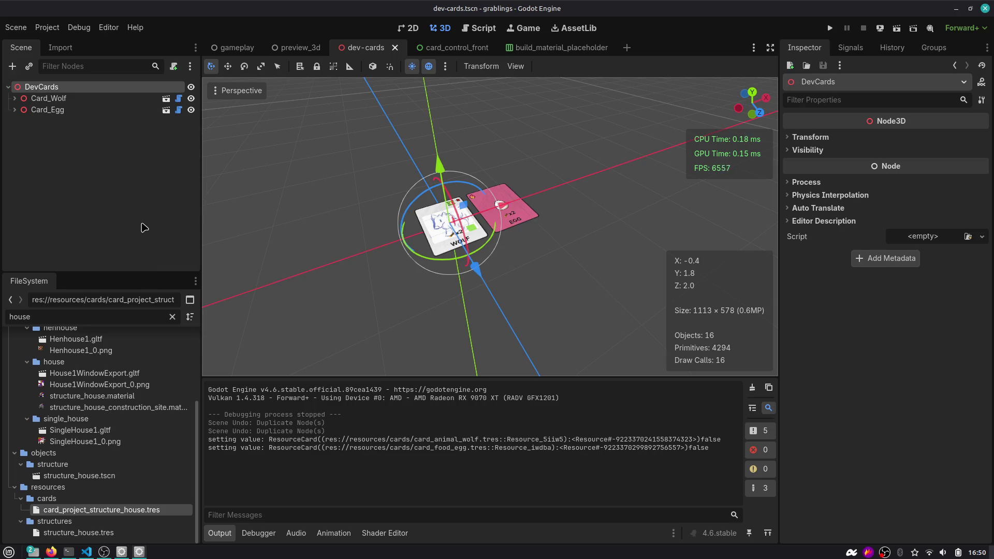
{"action": "left_click", "coordinate": [173, 317]}
{"action": "scroll", "coordinate": [21, 398], "scroll_direction": "down", "scroll_amount": 15}
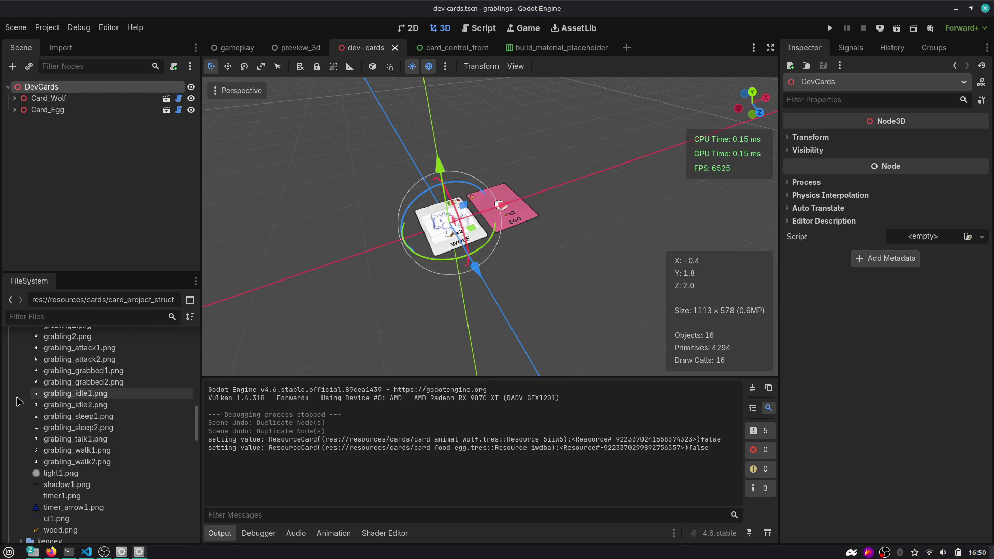
{"action": "scroll", "coordinate": [19, 400], "scroll_direction": "up", "scroll_amount": 15}
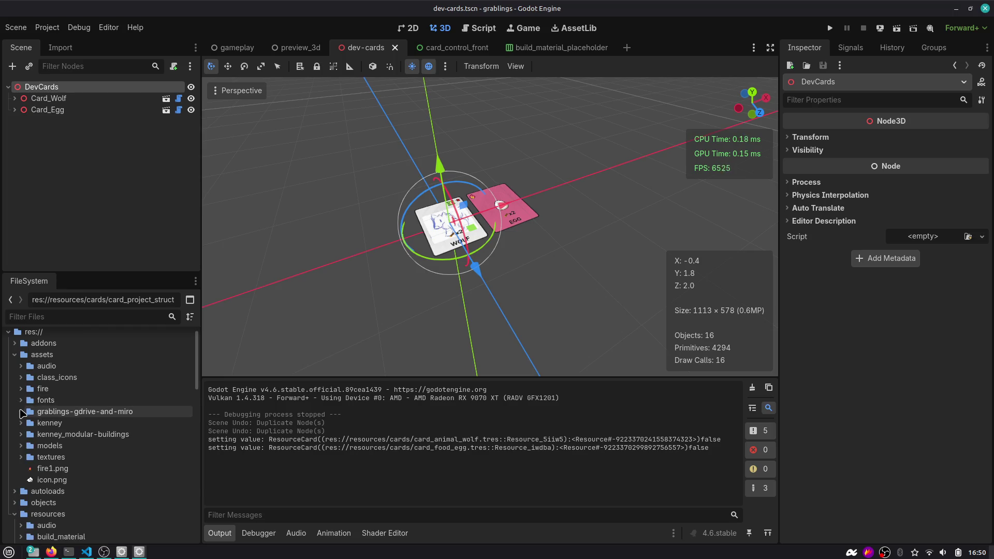
{"action": "left_click", "coordinate": [14, 389]}
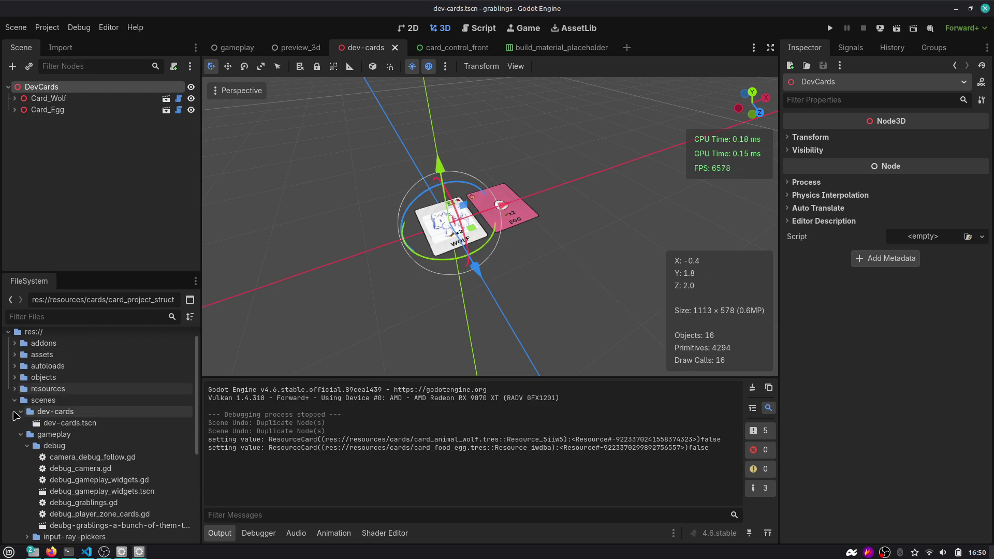
{"action": "left_click", "coordinate": [14, 400]}
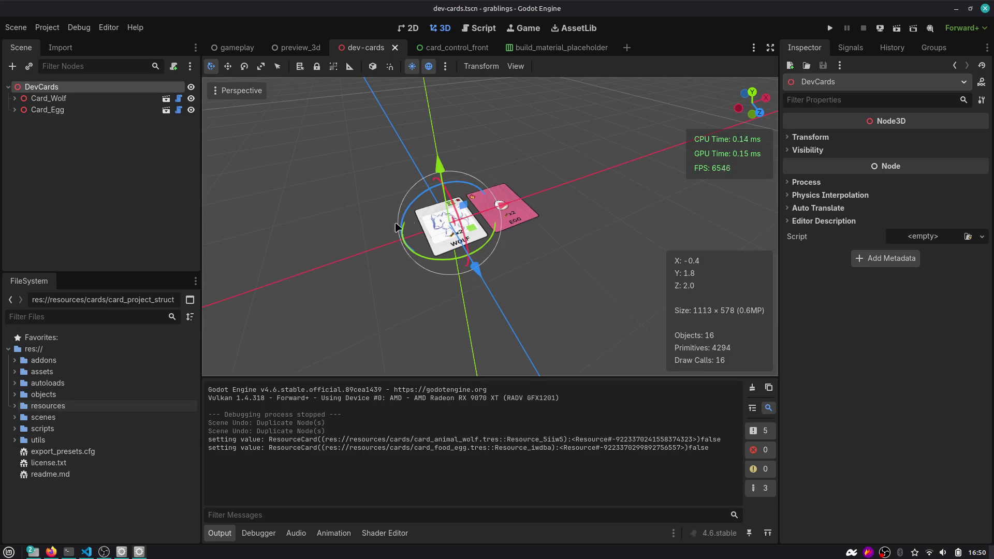
{"action": "left_click", "coordinate": [470, 49]}
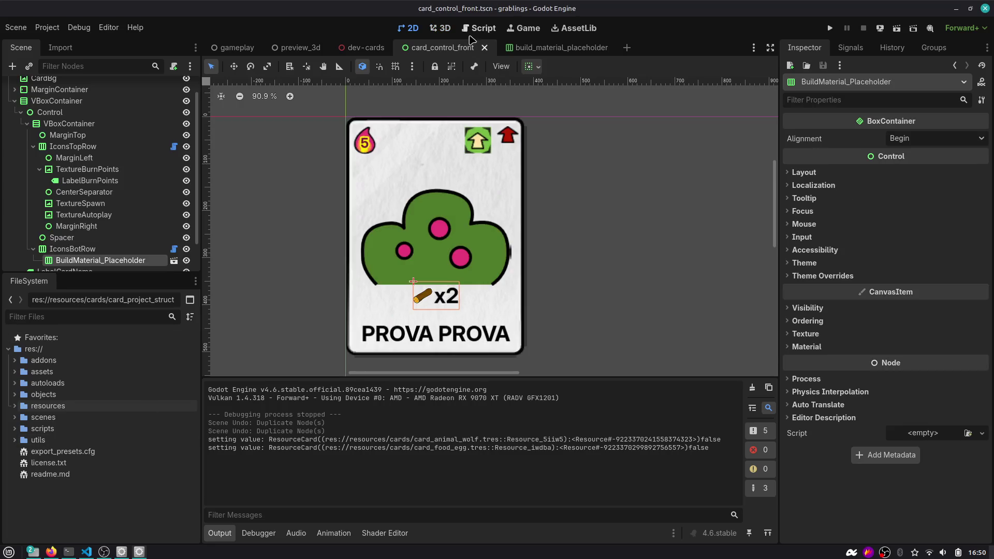
Step: Review update_icons_from_resource and build_material_placeholder in icons_bot_row.gd, then open card_control_front.gd
{"action": "scroll", "coordinate": [139, 181], "scroll_direction": "down", "scroll_amount": 3}
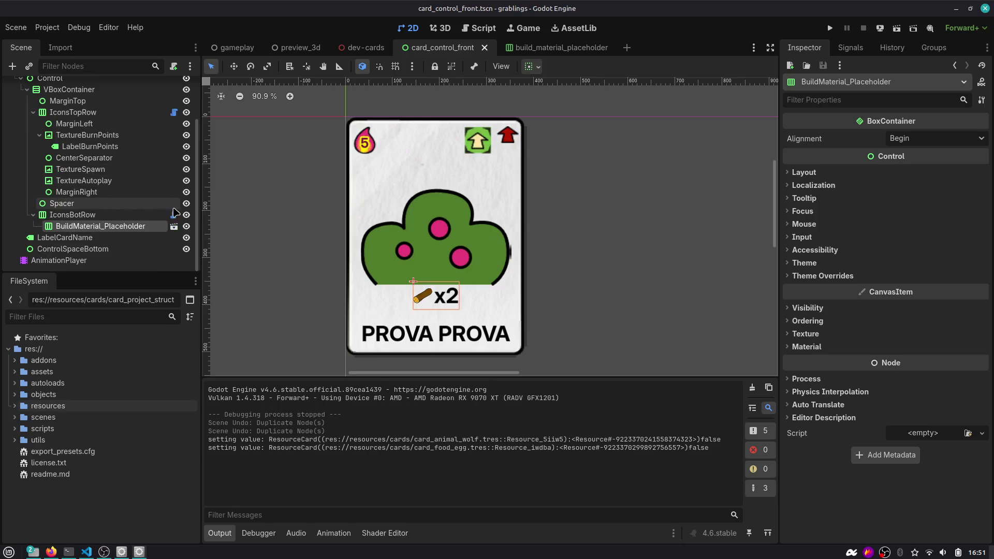
{"action": "left_click", "coordinate": [174, 215]}
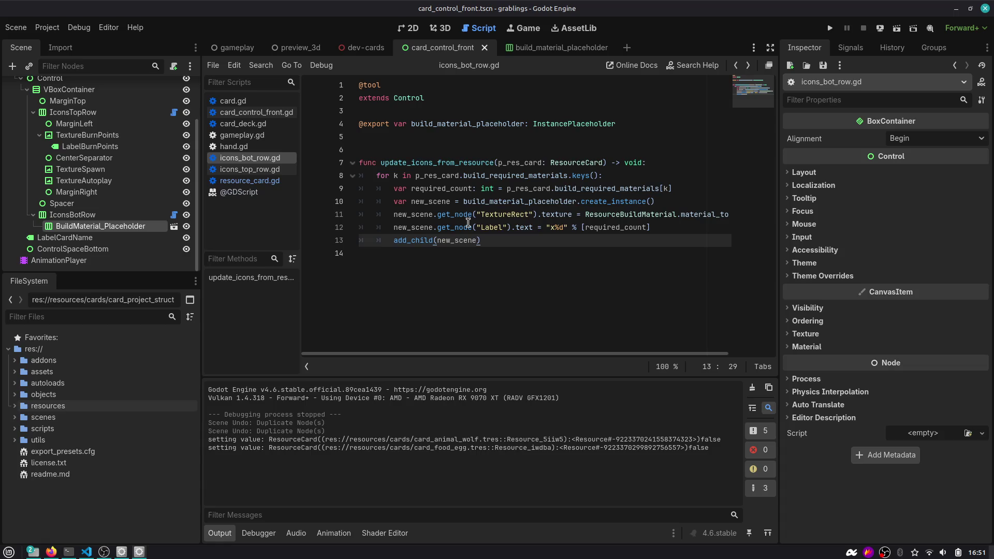
{"action": "key", "text": "shift+Up"}
{"action": "key", "text": "shift+Up"}
{"action": "key", "text": "shift+Up"}
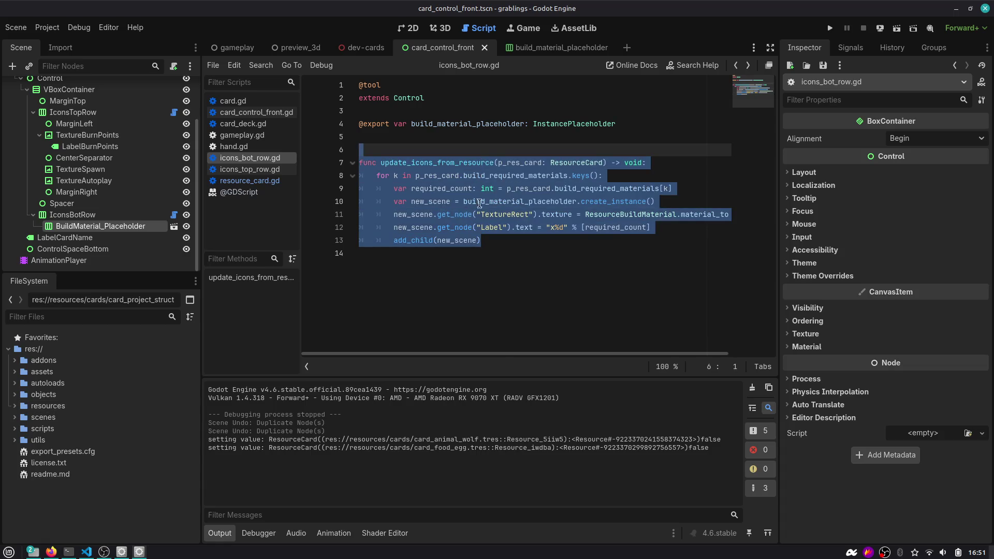
{"action": "double_click", "coordinate": [477, 125]}
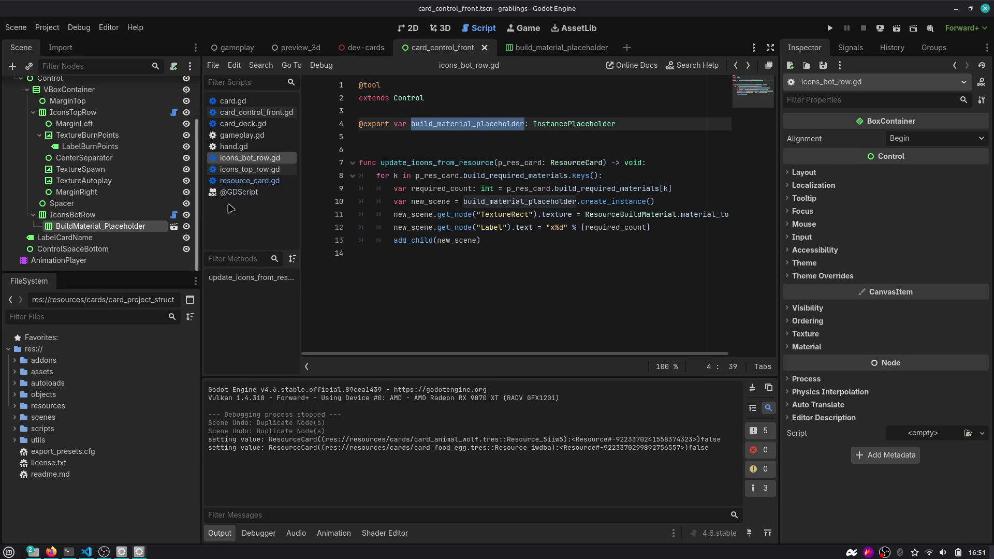
{"action": "double_click", "coordinate": [437, 163]}
{"action": "key", "text": "ctrl+c"}
{"action": "scroll", "coordinate": [103, 176], "scroll_direction": "up", "scroll_amount": 3}
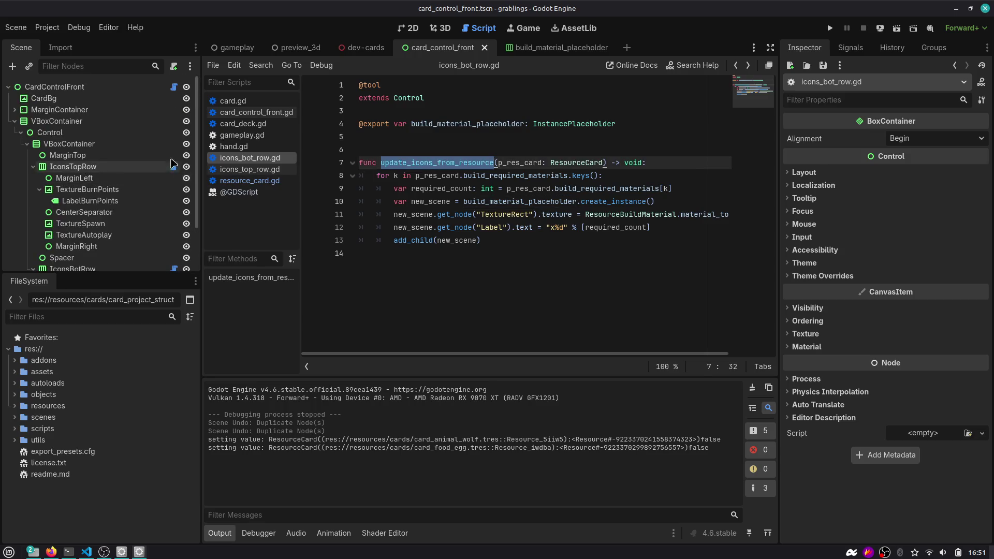
{"action": "left_click", "coordinate": [173, 87]}
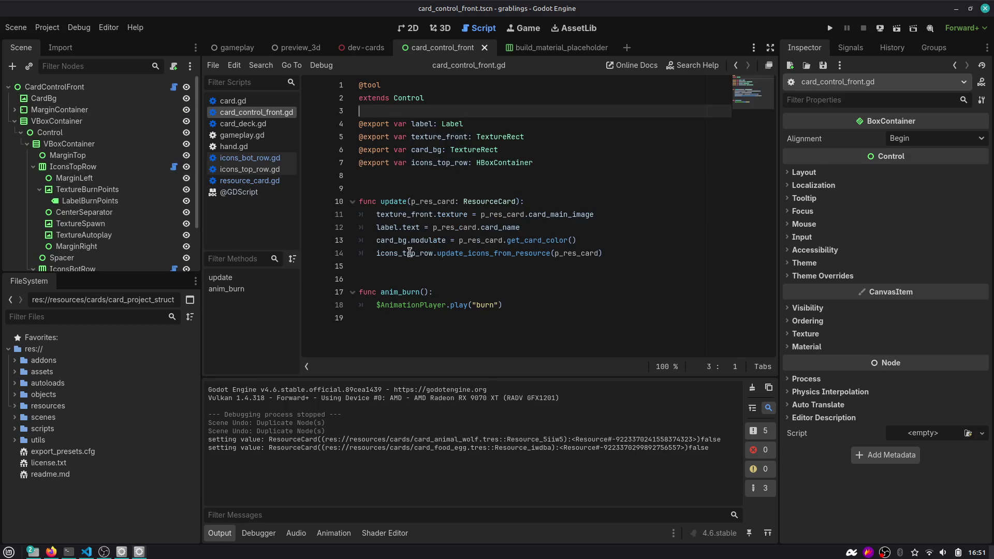
Step: Export an icons_bot_row variable and add icons_bot_row.update_icons_from_resource(p_res_card) under the top-row call, then save
{"action": "left_click", "coordinate": [461, 252]}
{"action": "left_click", "coordinate": [626, 252]}
{"action": "key", "text": "Return"}
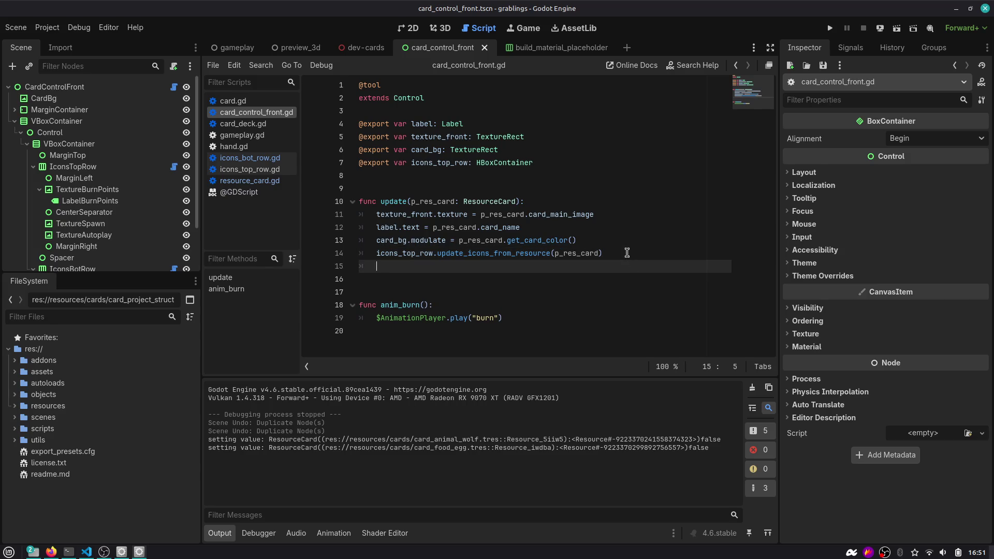
{"action": "left_click", "coordinate": [119, 86]}
{"action": "scroll", "coordinate": [81, 245], "scroll_direction": "down", "scroll_amount": 1}
{"action": "mouse_move", "coordinate": [81, 246]}
{"action": "left_mouse_down"}
{"action": "mouse_move", "coordinate": [155, 249]}
{"action": "mouse_move", "coordinate": [438, 175]}
{"action": "left_mouse_up"}
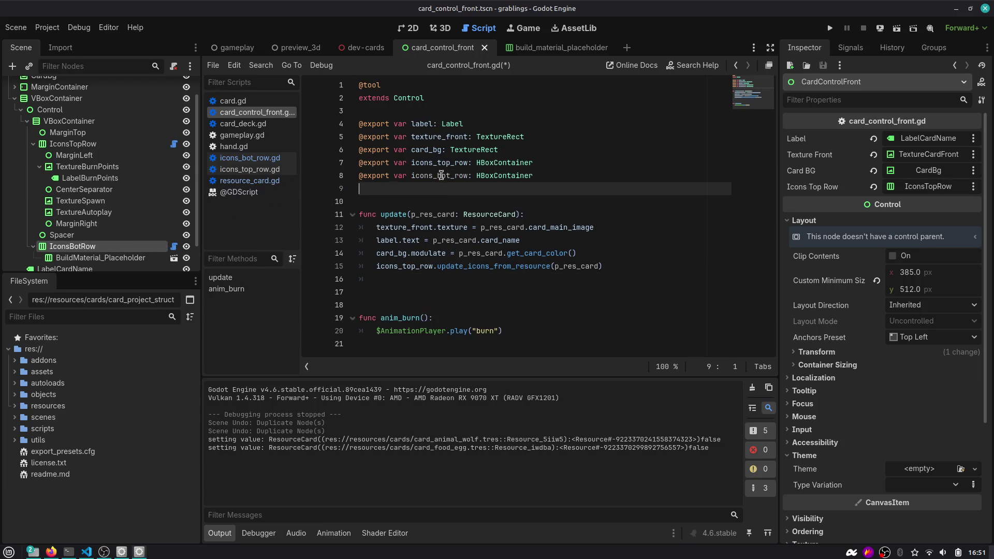
{"action": "left_click", "coordinate": [430, 275]}
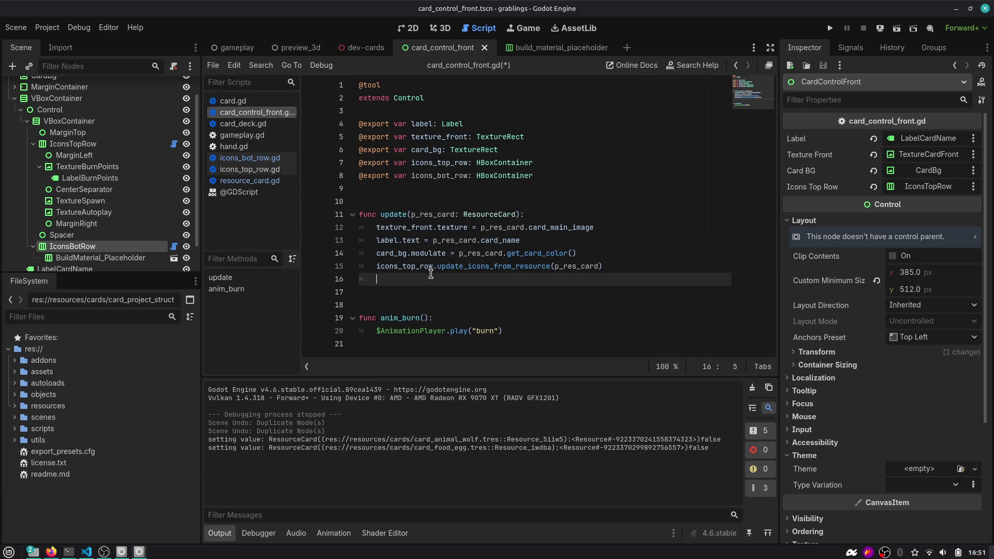
{"action": "key", "text": "ctrl+v"}
{"action": "type", "text": "icons_bot_r"}
{"action": "type", "text": "ow."}
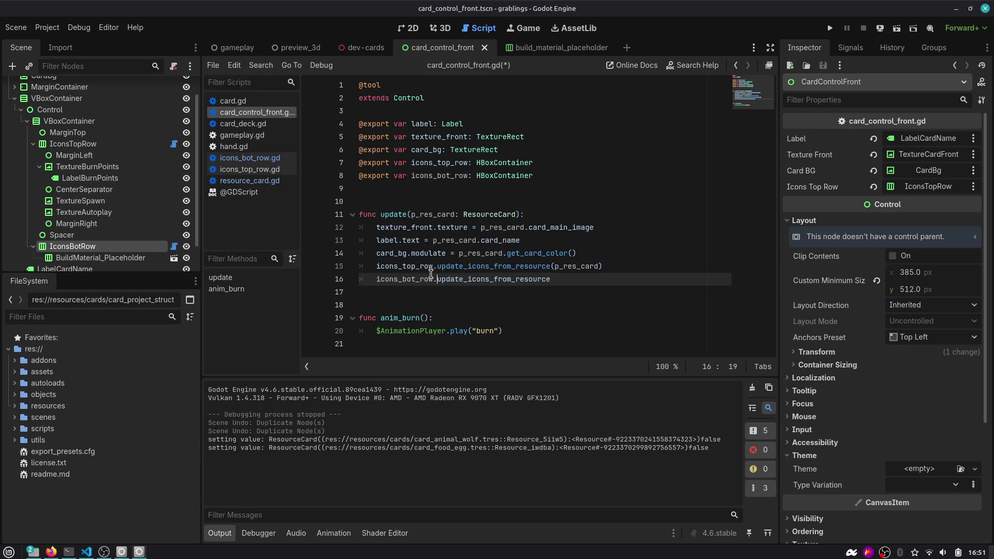
{"action": "type", "text": "(p_res_card"}
{"action": "key", "text": "ctrl+s"}
{"action": "double_click", "coordinate": [484, 276]}
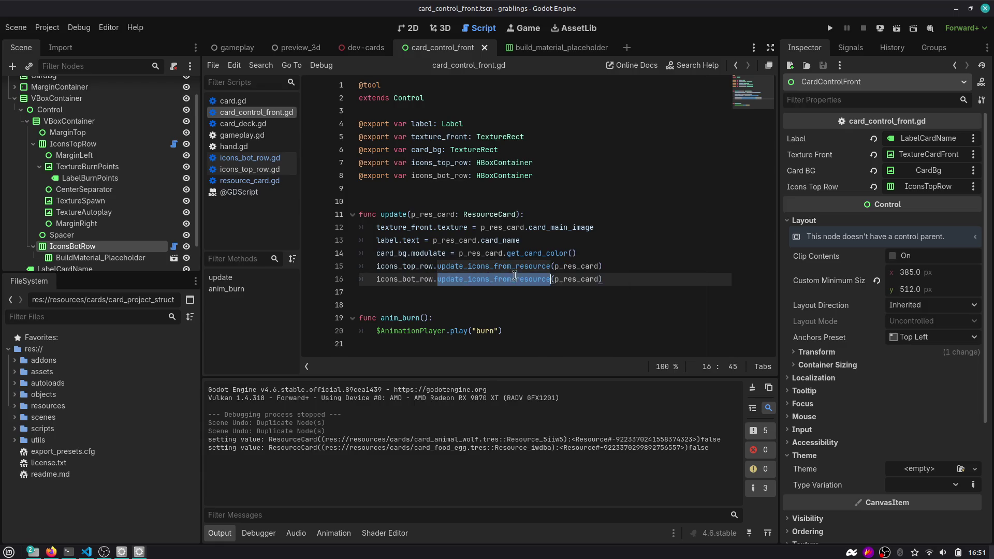
{"action": "left_click", "coordinate": [496, 279]}
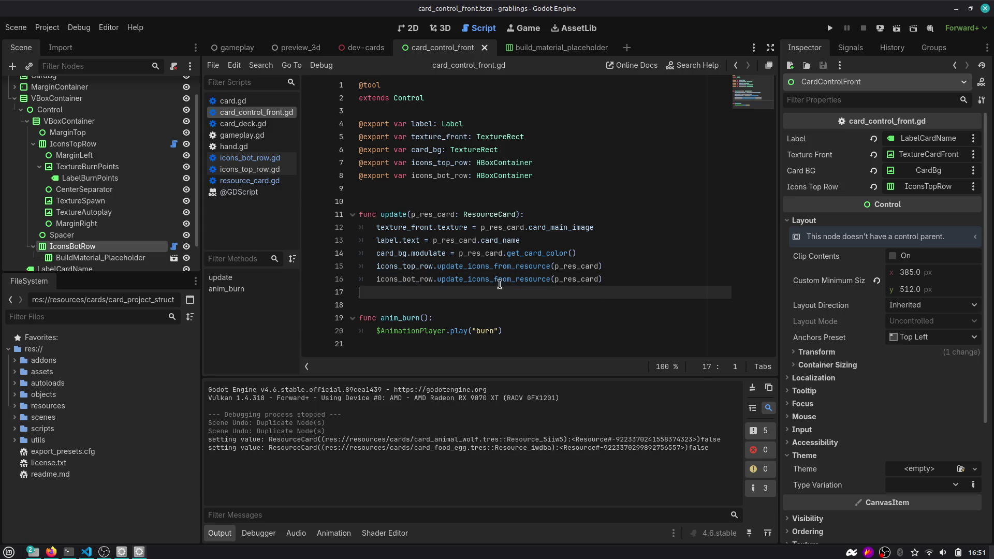
Step: In icons_bot_row.gd, begin an if p_res_card.card condition at the top of the function
{"action": "left_click", "coordinate": [174, 247]}
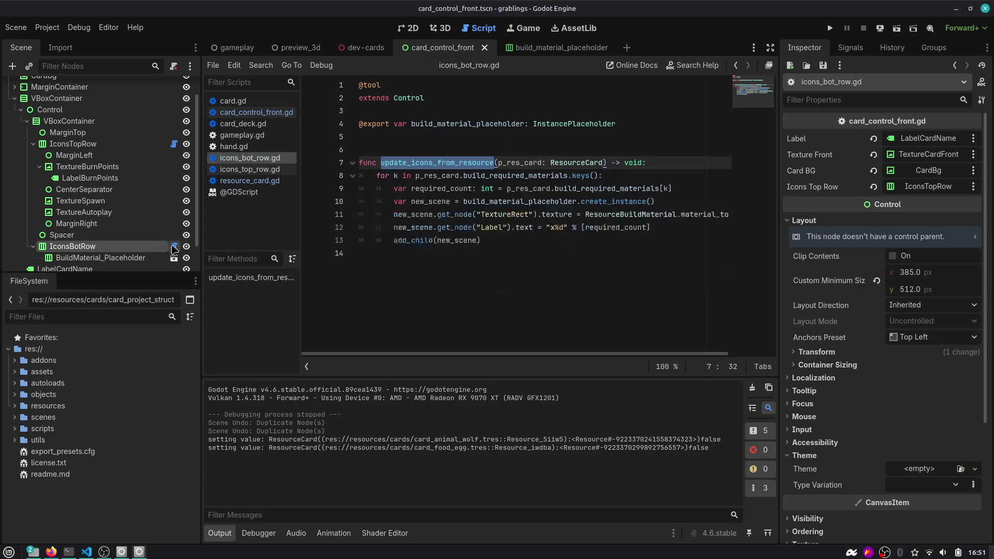
{"action": "double_click", "coordinate": [519, 162]}
{"action": "left_click", "coordinate": [668, 165]}
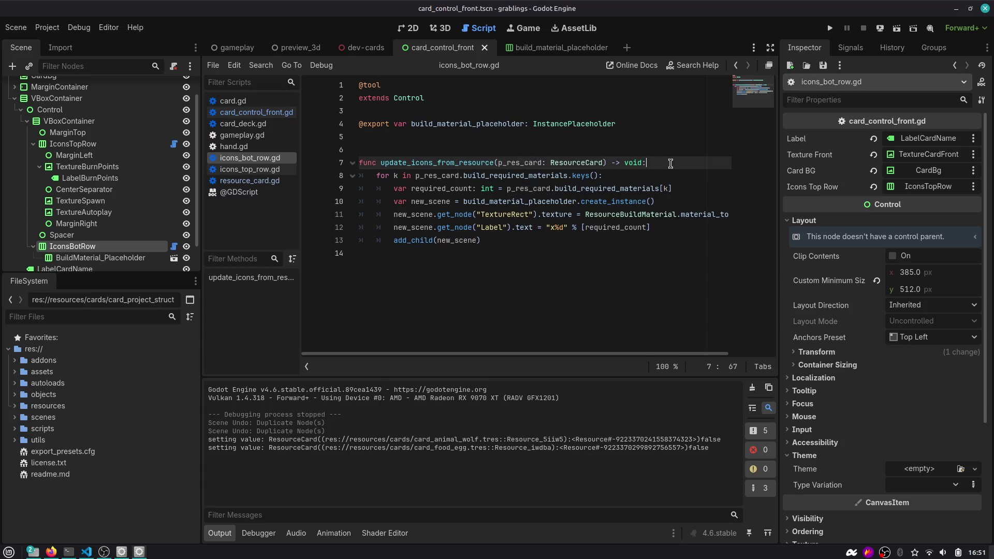
{"action": "key", "text": "Return"}
{"action": "type", "text": "f p_res_card.is_car"}
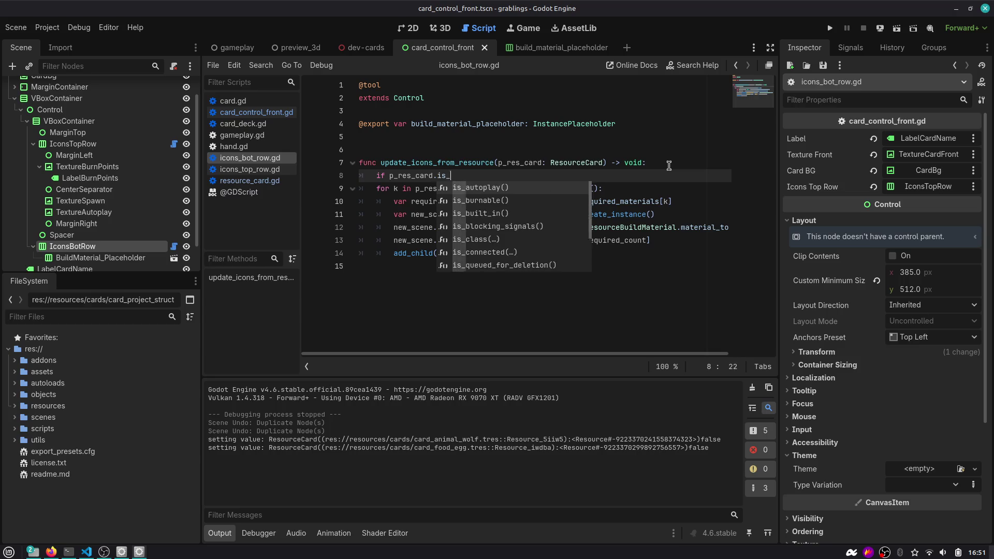
{"action": "key", "text": "BackSpace"}
{"action": "key", "text": "BackSpace"}
{"action": "key", "text": "BackSpace"}
{"action": "type", "text": "card"}
{"action": "key", "text": "Down"}
{"action": "key", "text": "Down"}
{"action": "key", "text": "Return"}
{"action": "key", "text": "BackSpace"}
{"action": "key", "text": "BackSpace"}
{"action": "key", "text": "BackSpace"}
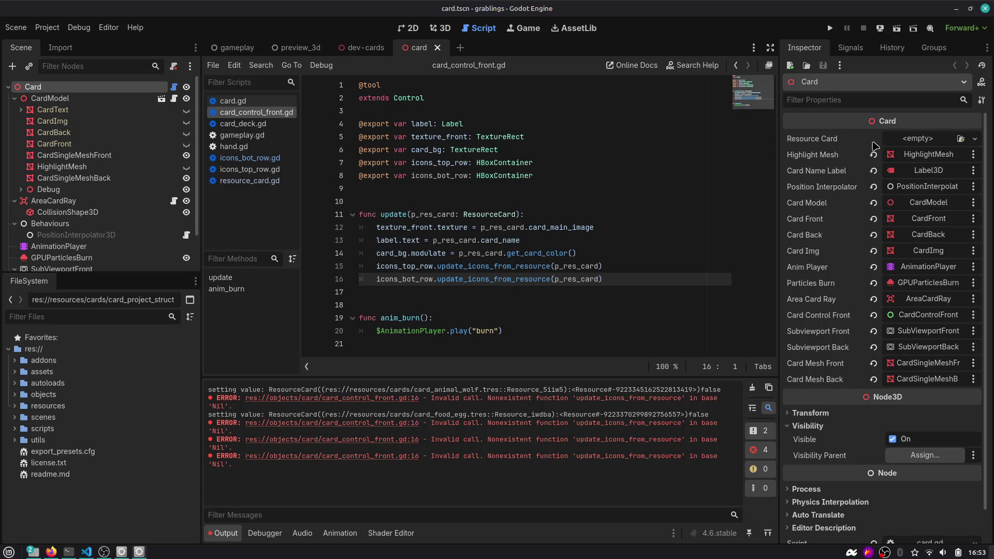
Step: Assign the IconsBotRow node to the card front's Icons Bot Row property, save, and return to dev-cards
{"action": "left_click_drag", "start_coordinate": [779, 139], "coordinate": [733, 140]}
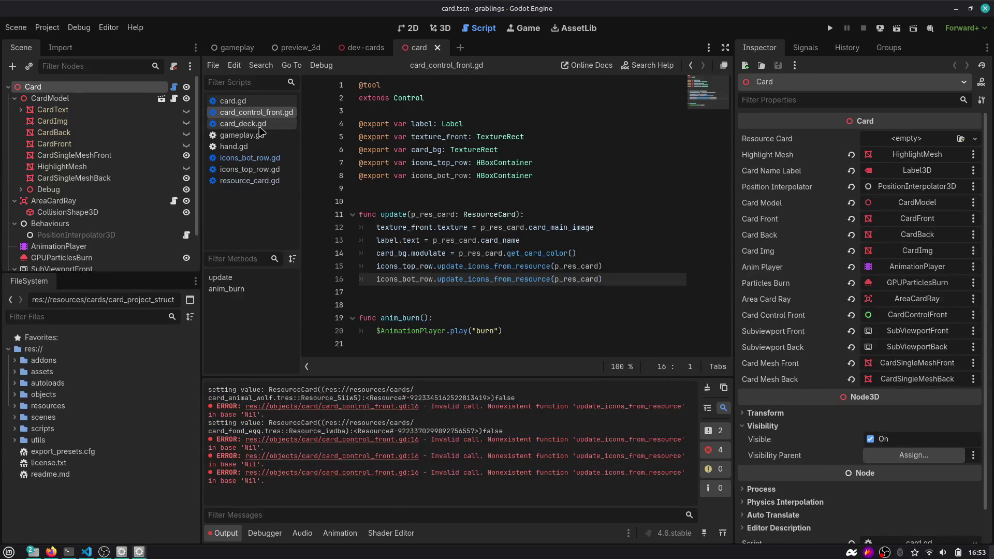
{"action": "left_click", "coordinate": [15, 99]}
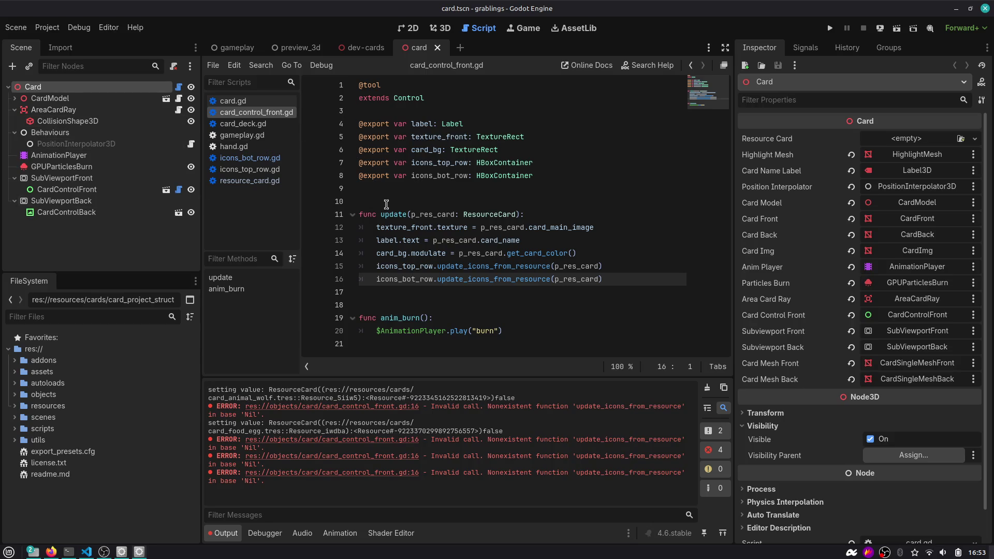
{"action": "left_click", "coordinate": [166, 191]}
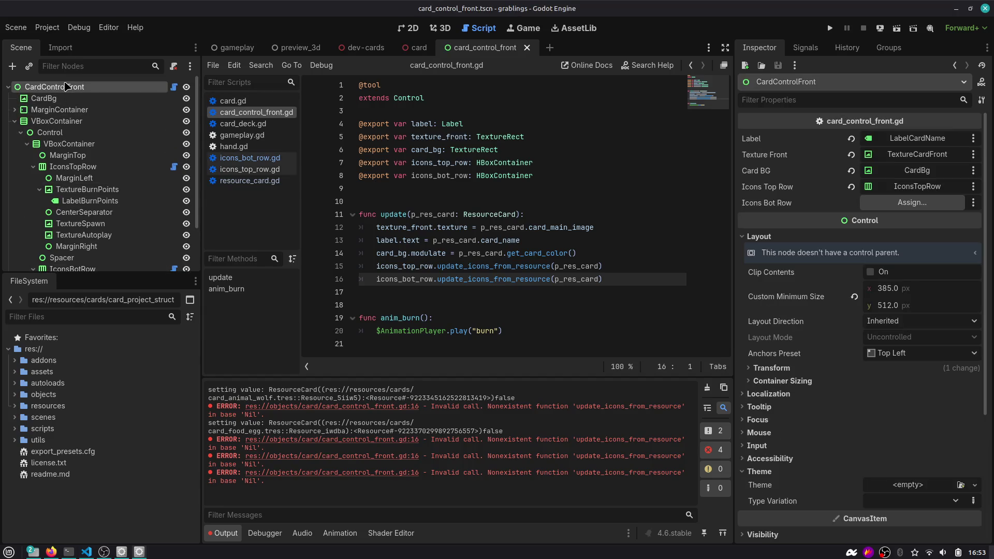
{"action": "left_click", "coordinate": [913, 203]}
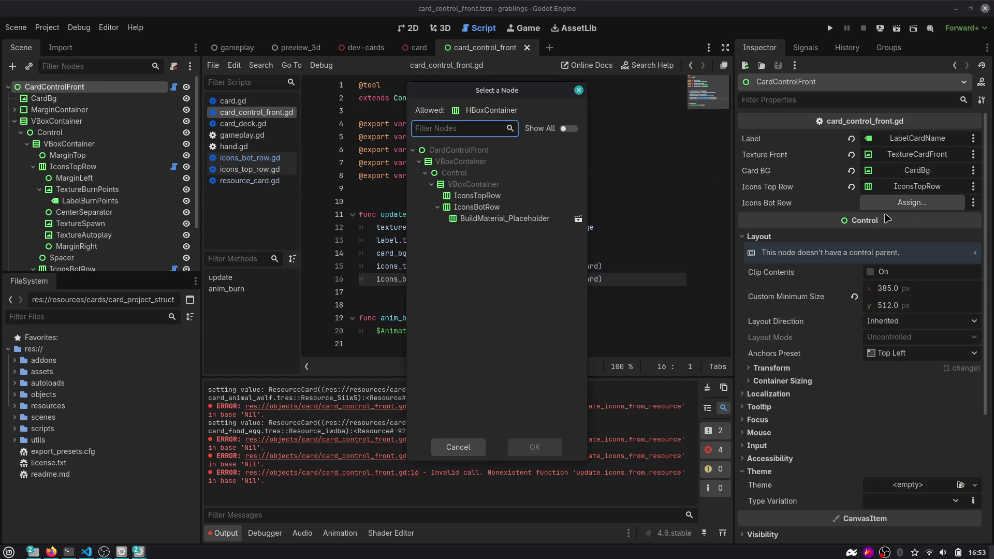
{"action": "double_click", "coordinate": [481, 215]}
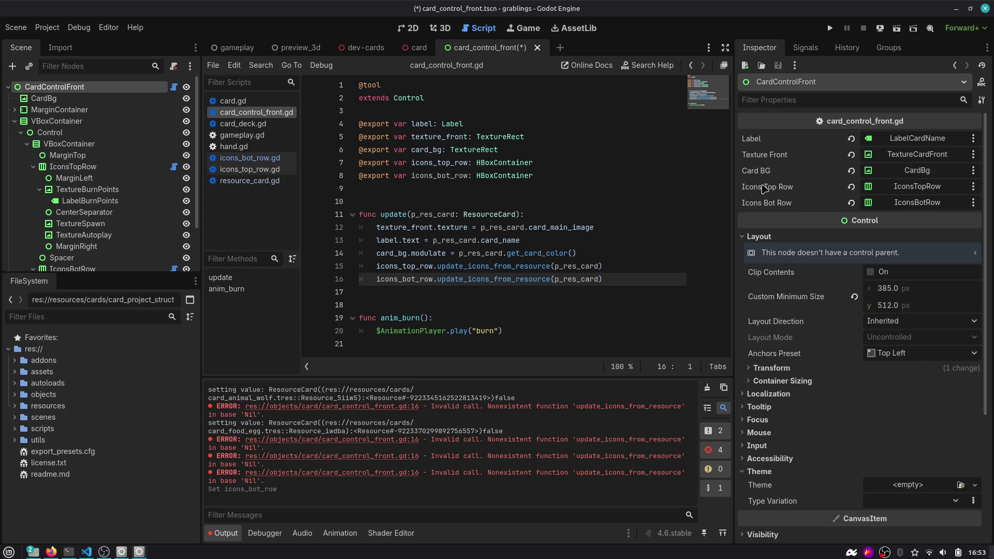
{"action": "left_click", "coordinate": [558, 190]}
{"action": "key", "text": "ctrl+s"}
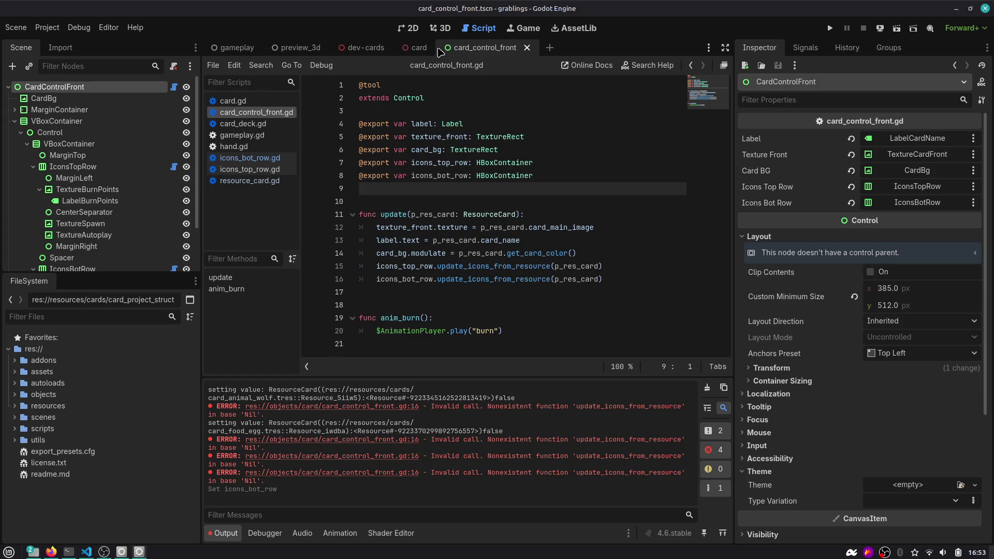
{"action": "left_click", "coordinate": [362, 48]}
{"action": "left_click", "coordinate": [707, 389]}
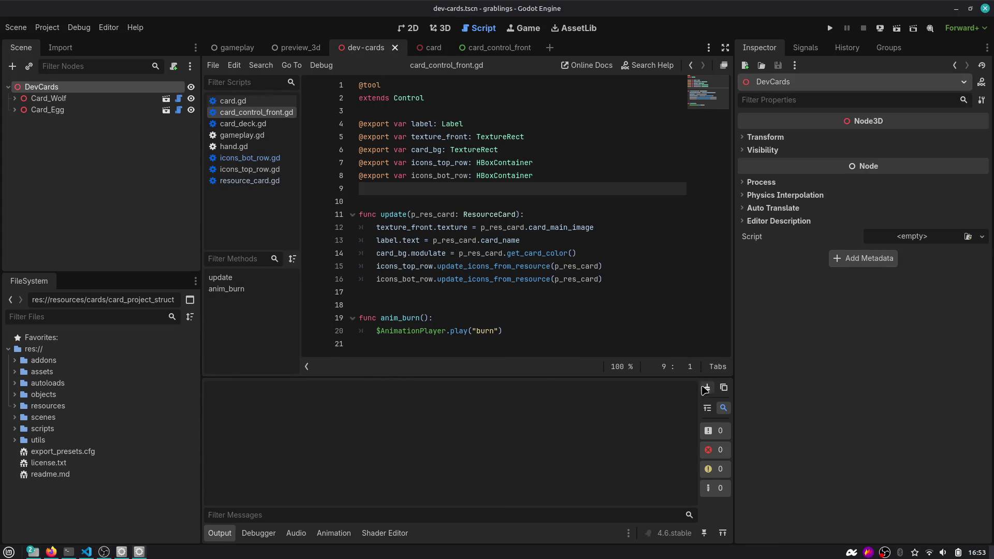
Step: Show the dev-cards scene in 3D facing the cards and select the Card_Egg node
{"action": "left_click", "coordinate": [442, 28]}
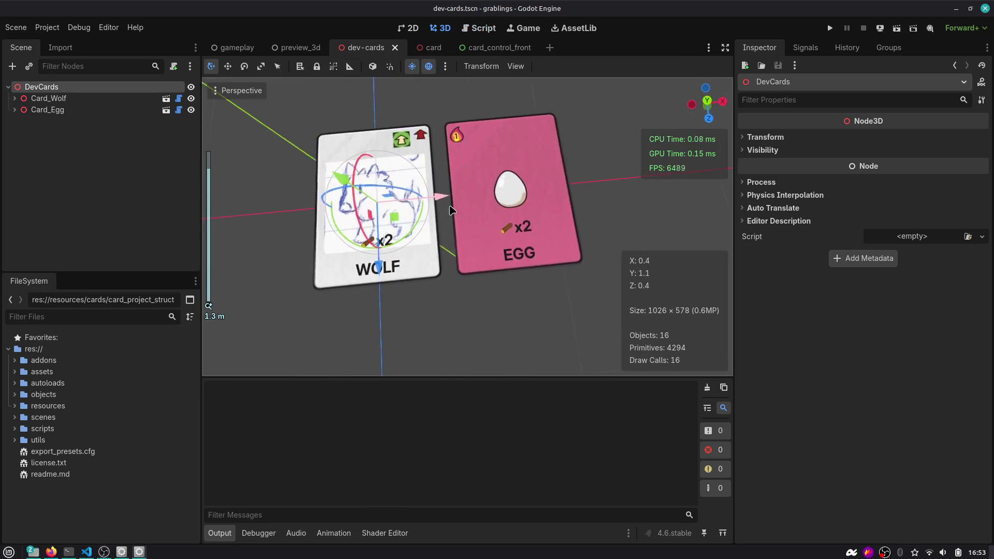
{"action": "mouse_move", "coordinate": [444, 222]}
{"action": "left_mouse_down"}
{"action": "mouse_move", "coordinate": [477, 259]}
{"action": "mouse_move", "coordinate": [514, 235]}
{"action": "mouse_move", "coordinate": [440, 231]}
{"action": "left_mouse_up"}
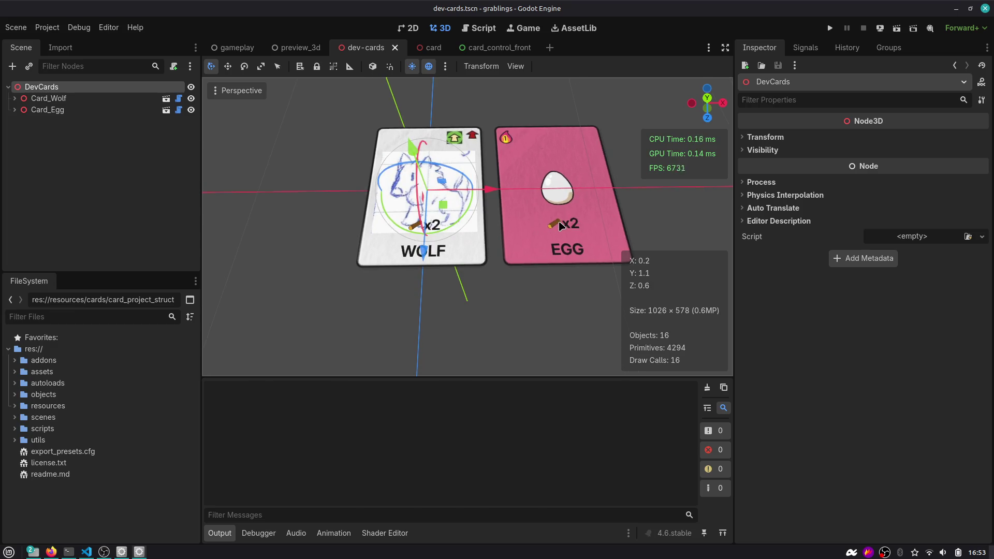
{"action": "left_click", "coordinate": [560, 226]}
{"action": "left_click", "coordinate": [470, 241]}
{"action": "left_click", "coordinate": [561, 235]}
{"action": "scroll", "coordinate": [129, 180], "scroll_direction": "up", "scroll_amount": 5}
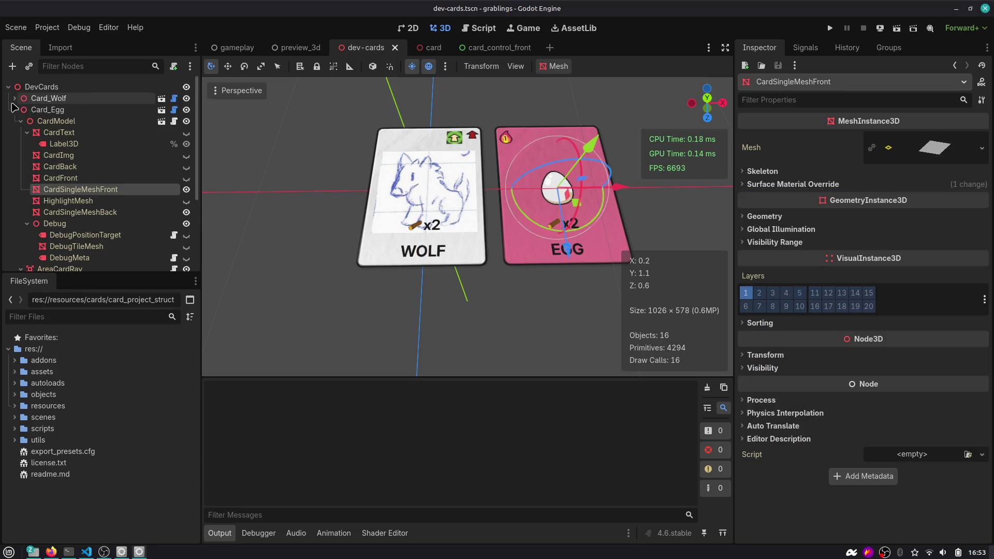
{"action": "left_click", "coordinate": [15, 99]}
{"action": "left_click", "coordinate": [53, 156]}
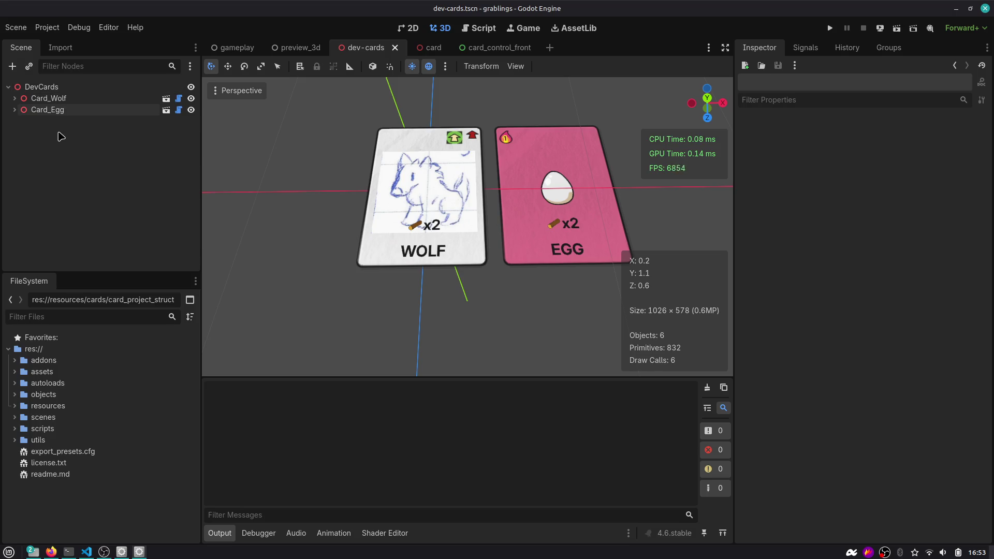
{"action": "left_click", "coordinate": [52, 110]}
Step: Duplicate Card_Egg and give the copy the card_project_structure_house.tres resource card
{"action": "key", "text": "ctrl+d"}
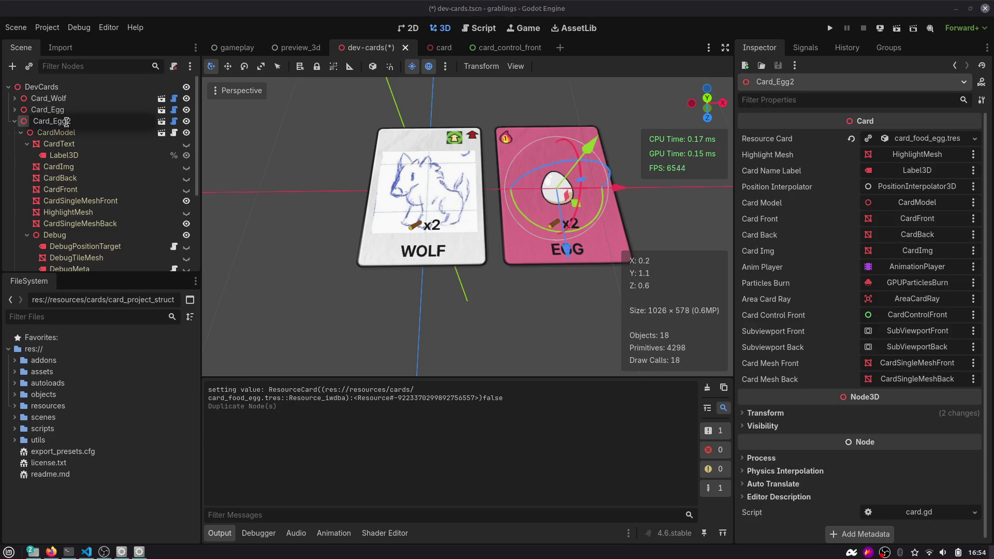
{"action": "left_click", "coordinate": [974, 138]}
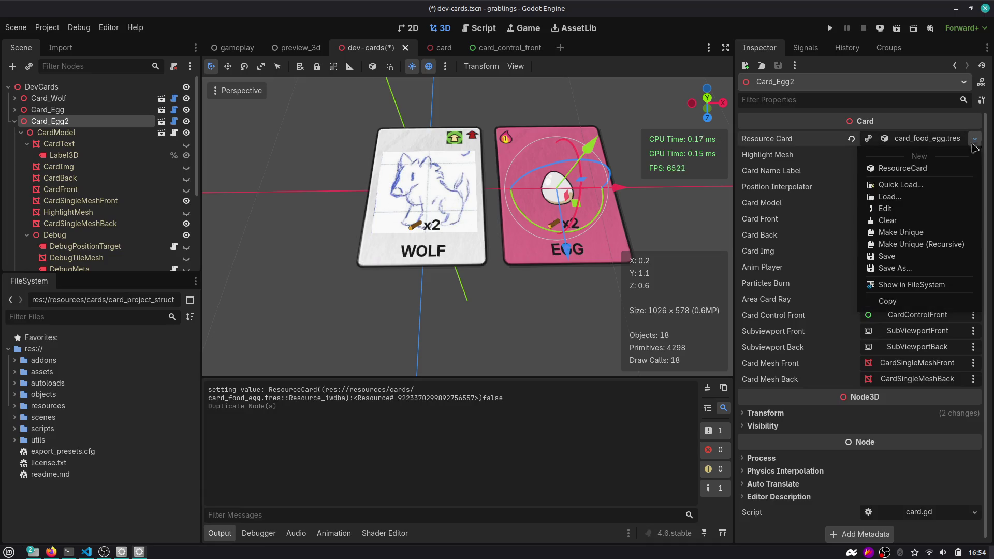
{"action": "left_click", "coordinate": [922, 186]}
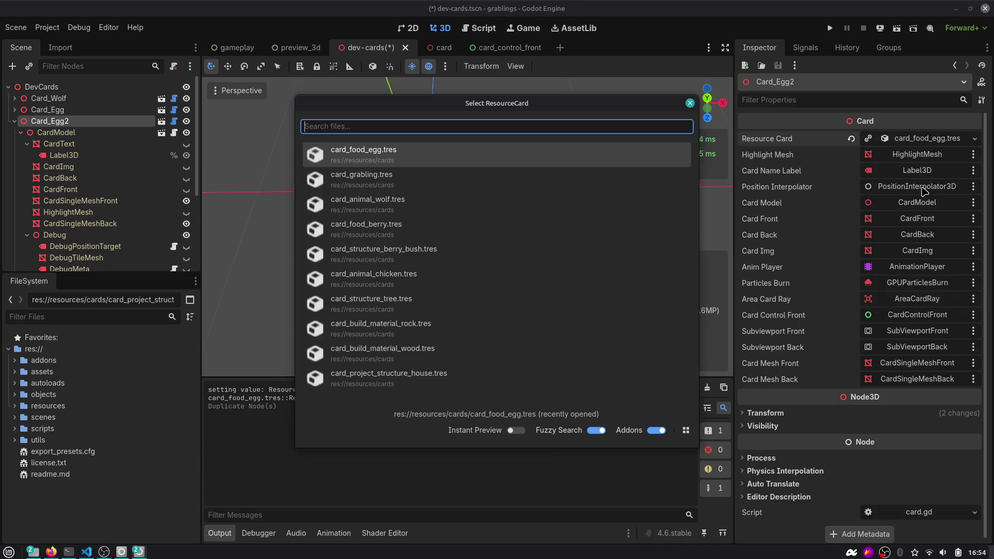
{"action": "type", "text": "hou"}
{"action": "left_click", "coordinate": [423, 150]}
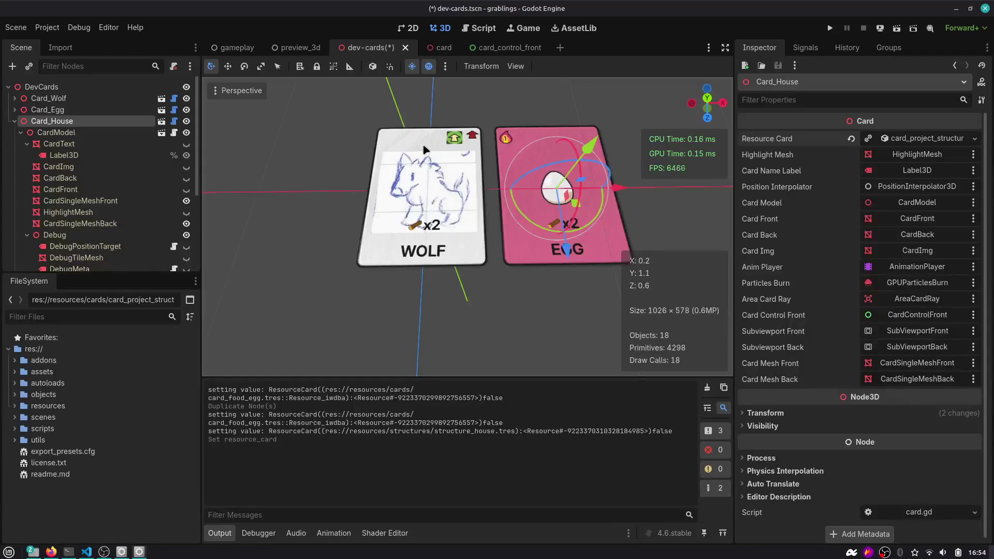
Step: Move the House card to the right of the Egg card along X and save the scene
{"action": "scroll", "coordinate": [423, 150], "scroll_direction": "down", "scroll_amount": 2}
{"action": "left_click_drag", "start_coordinate": [582, 203], "coordinate": [657, 207]}
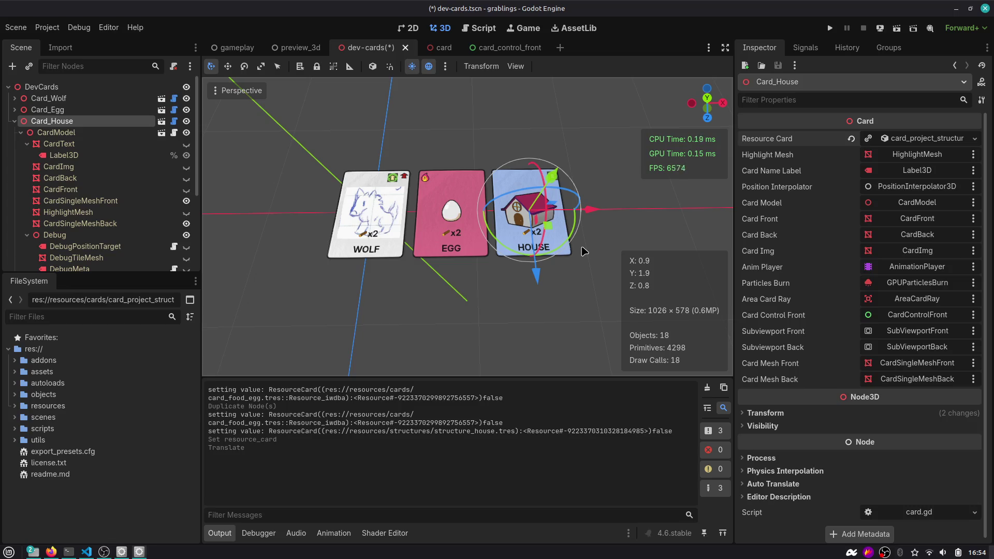
{"action": "scroll", "coordinate": [582, 251], "scroll_direction": "up", "scroll_amount": 2}
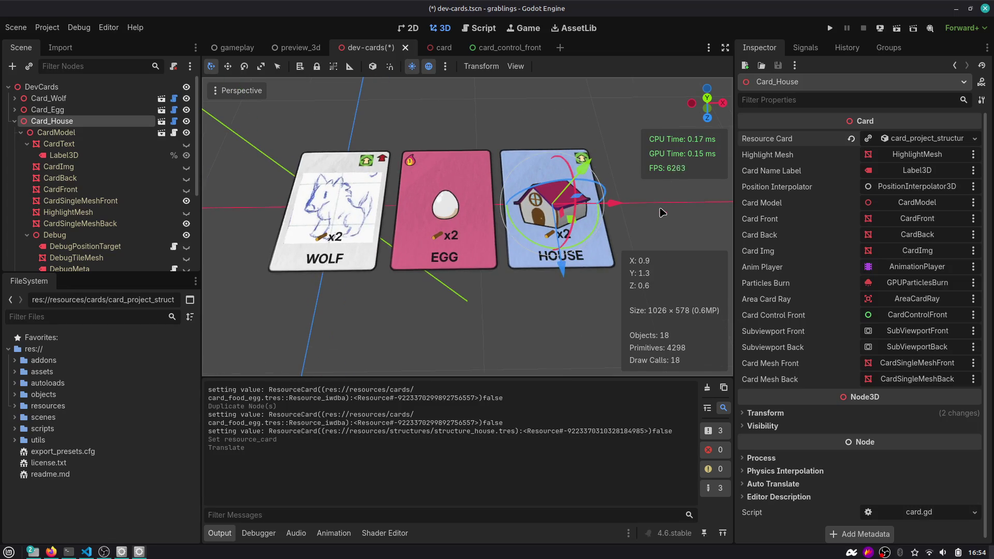
{"action": "left_click", "coordinate": [634, 237]}
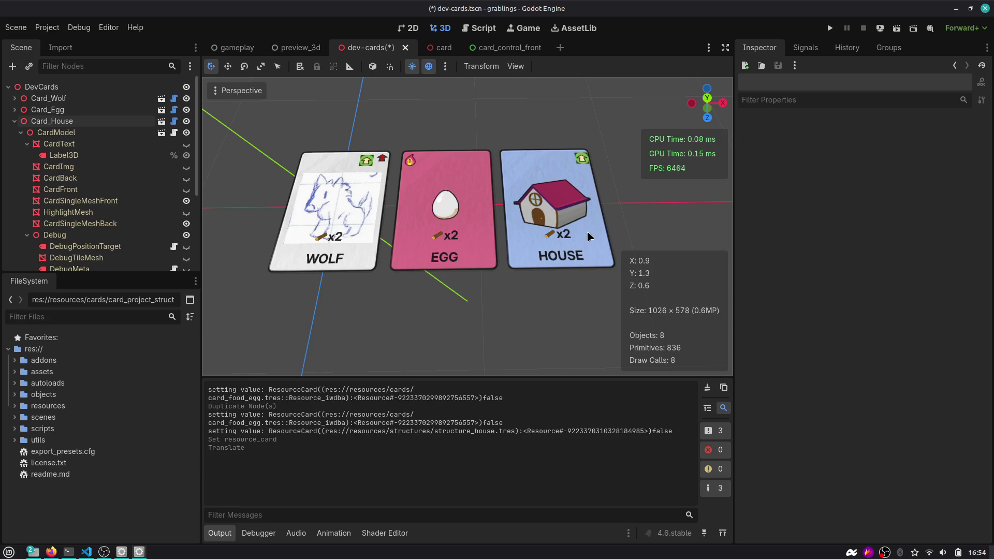
{"action": "left_click", "coordinate": [588, 236]}
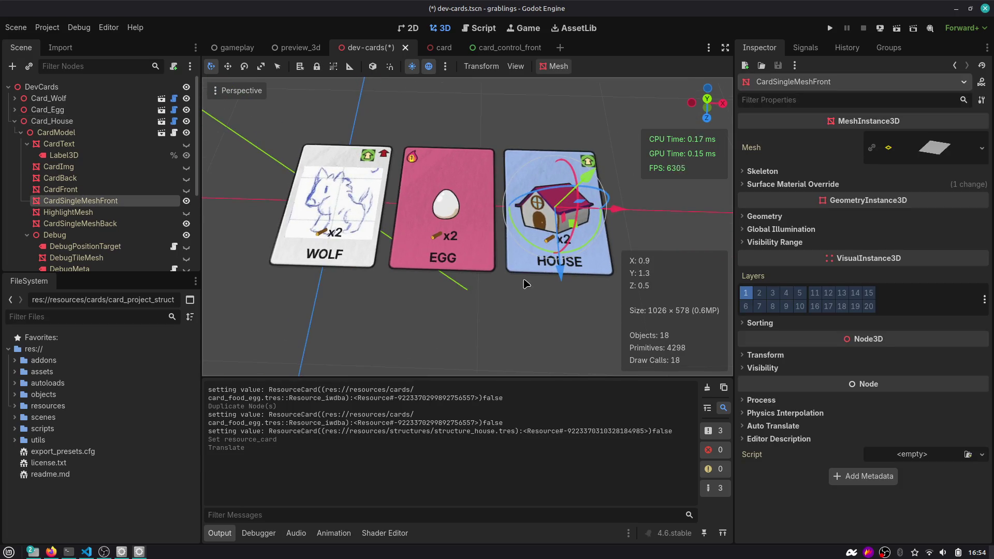
{"action": "left_click", "coordinate": [520, 299]}
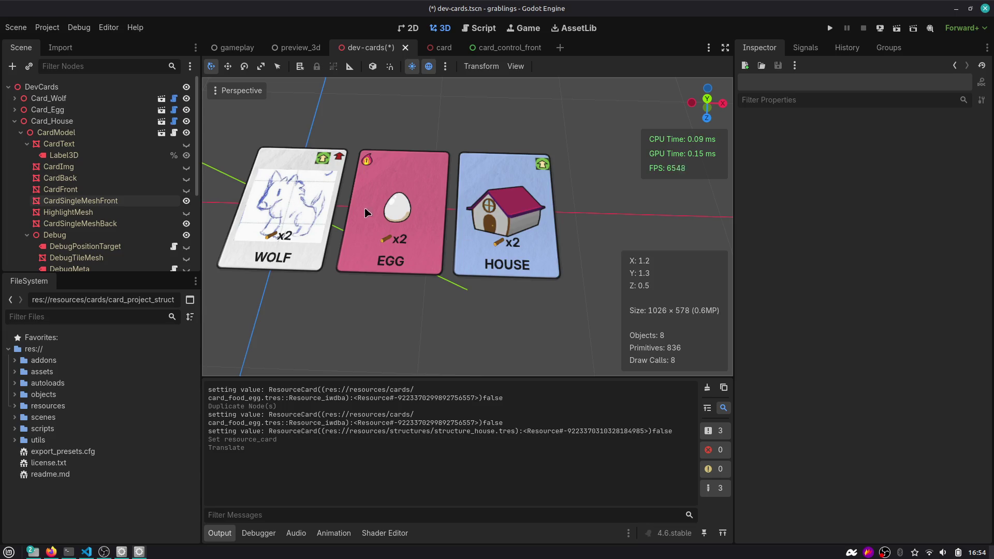
{"action": "key", "text": "ctrl+s"}
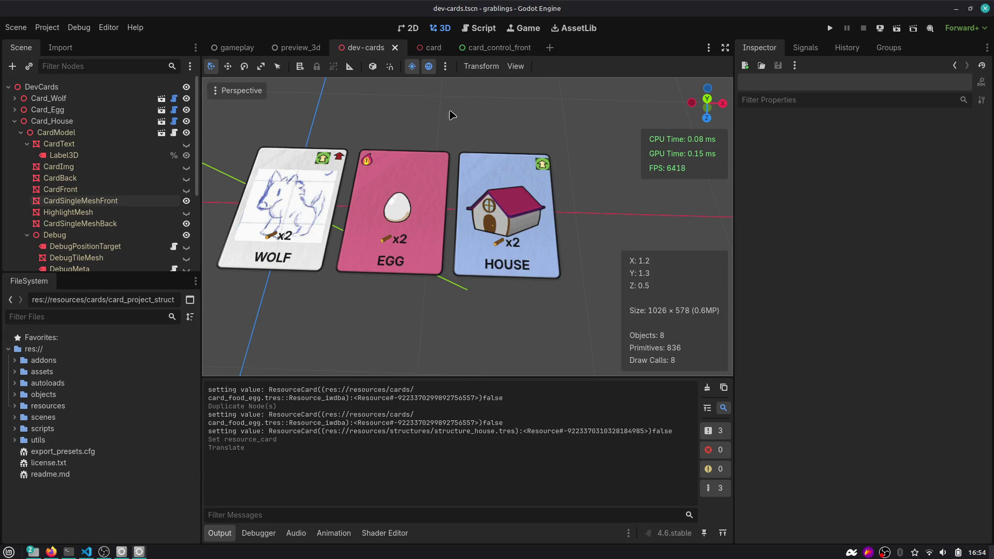
{"action": "left_click", "coordinate": [510, 47]}
Step: Review the icons_bot_row update call on line 16 of card_control_front.gd, then open icons_bot_row.gd
{"action": "left_click", "coordinate": [174, 87]}
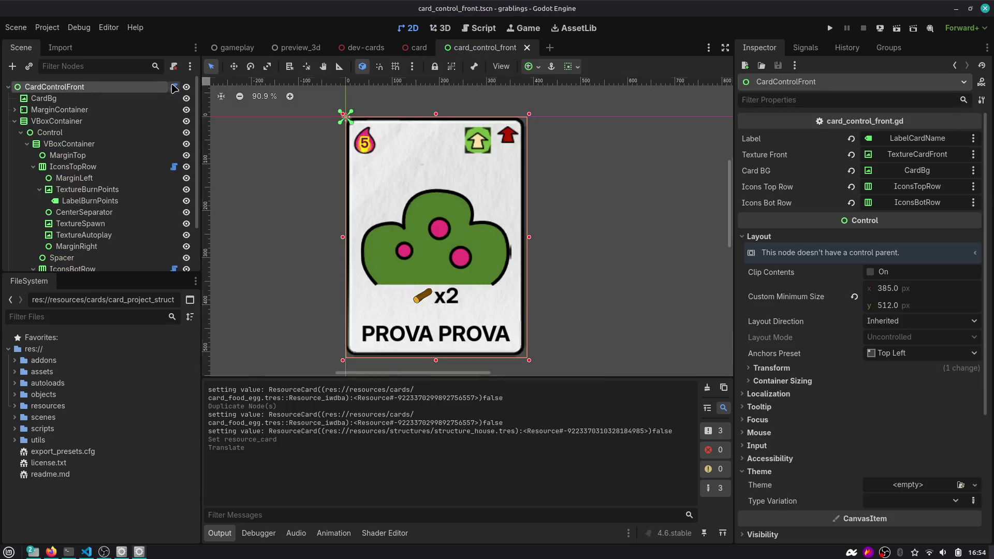
{"action": "left_click", "coordinate": [480, 280]}
{"action": "double_click", "coordinate": [416, 280]}
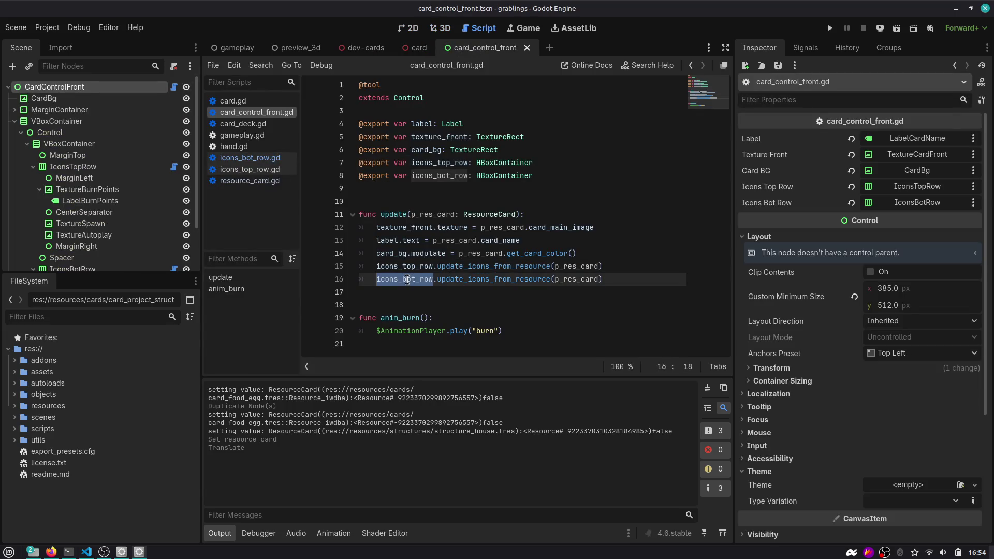
{"action": "double_click", "coordinate": [511, 280]}
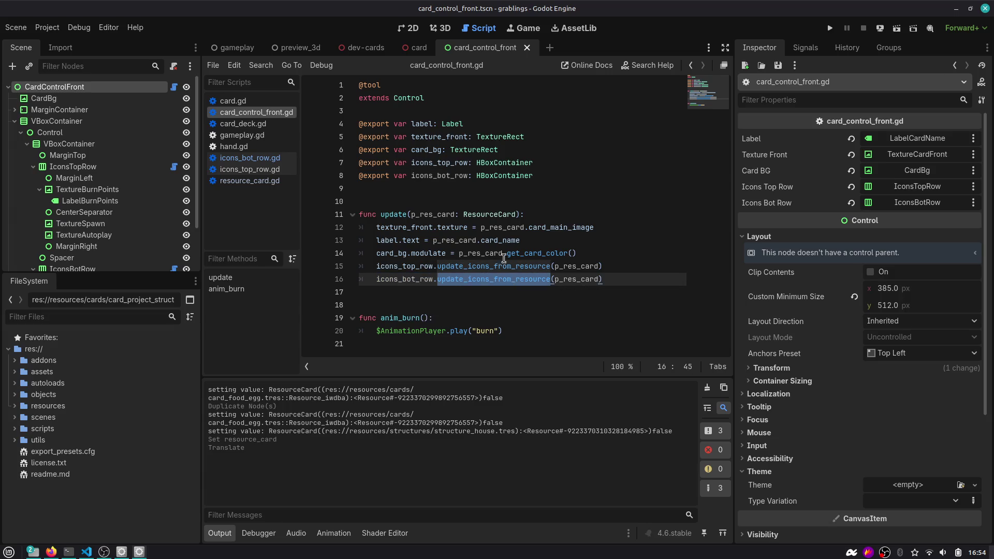
{"action": "scroll", "coordinate": [155, 202], "scroll_direction": "down", "scroll_amount": 3}
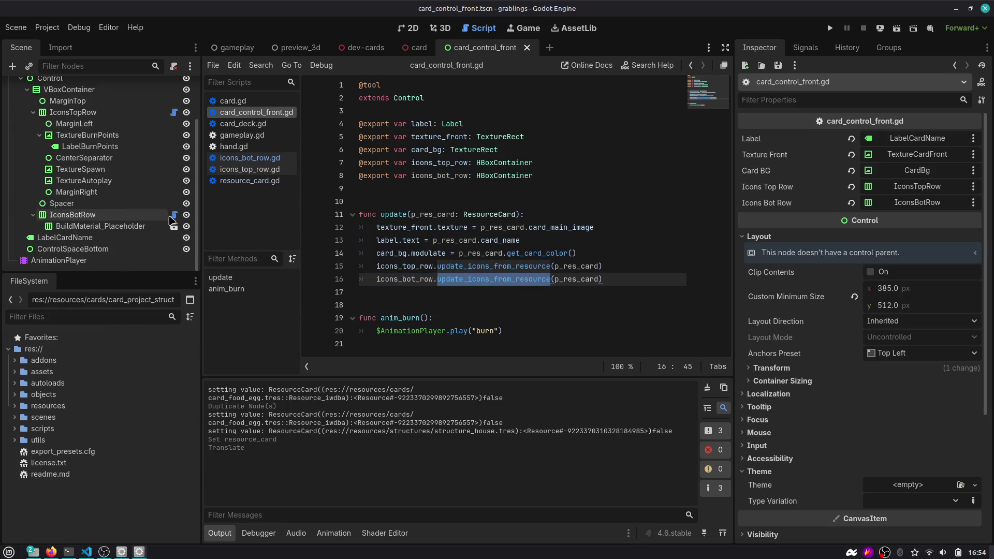
{"action": "left_click", "coordinate": [174, 215]}
Step: Read the BUILD_MATERIAL and create_instance descriptions and add an empty line after add_child
{"action": "double_click", "coordinate": [632, 176]}
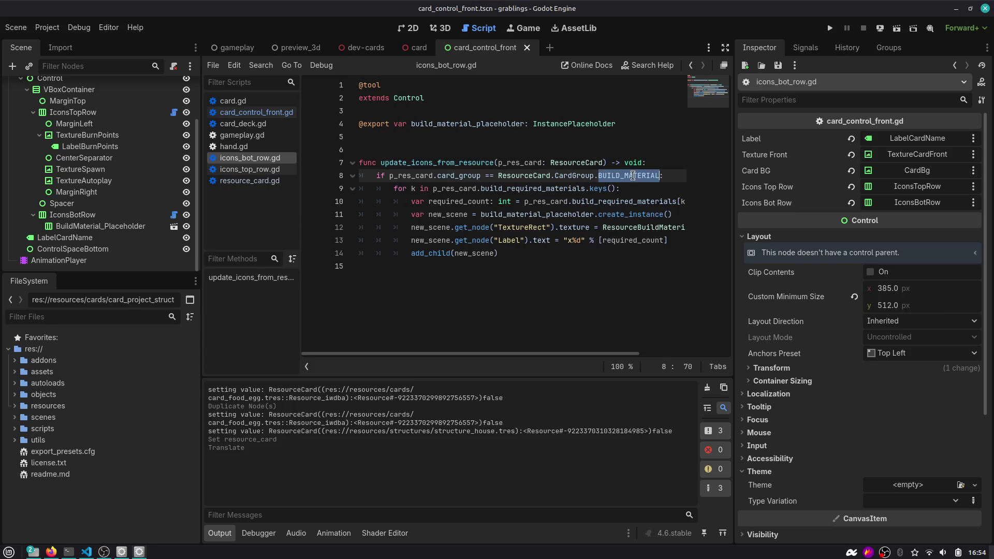
{"action": "left_click", "coordinate": [430, 202]}
{"action": "left_click", "coordinate": [535, 252]}
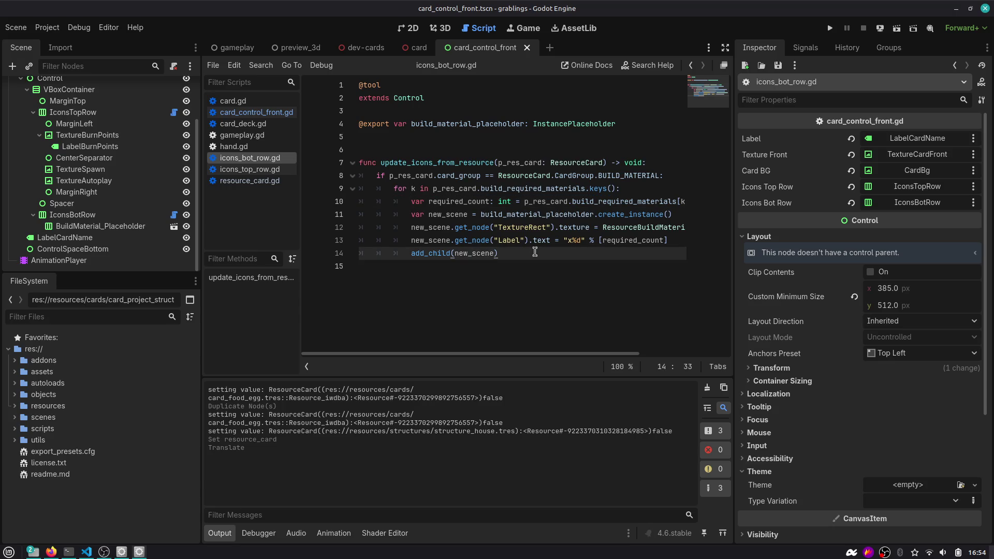
{"action": "double_click", "coordinate": [623, 215]}
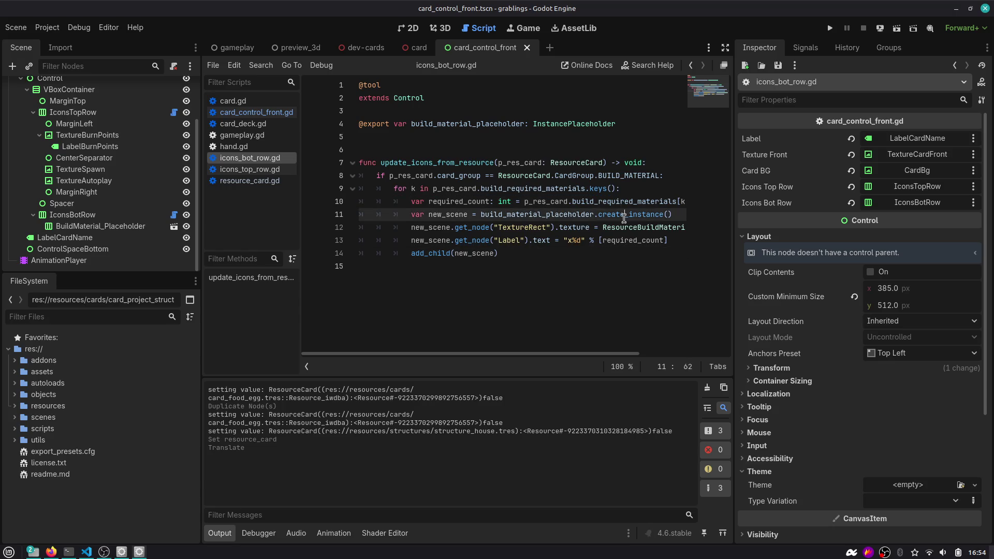
{"action": "left_click", "coordinate": [503, 254]}
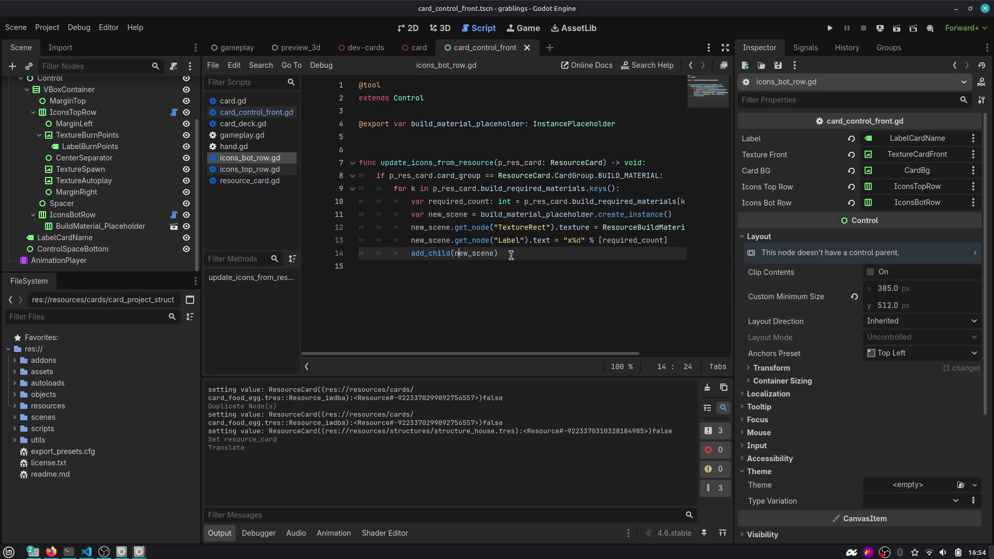
{"action": "key", "text": "shift+Up"}
{"action": "key", "text": "shift+Up"}
{"action": "key", "text": "shift+Up"}
{"action": "left_click", "coordinate": [529, 249]}
{"action": "key", "text": "Return"}
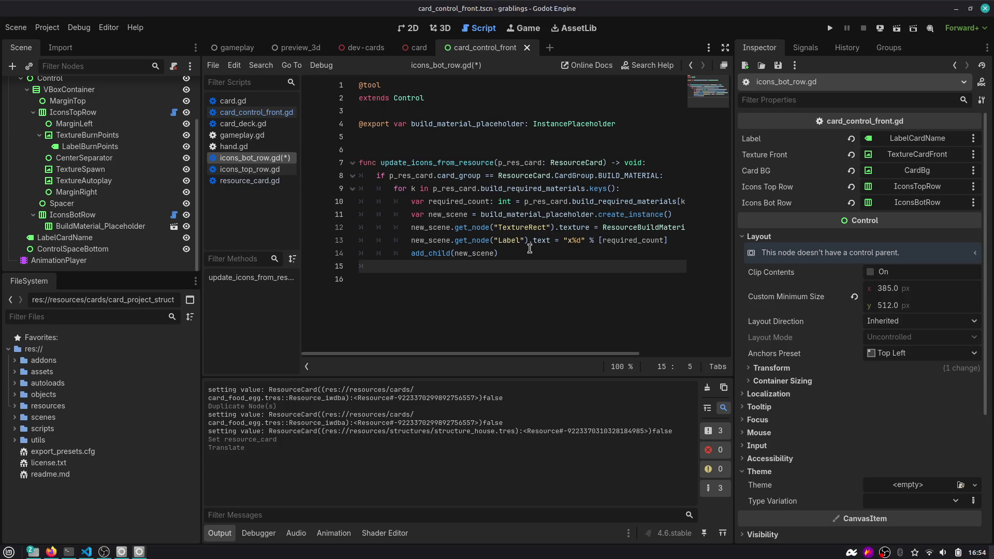
Step: Replace CardGroup.BUILD_MATERIAL with CardGroup.STRUCTURE_PROJECT in the line 8 condition
{"action": "key", "text": "Up"}
{"action": "key", "text": "Up"}
{"action": "key", "text": "Up"}
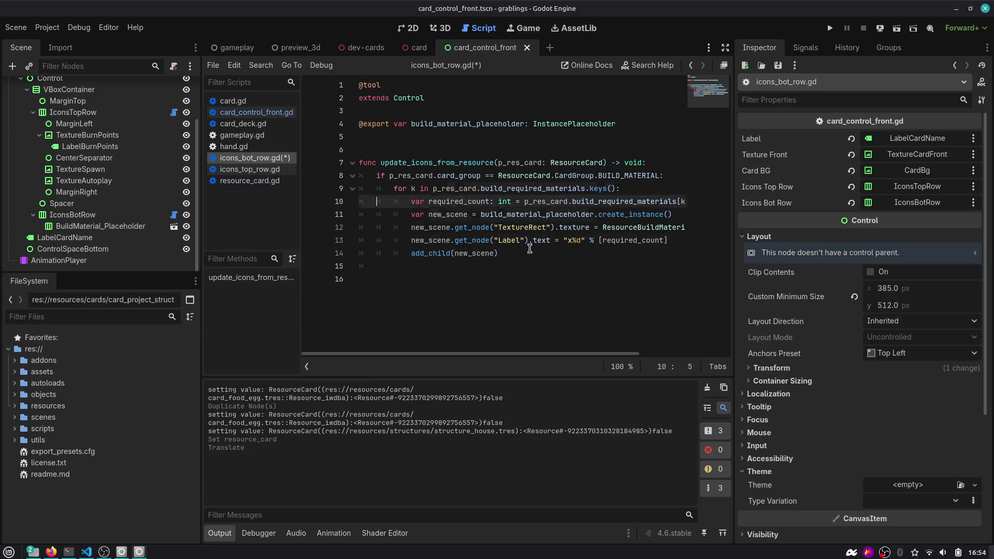
{"action": "key", "text": "ctrl+shift+Right"}
{"action": "key", "text": "ctrl+shift+Right"}
{"action": "key", "text": "ctrl+shift+Right"}
{"action": "key", "text": "Right"}
{"action": "key", "text": "ctrl+shift+Left"}
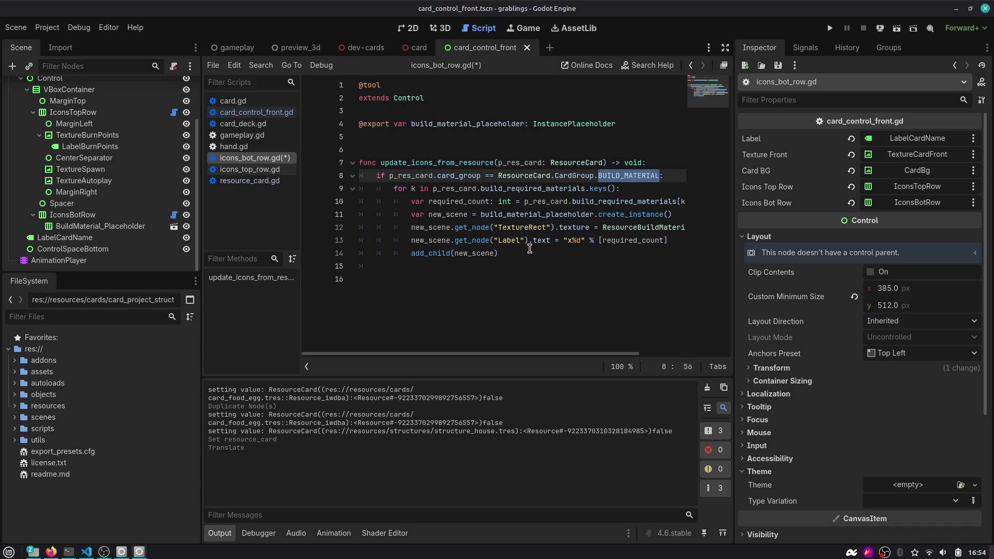
{"action": "key", "text": "BackSpace"}
{"action": "key", "text": "ctrl+space"}
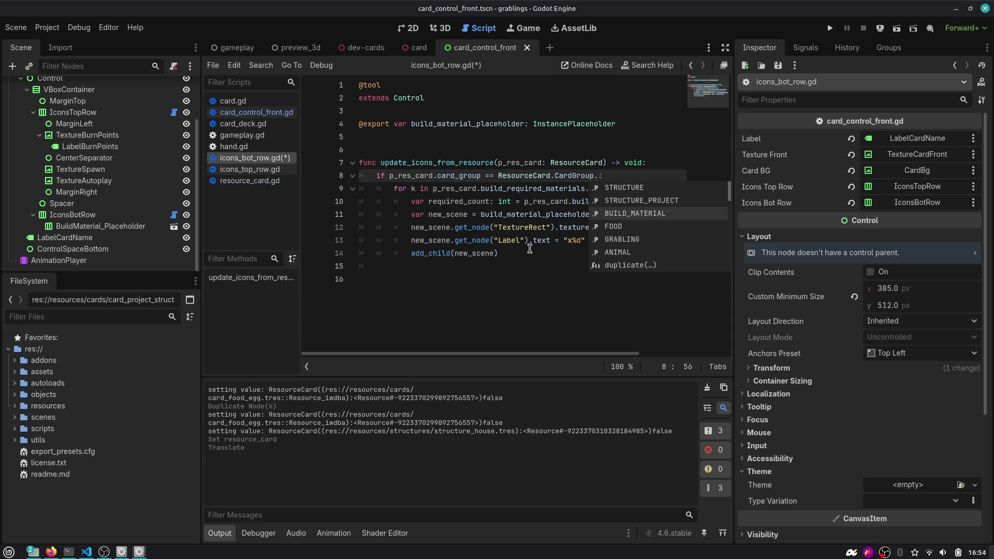
{"action": "key", "text": "Up"}
{"action": "key", "text": "Return"}
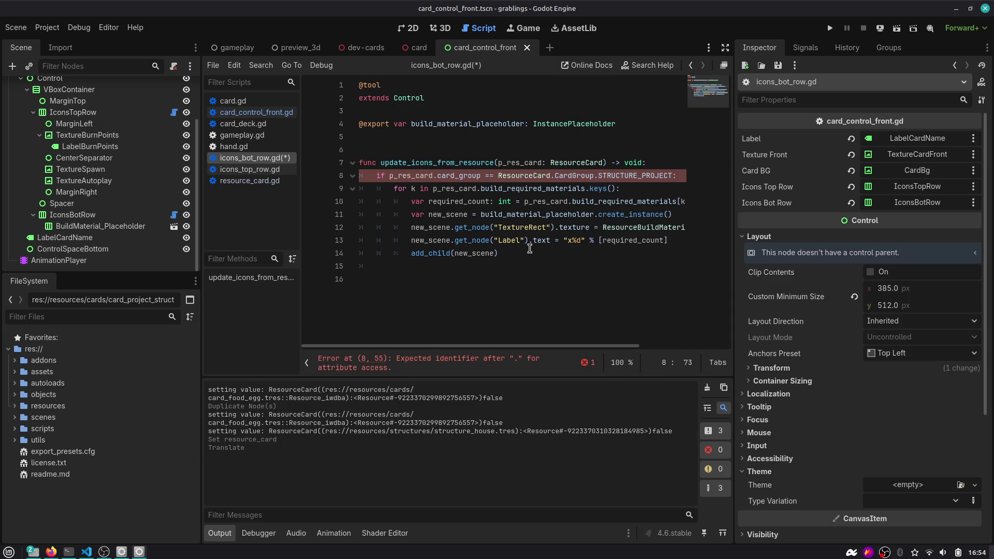